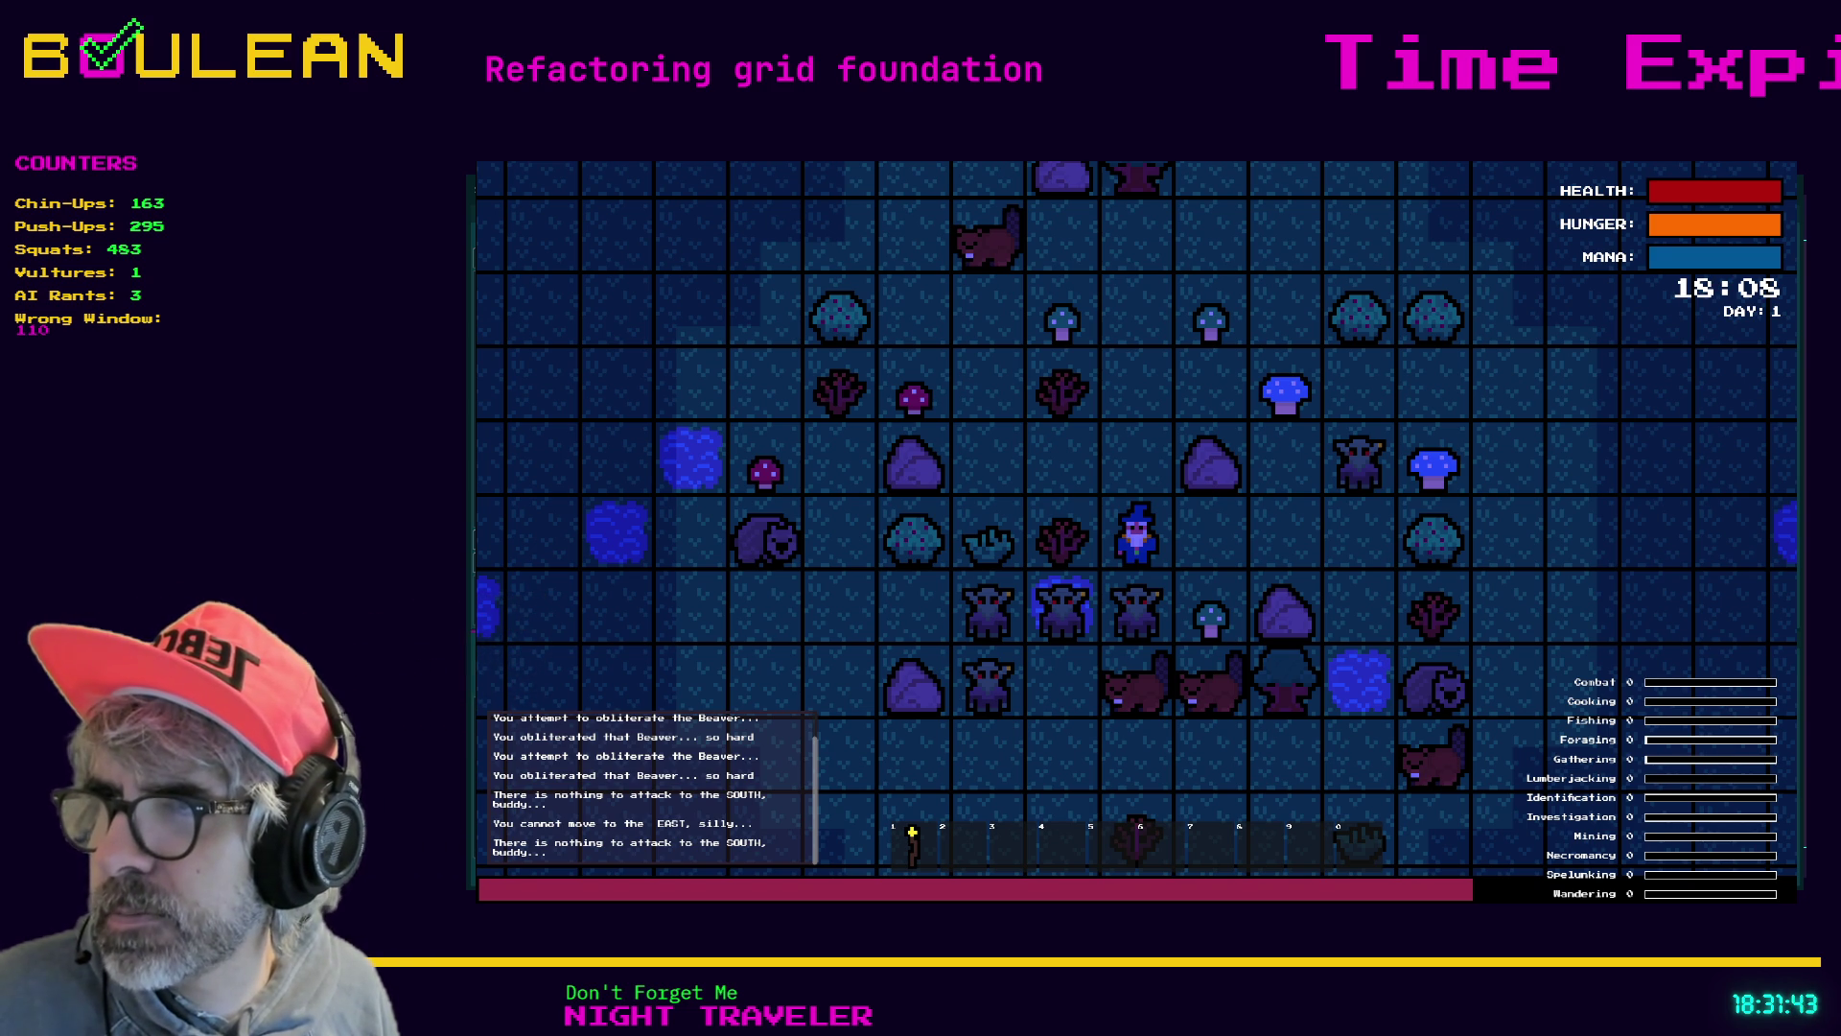
# Return to the editor halted at cell.gd line 178 and examine the inhabitants_array condition on line 176
pyautogui.press('Down')
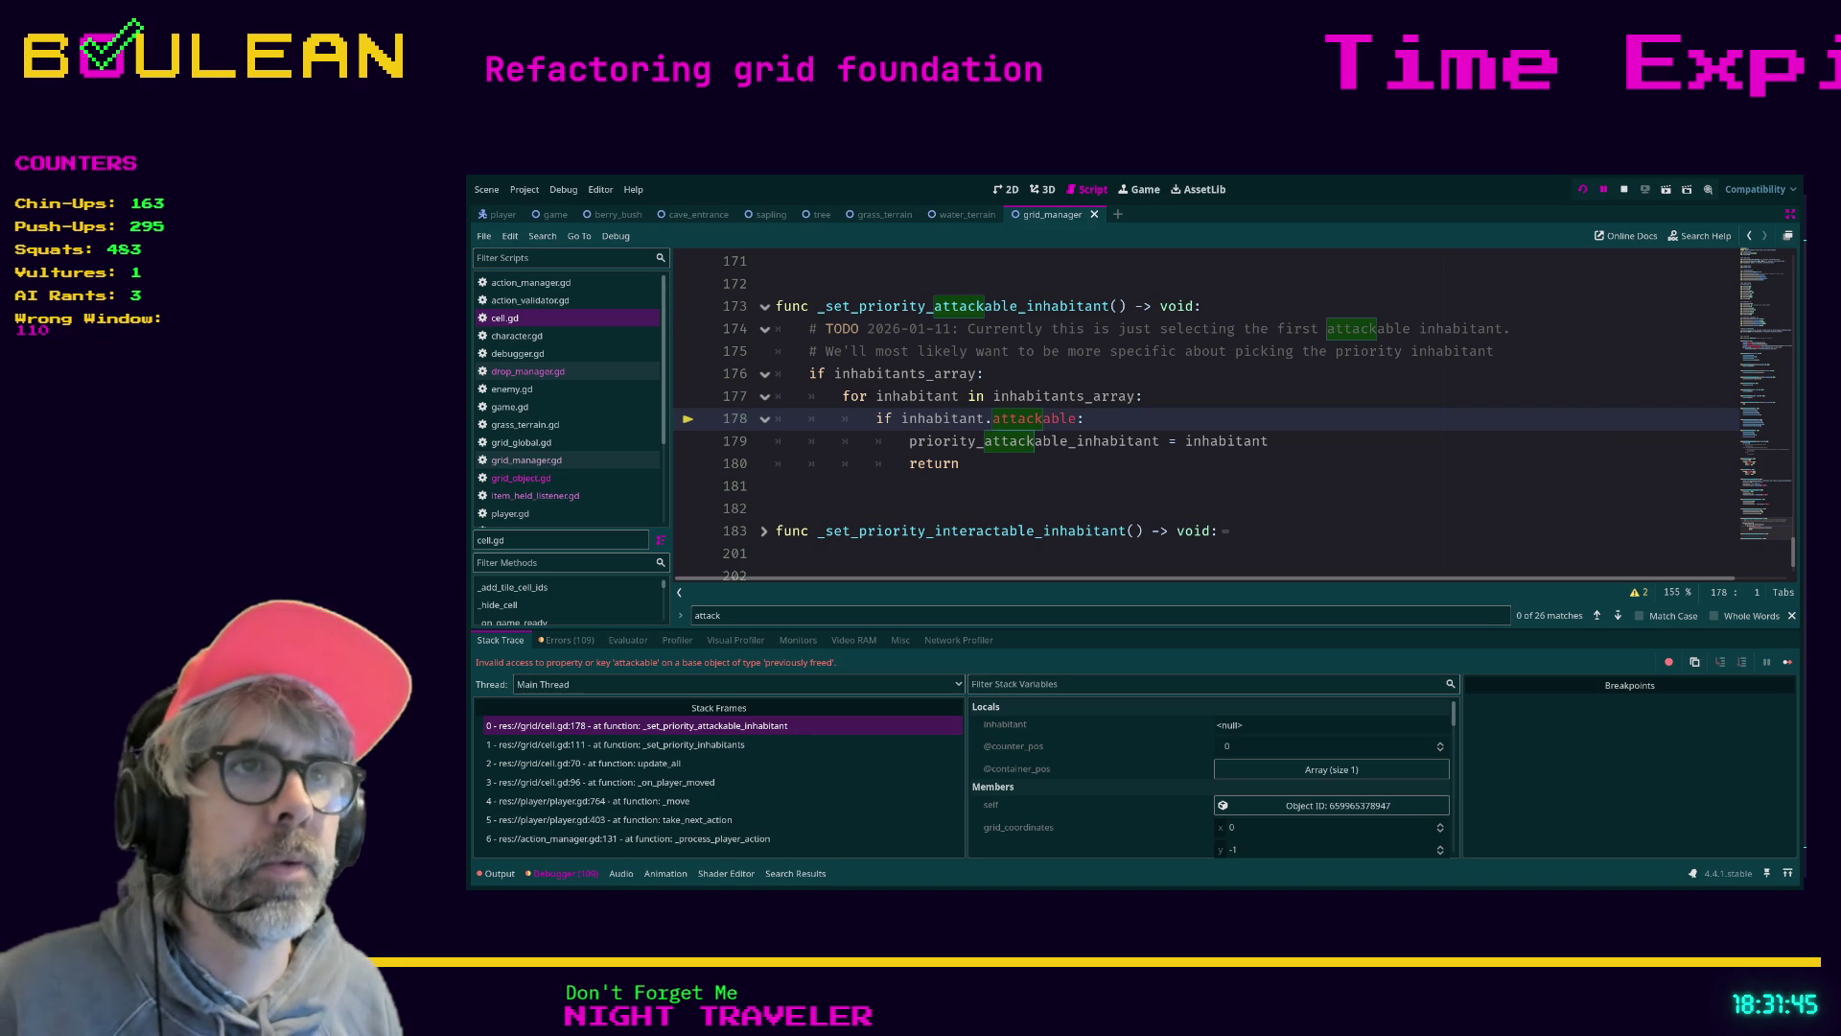
pyautogui.click(975, 487)
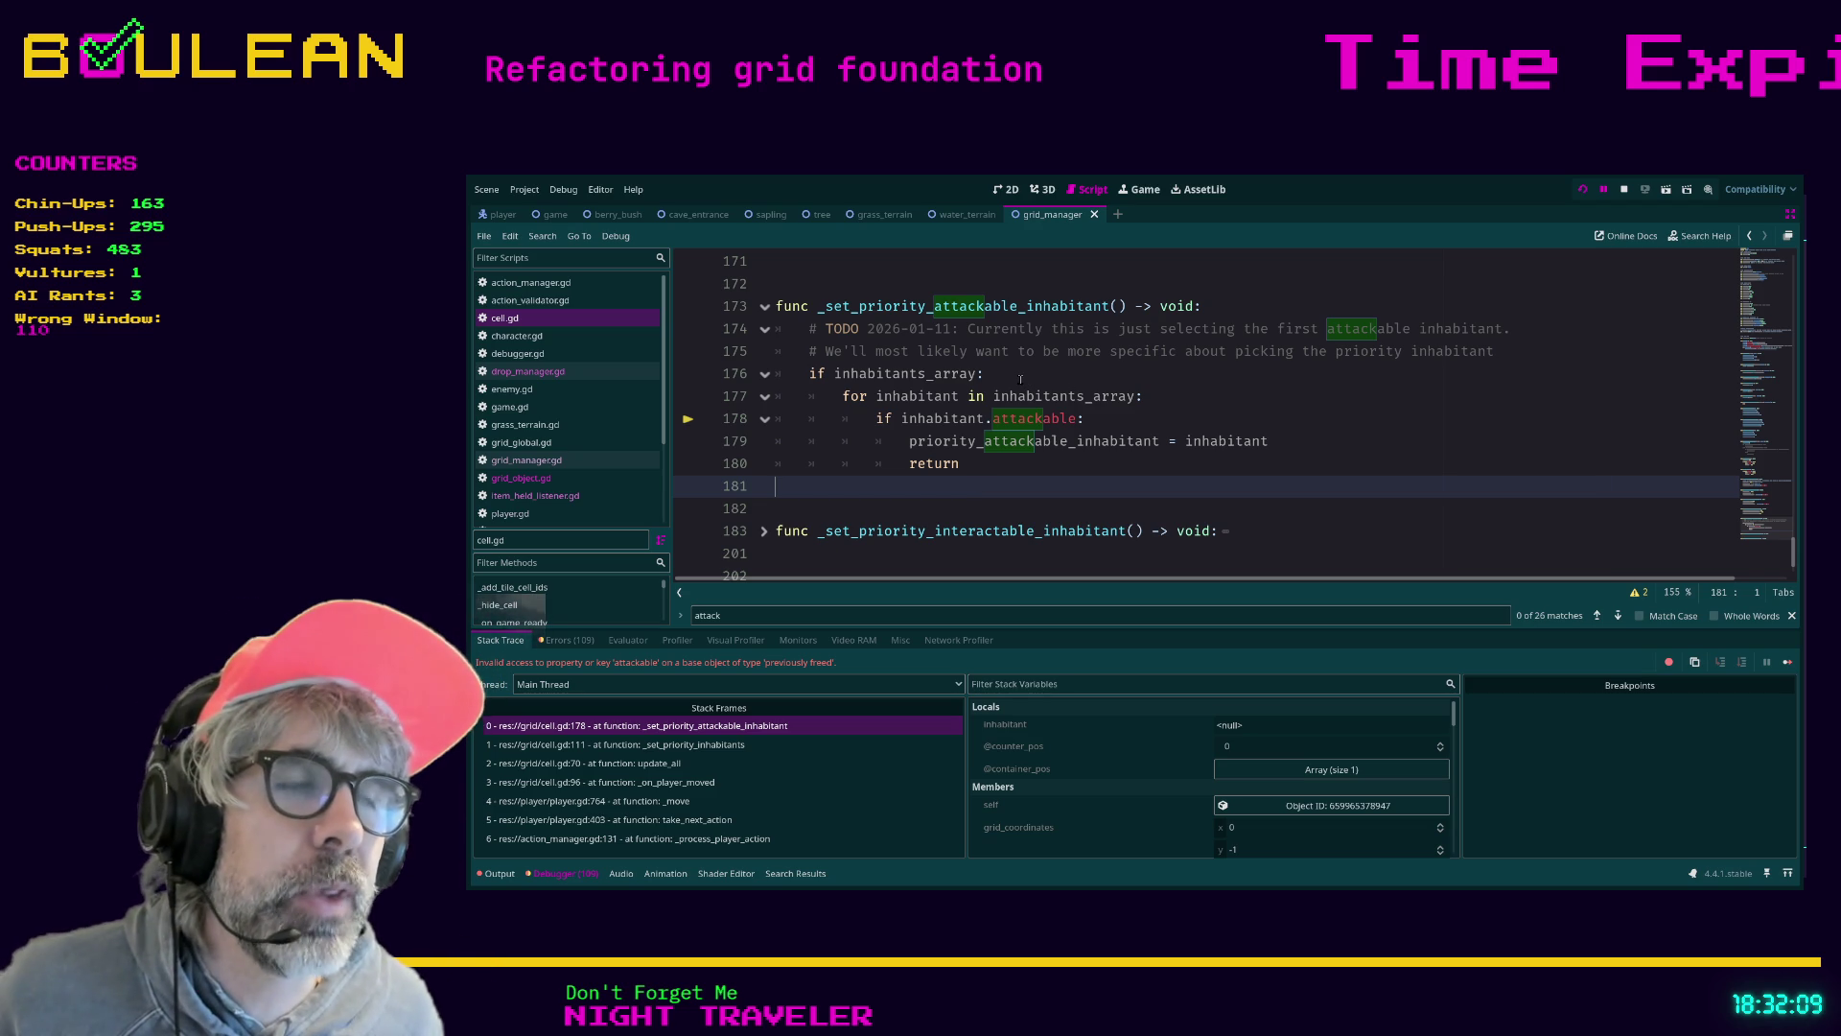
pyautogui.moveTo(997, 374); pyautogui.dragTo(815, 376)
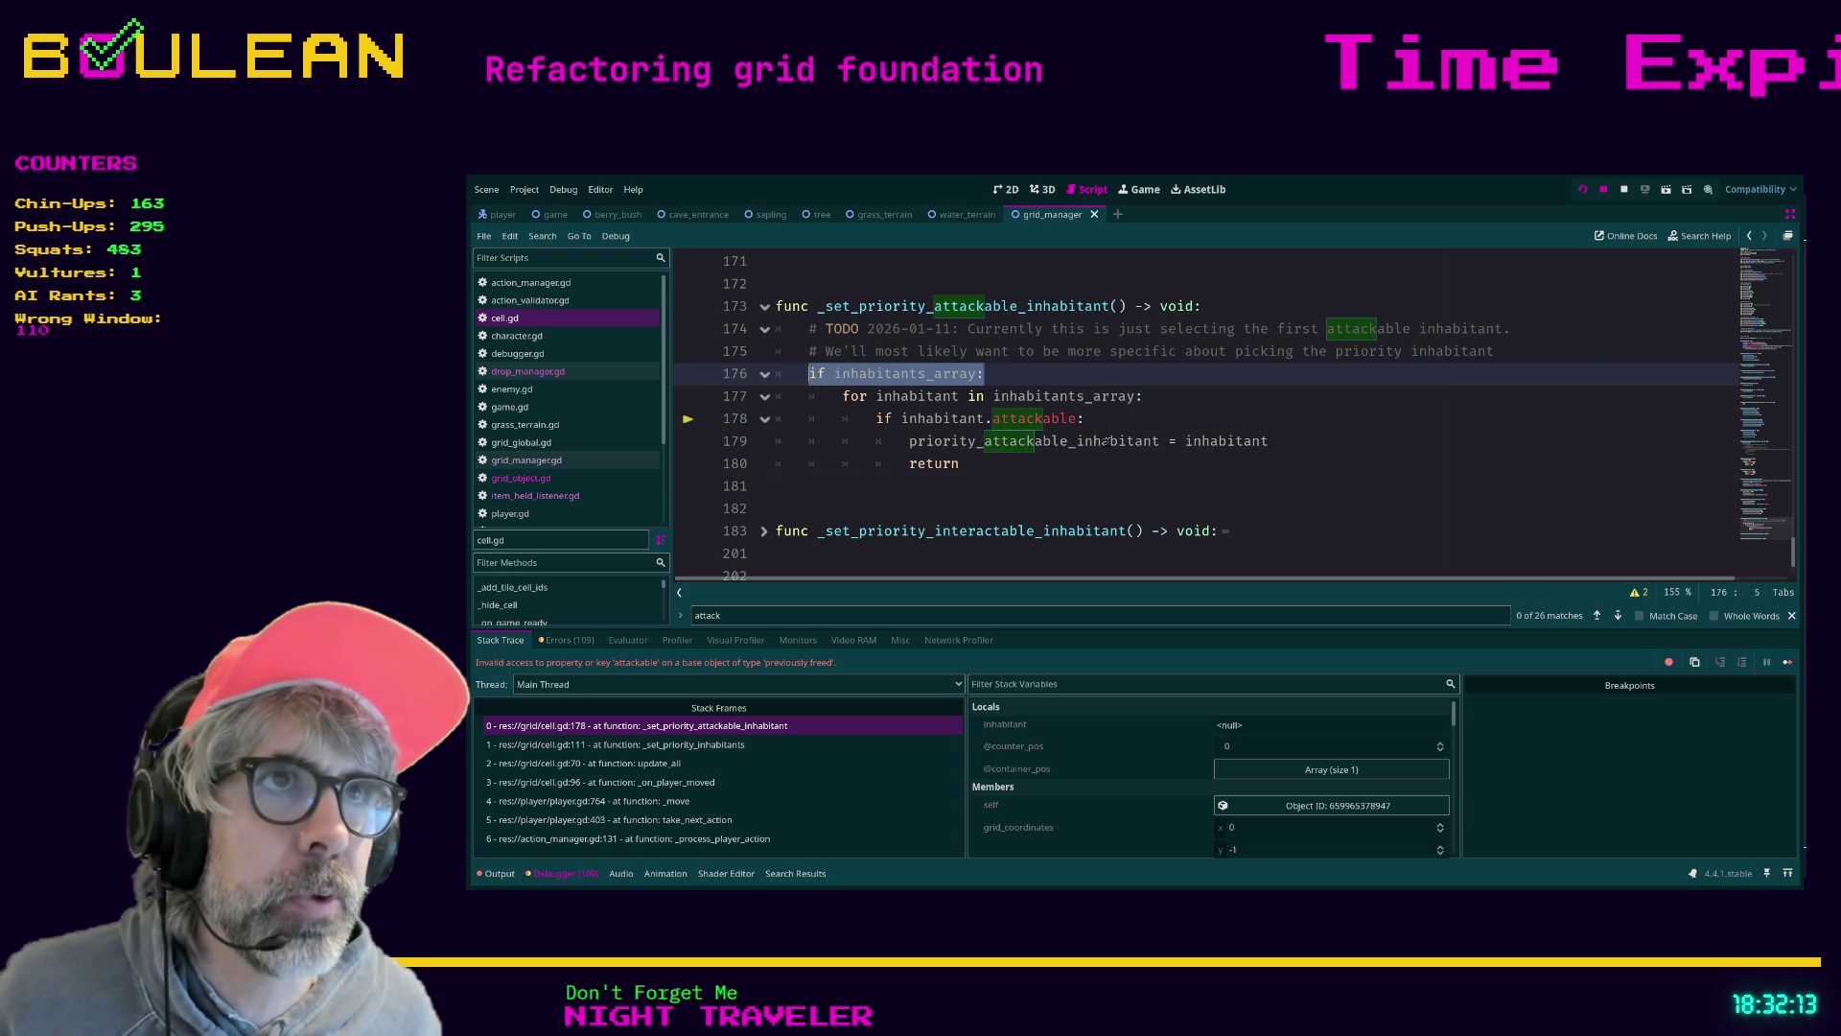
pyautogui.click(1038, 466)
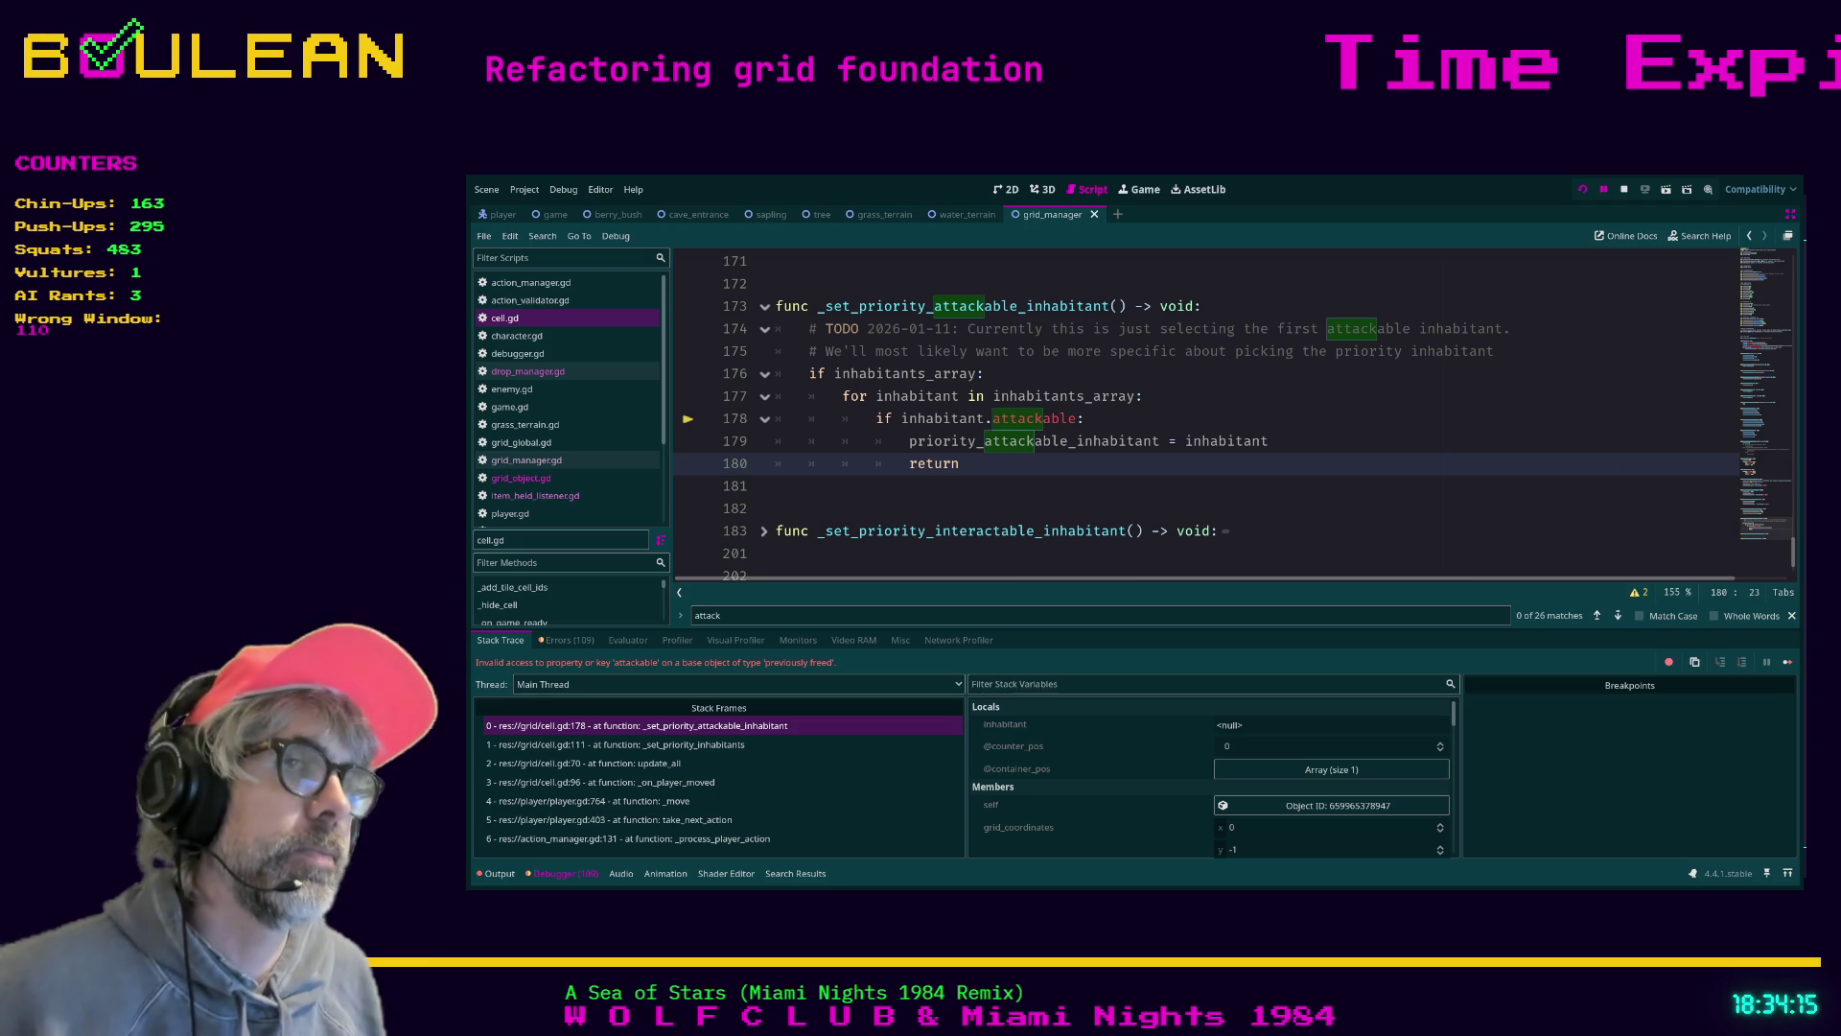
pyautogui.click(1065, 517)
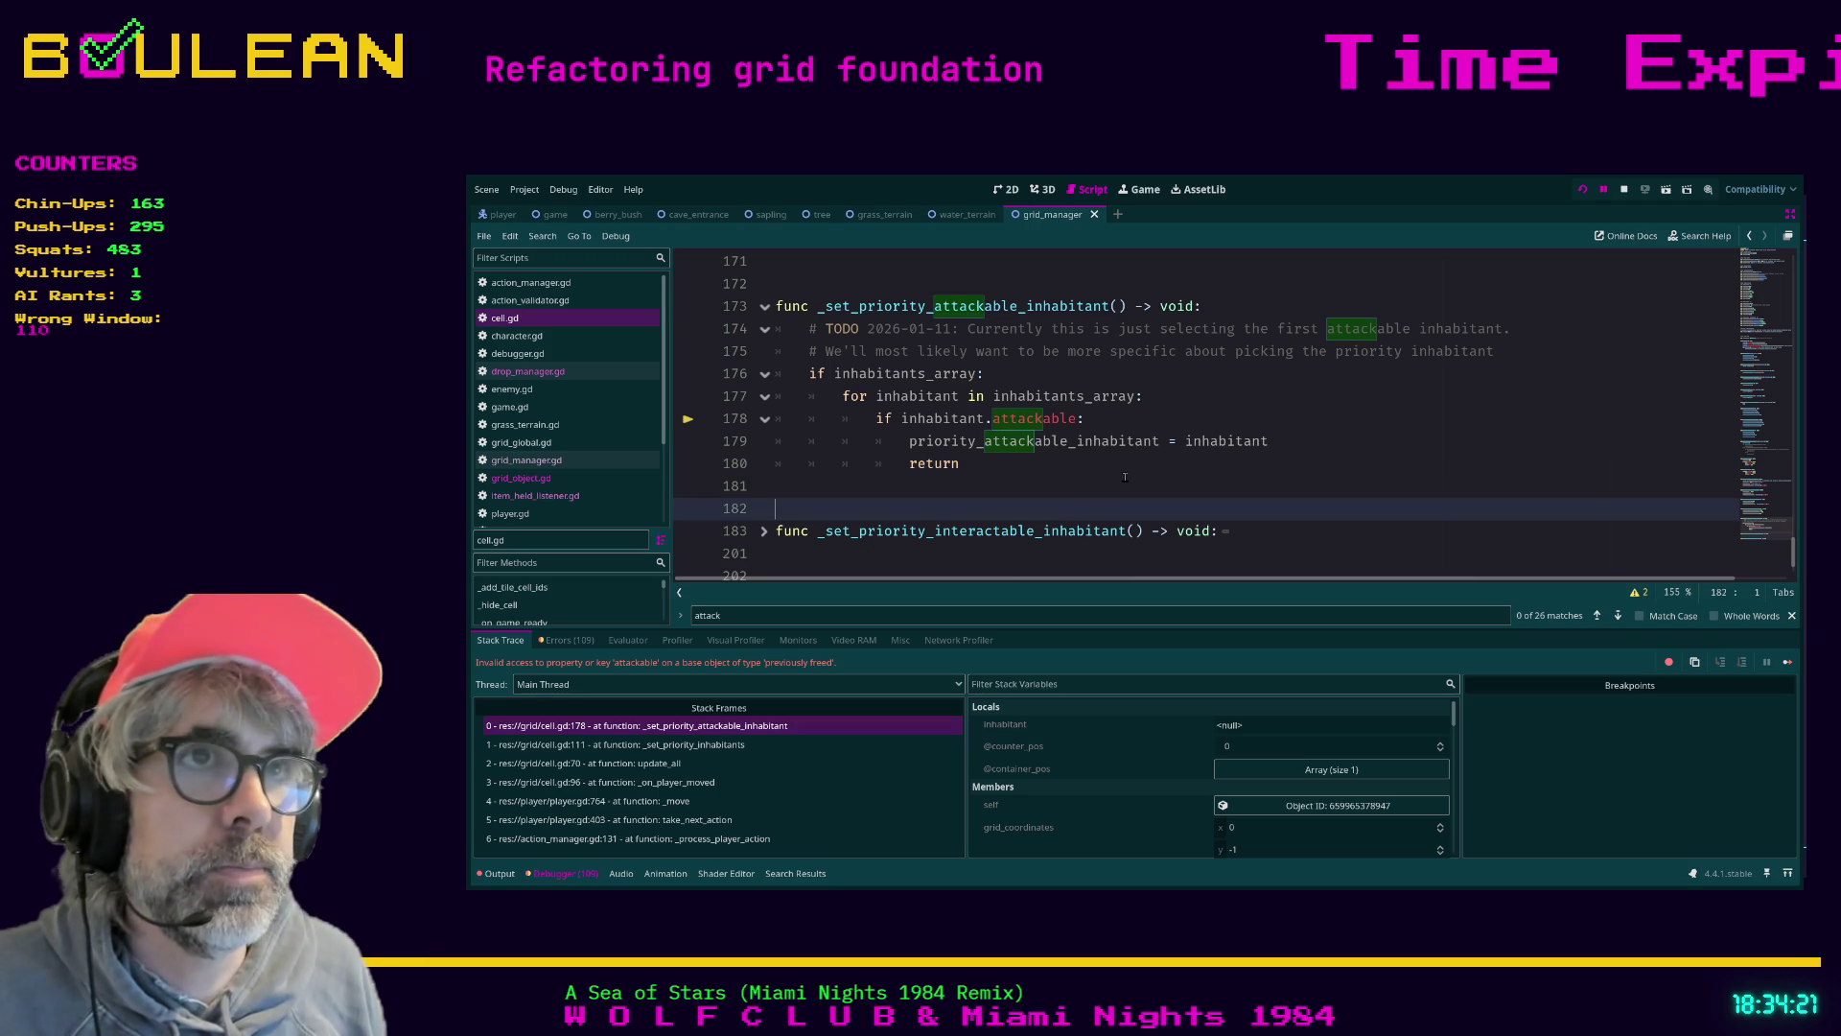
# Scroll cell.gd up to _update_cell_visibility near line 124, showing its commented fog-of-war checks
pyautogui.scroll(2, 1097, 471)
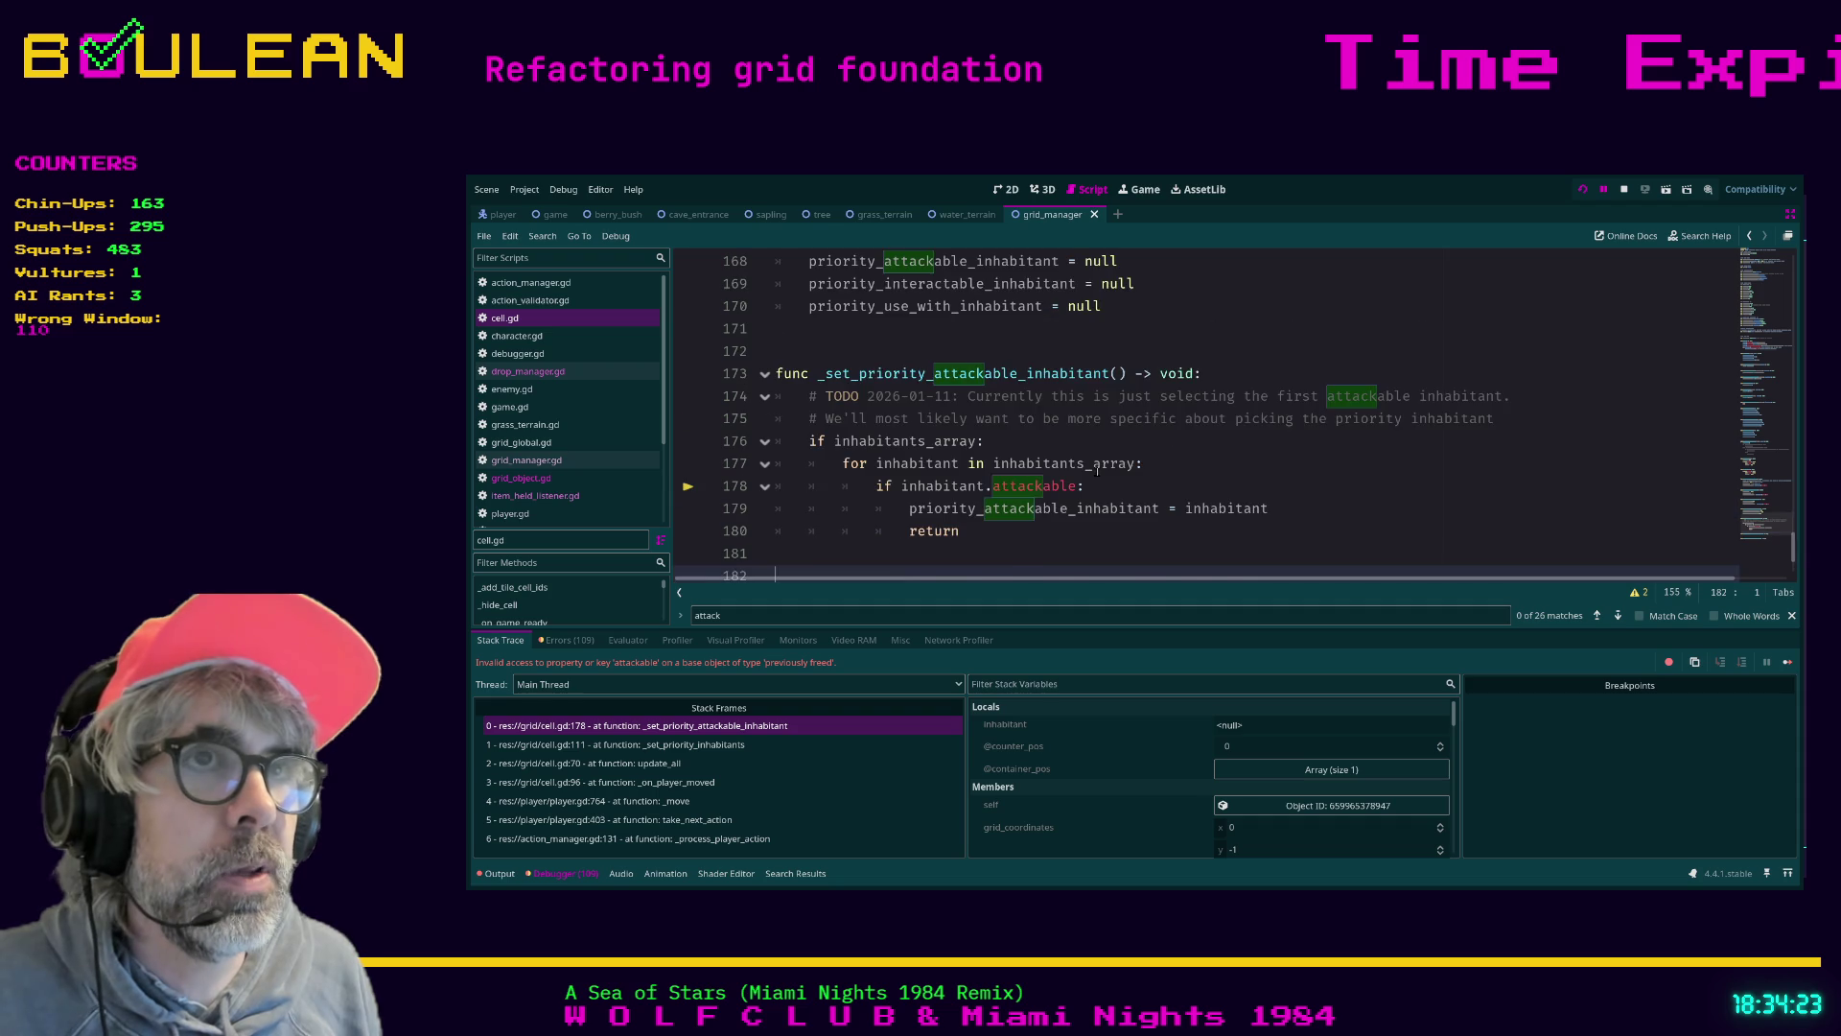
pyautogui.scroll(-3, 1097, 471)
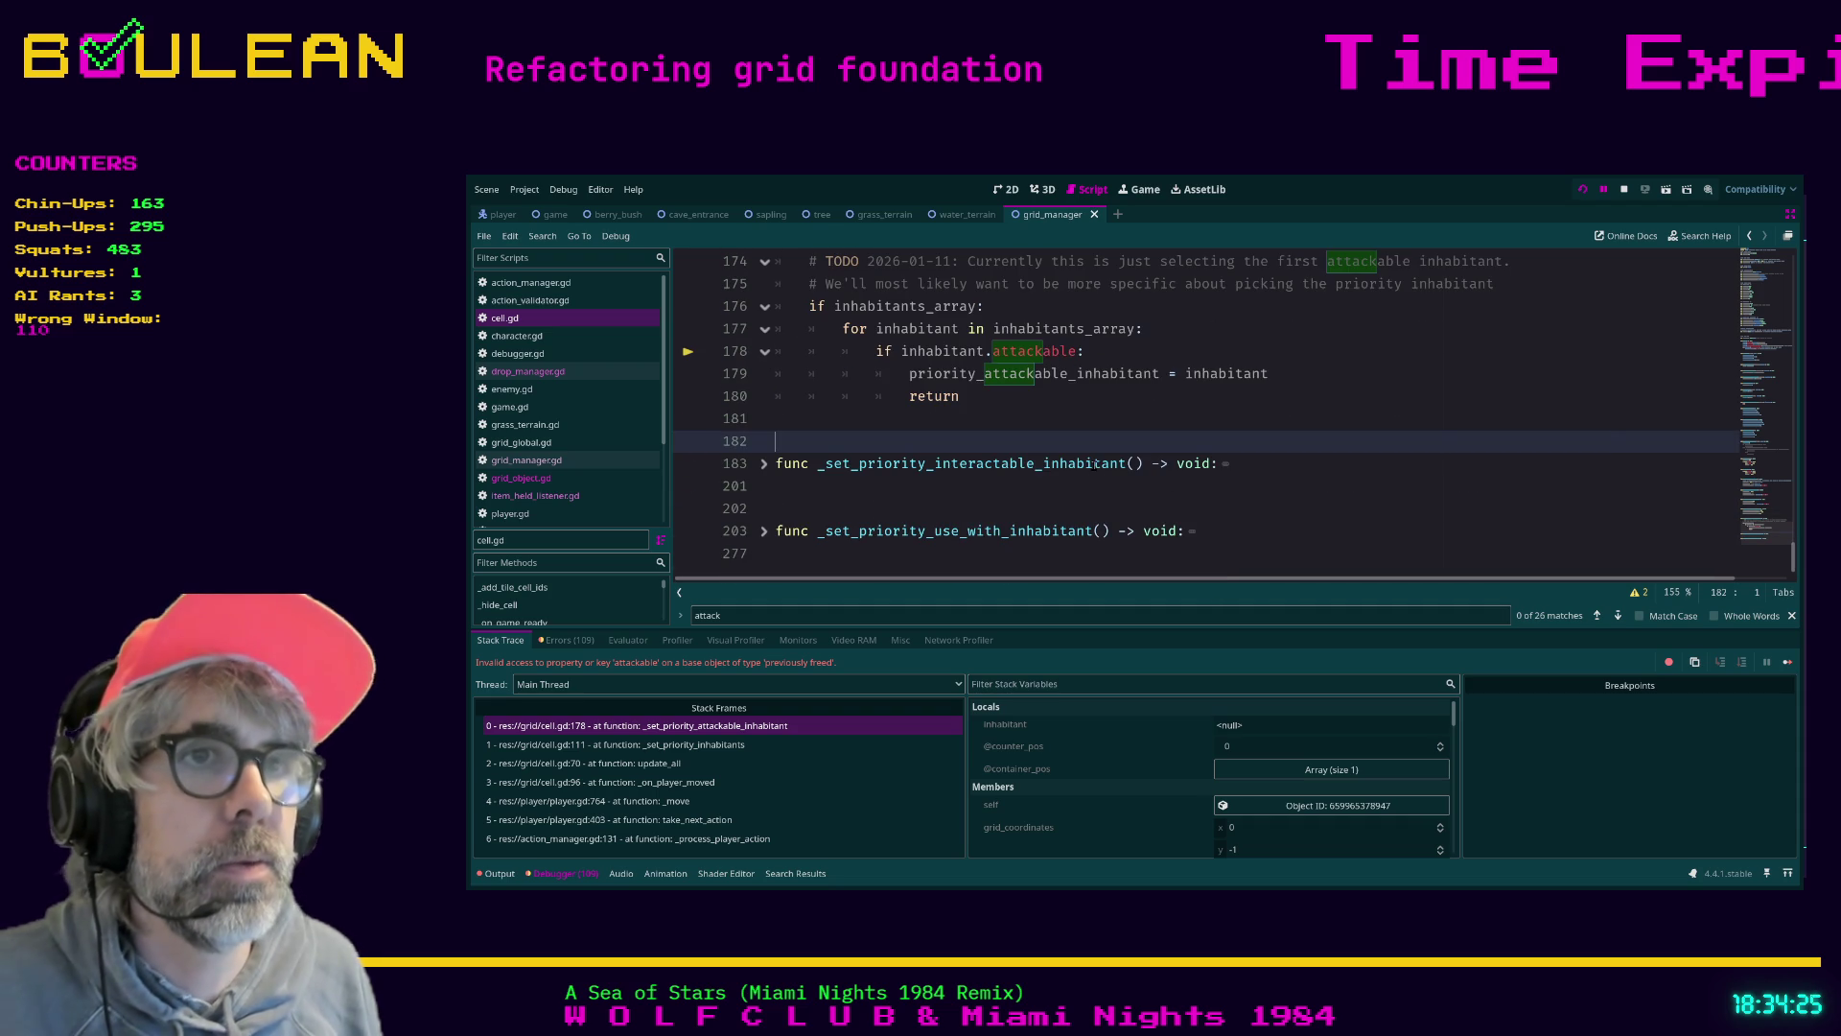
pyautogui.scroll(4, 1043, 450)
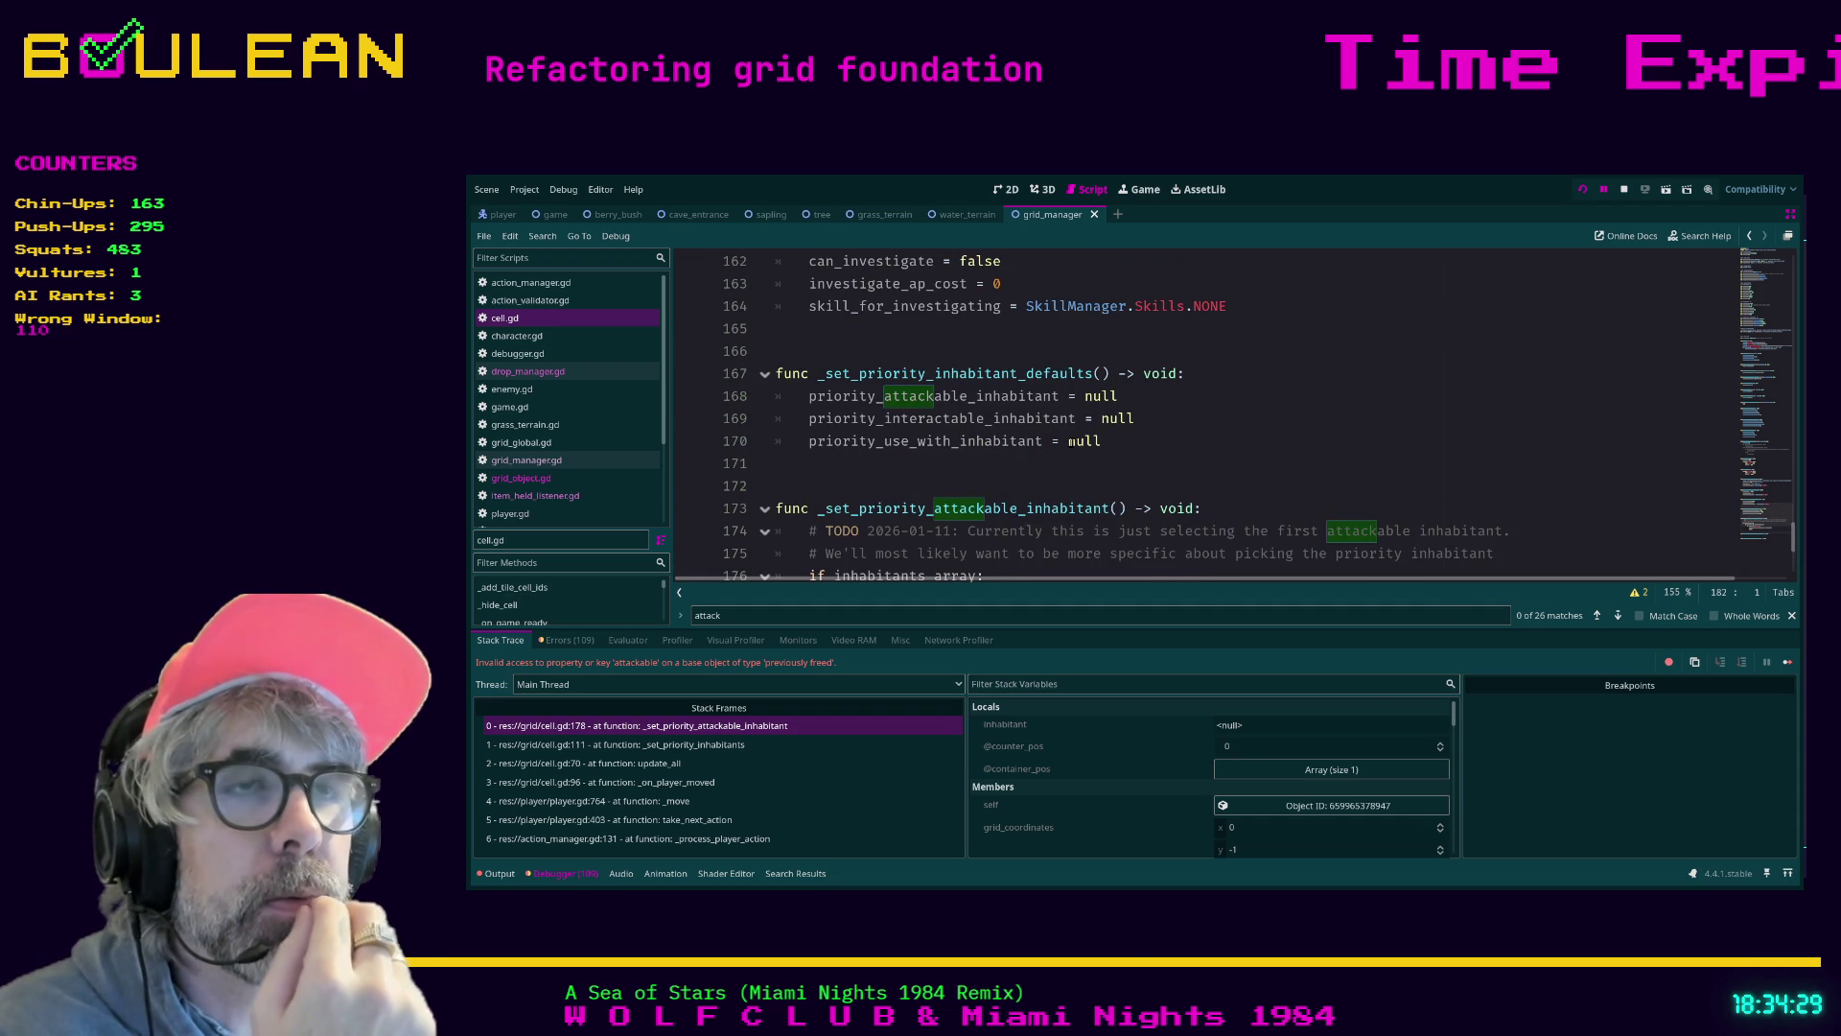
pyautogui.scroll(1, 1099, 440)
pyautogui.scroll(2, 1099, 440)
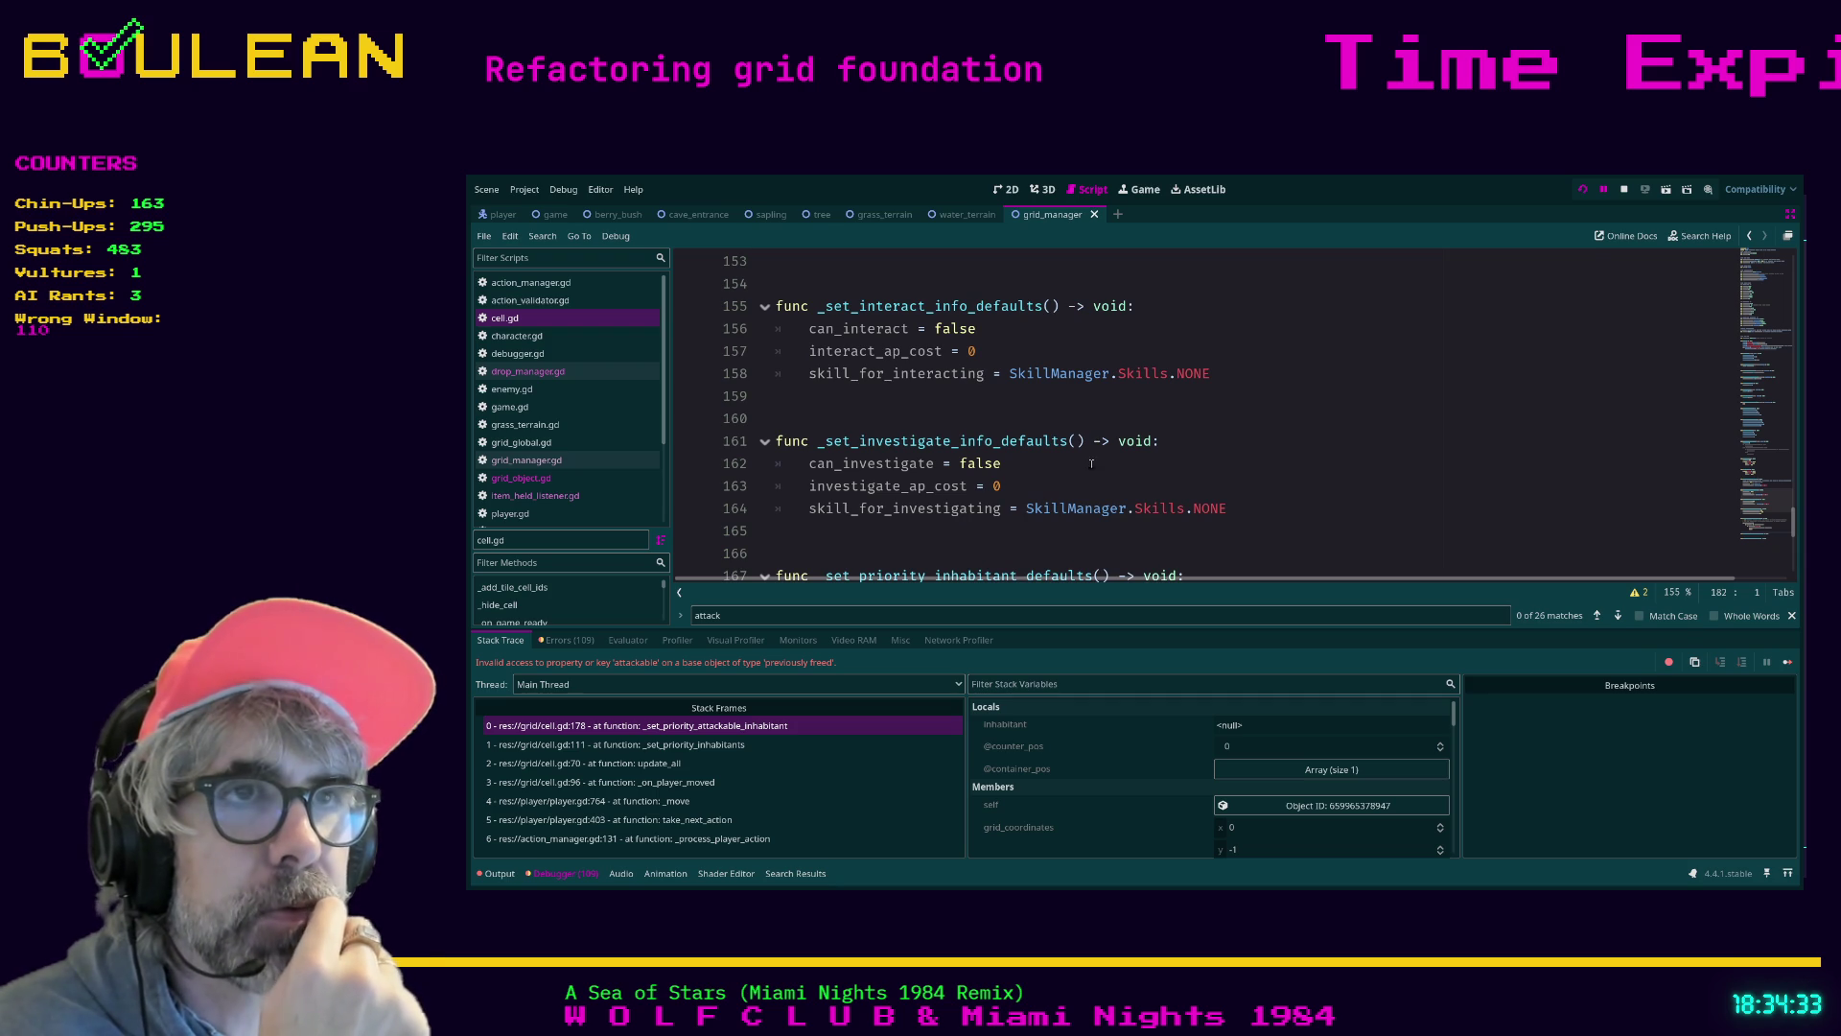
pyautogui.scroll(2, 1092, 463)
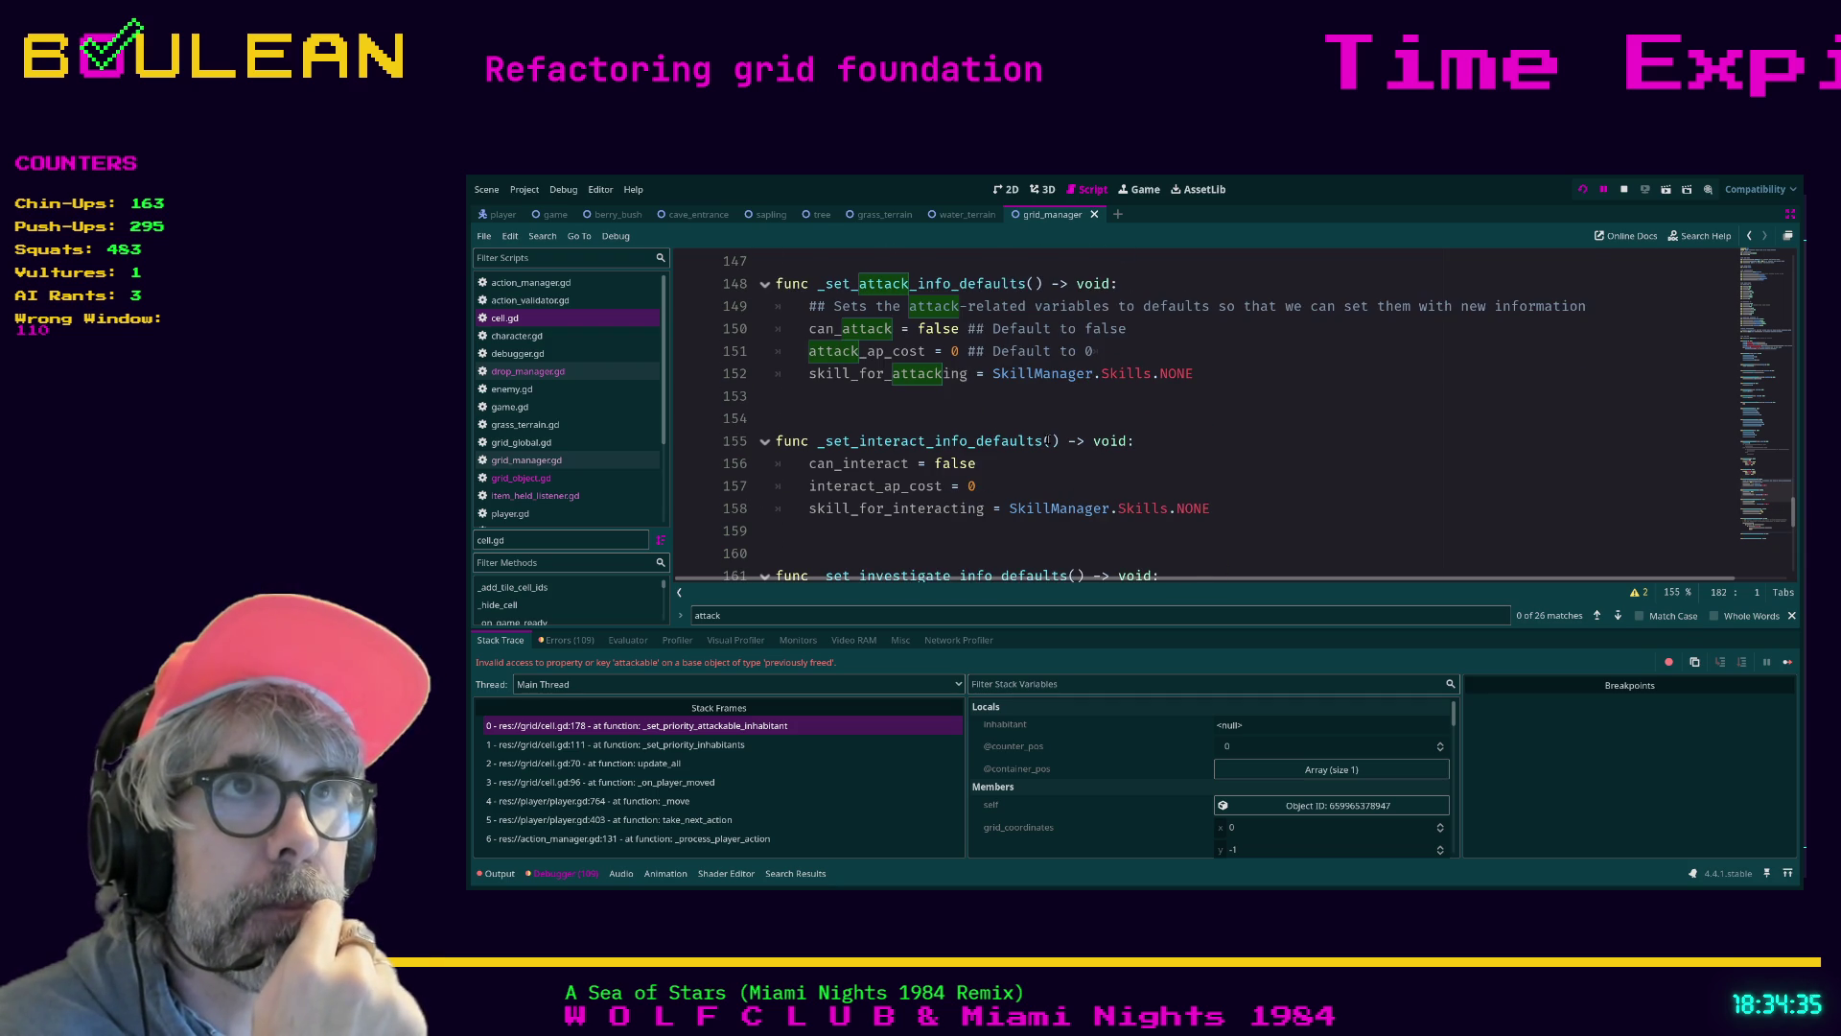
pyautogui.scroll(2, 1048, 440)
pyautogui.scroll(4, 1047, 440)
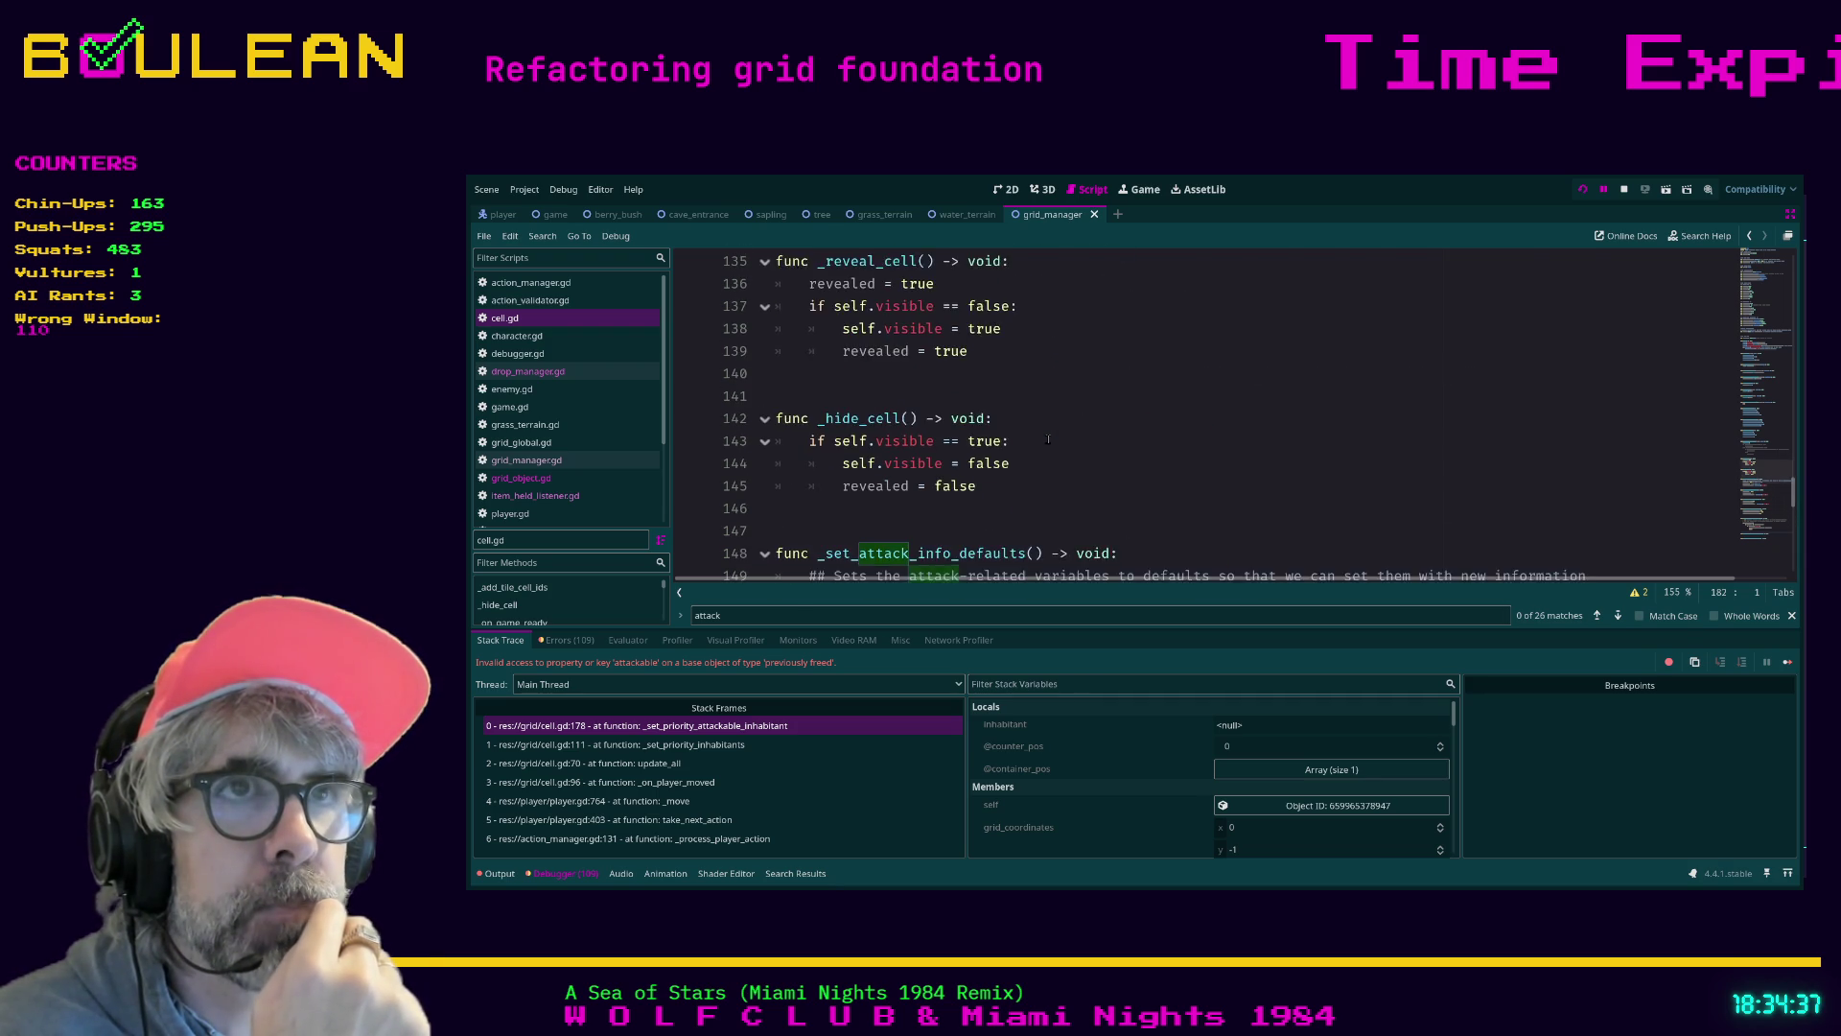
pyautogui.scroll(3, 1048, 440)
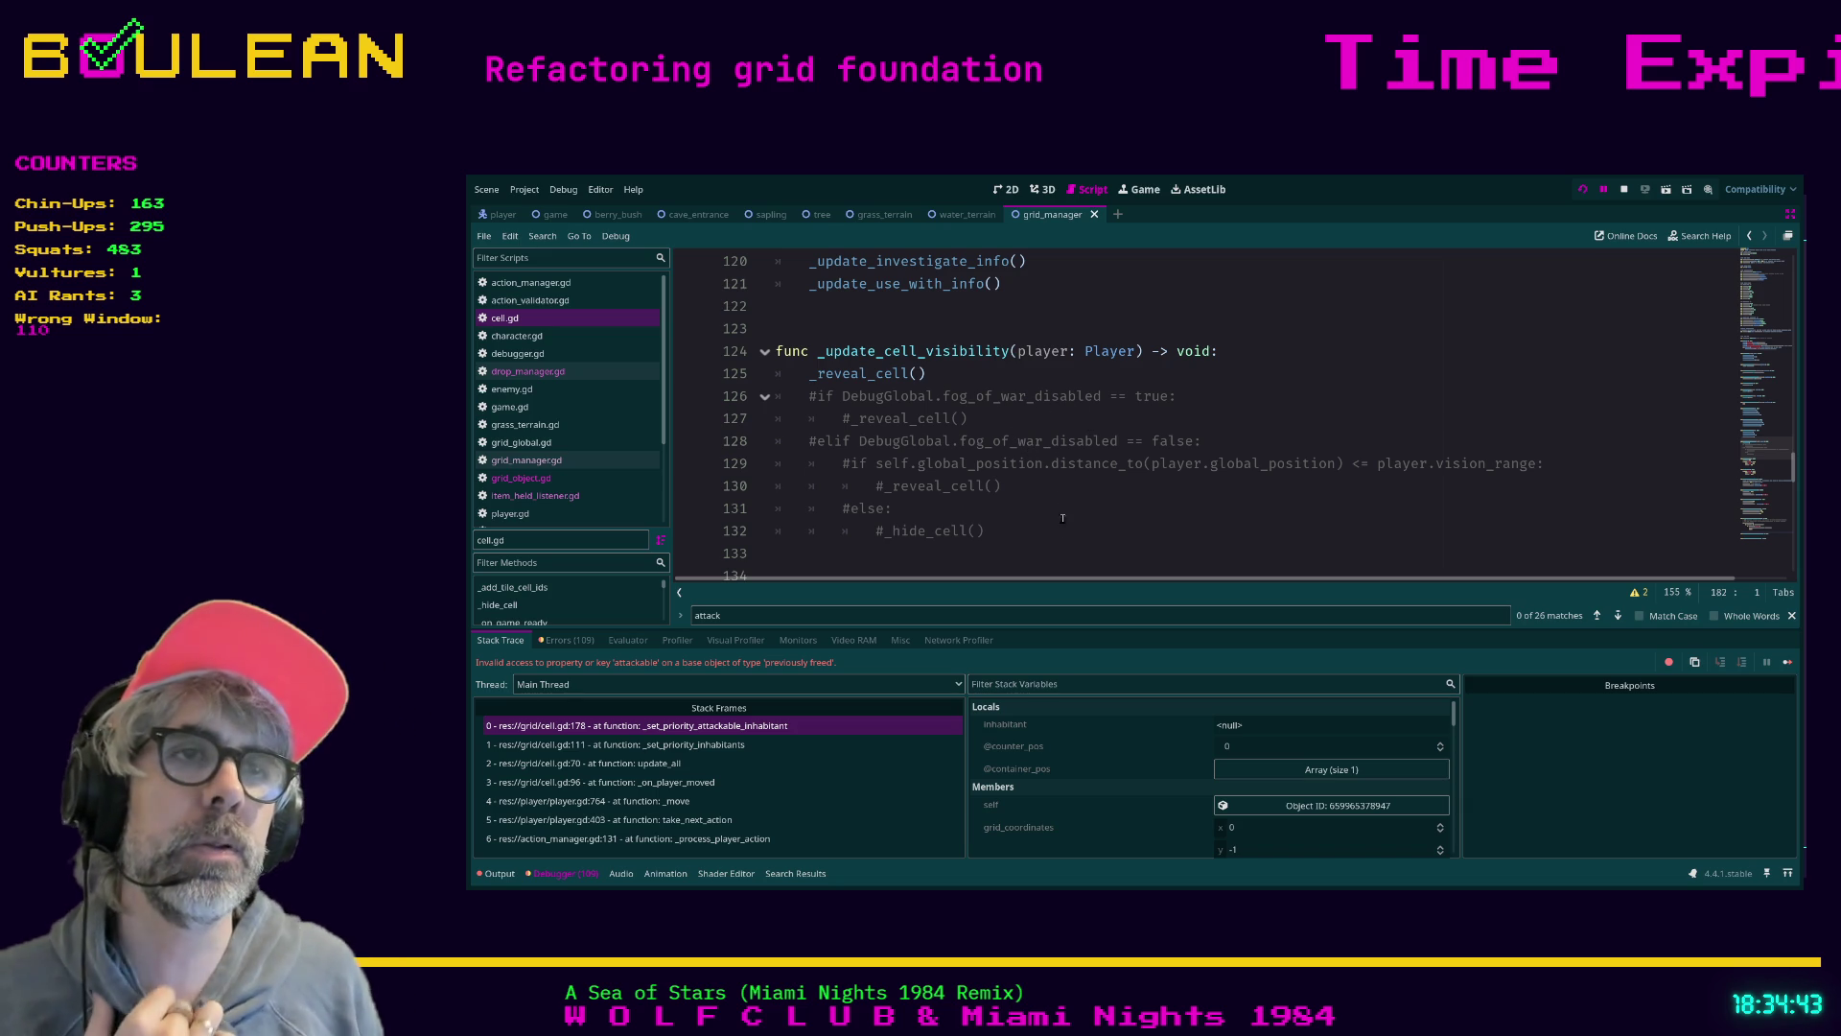
# Uncomment the fog-of-war block on lines 126–132, comment out the _reveal_cell call on line 125, and save cell.gd
pyautogui.moveTo(1018, 527); pyautogui.dragTo(768, 398)
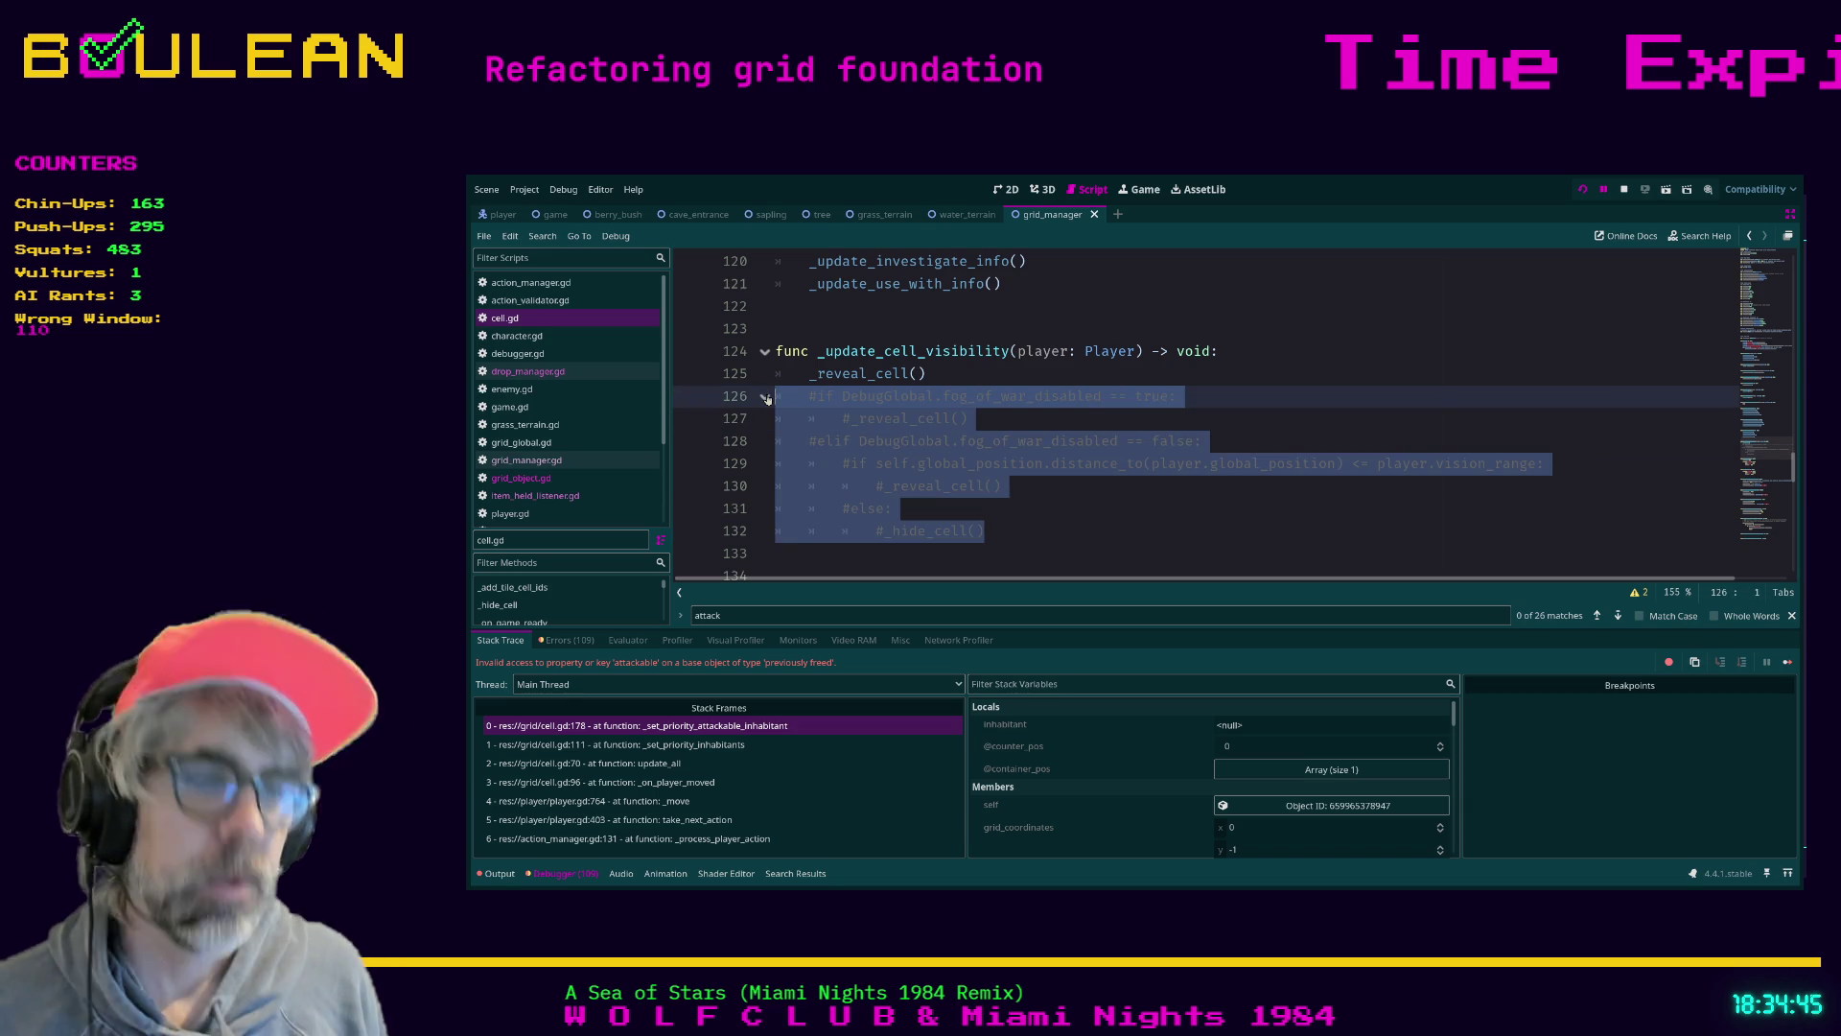
pyautogui.hotkey('ctrl', 'k')
pyautogui.press('Up')
pyautogui.hotkey('ctrl', 'k')
pyautogui.hotkey('ctrl', 's')
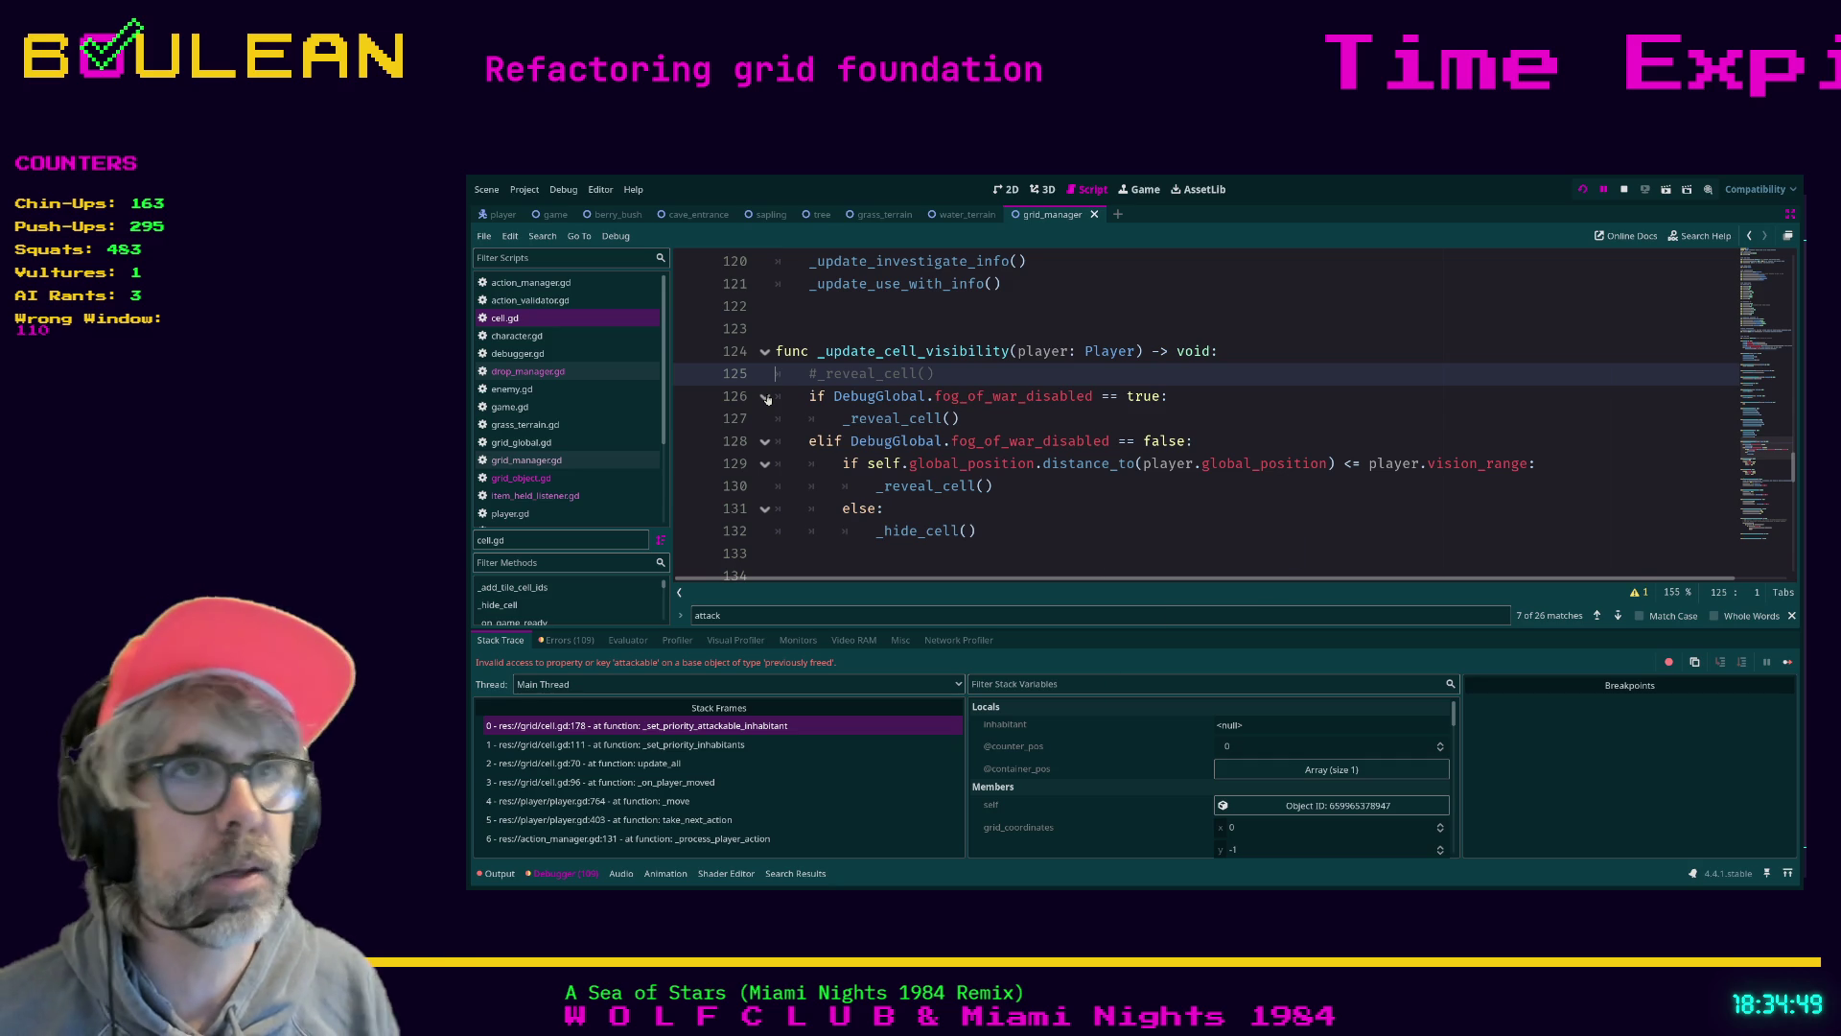
# Relaunch the game to test the visibility change, then quit it
pyautogui.press('F8')
pyautogui.press('F5')
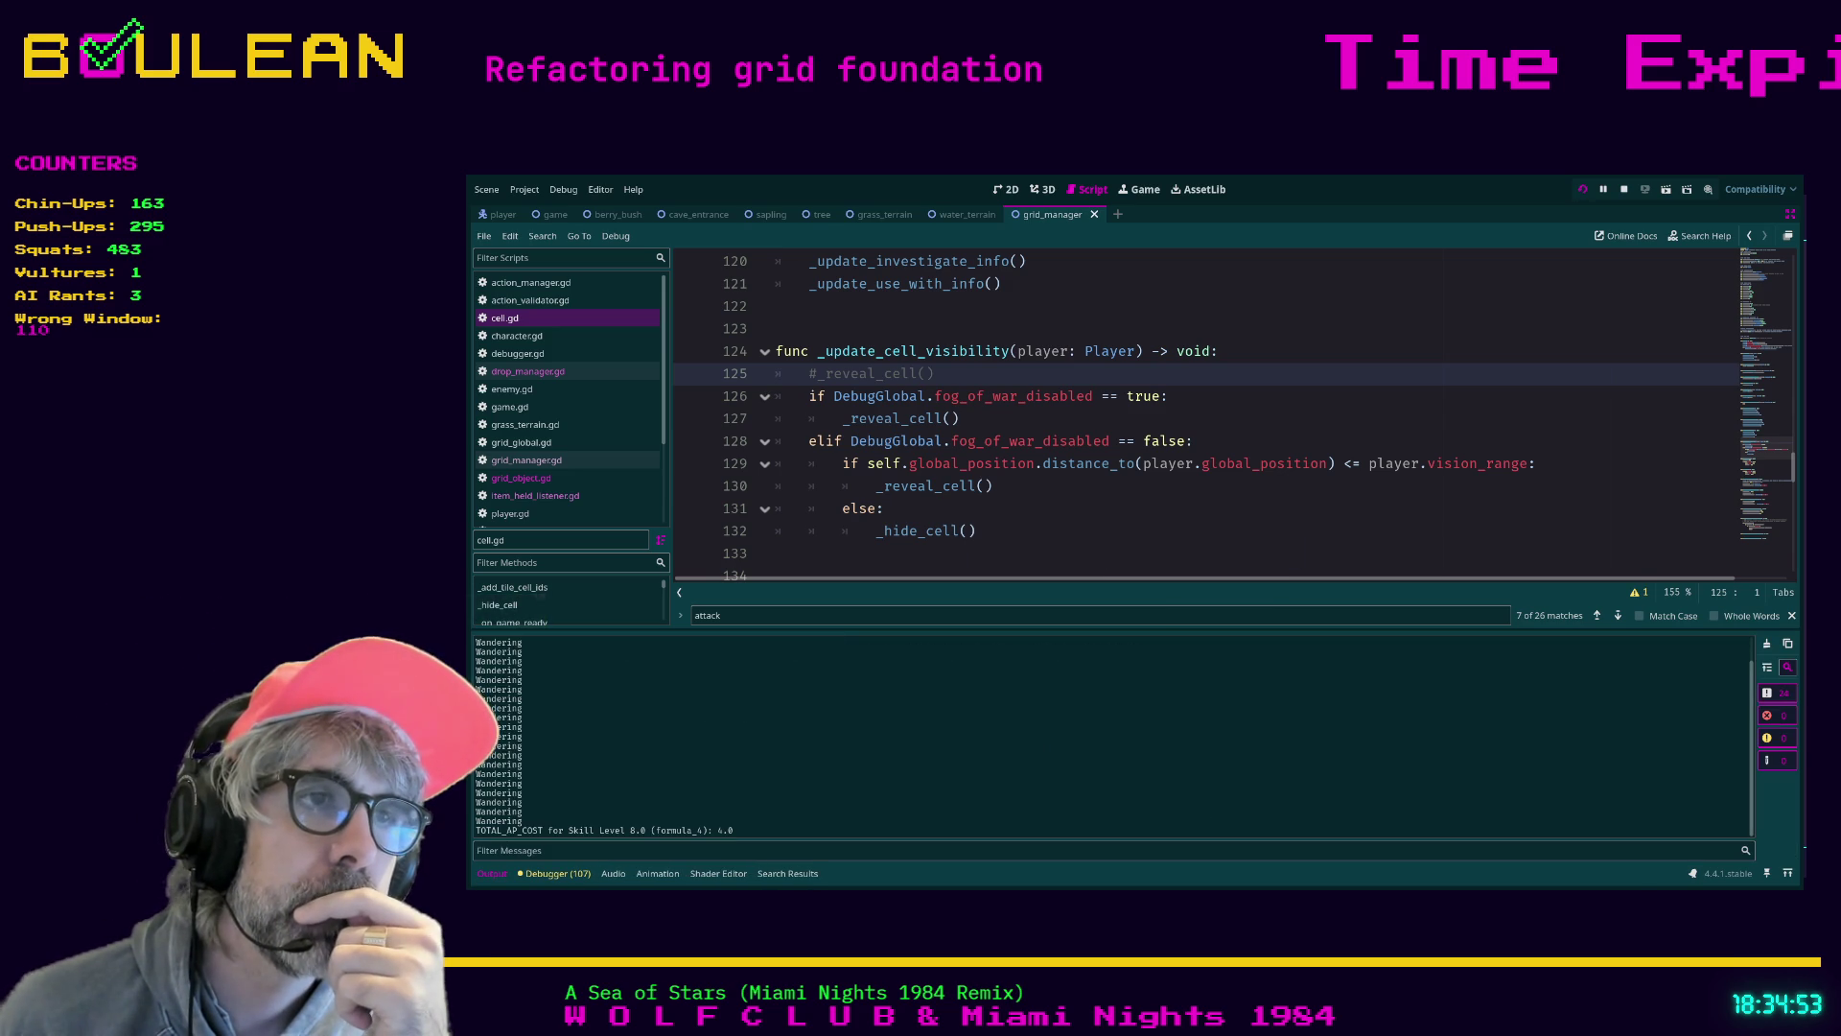
pyautogui.press('F8')
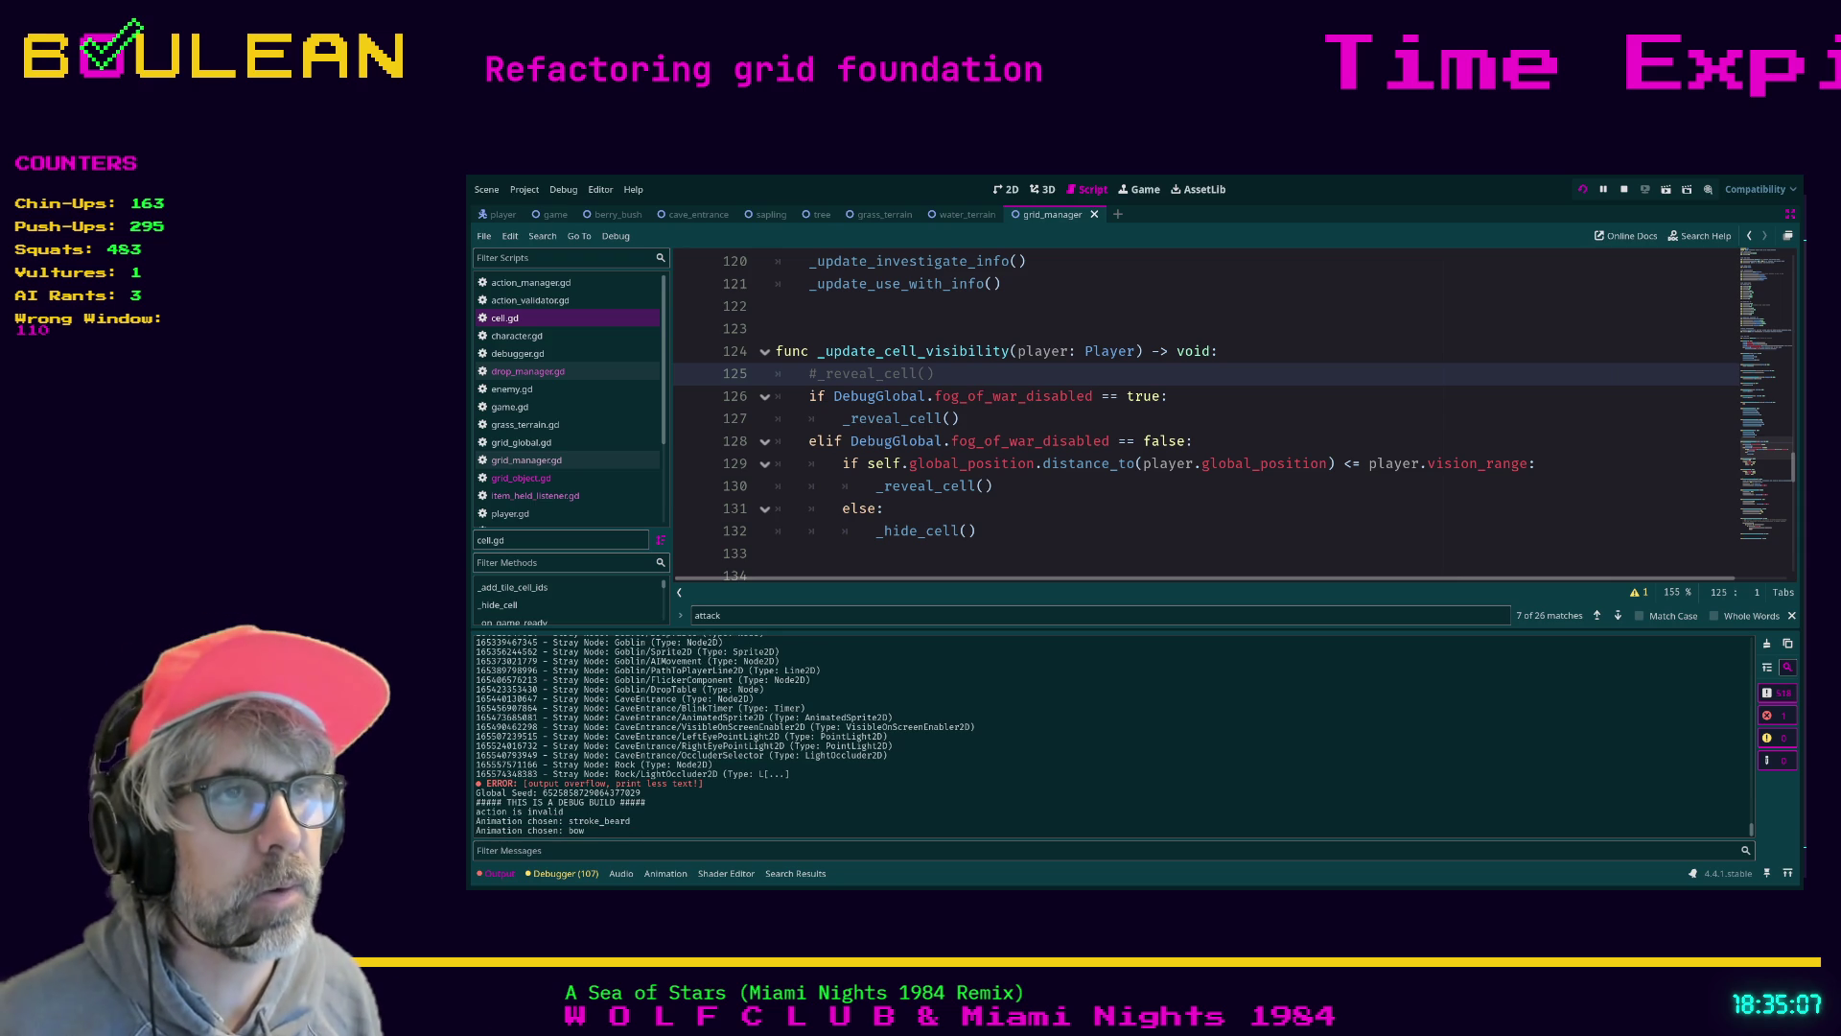
# Stop the debug session and delete the leftover commented _reveal_cell line
pyautogui.press('F8')
pyautogui.moveTo(970, 382); pyautogui.dragTo(935, 396)
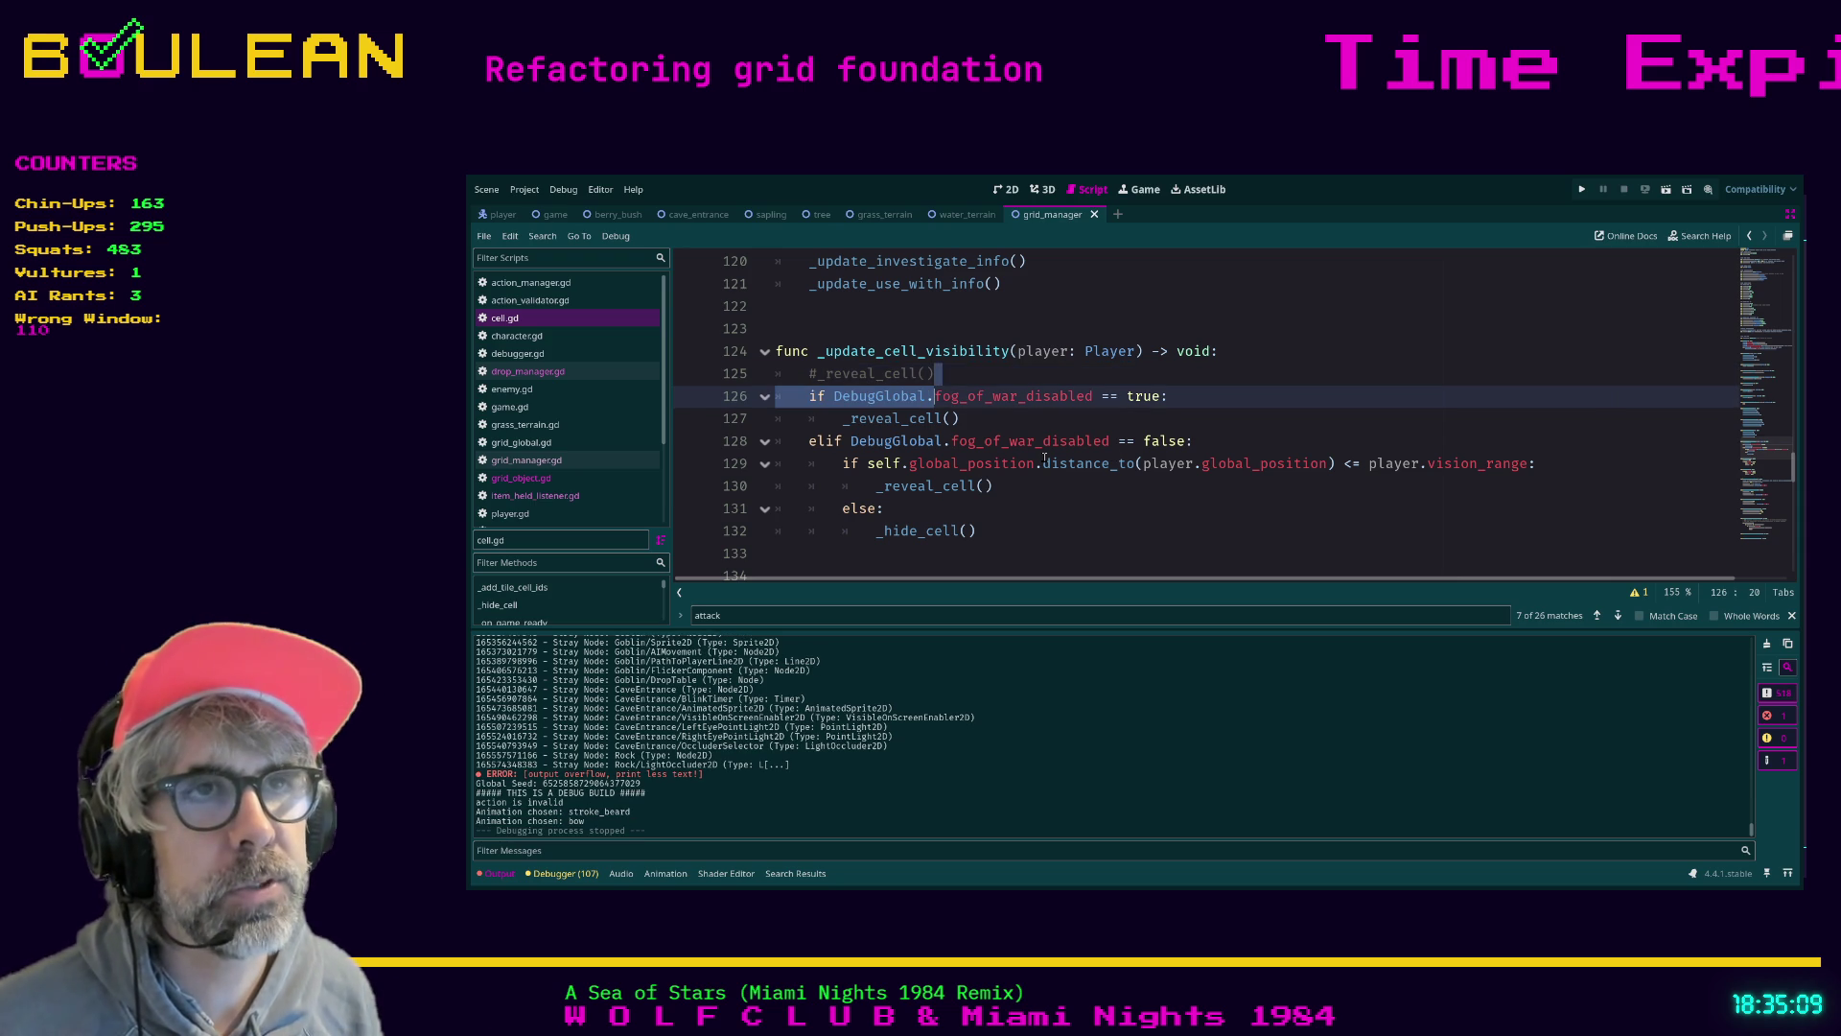
pyautogui.press('Up')
pyautogui.hotkey('shift', 'Home')
pyautogui.hotkey('shift', 'Home')
pyautogui.press('BackSpace')
pyautogui.press('BackSpace')
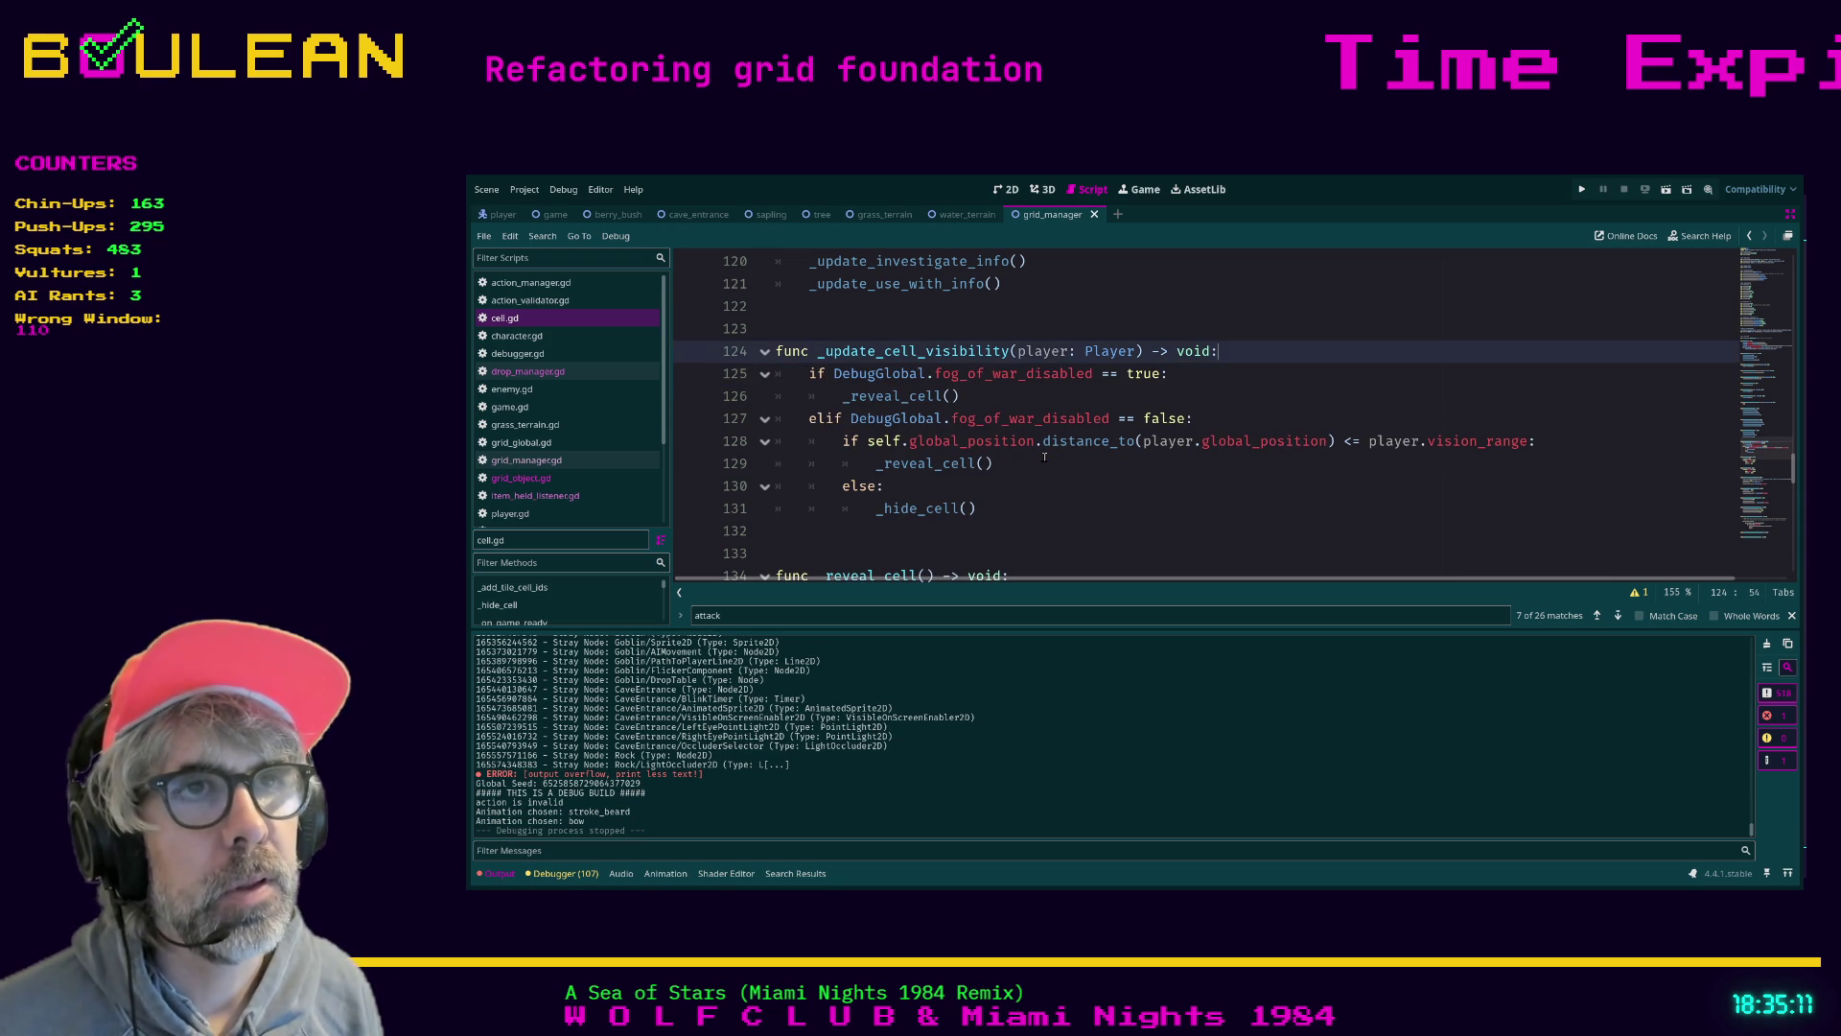
pyautogui.click(1045, 457)
# Scroll to the _remove_inhabitant_from_cell stub near line 100 and place the cursor after pass
pyautogui.scroll(3, 1103, 456)
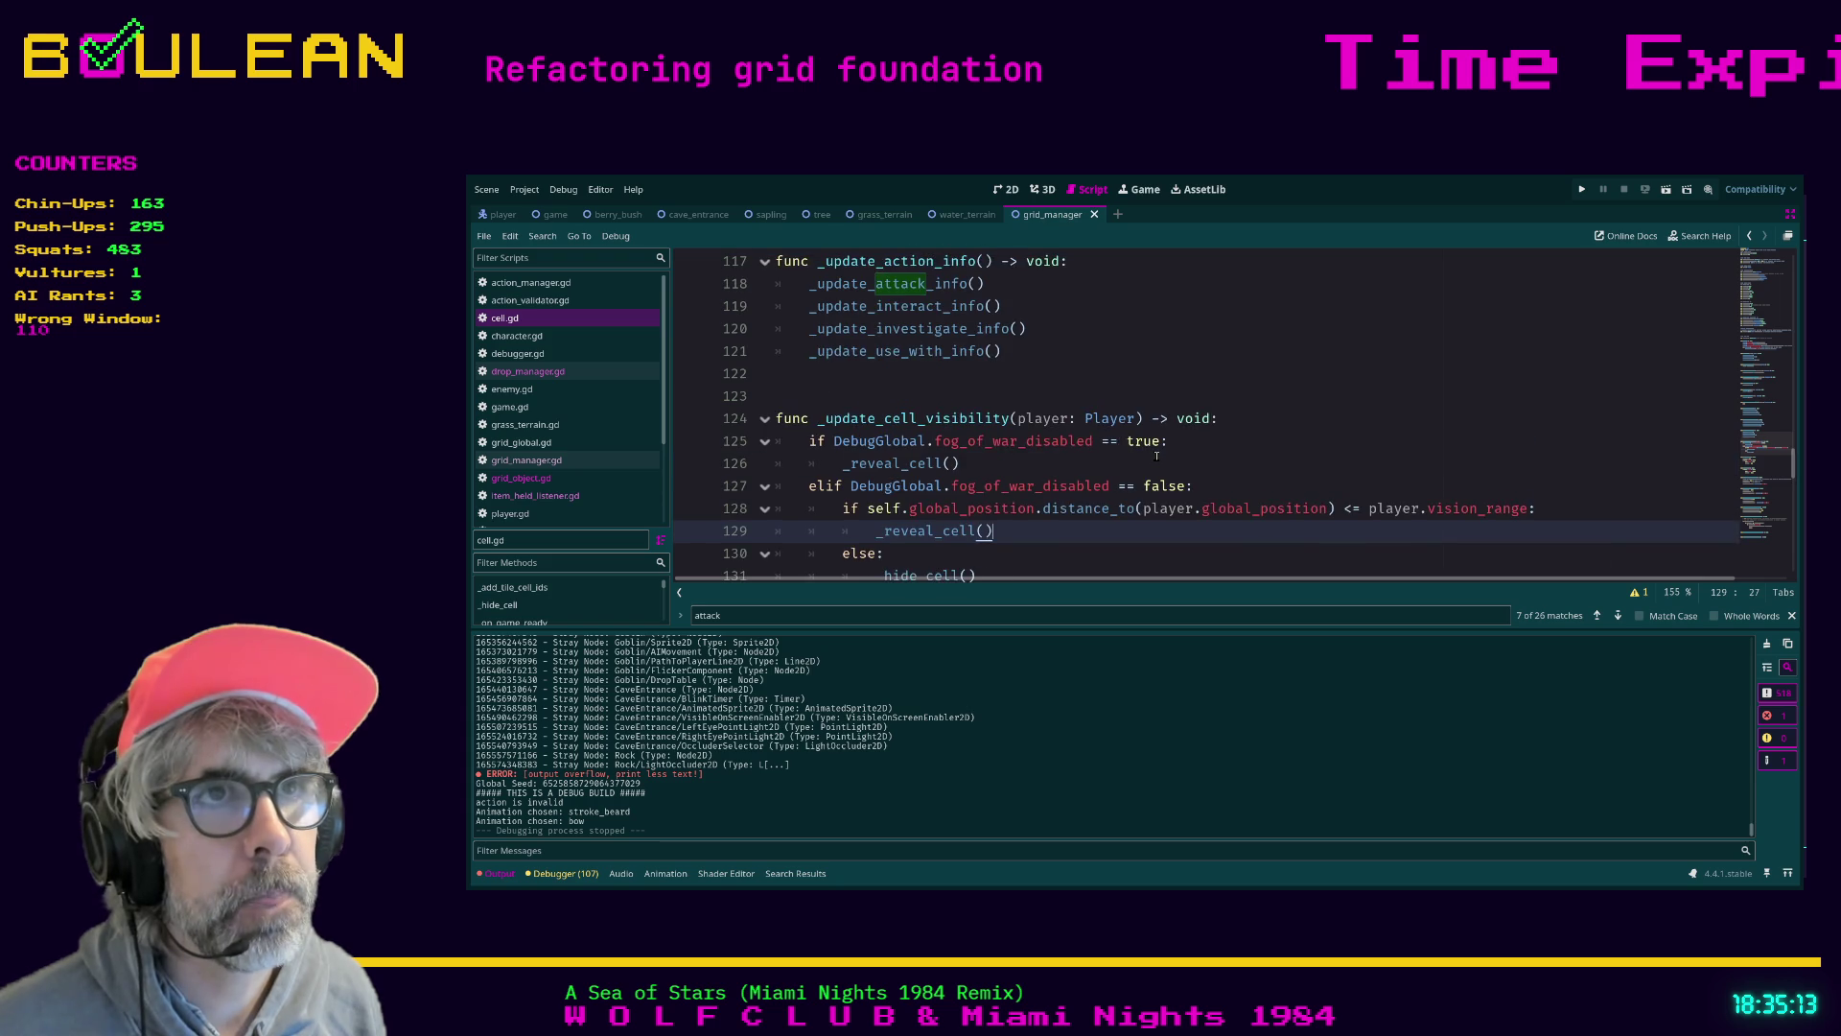
pyautogui.scroll(2, 1157, 456)
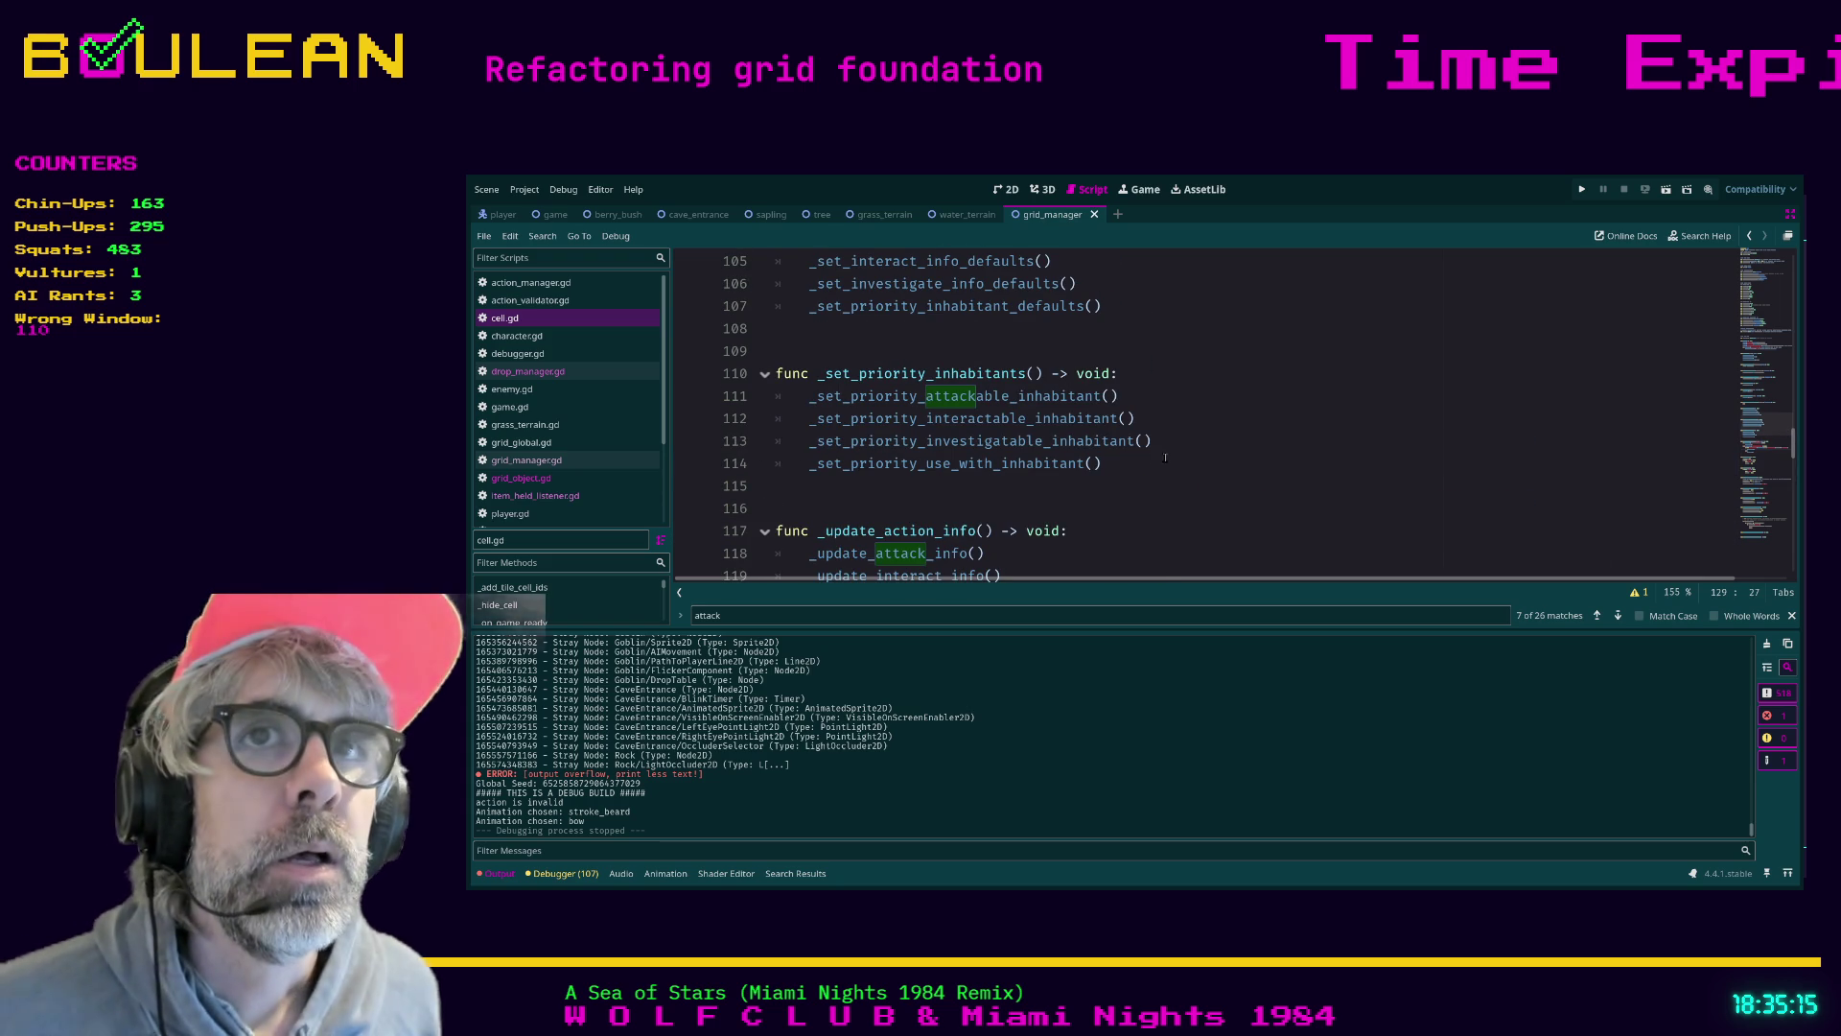
pyautogui.scroll(-4, 1165, 441)
pyautogui.scroll(-8, 1171, 429)
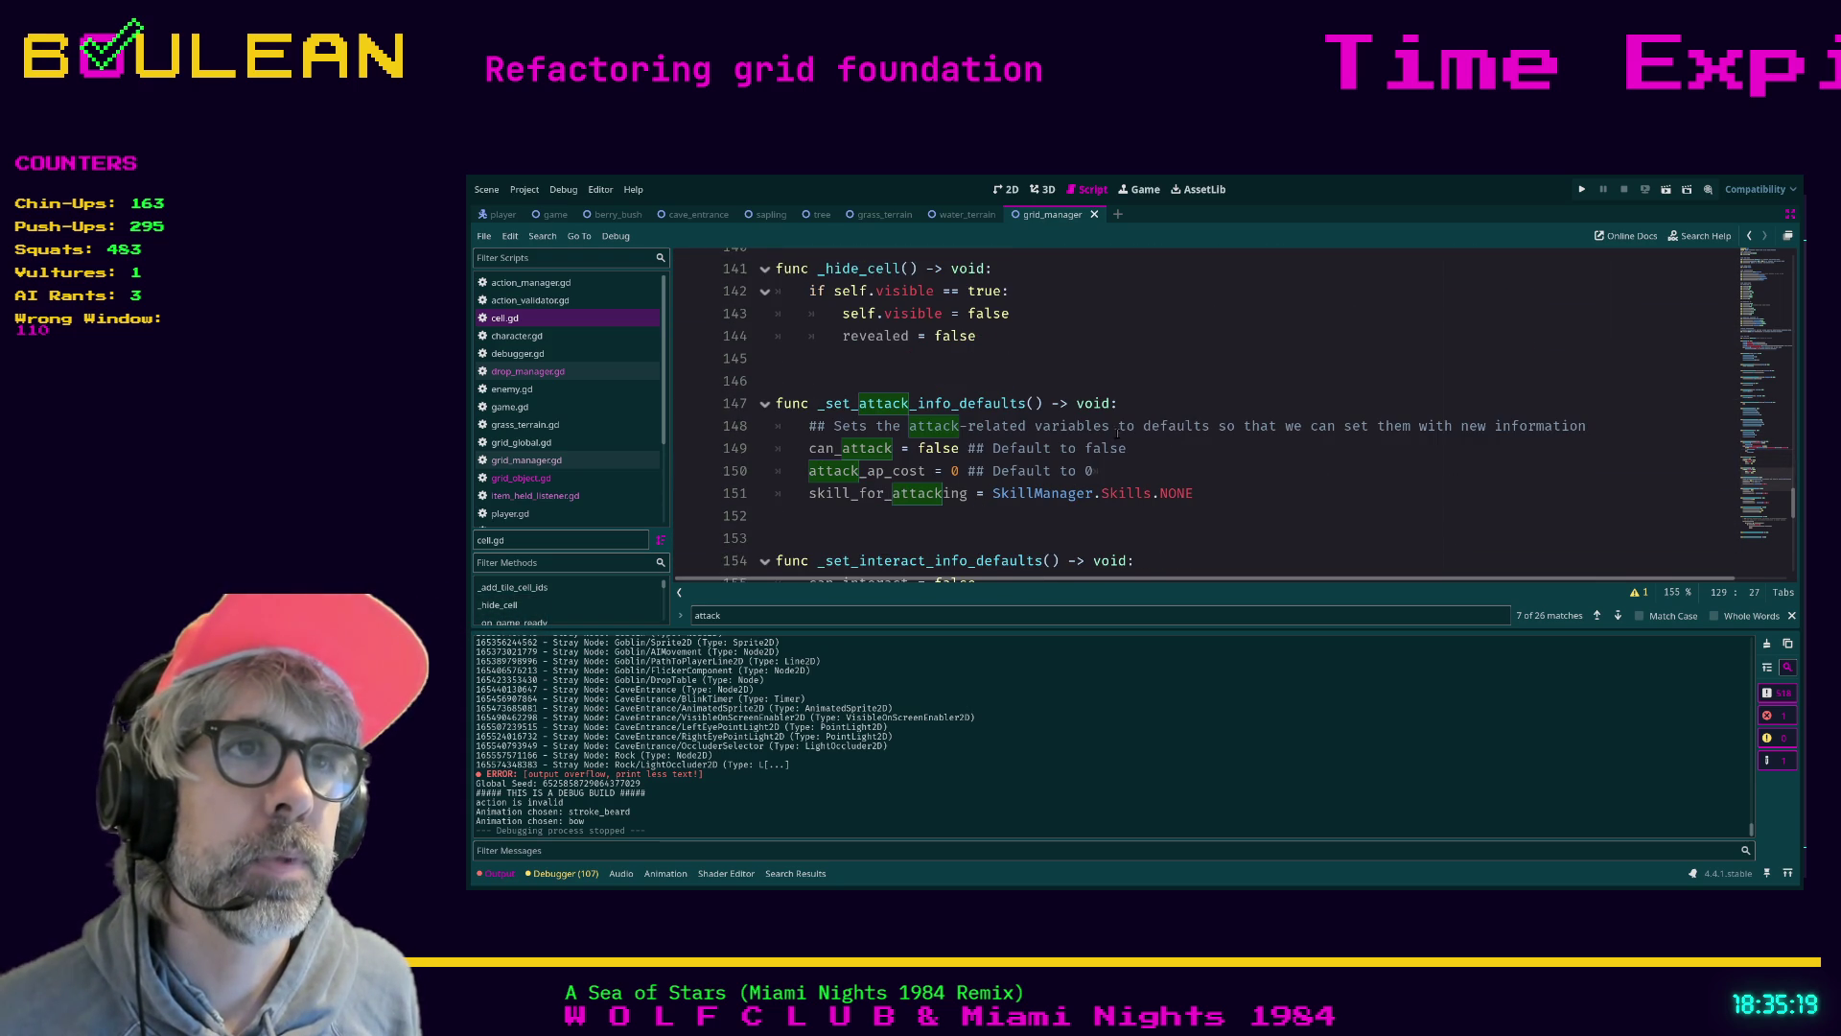
pyautogui.scroll(-1, 1006, 450)
pyautogui.scroll(-4, 1006, 451)
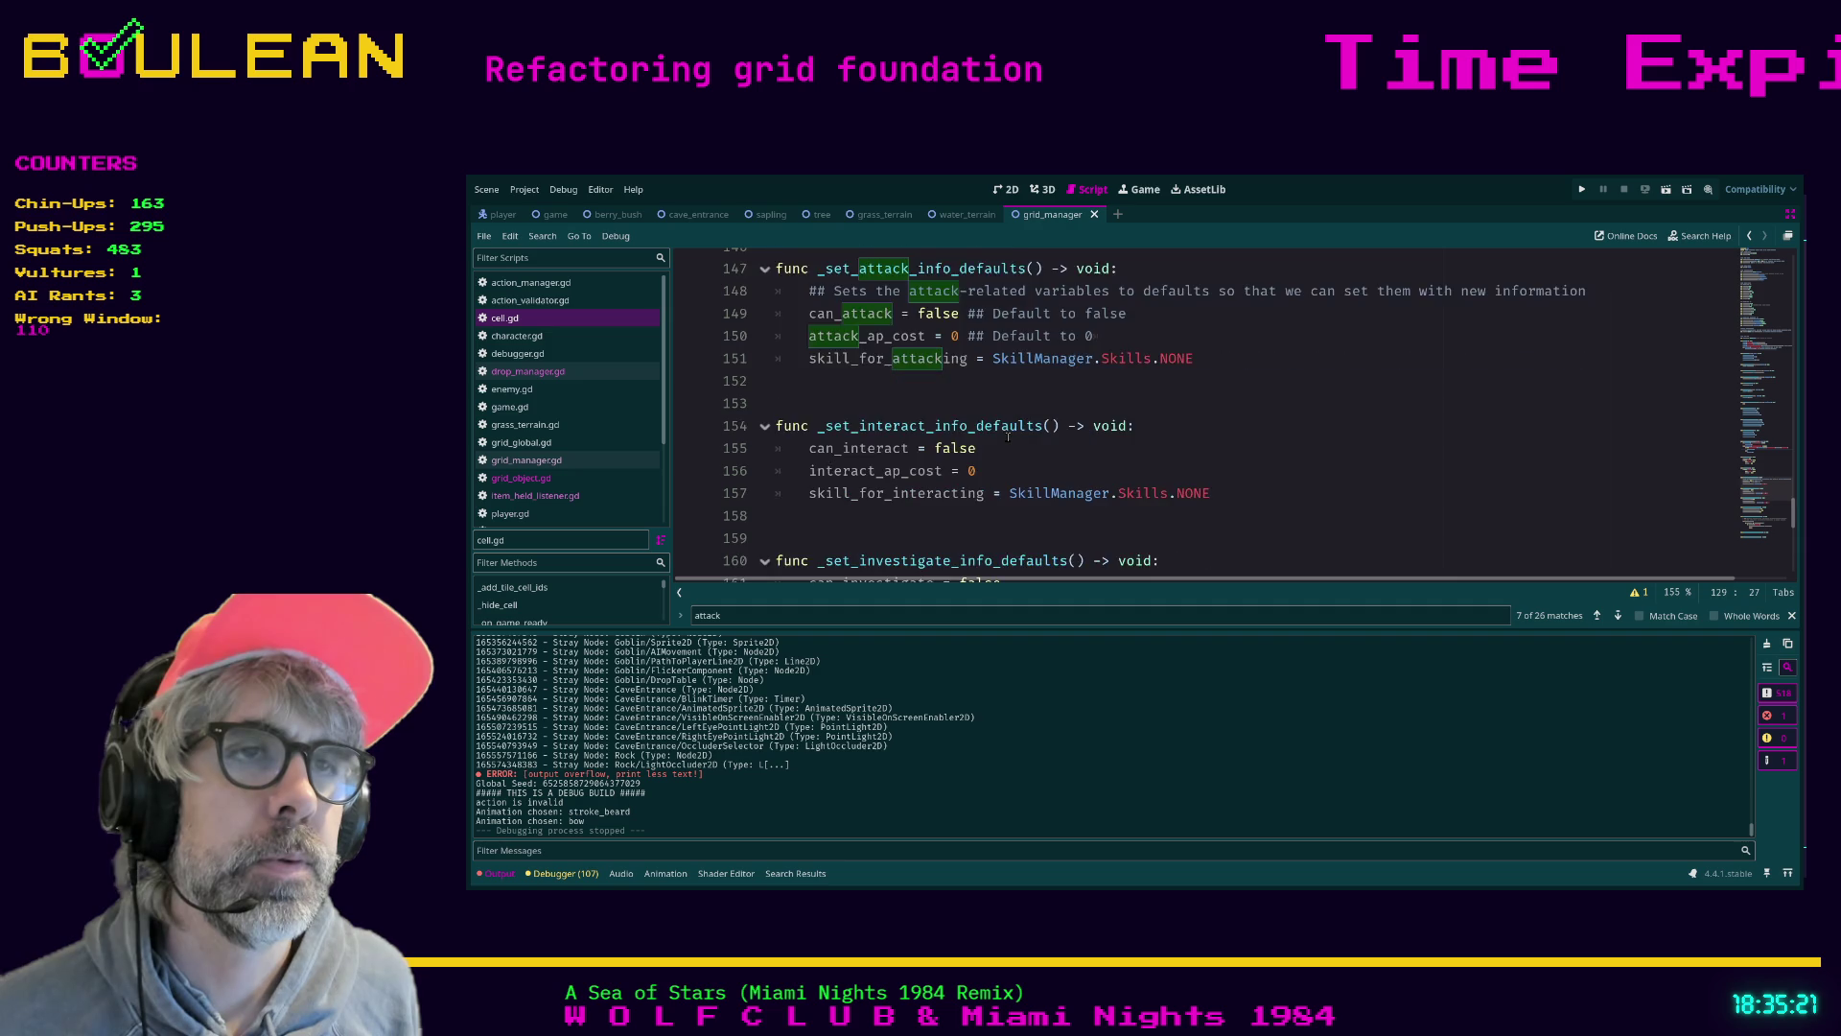
pyautogui.scroll(-6, 1058, 433)
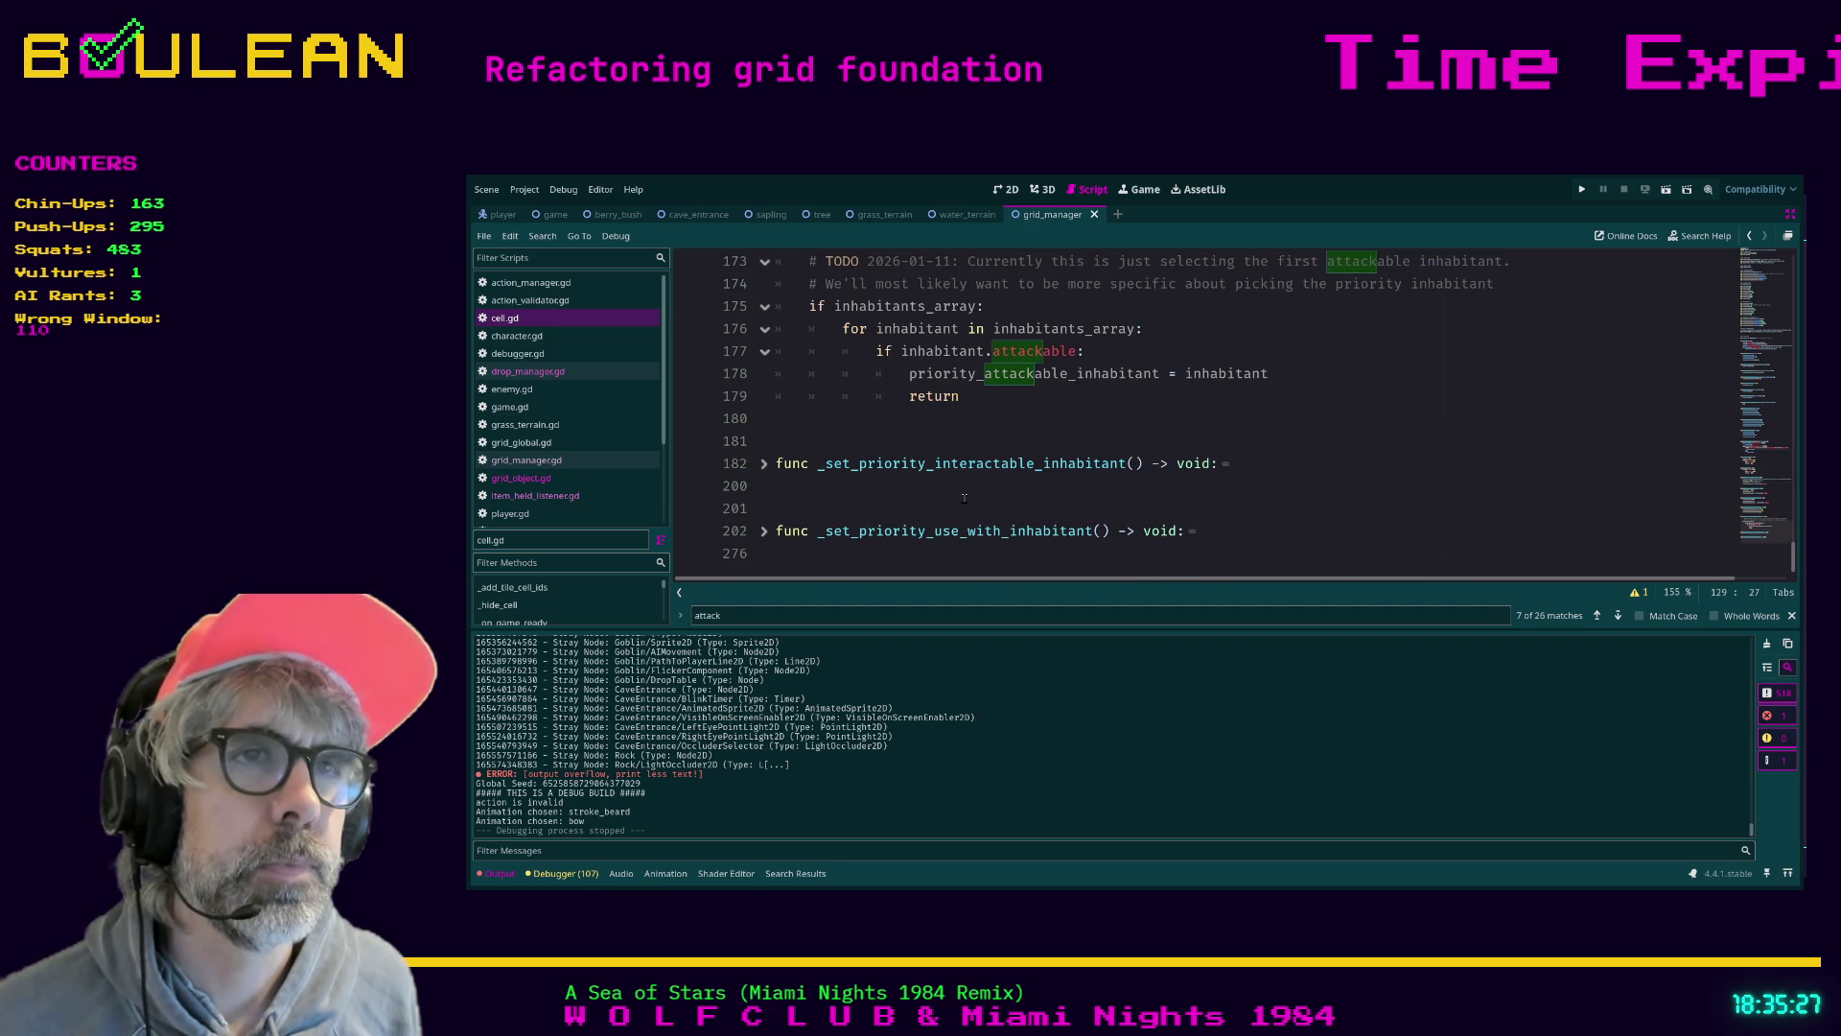
pyautogui.scroll(2, 964, 498)
pyautogui.scroll(-2, 1008, 479)
pyautogui.scroll(4, 1052, 449)
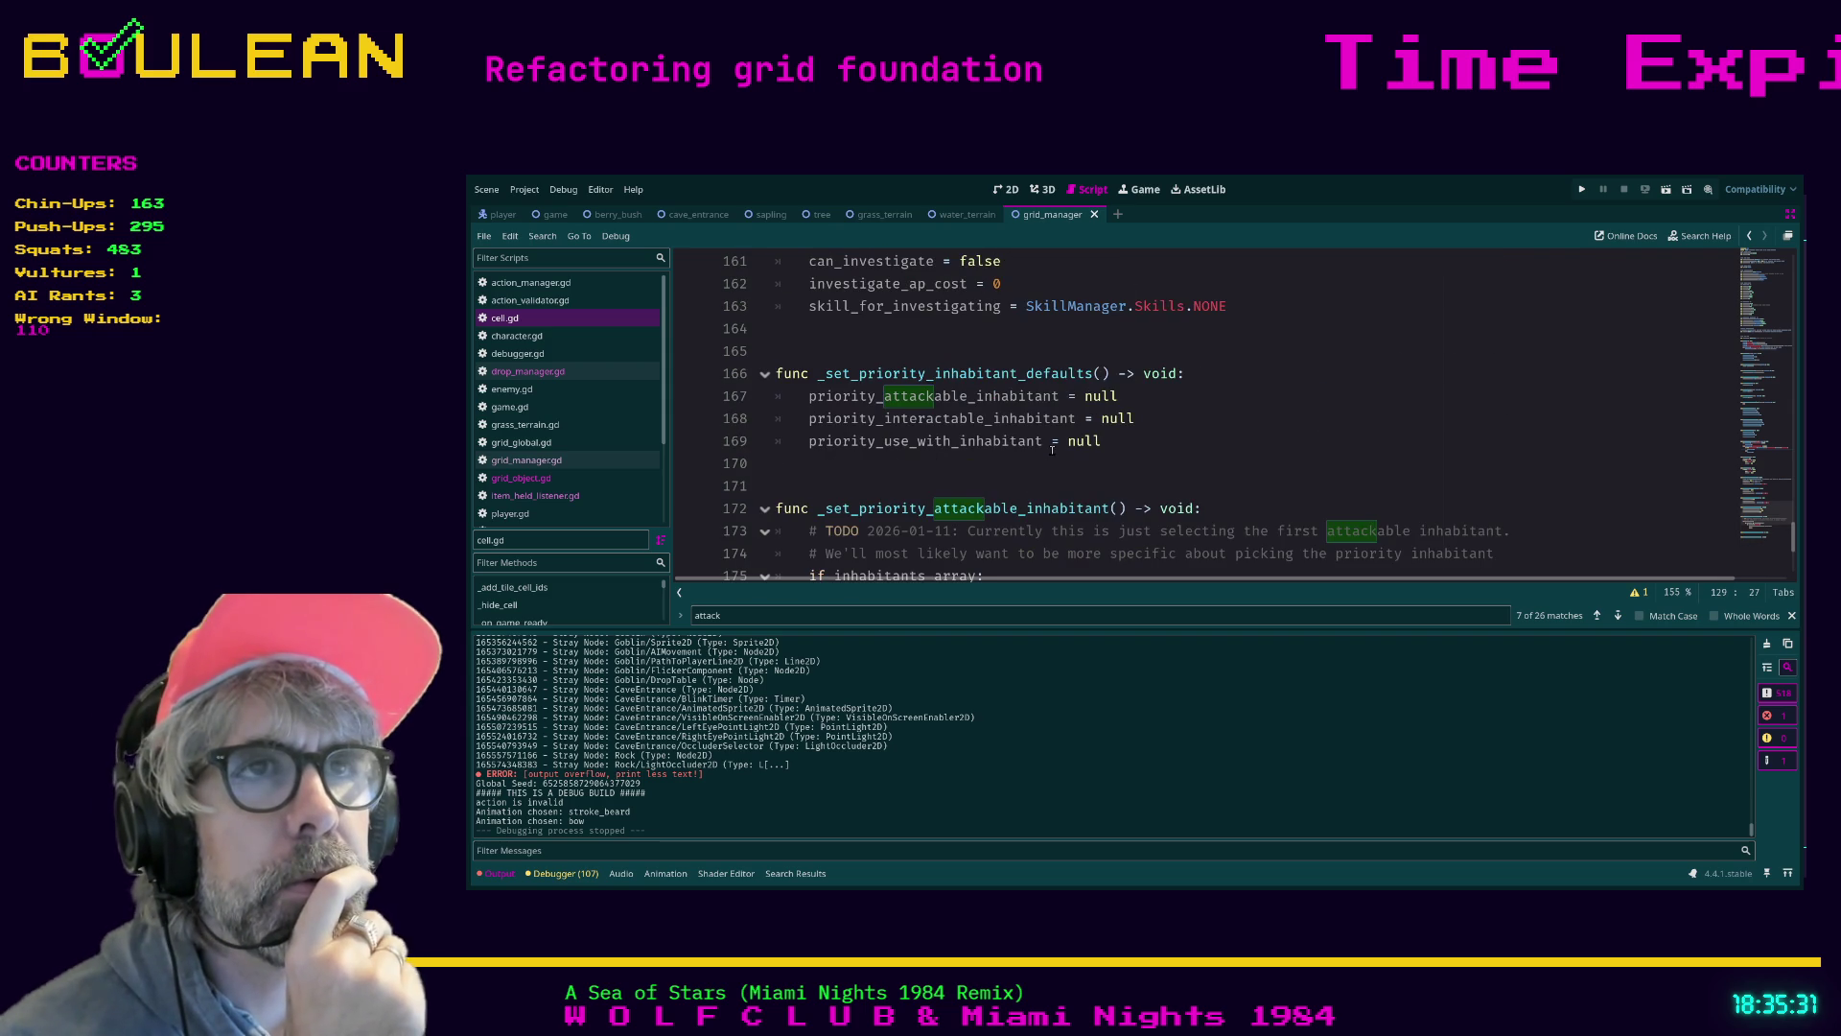
pyautogui.scroll(2, 1052, 450)
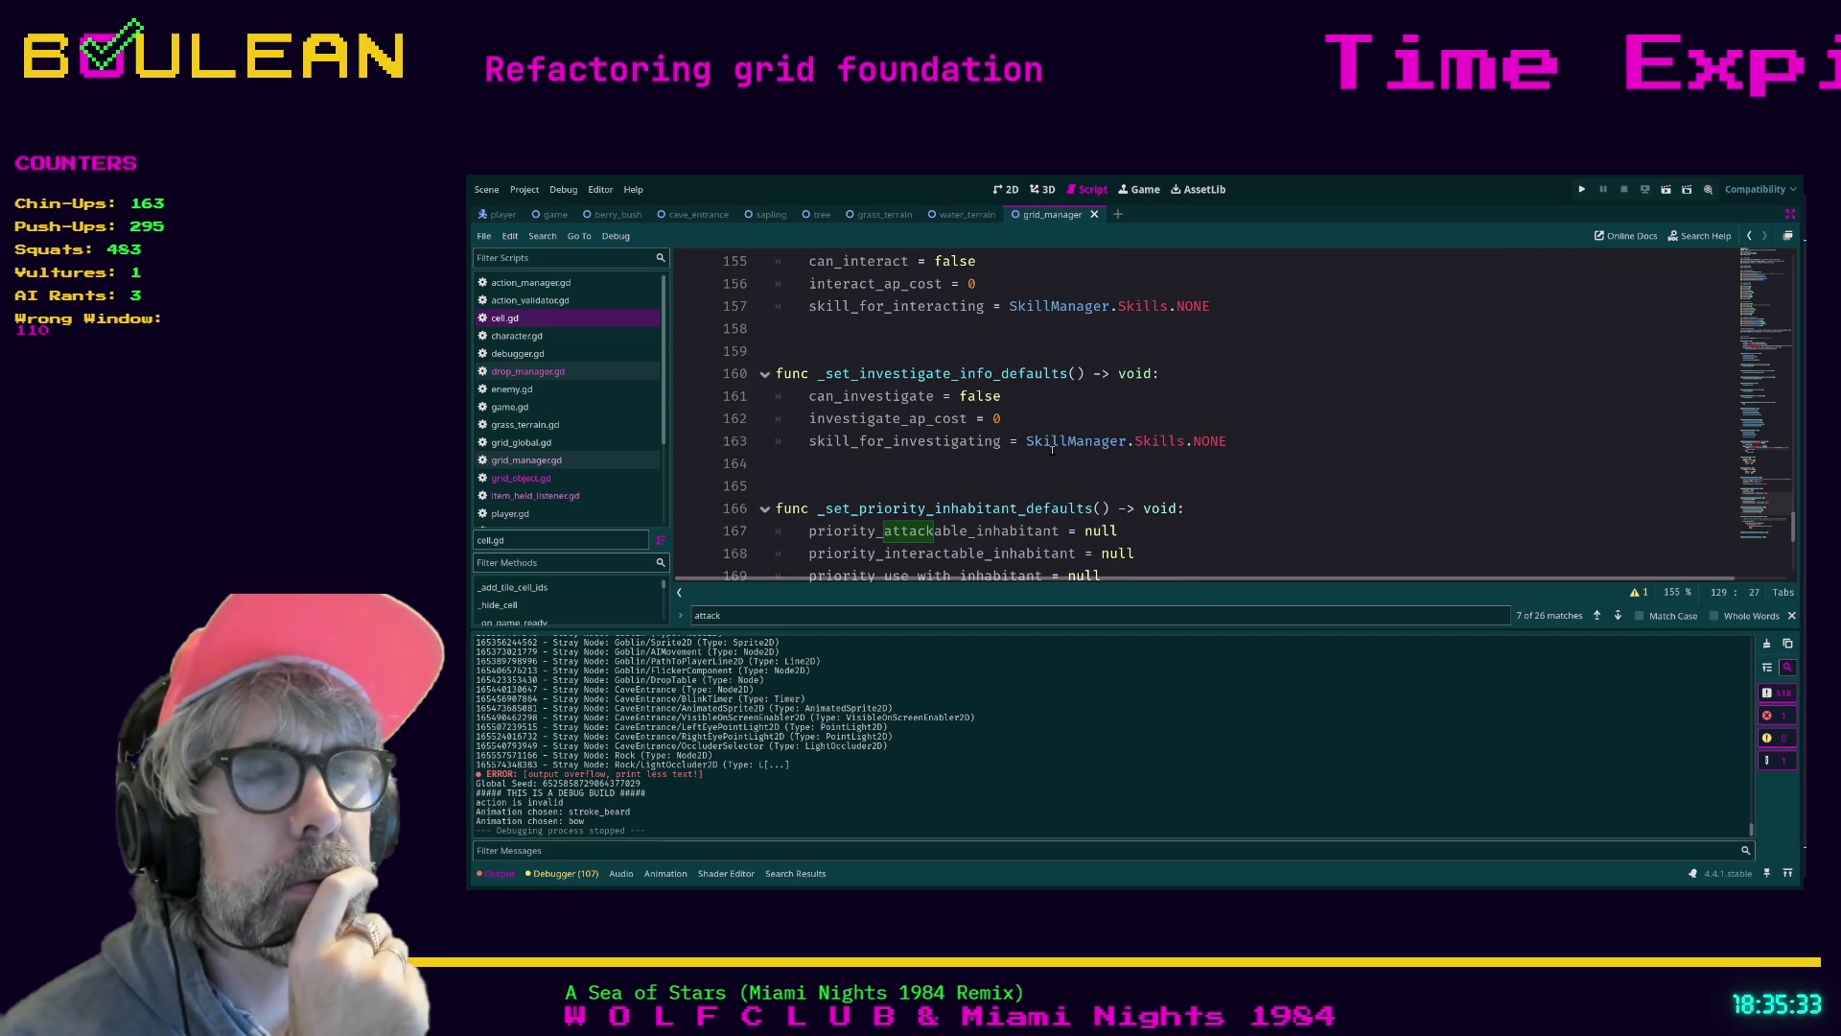
pyautogui.scroll(2, 1052, 450)
pyautogui.scroll(2, 1052, 450)
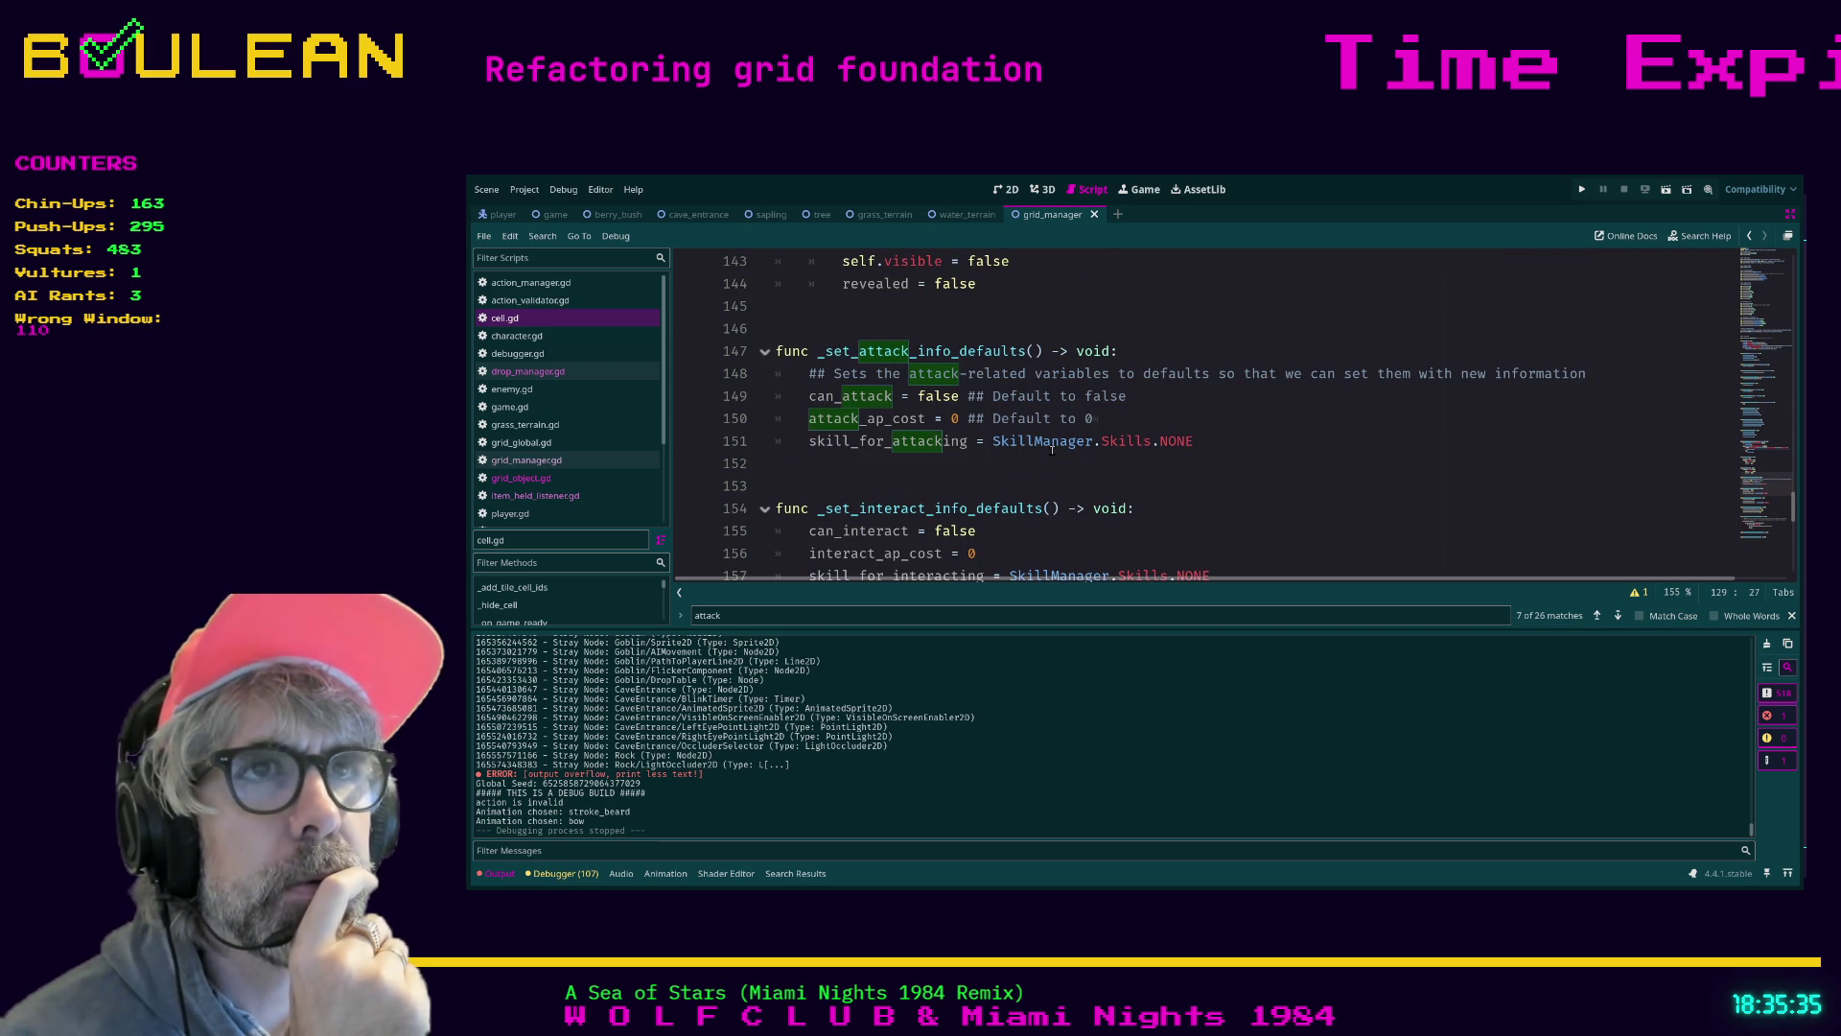
pyautogui.scroll(2, 1052, 450)
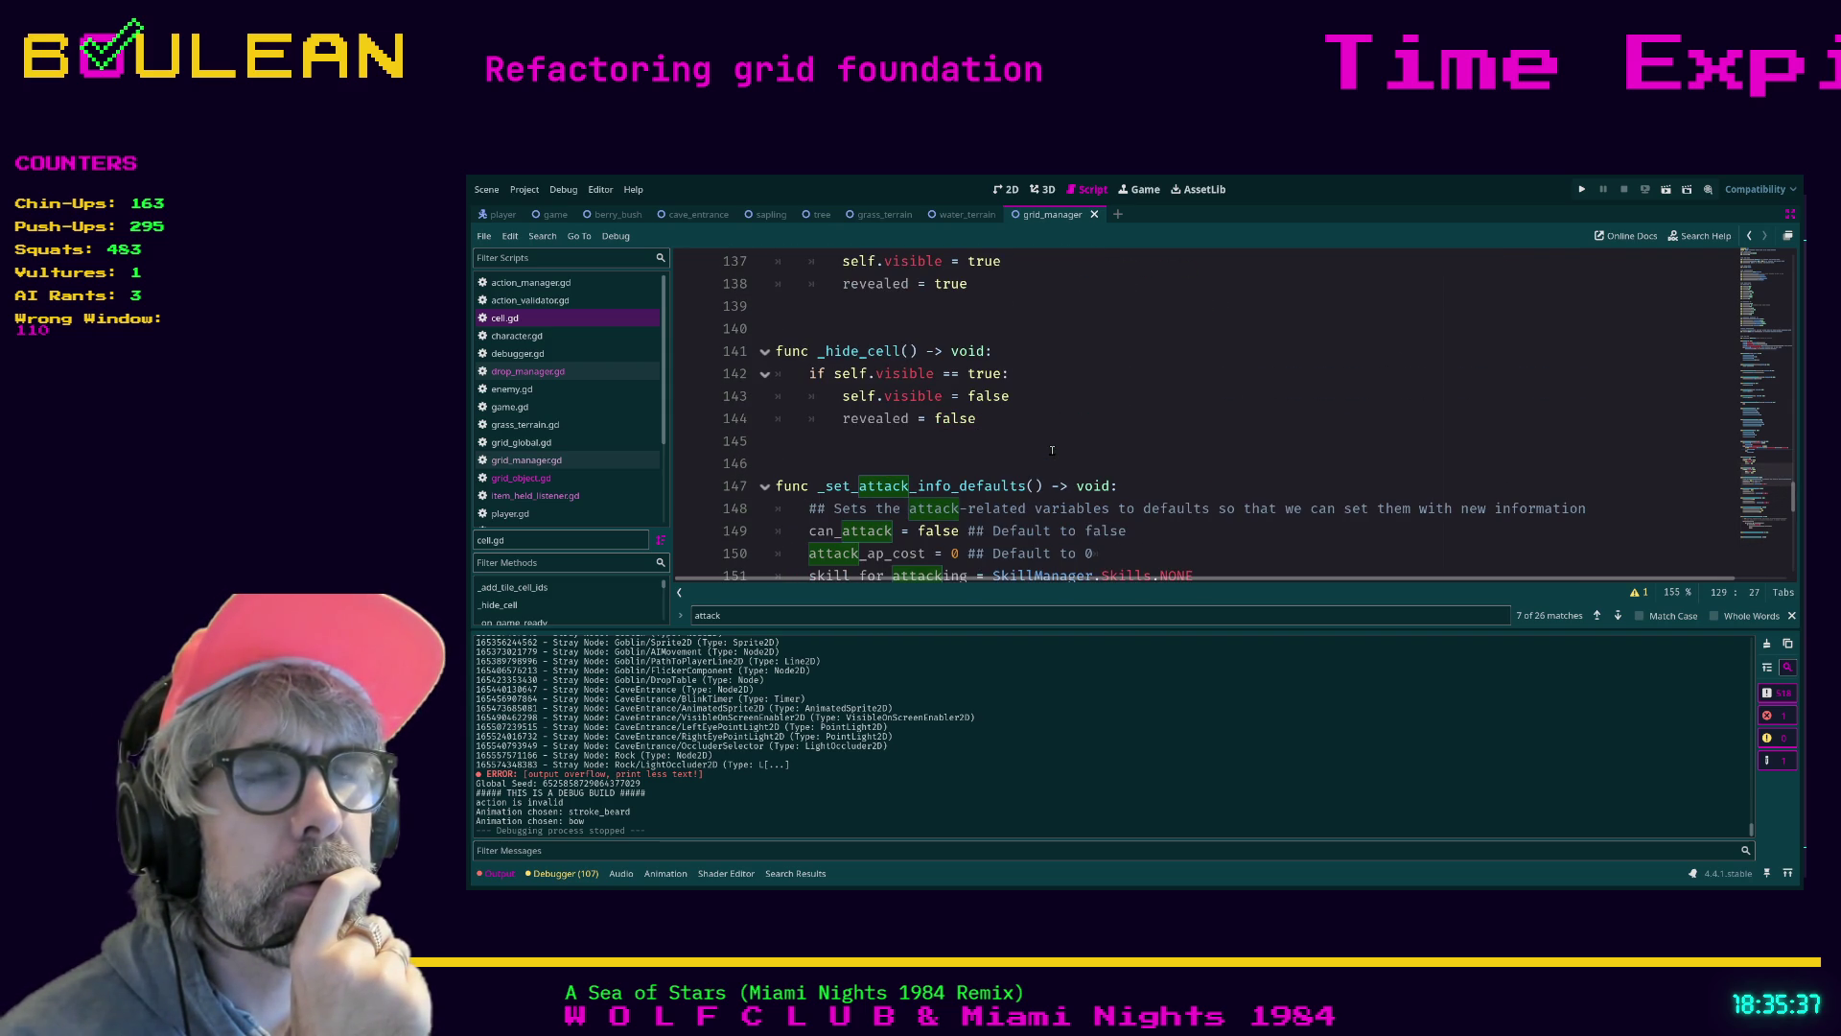
pyautogui.scroll(2, 1052, 450)
pyautogui.scroll(3, 1052, 449)
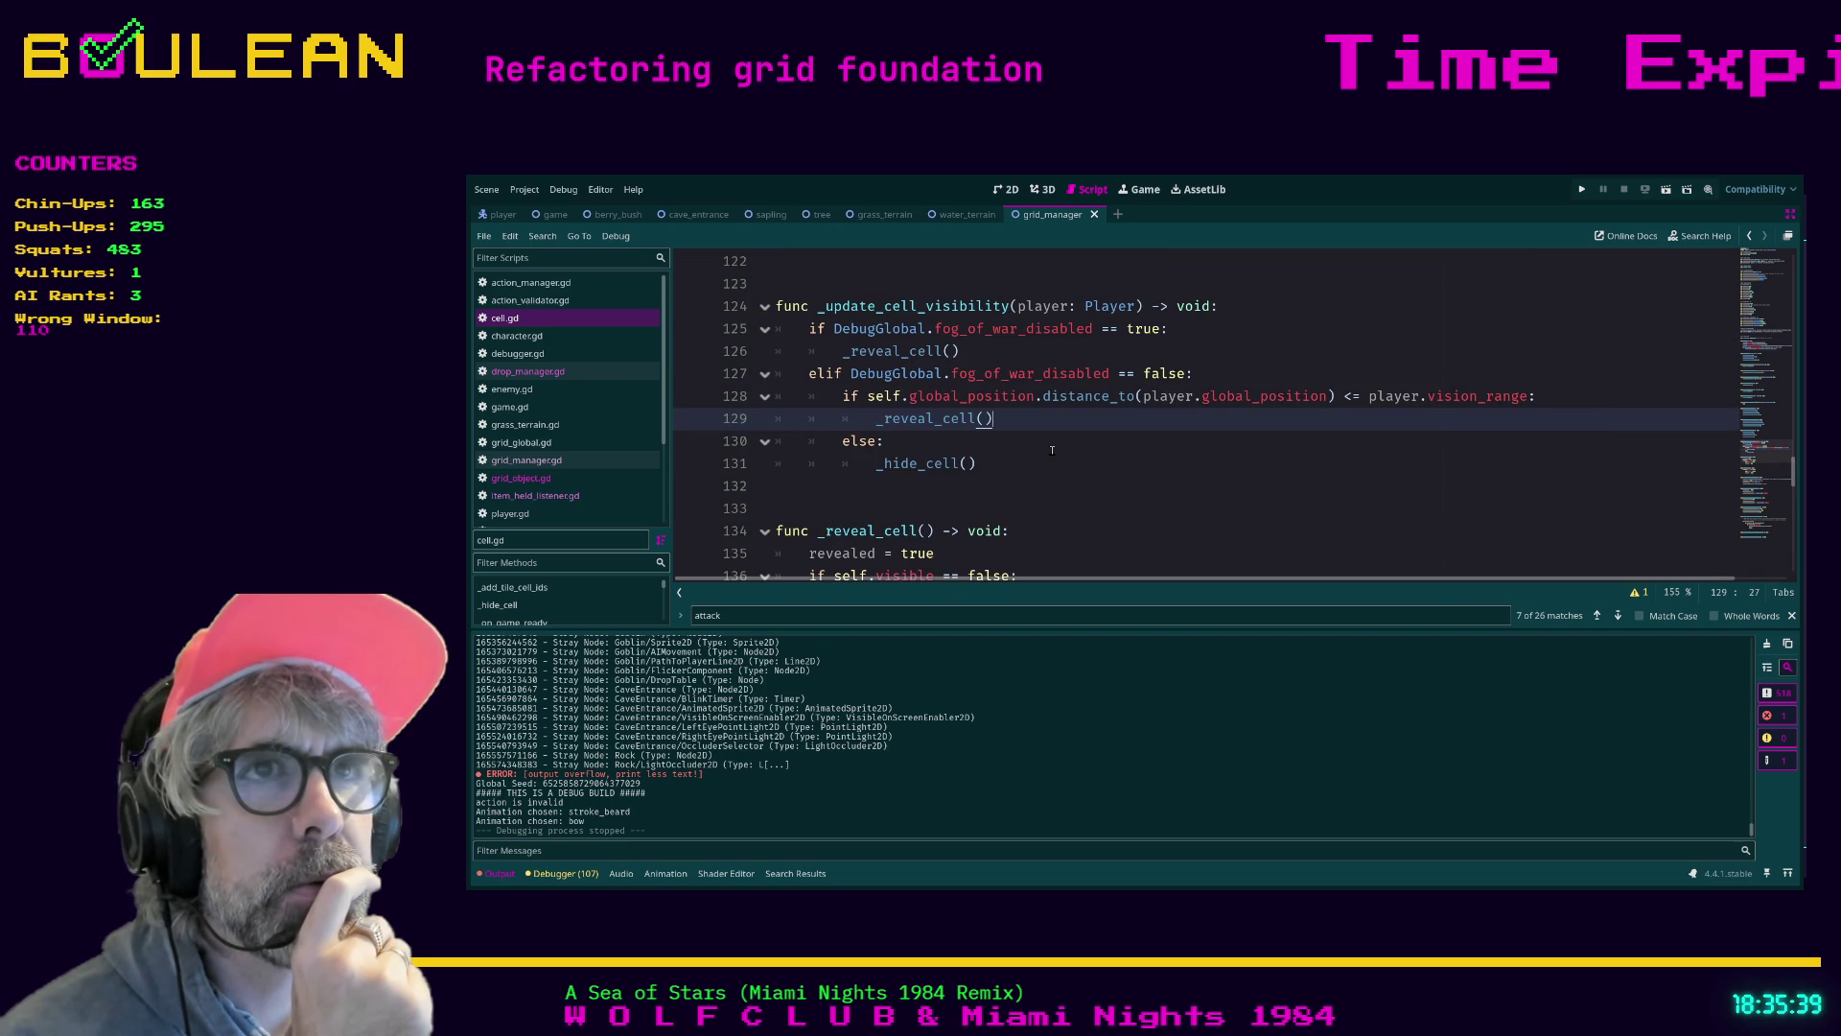
pyautogui.scroll(5, 1052, 450)
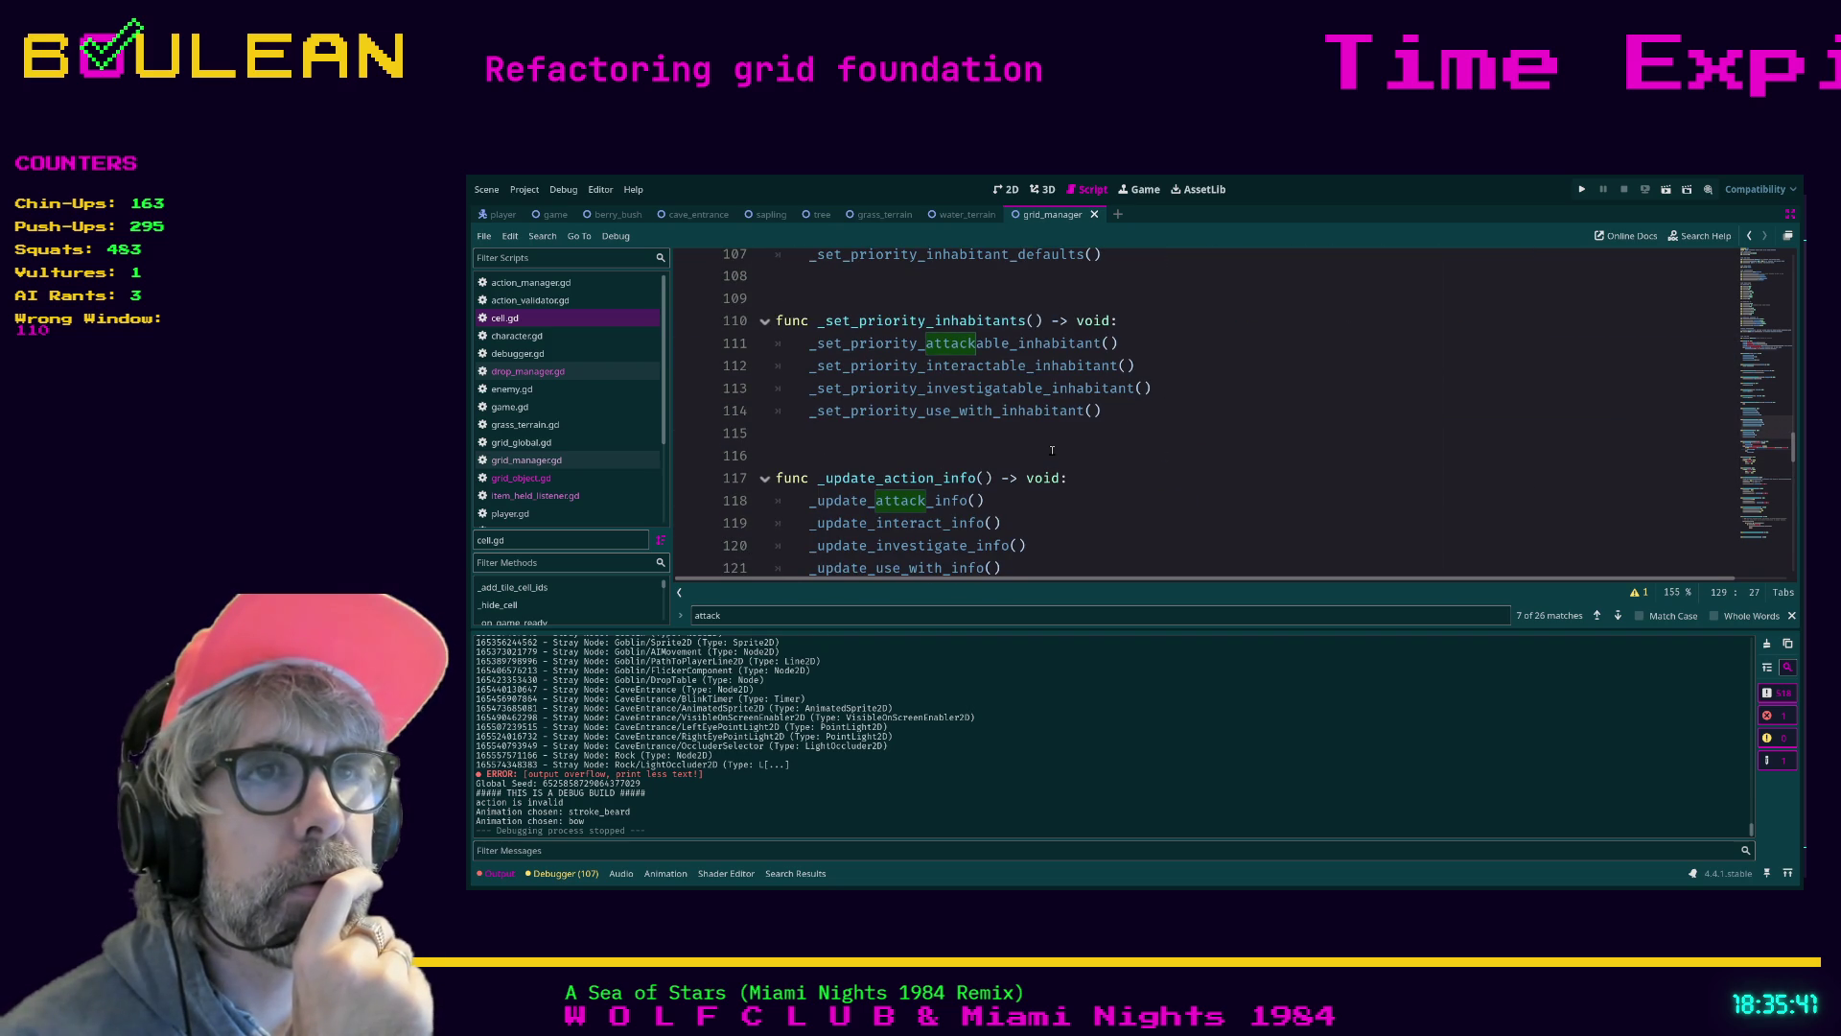
pyautogui.scroll(4, 1052, 450)
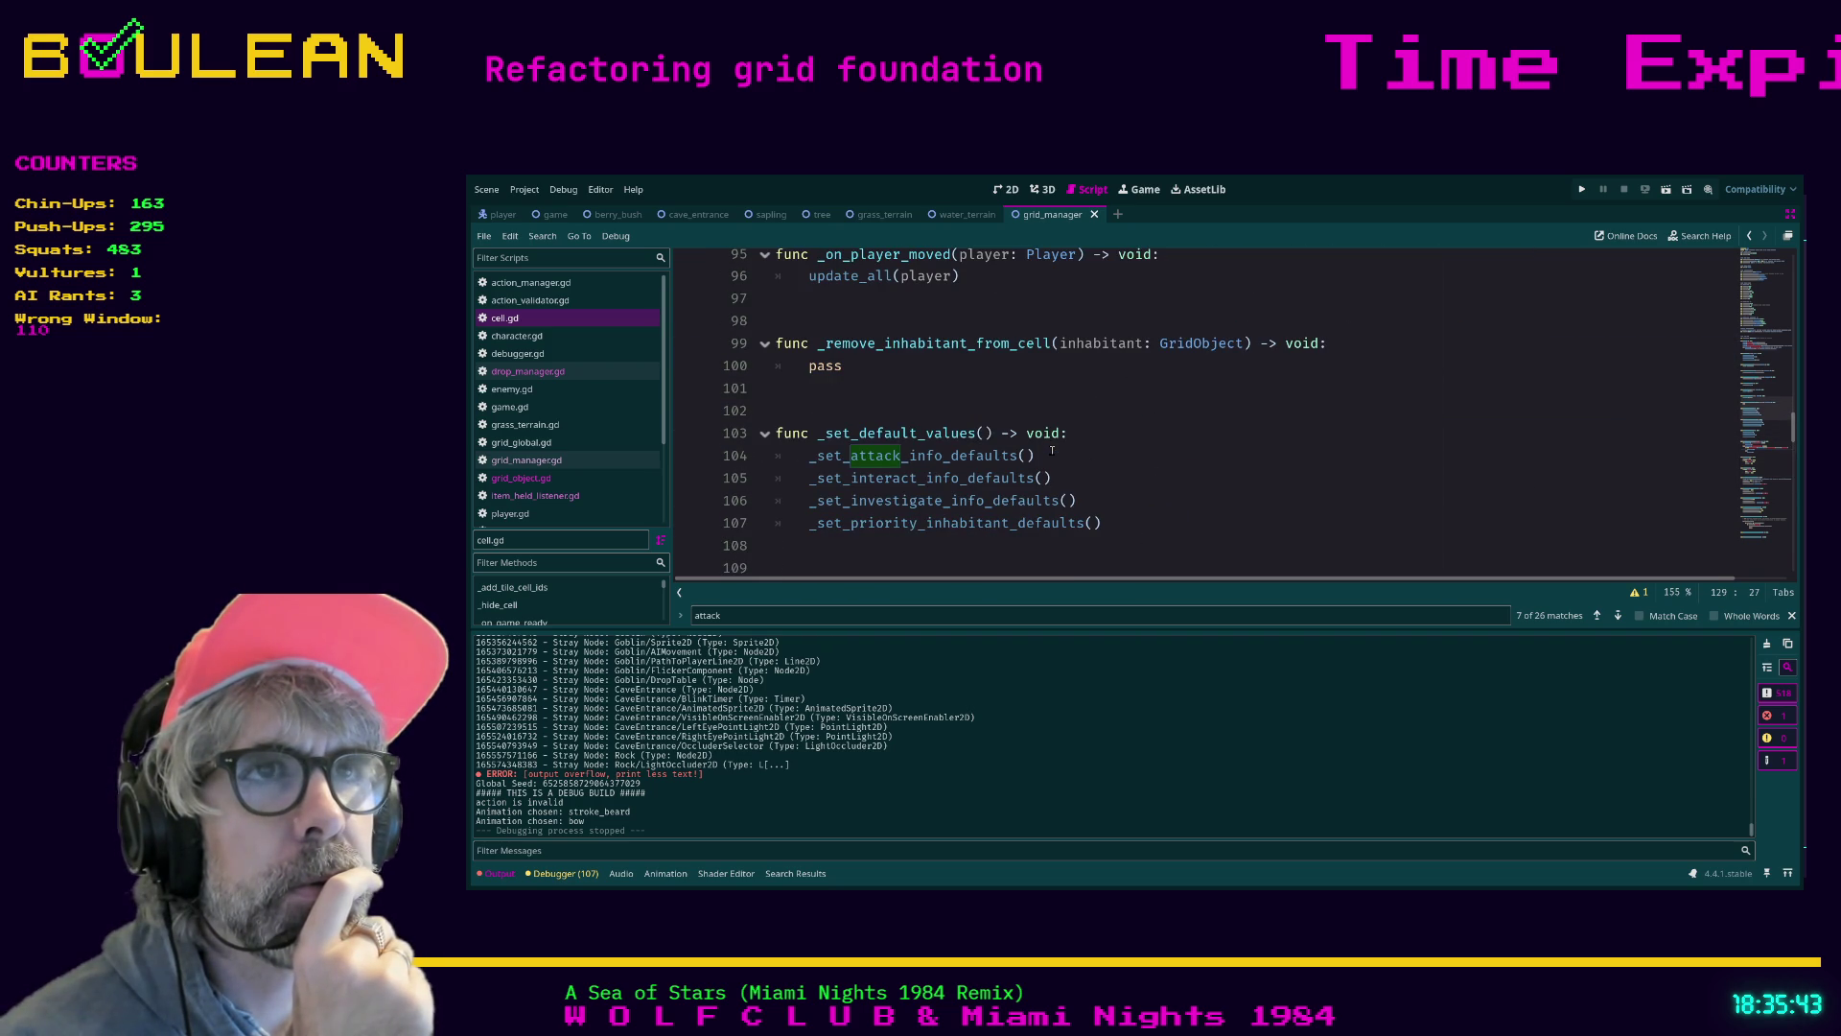
pyautogui.scroll(3, 1084, 414)
pyautogui.scroll(-2, 1083, 415)
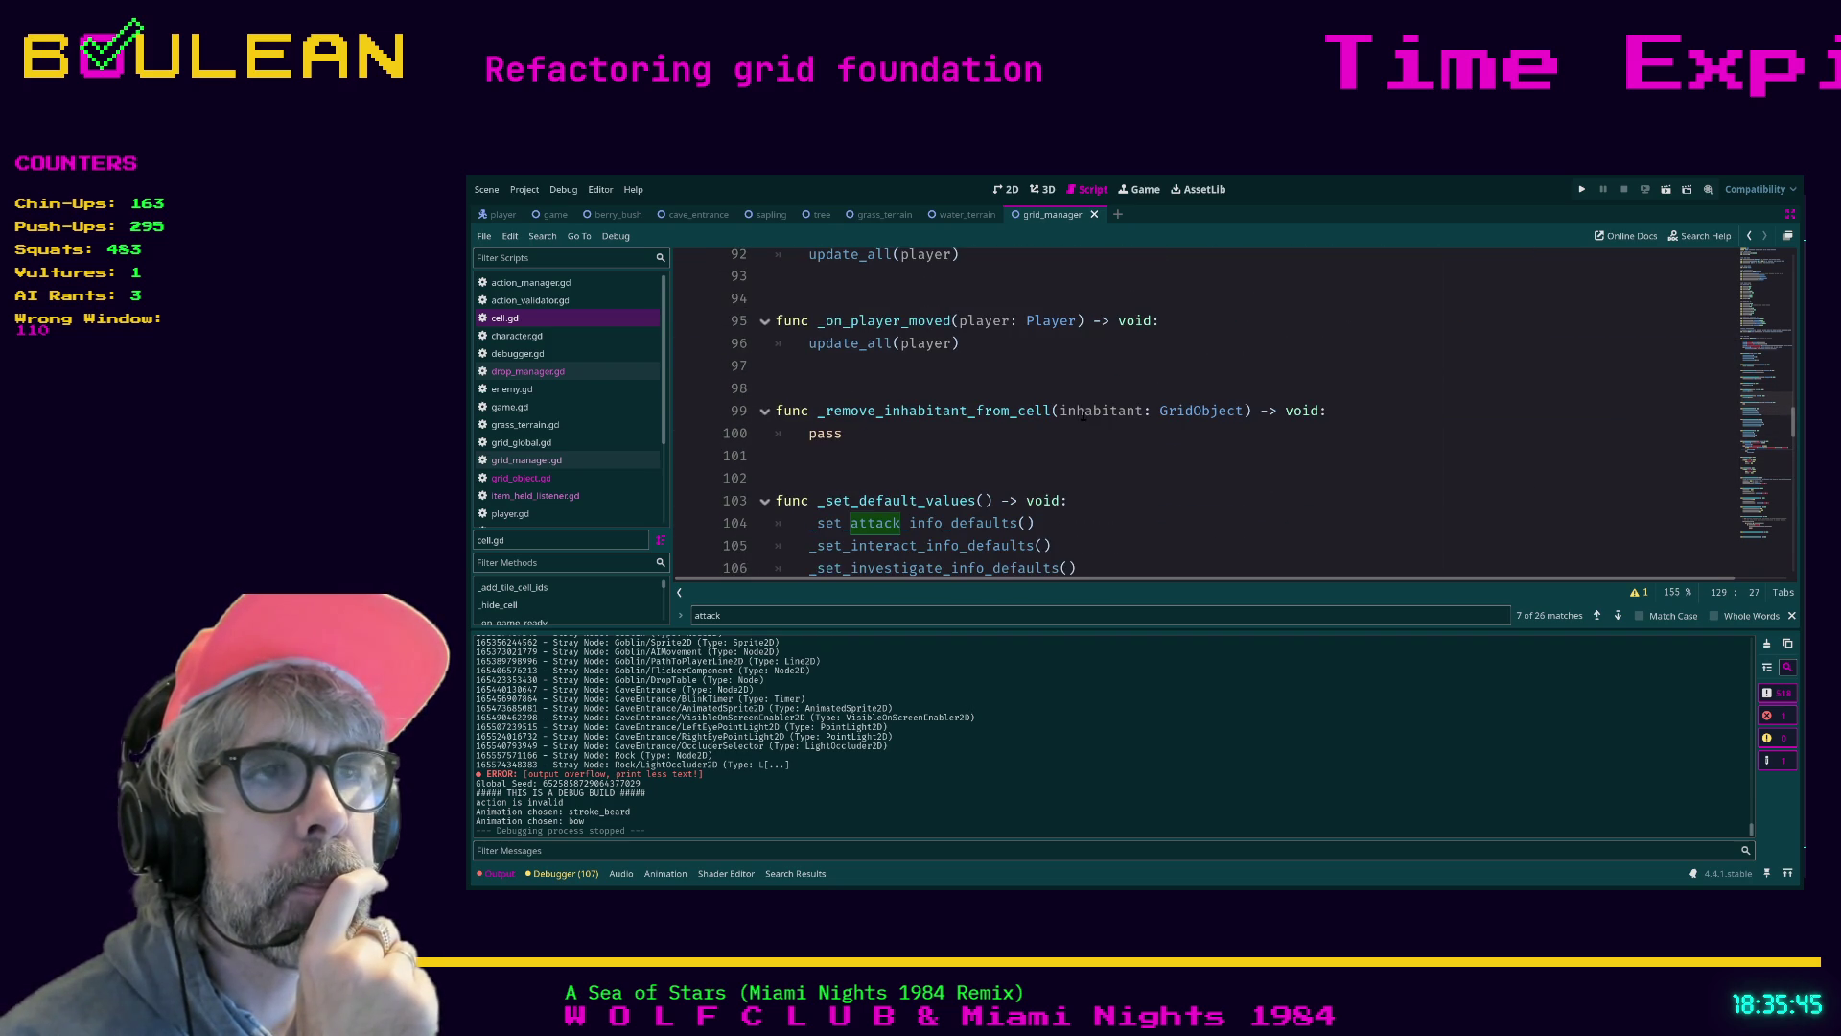
pyautogui.click(869, 436)
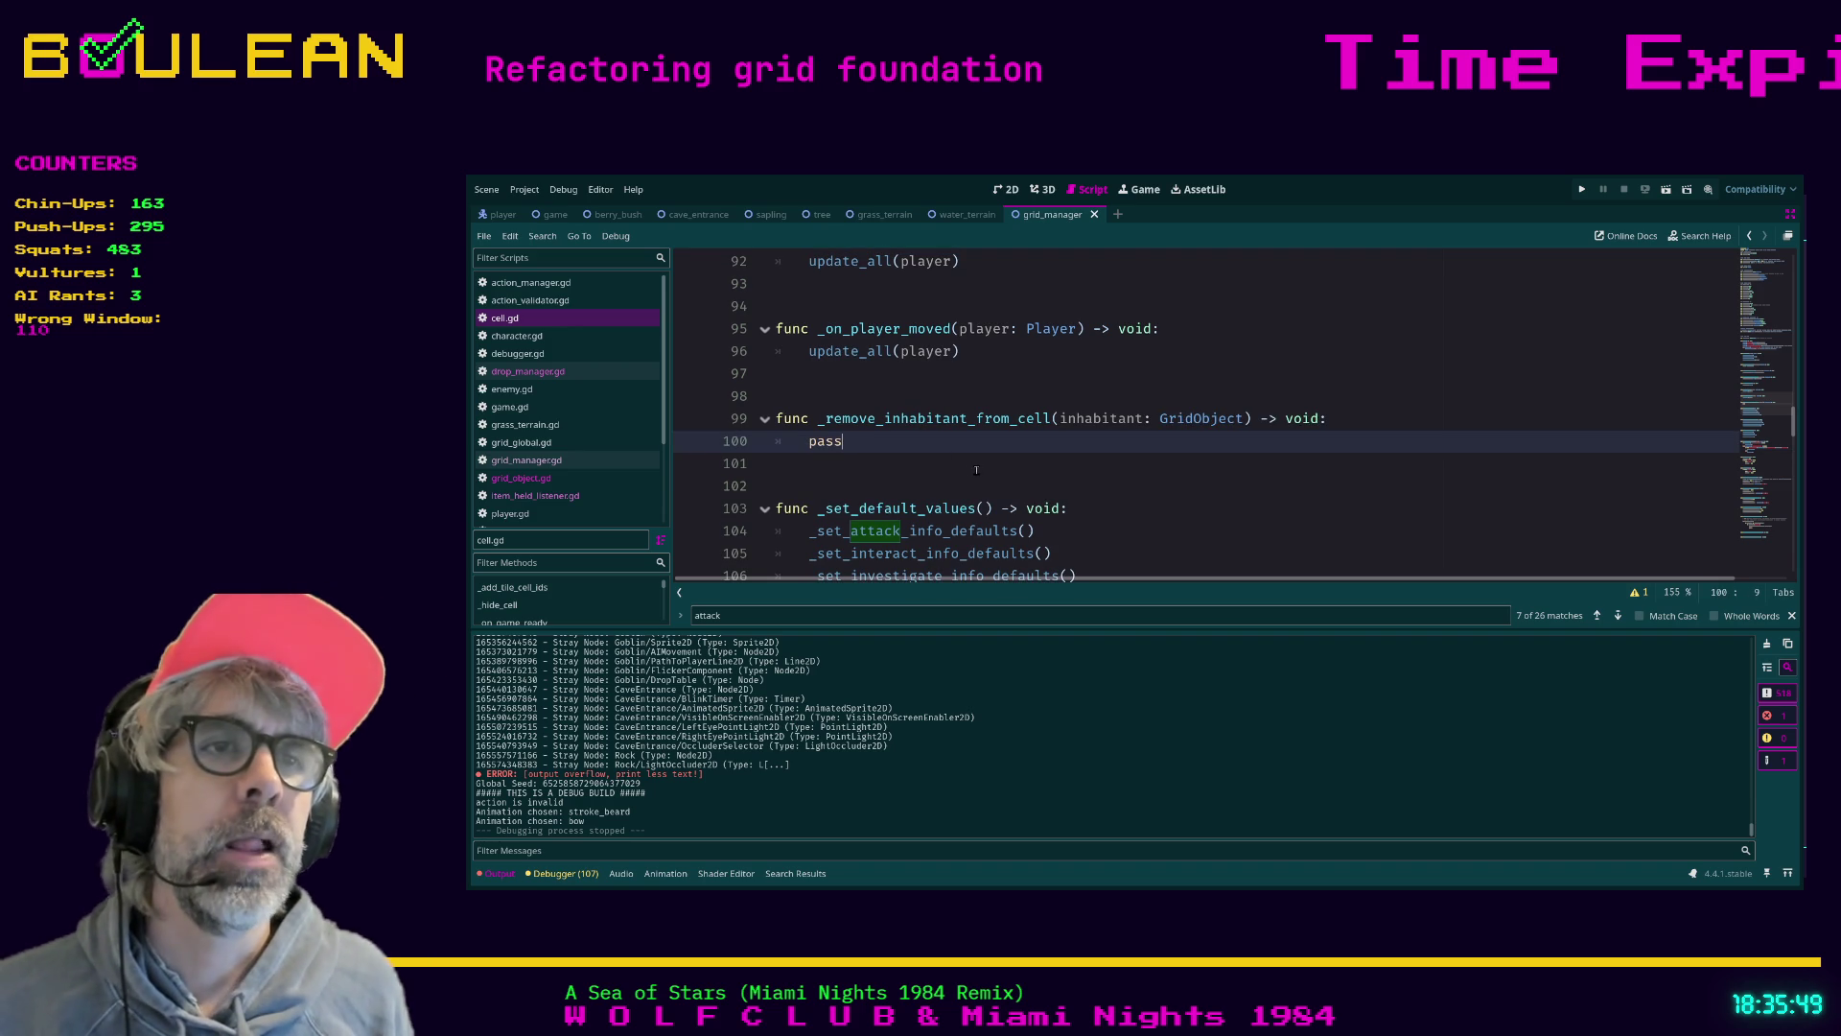
# Search the project for remove_inhabitant_from_cell, finding matches in enemy.gd, grid_global.gd and cell.gd
pyautogui.scroll(2, 972, 470)
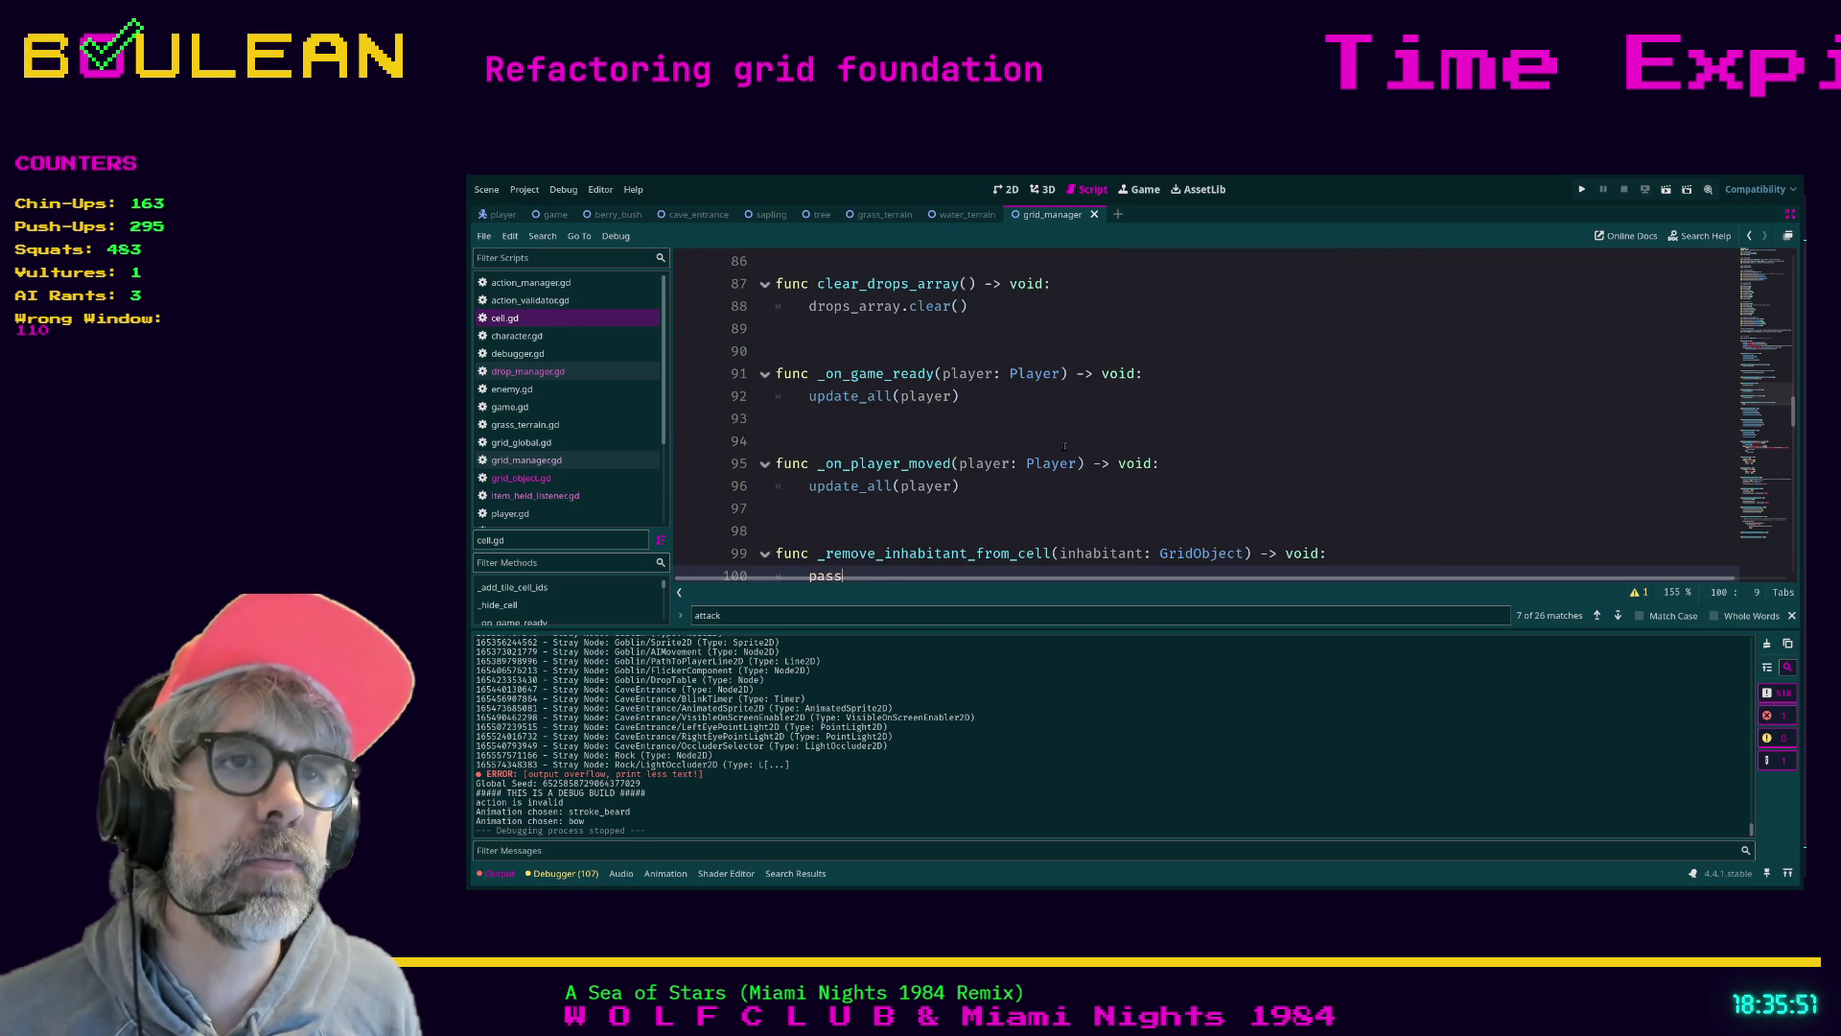
pyautogui.scroll(-1, 1065, 446)
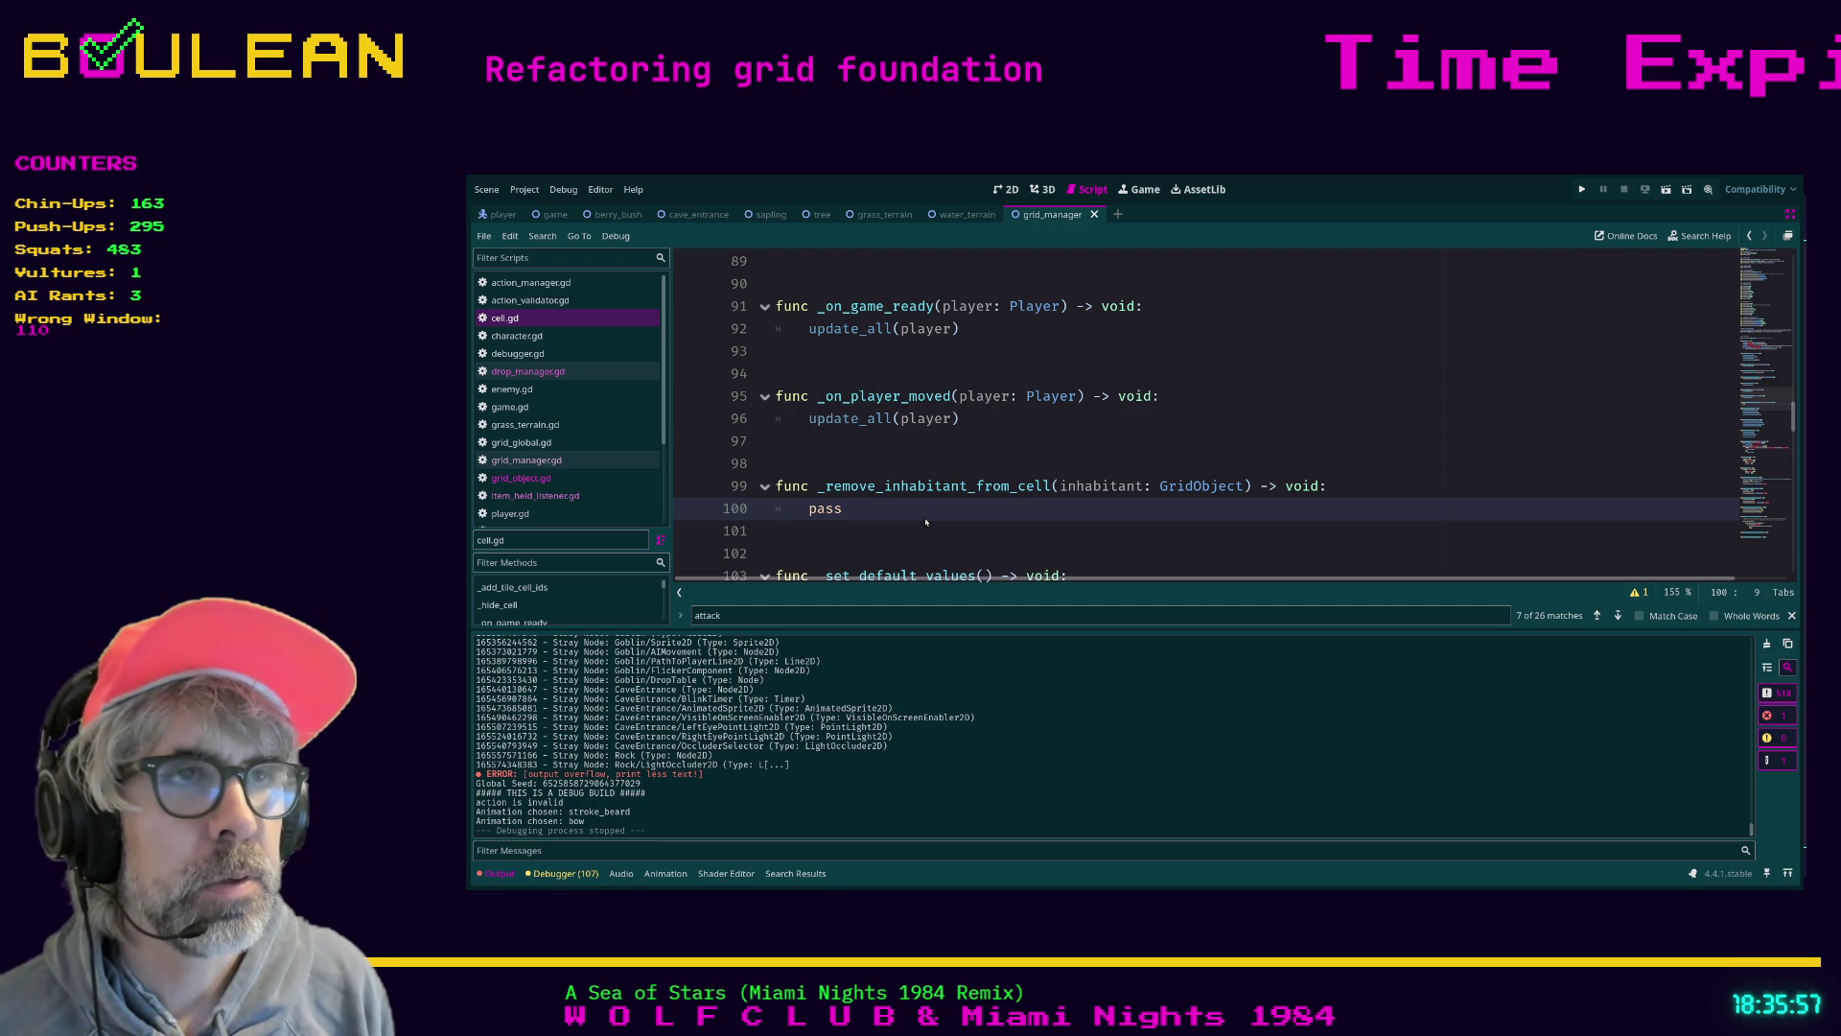
pyautogui.hotkey('ctrl', 'shift', 'f')
pyautogui.press('Return')
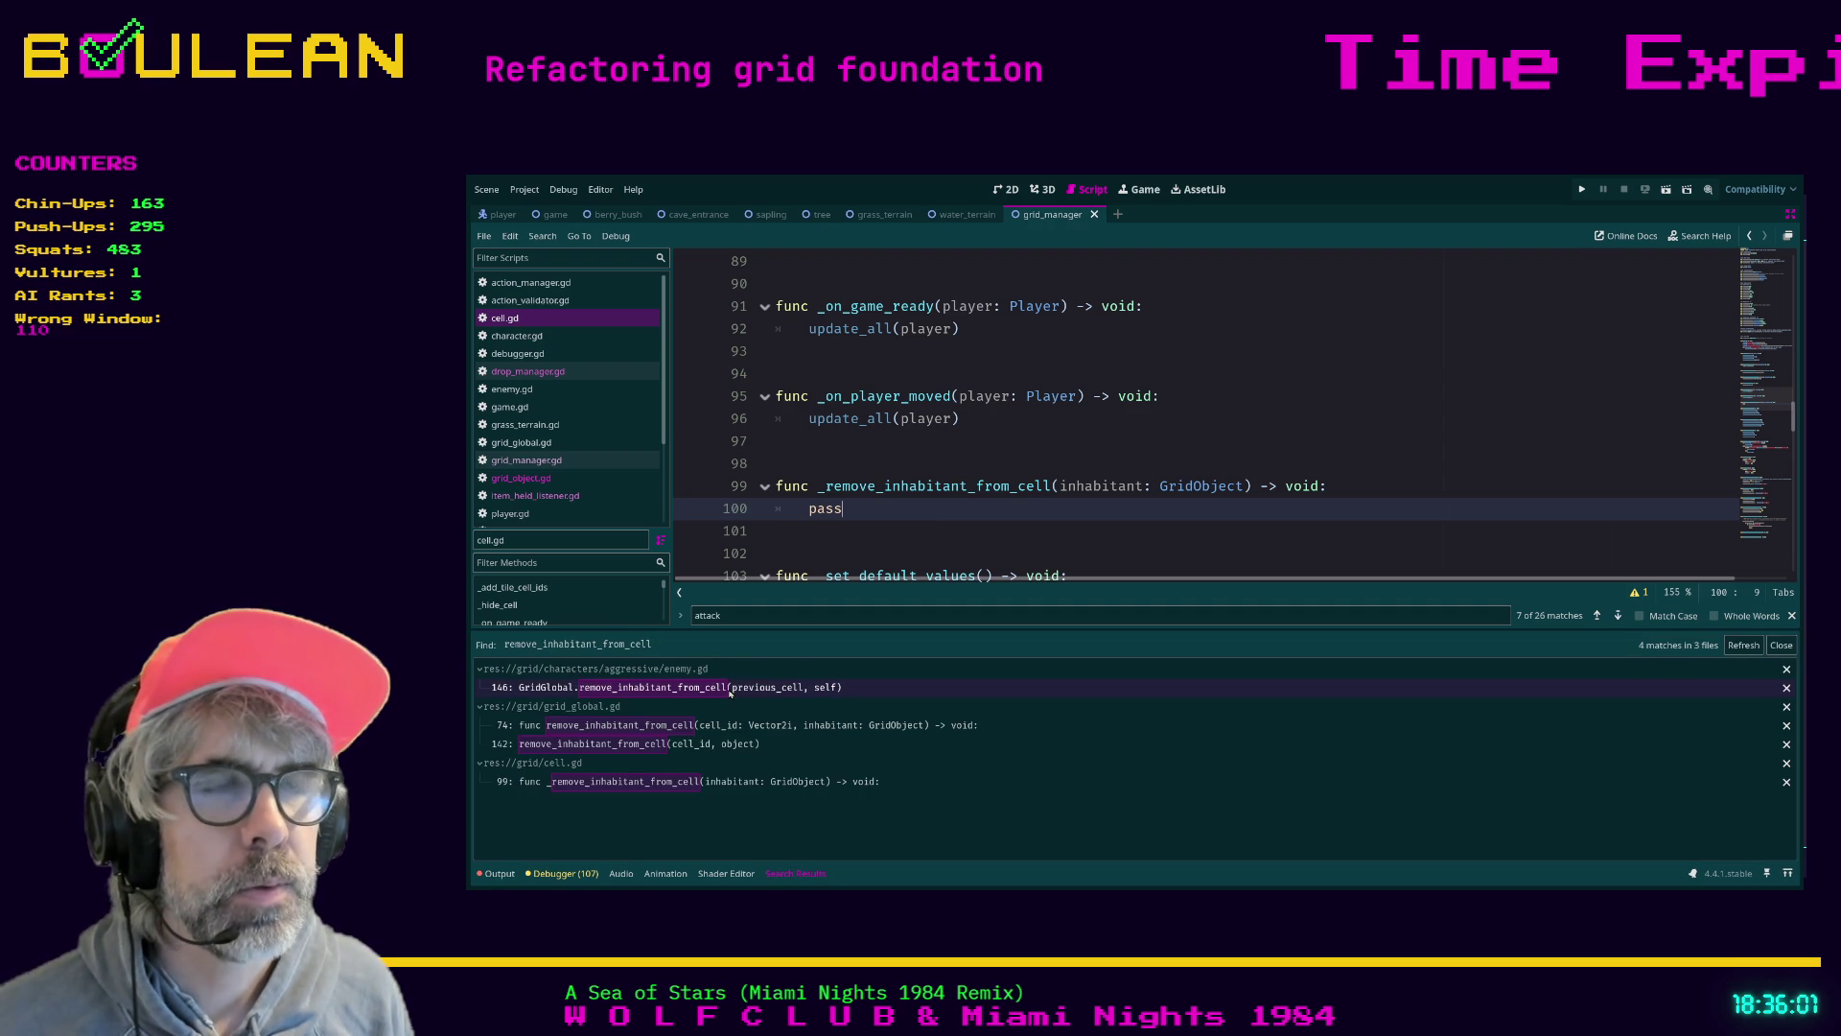
# Follow the enemy.gd call to grid_global.gd's definition, then to remove_inhabitant_from_array in cell.gd
pyautogui.click(729, 689)
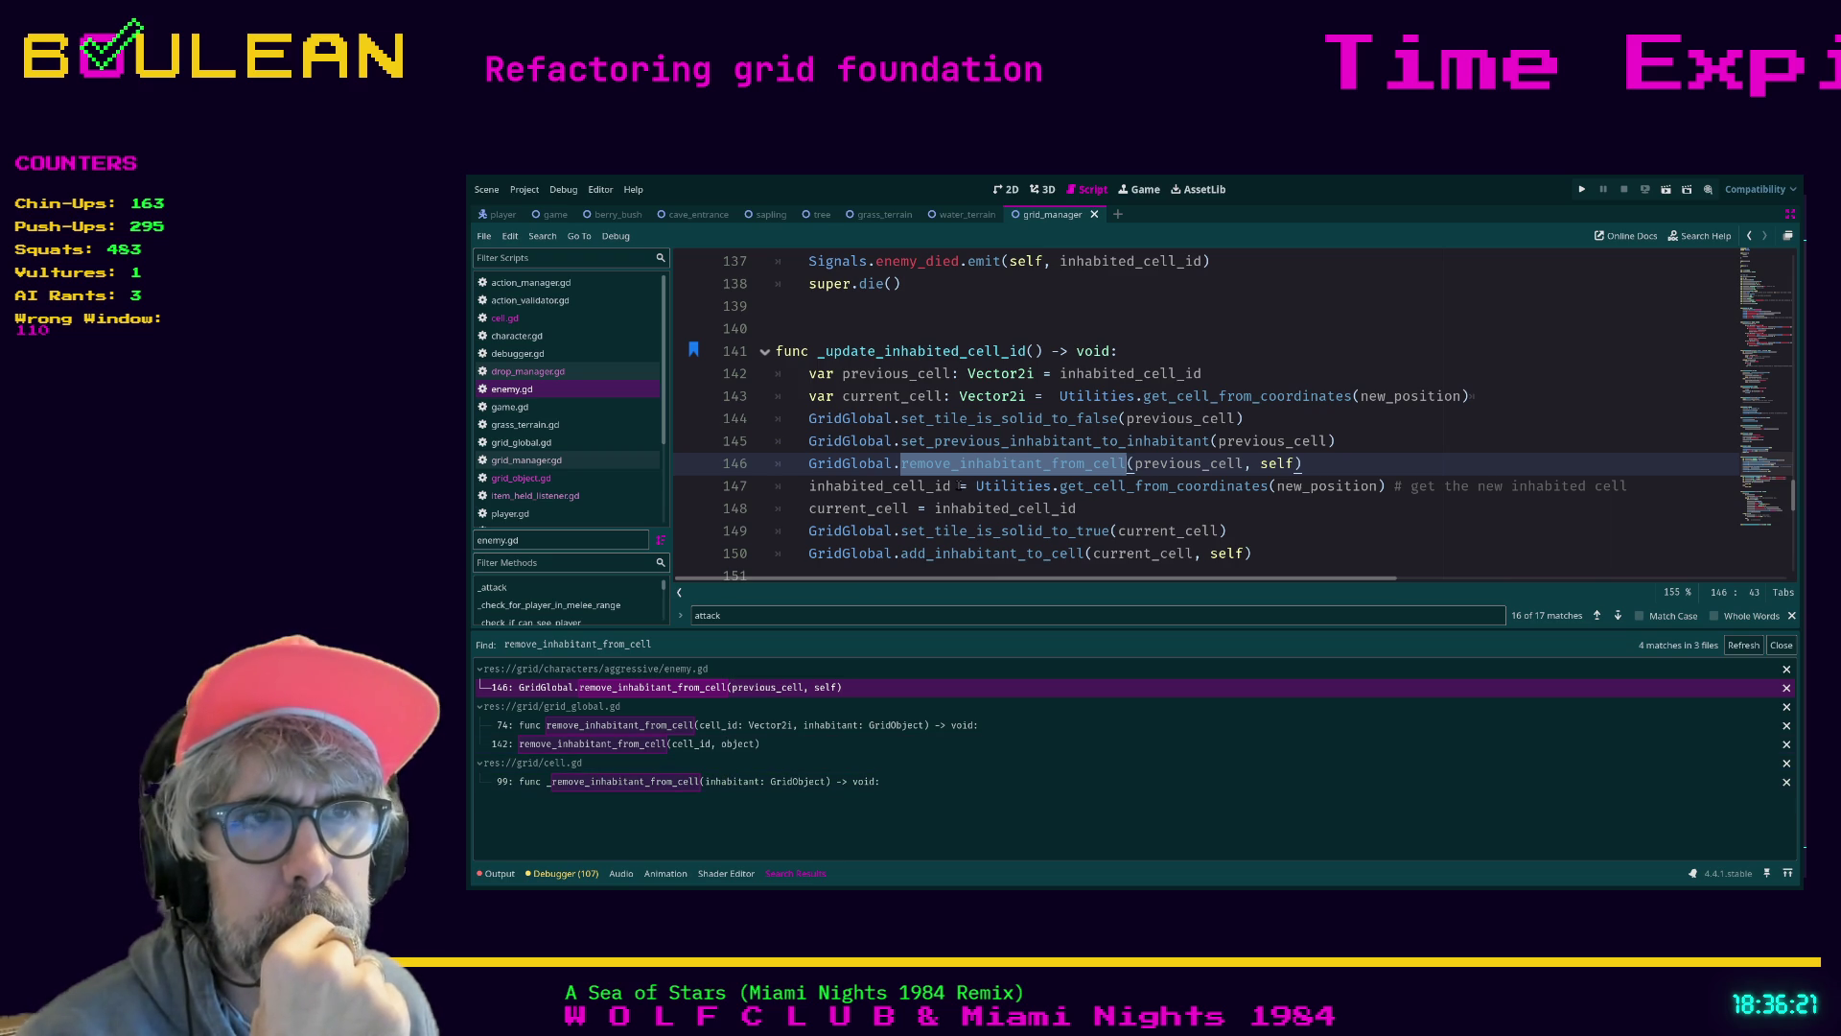
pyautogui.keyDown('ctrl'); pyautogui.click(977, 463); pyautogui.keyUp('ctrl')
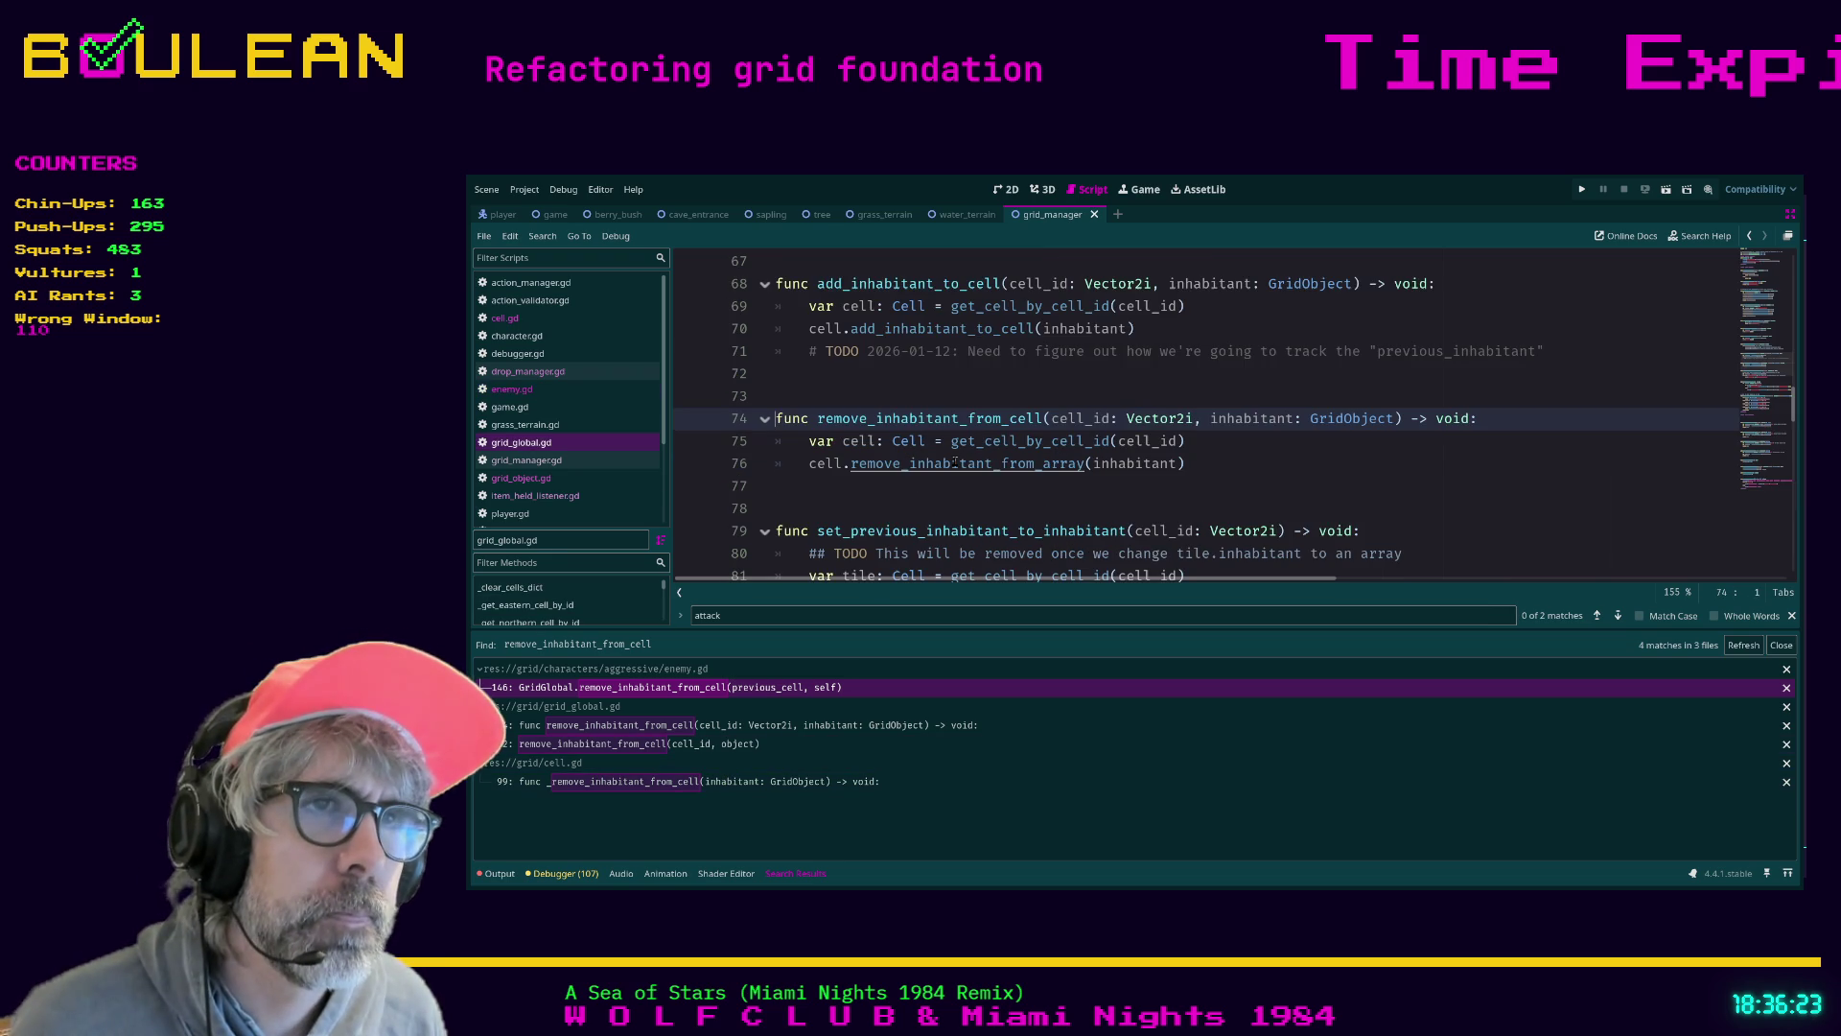
pyautogui.click(1036, 493)
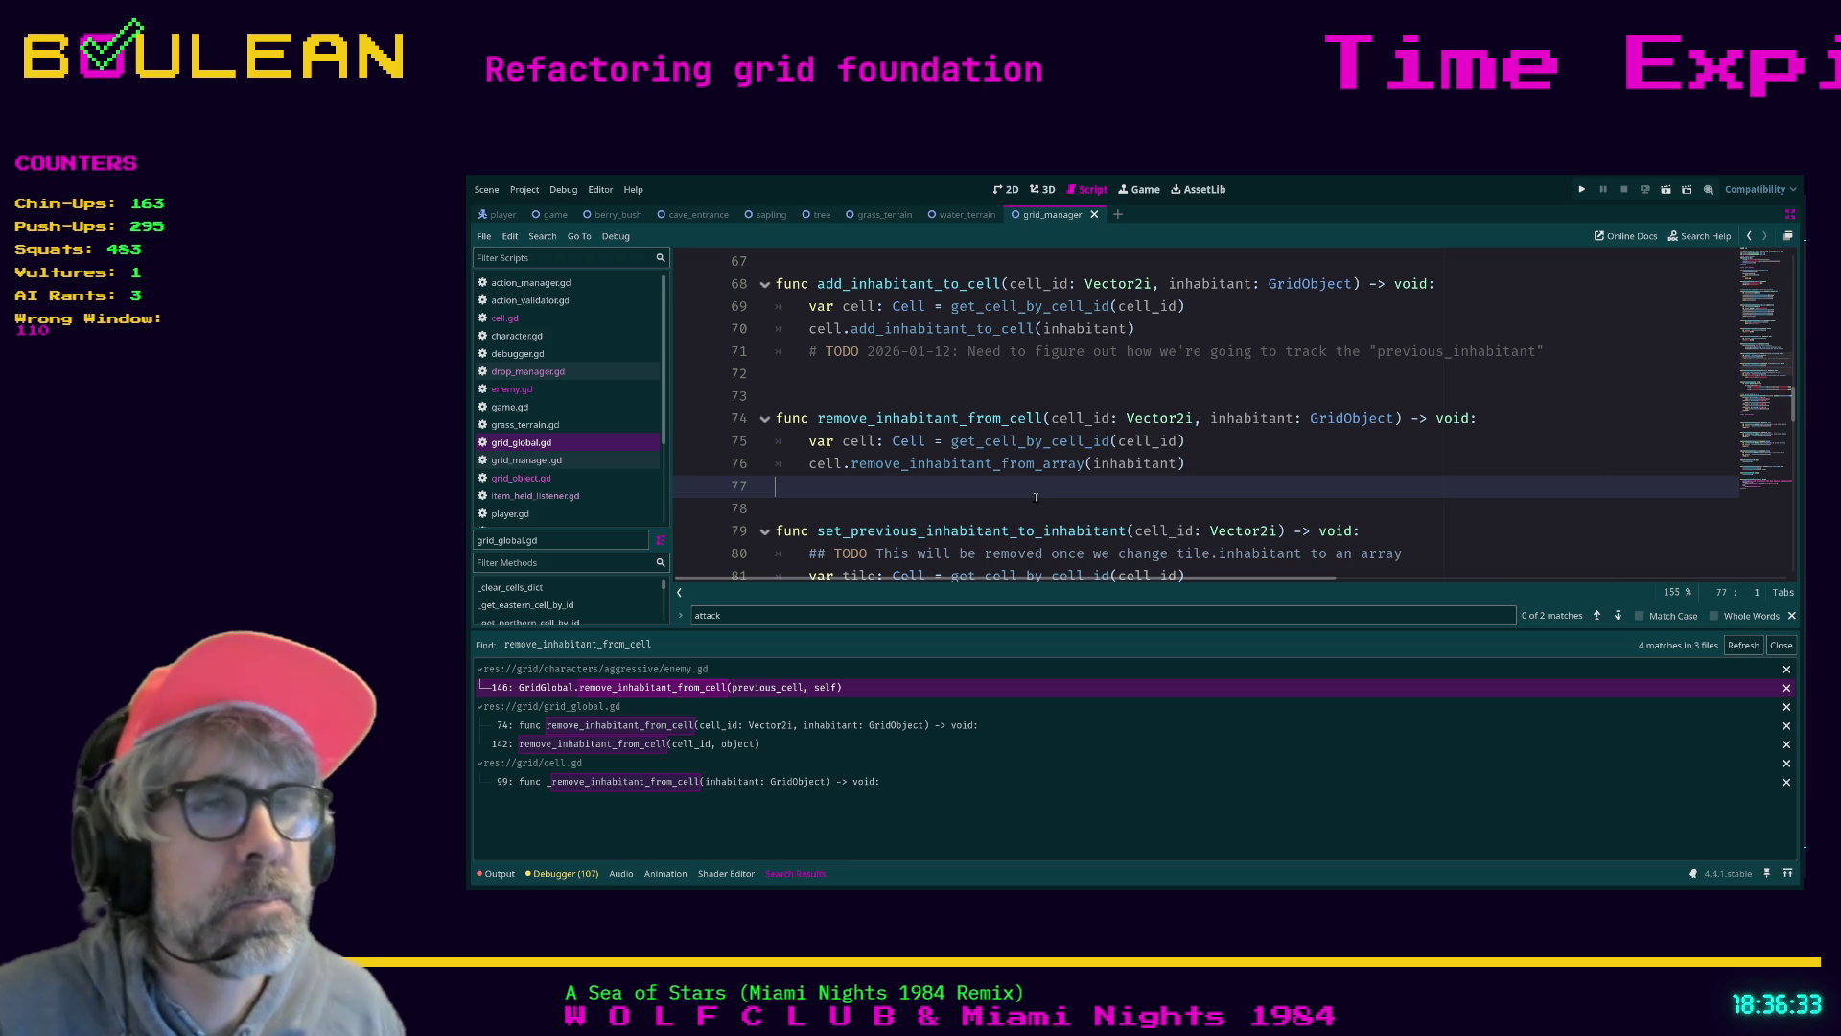
pyautogui.keyDown('ctrl'); pyautogui.click(974, 465); pyautogui.keyUp('ctrl')
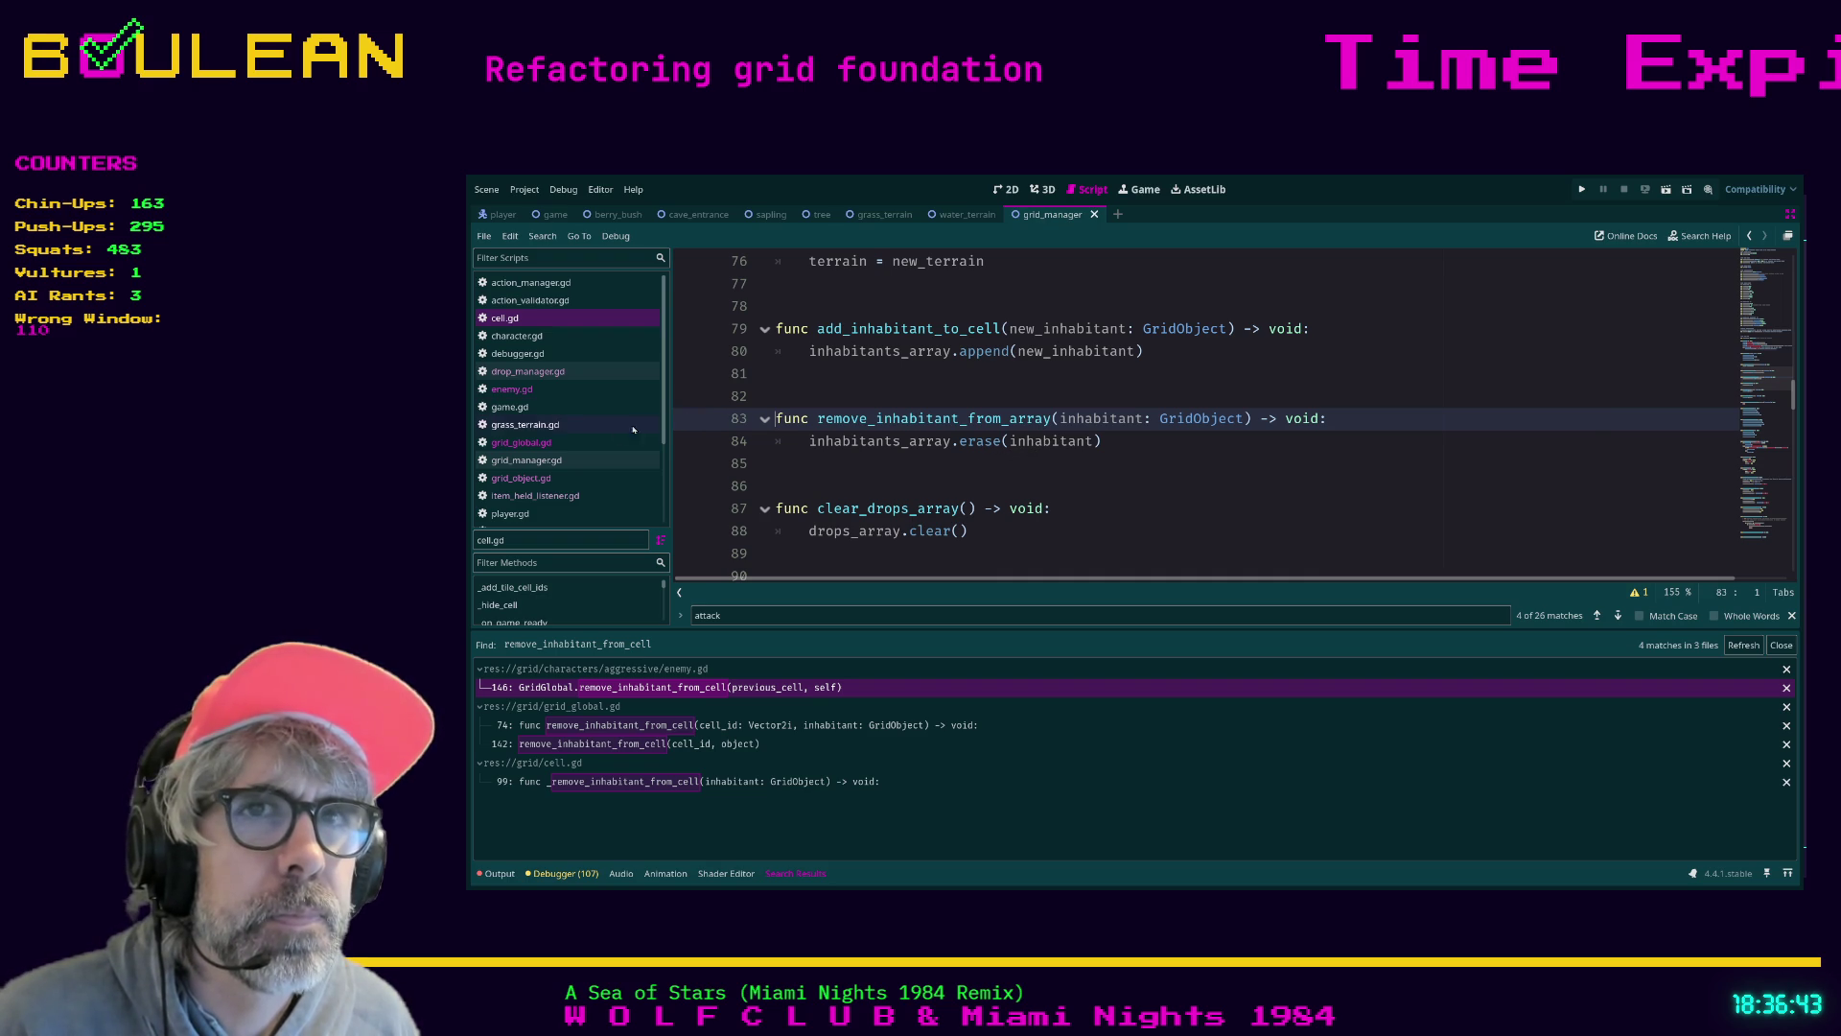
# Search grid_manager.gd for 'move_inhabi', then go back to line 76 of grid_global.gd
pyautogui.click(527, 460)
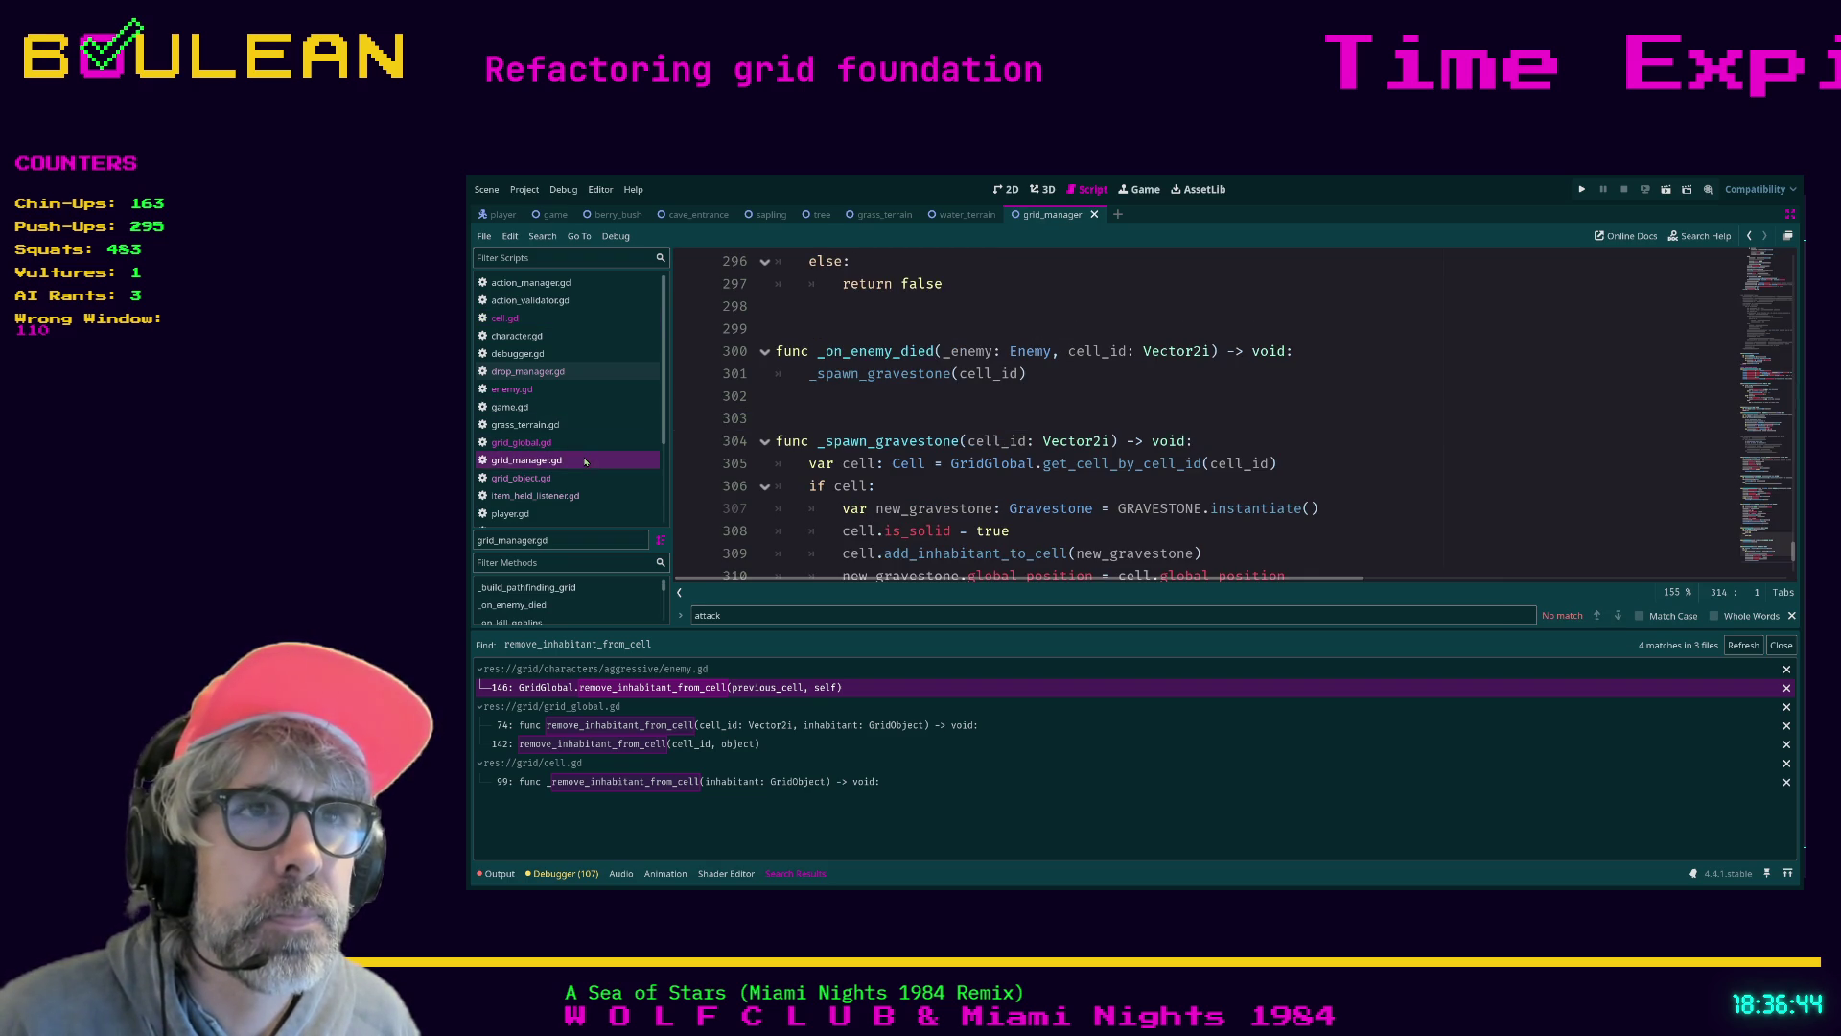
pyautogui.click(1009, 415)
pyautogui.hotkey('ctrl', 'f')
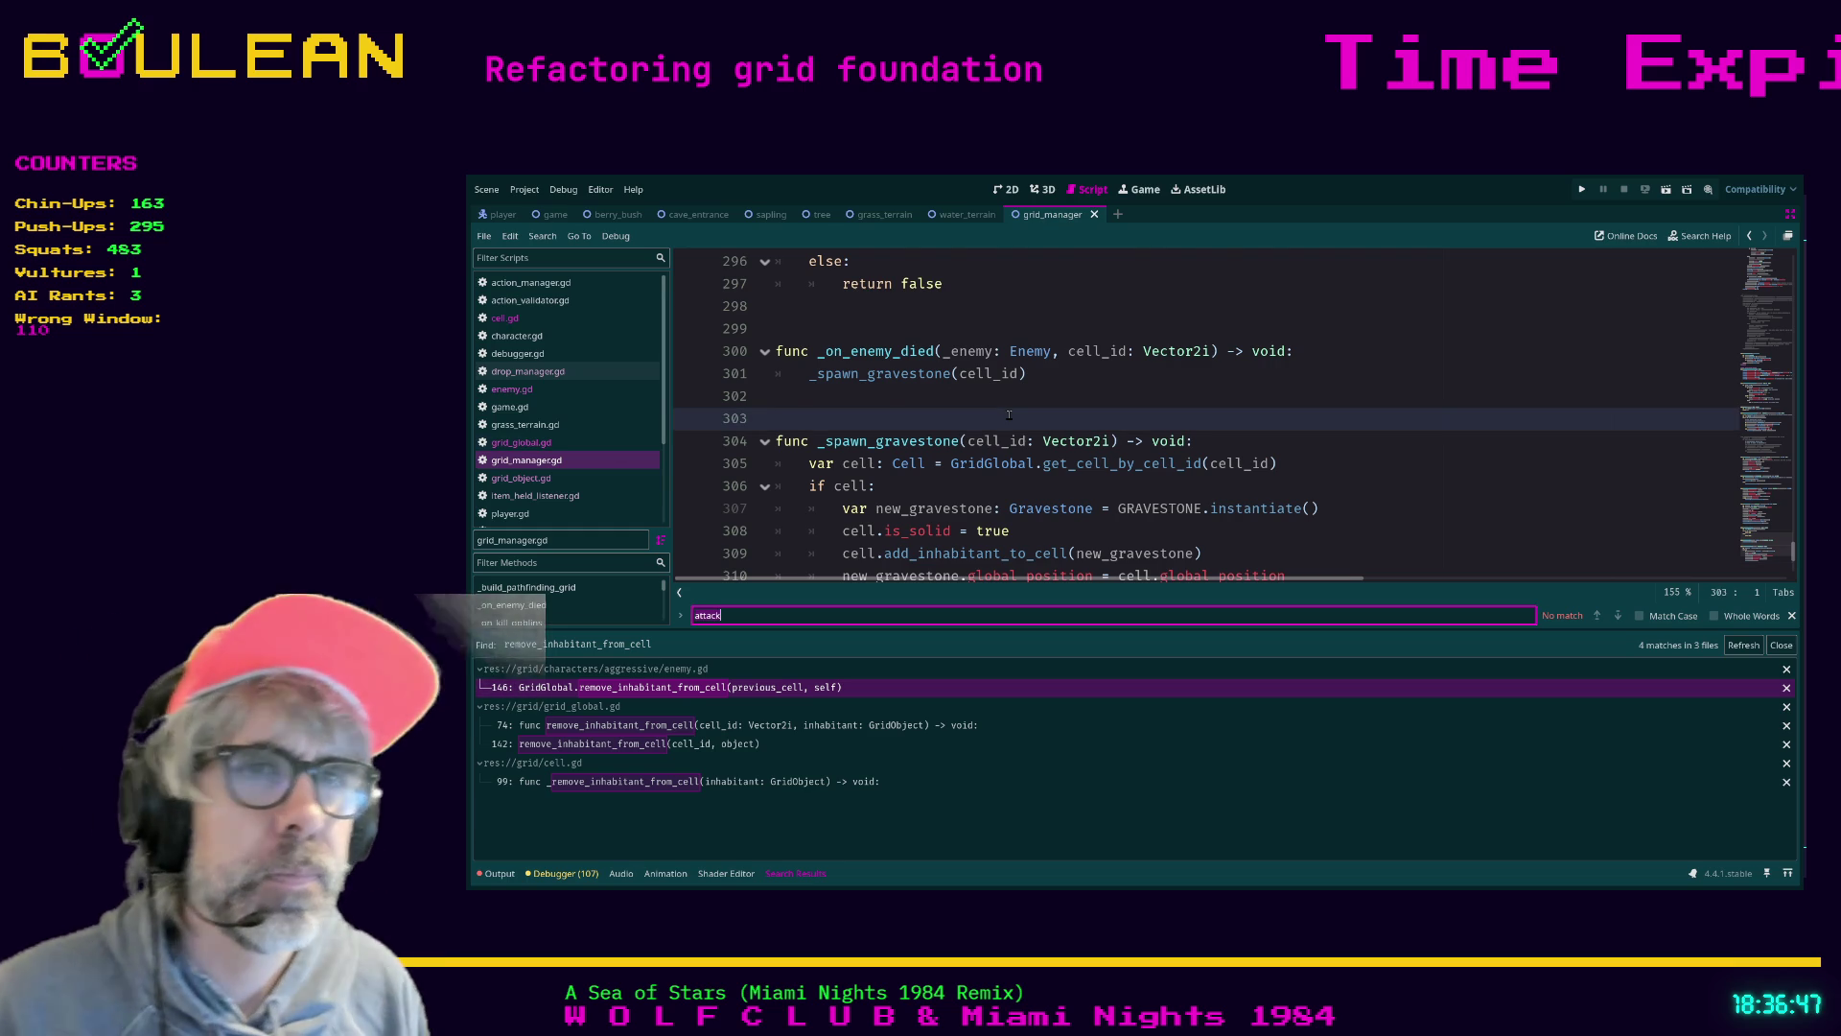
pyautogui.write('renive)u')
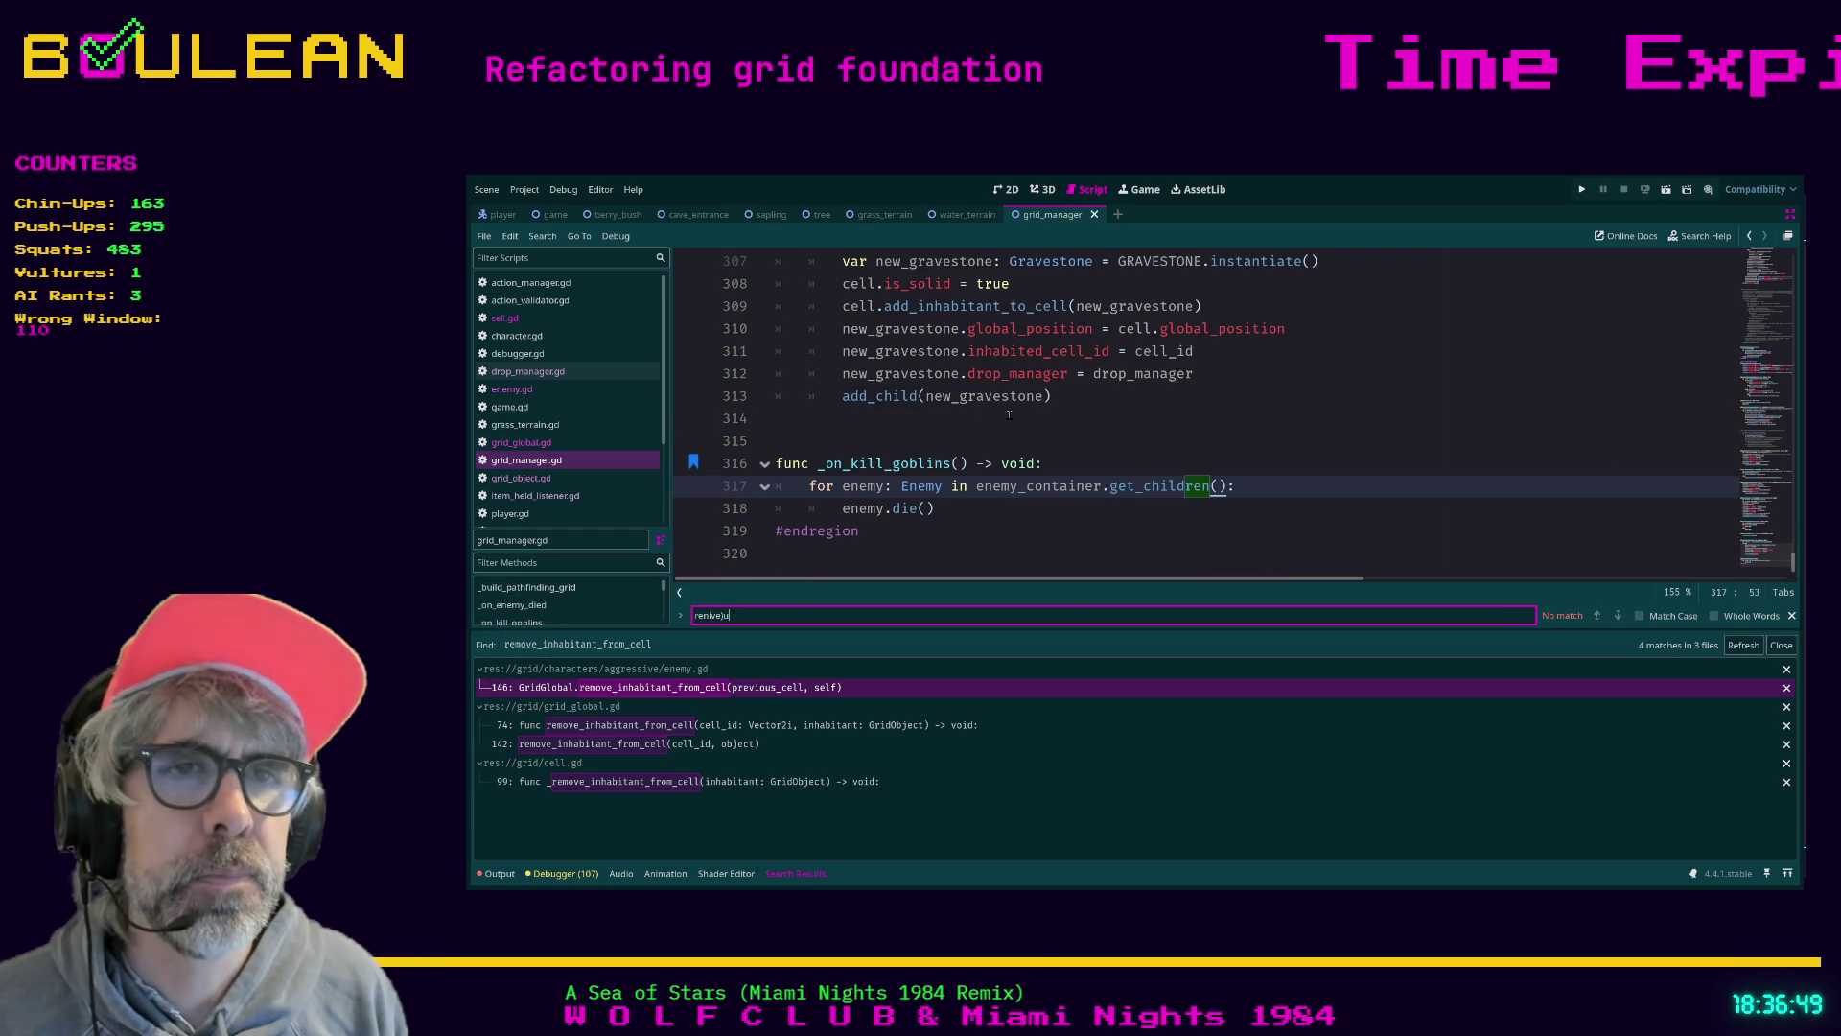
pyautogui.press('BackSpace')
pyautogui.press('BackSpace')
pyautogui.press('BackSpace')
pyautogui.write('move_')
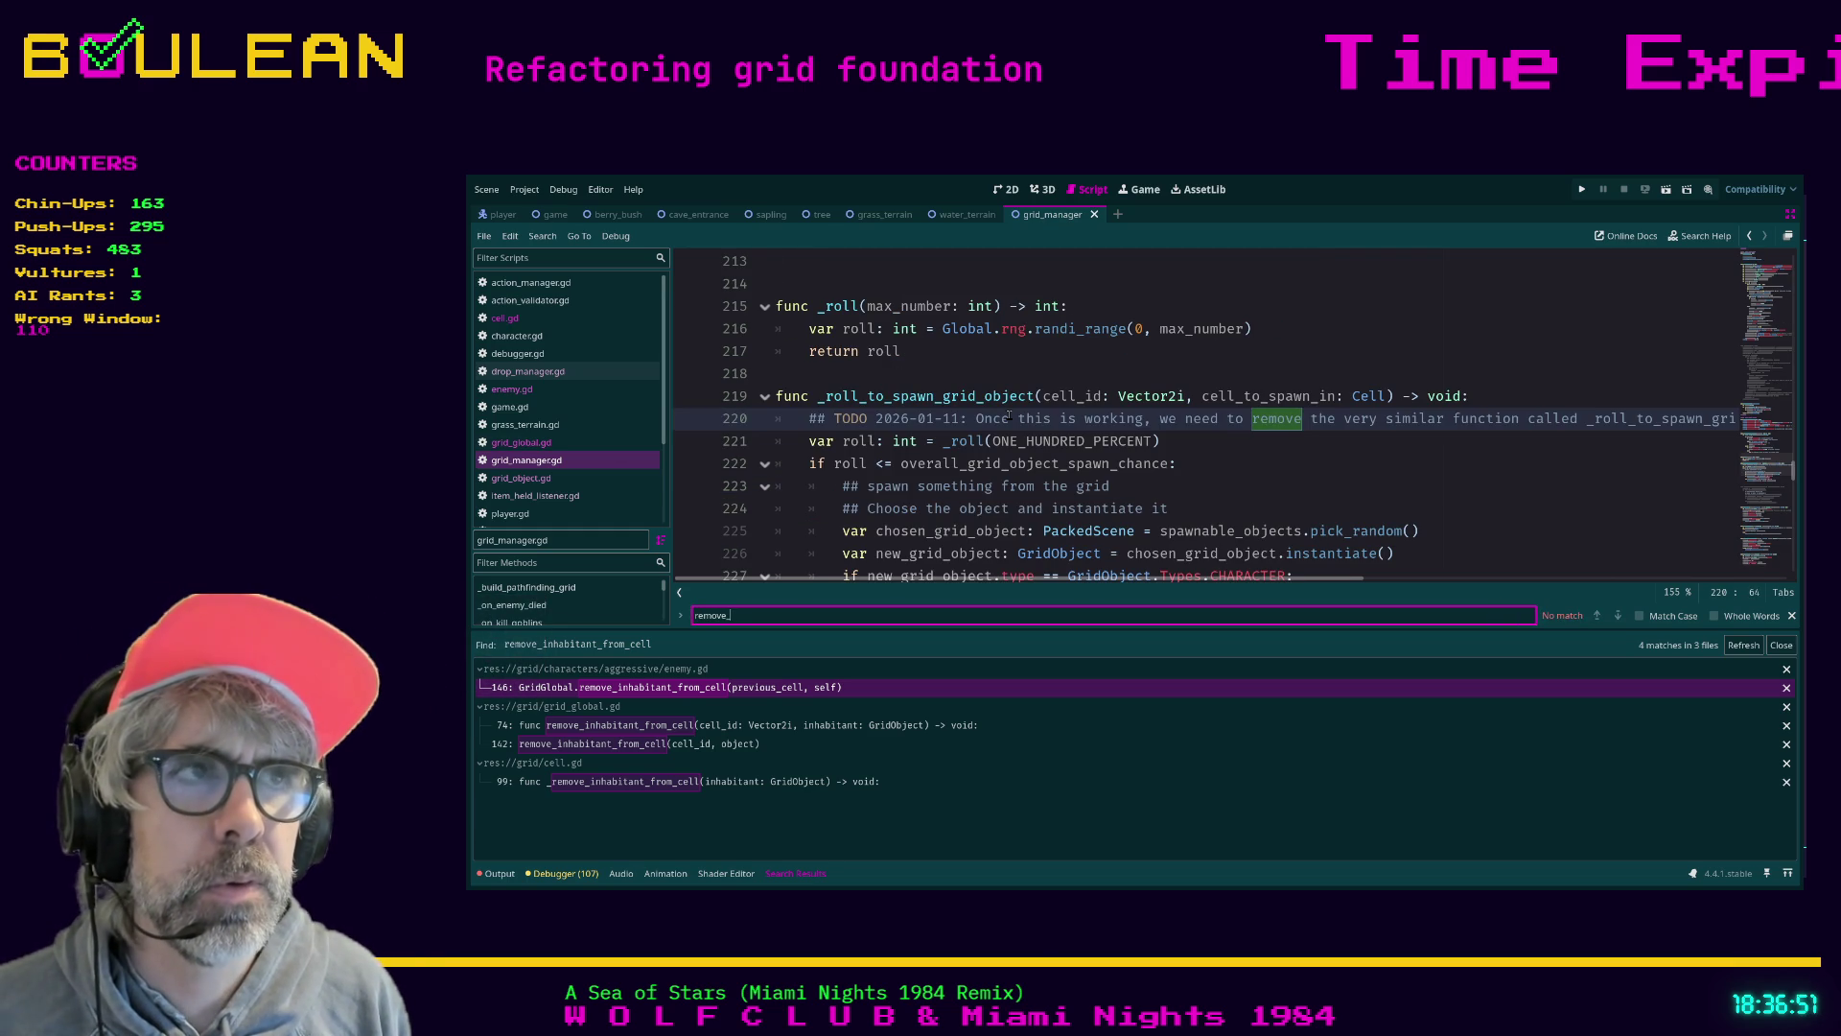
pyautogui.write('inhabi')
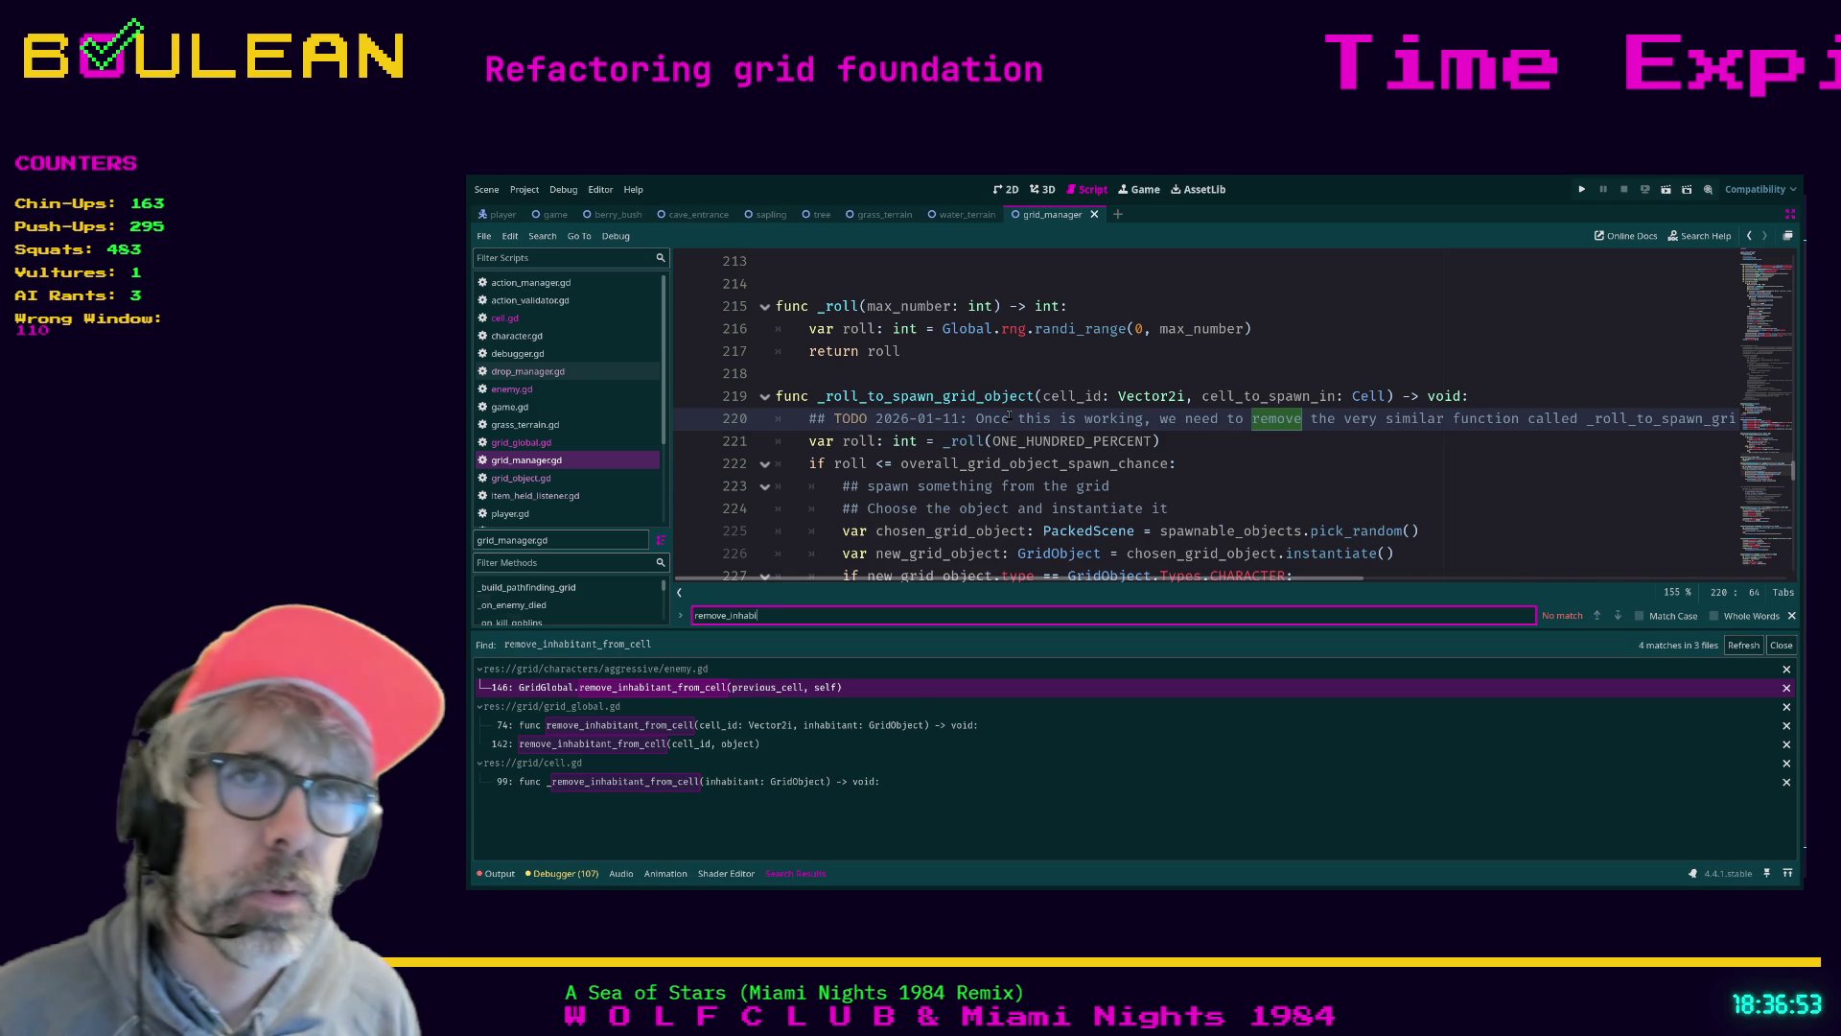
pyautogui.hotkey('ctrl', 'a')
pyautogui.press('BackSpace')
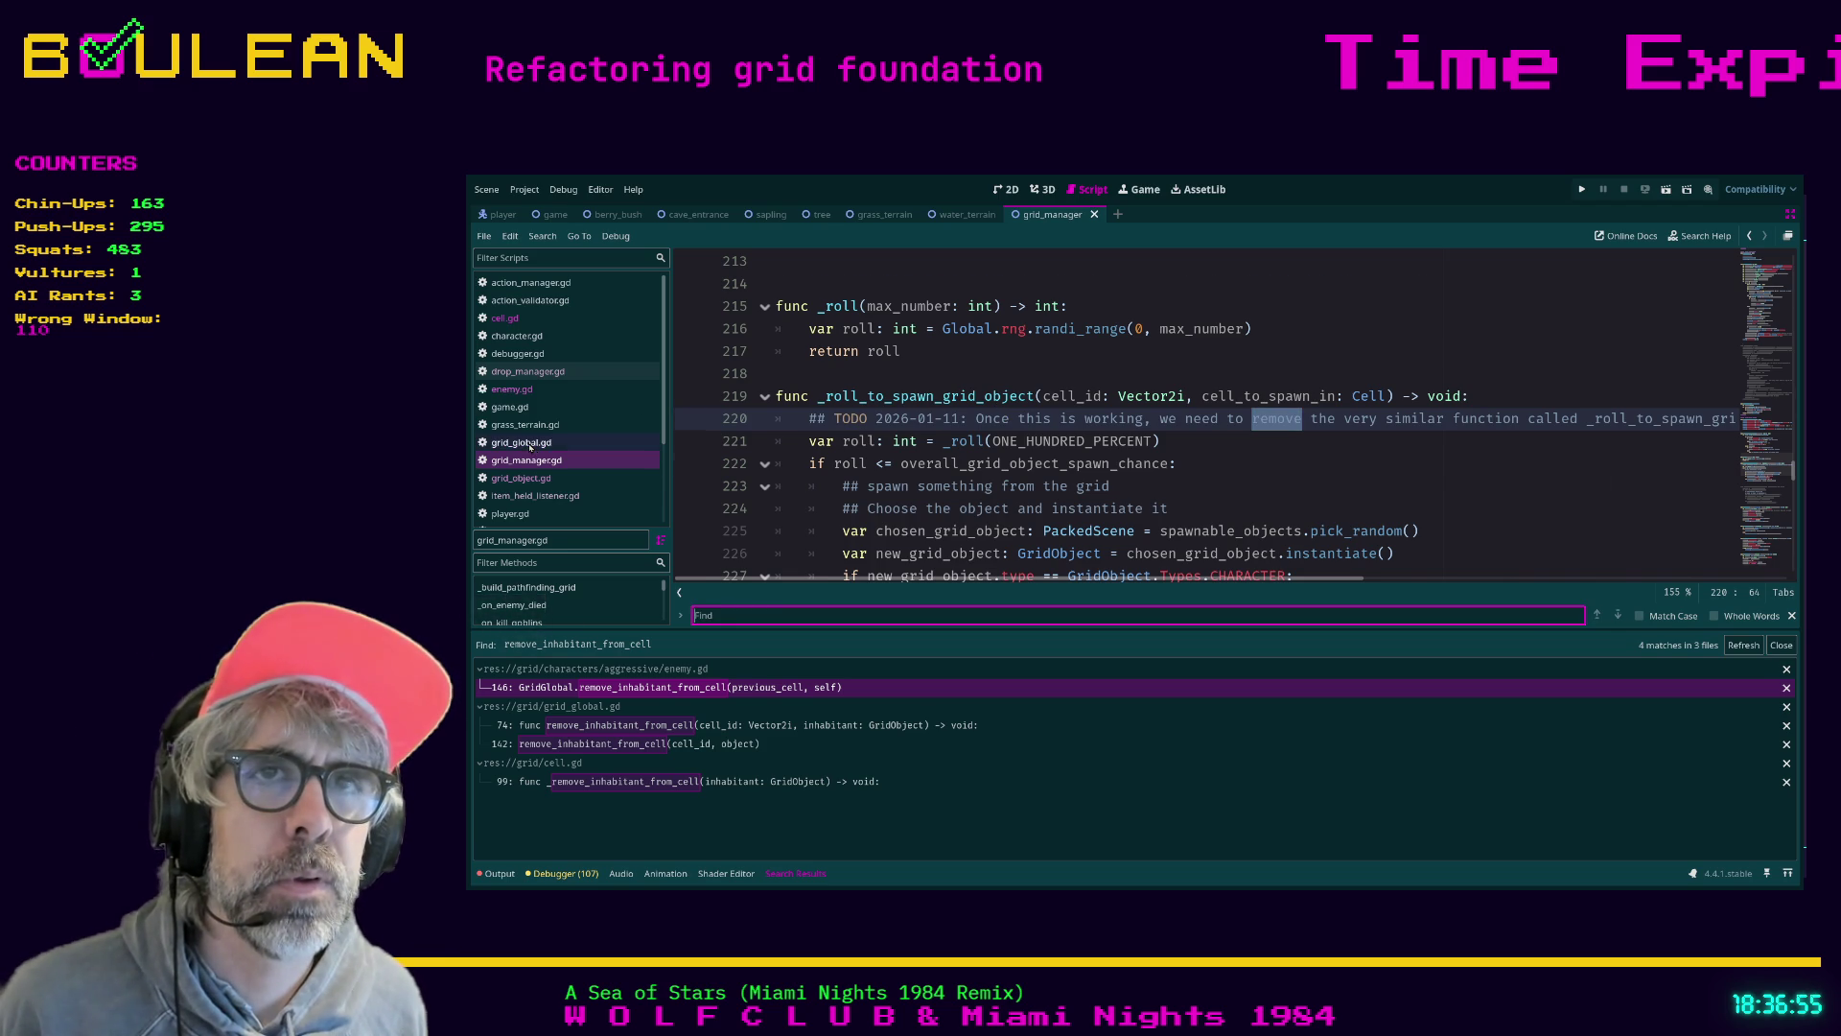
pyautogui.click(527, 443)
pyautogui.press('Right')
pyautogui.press('Right')
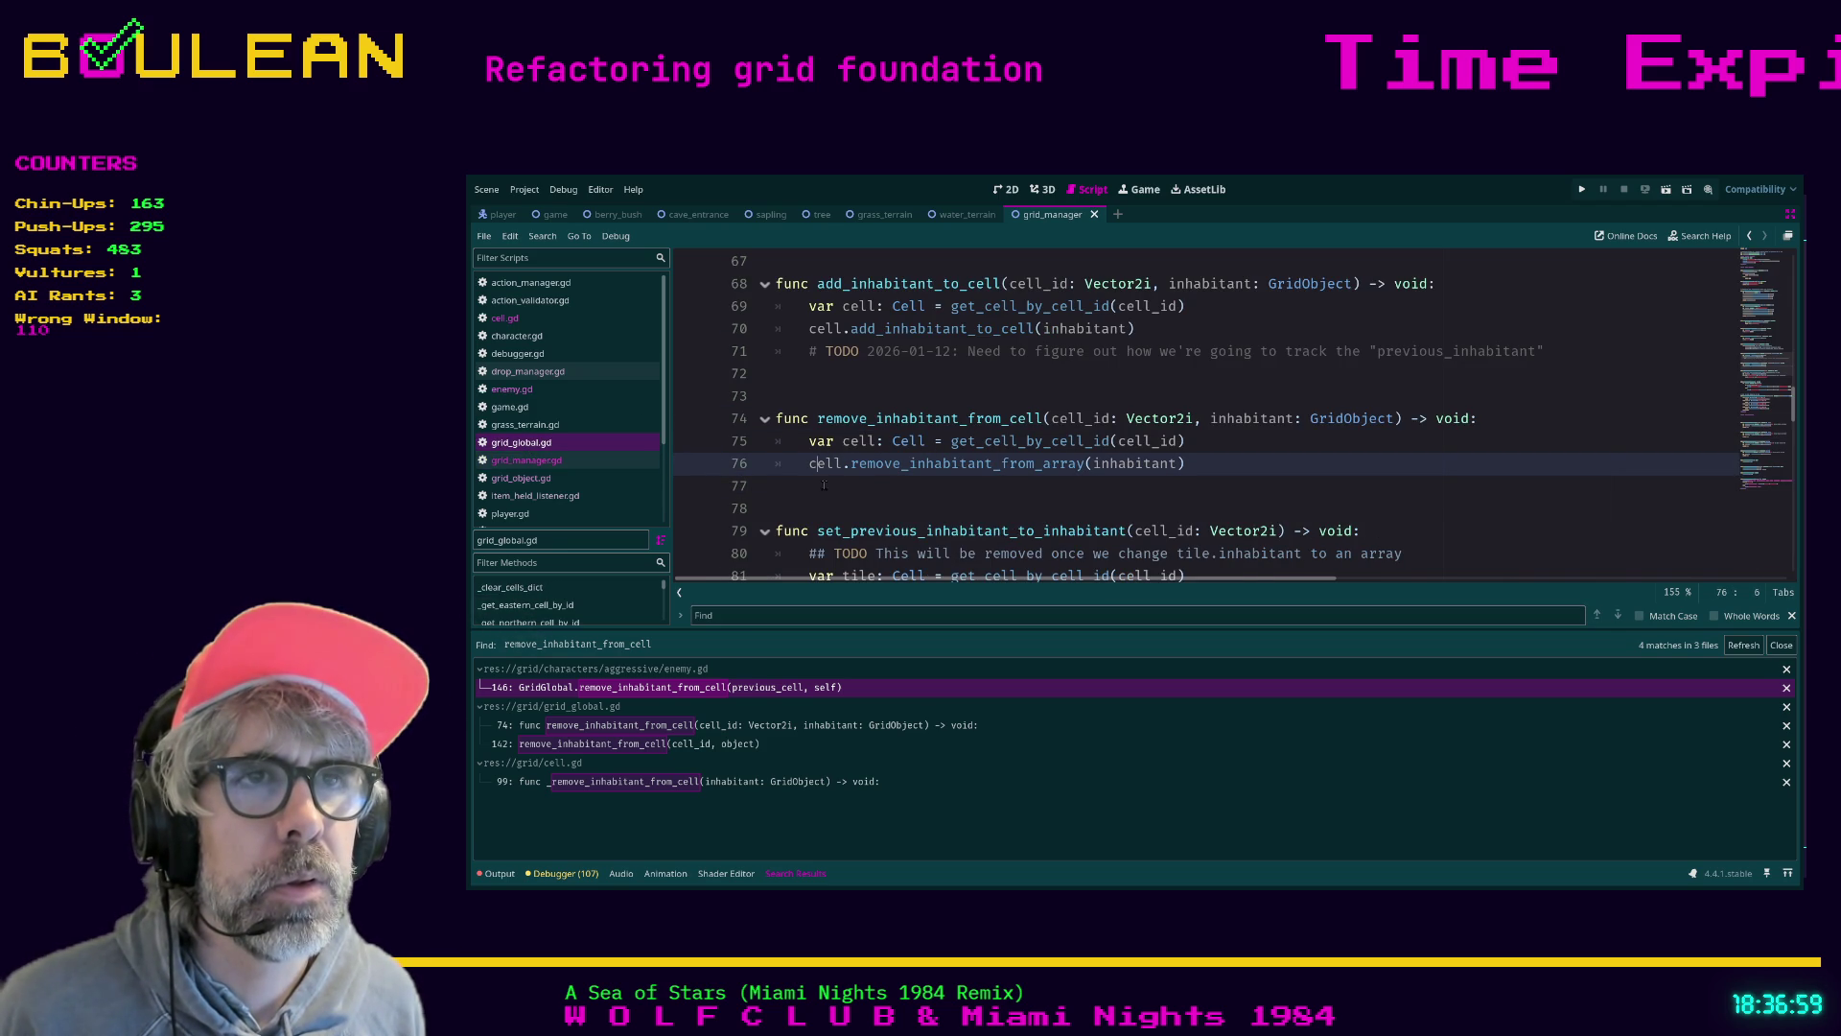
# Add a cell.remove_inhabitant_from_cell() call on line 77 of grid_global.gd
pyautogui.click(825, 486)
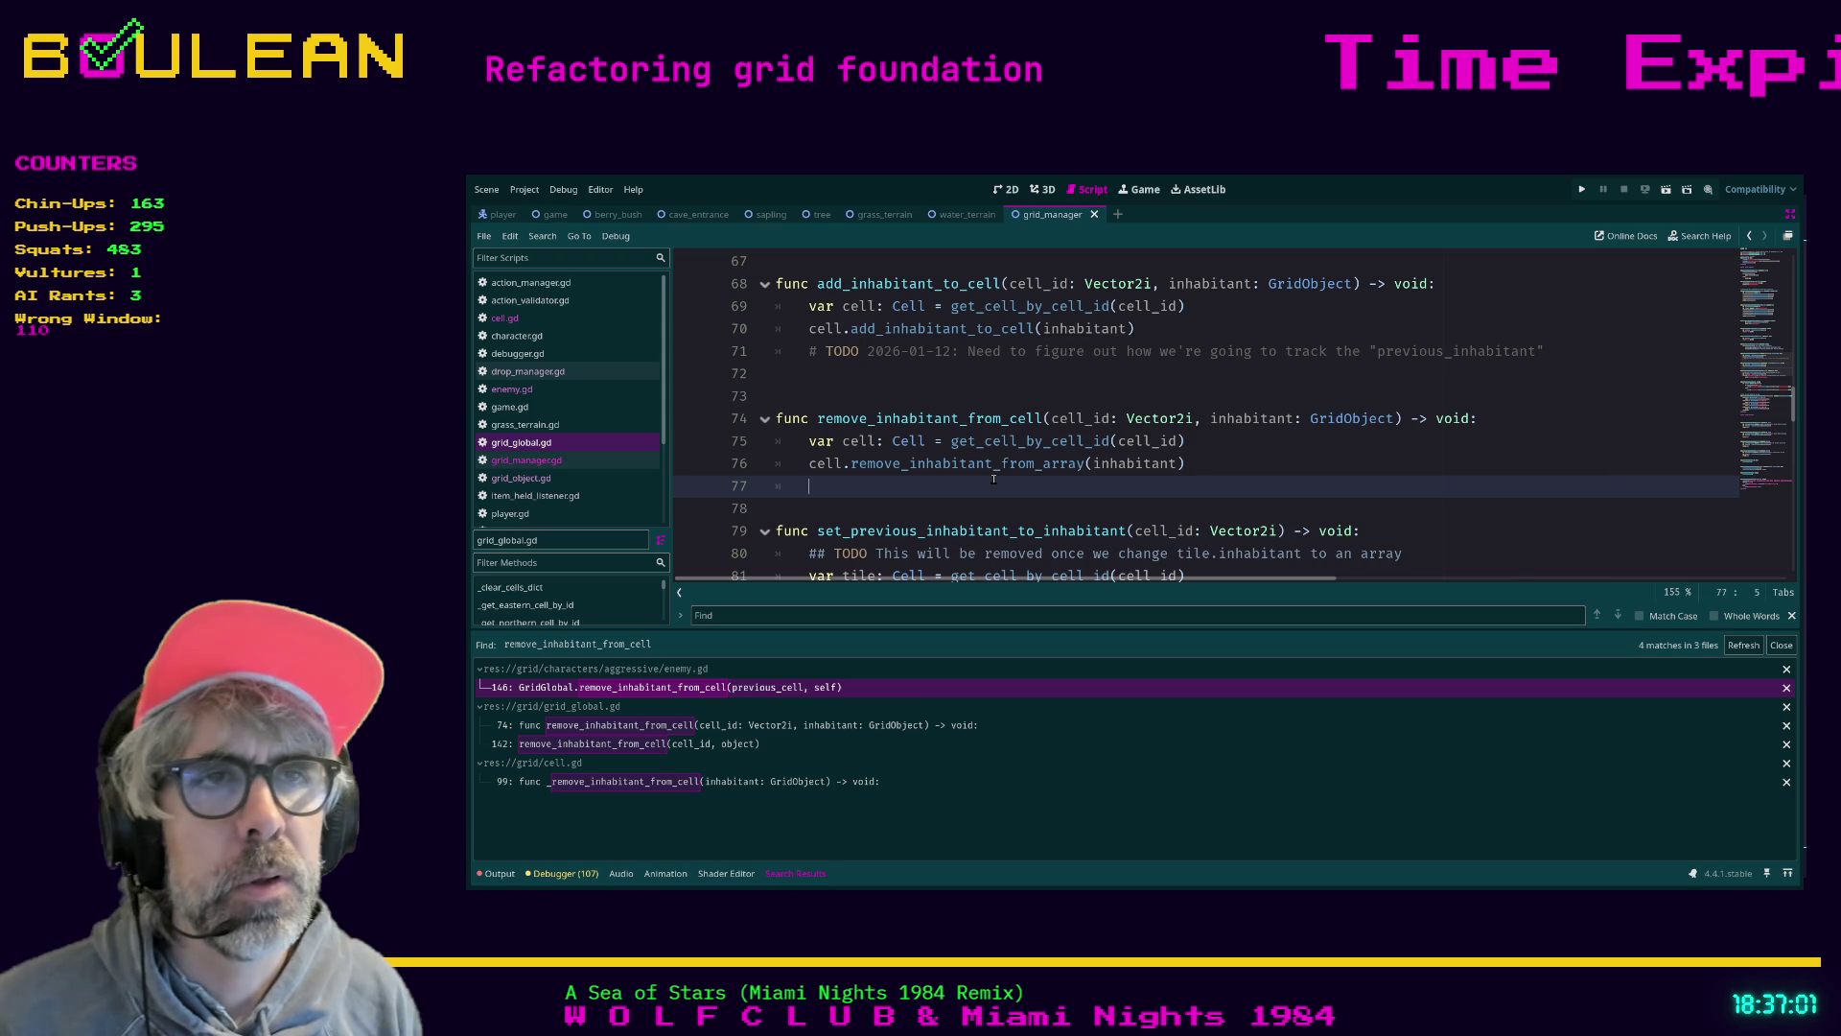
pyautogui.write('cell.remo')
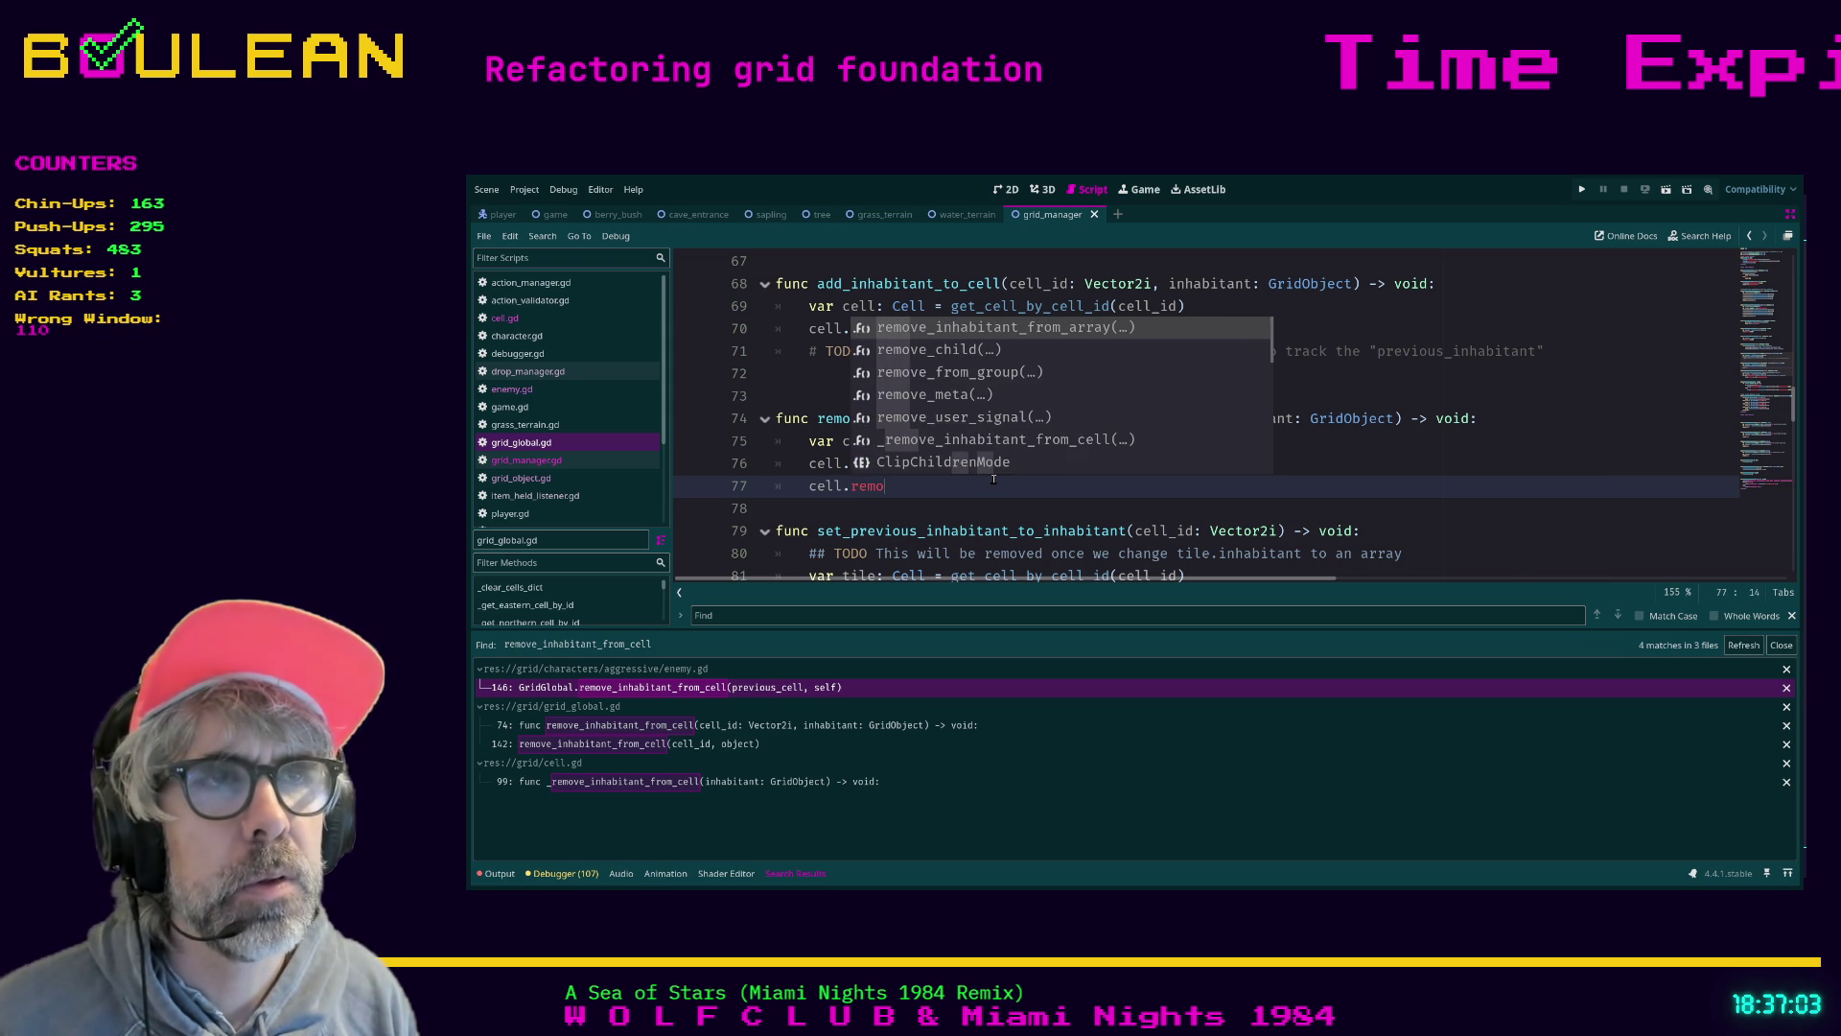
pyautogui.press('Down')
pyautogui.press('Down')
pyautogui.press('Down')
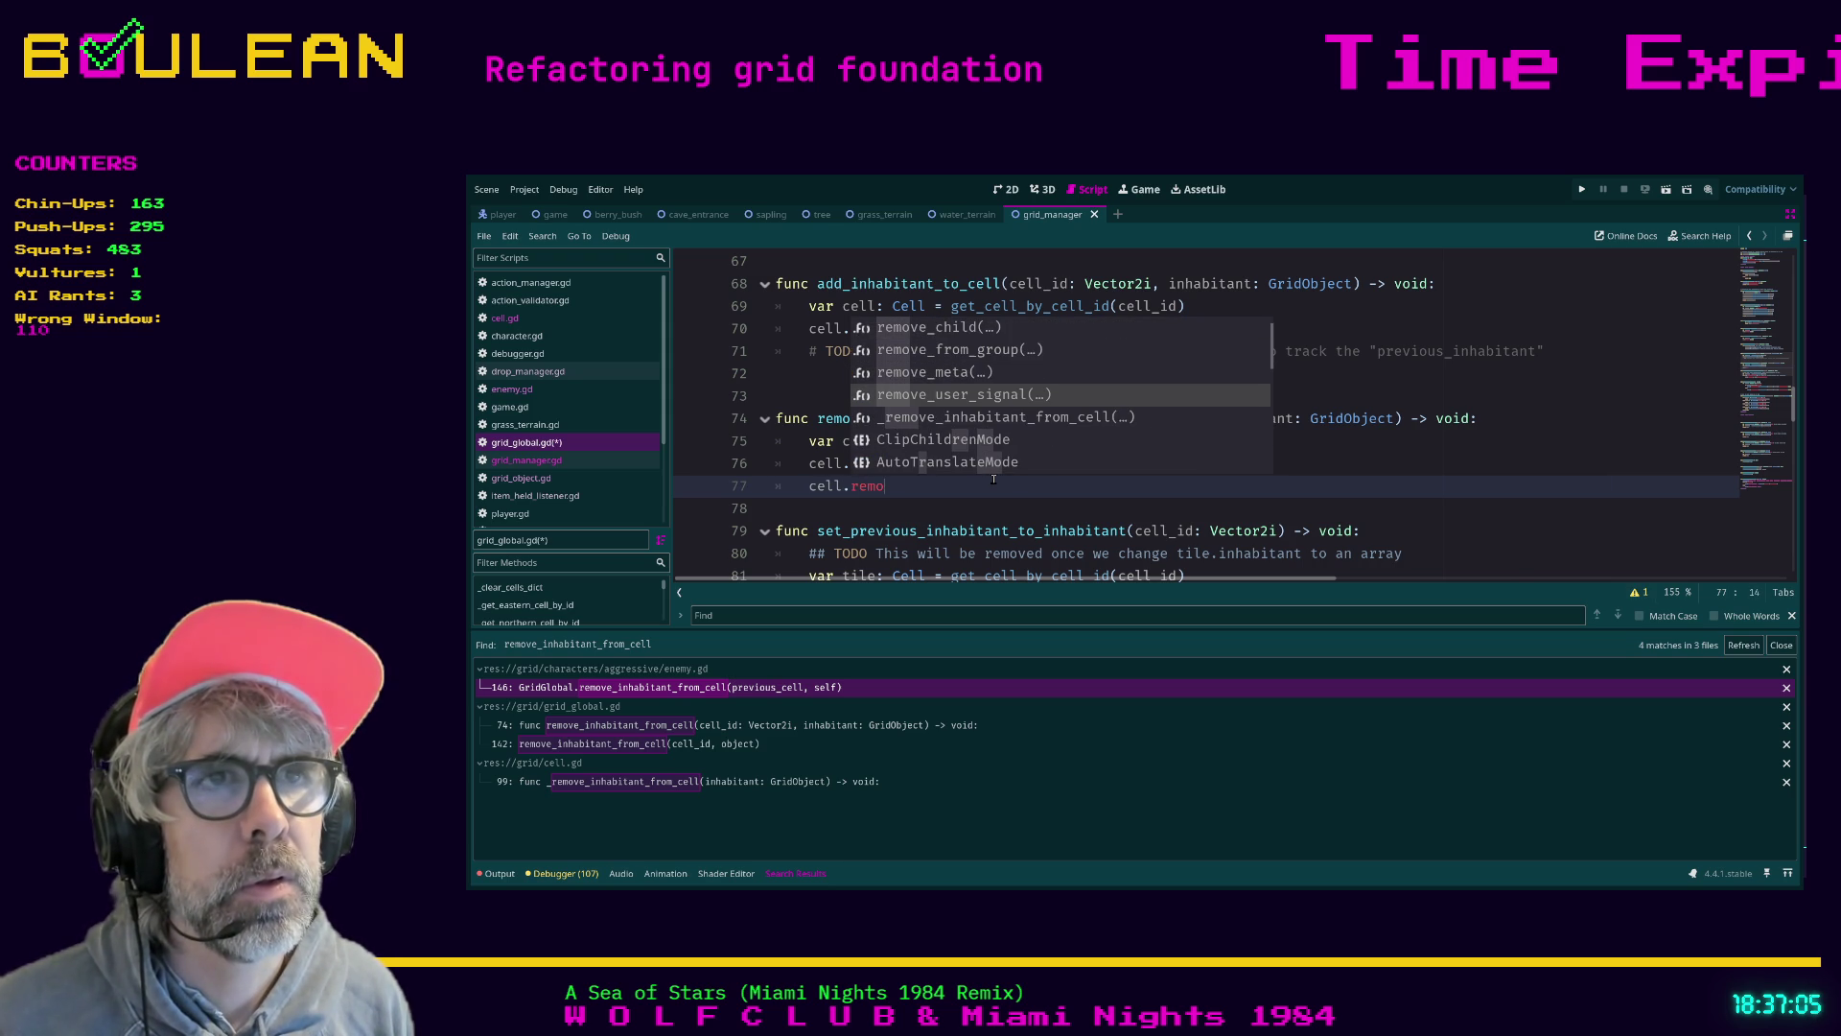
pyautogui.press('Down')
pyautogui.press('Return')
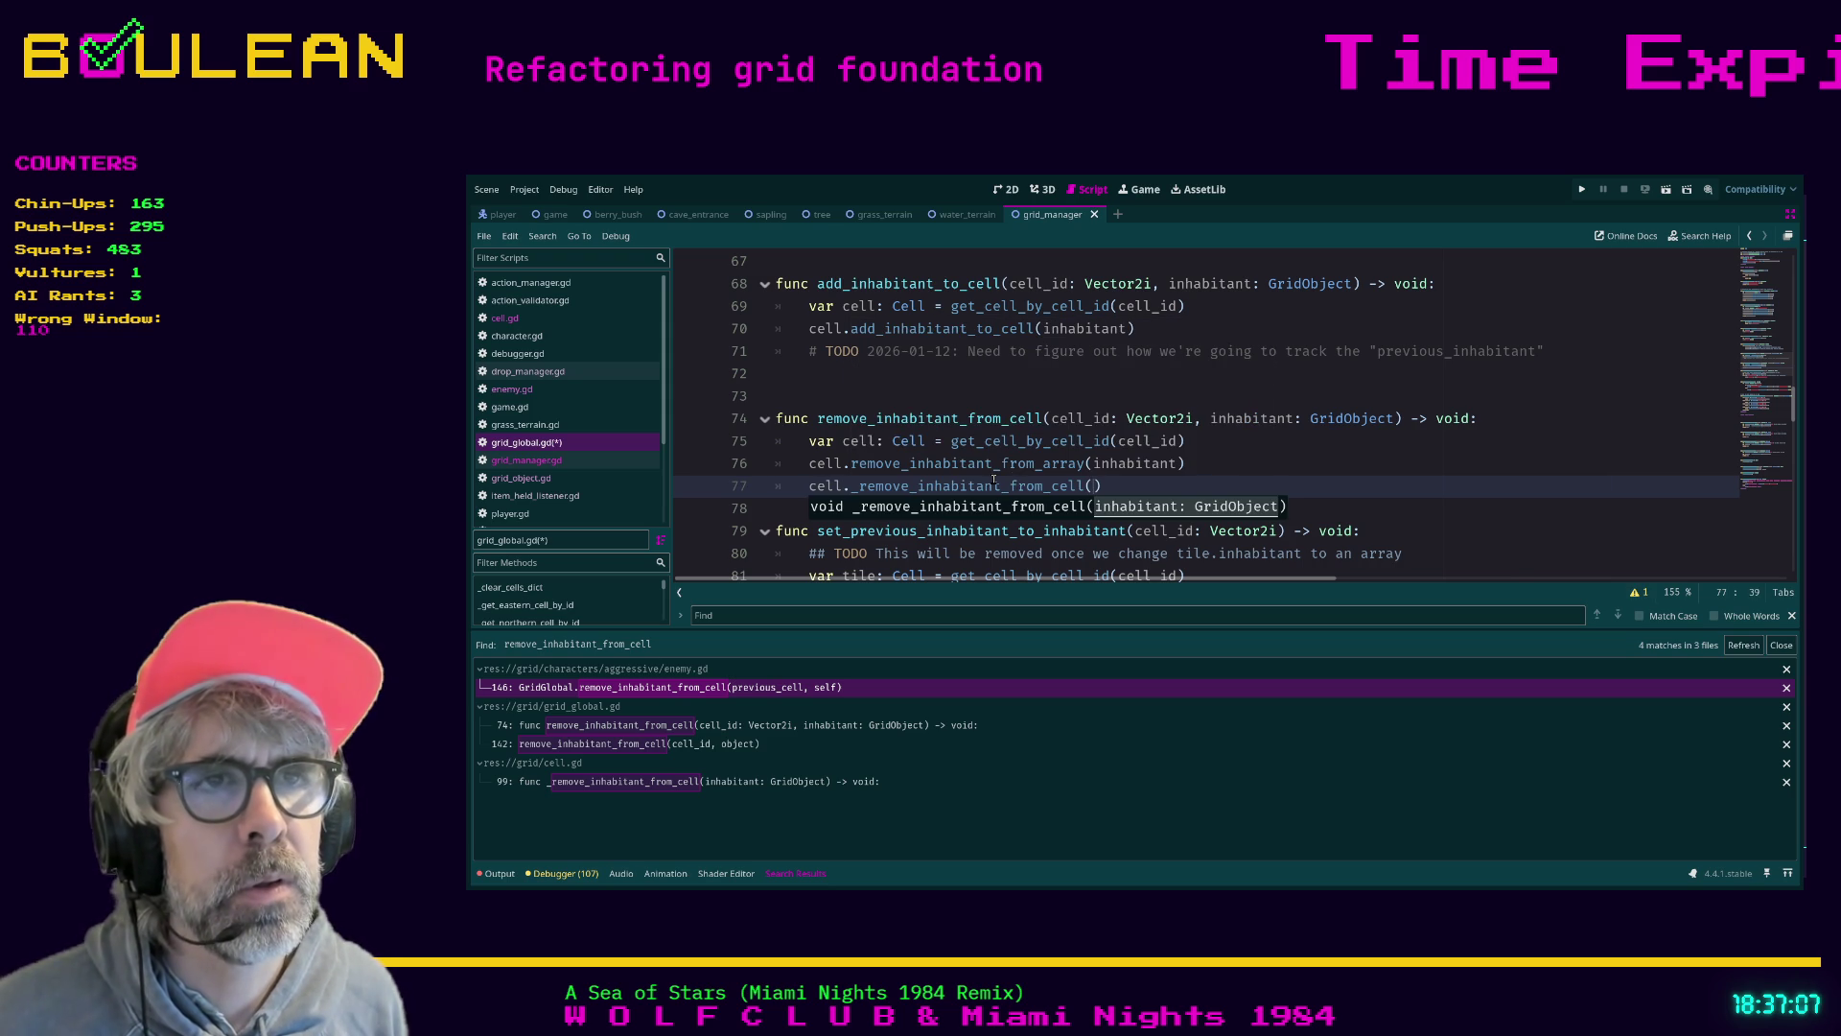
pyautogui.click(859, 486)
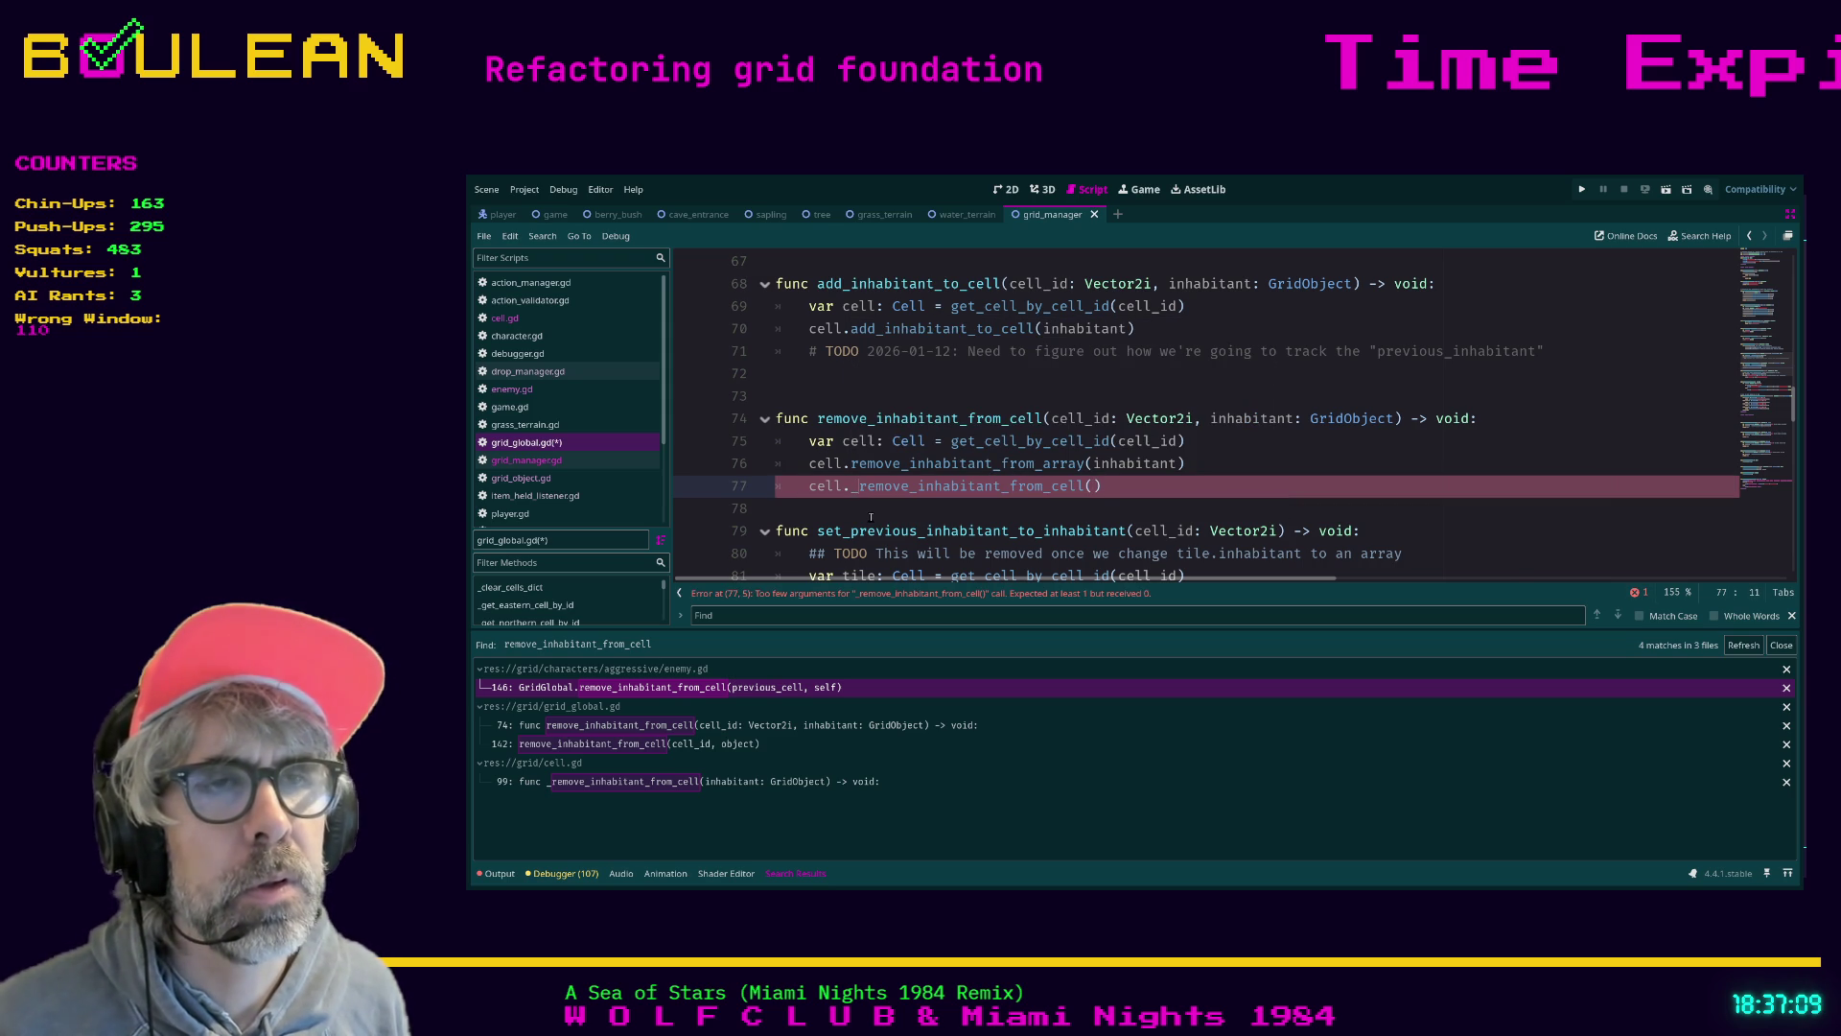
pyautogui.press('BackSpace')
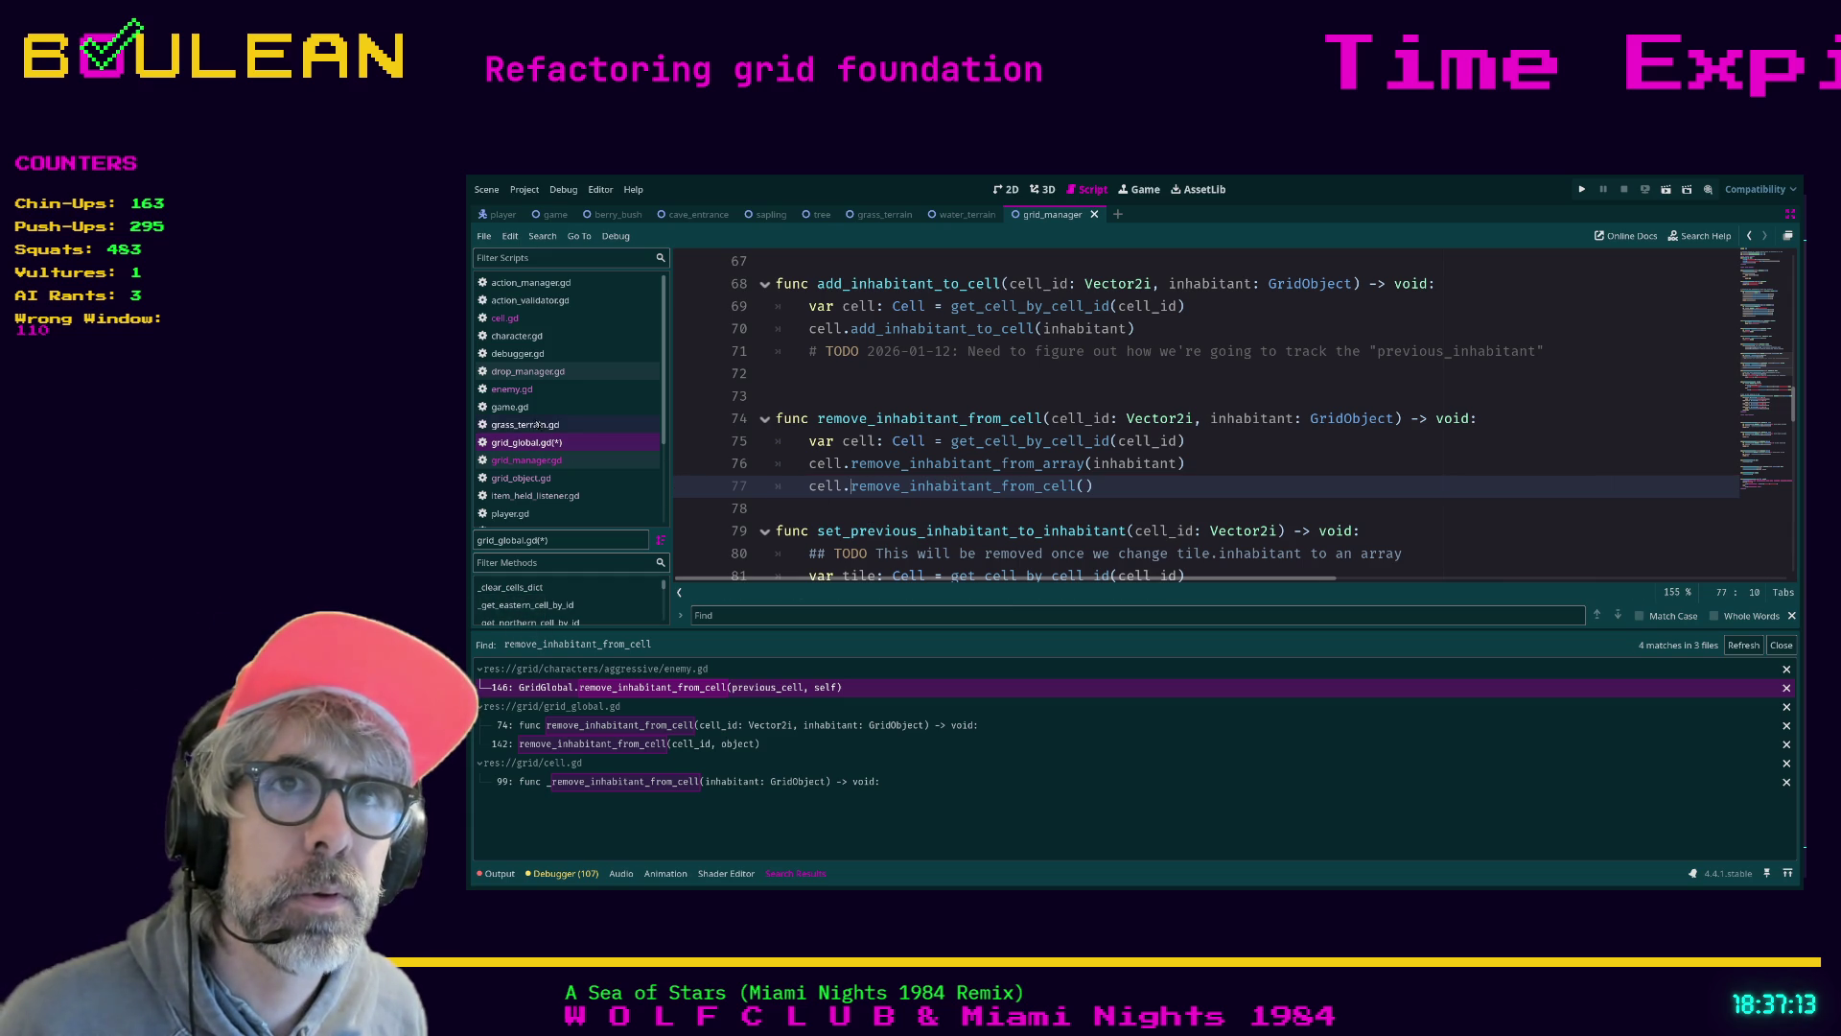
# Close the enemy.gd, grass_terrain.gd and game.gd scripts
pyautogui.click(511, 388)
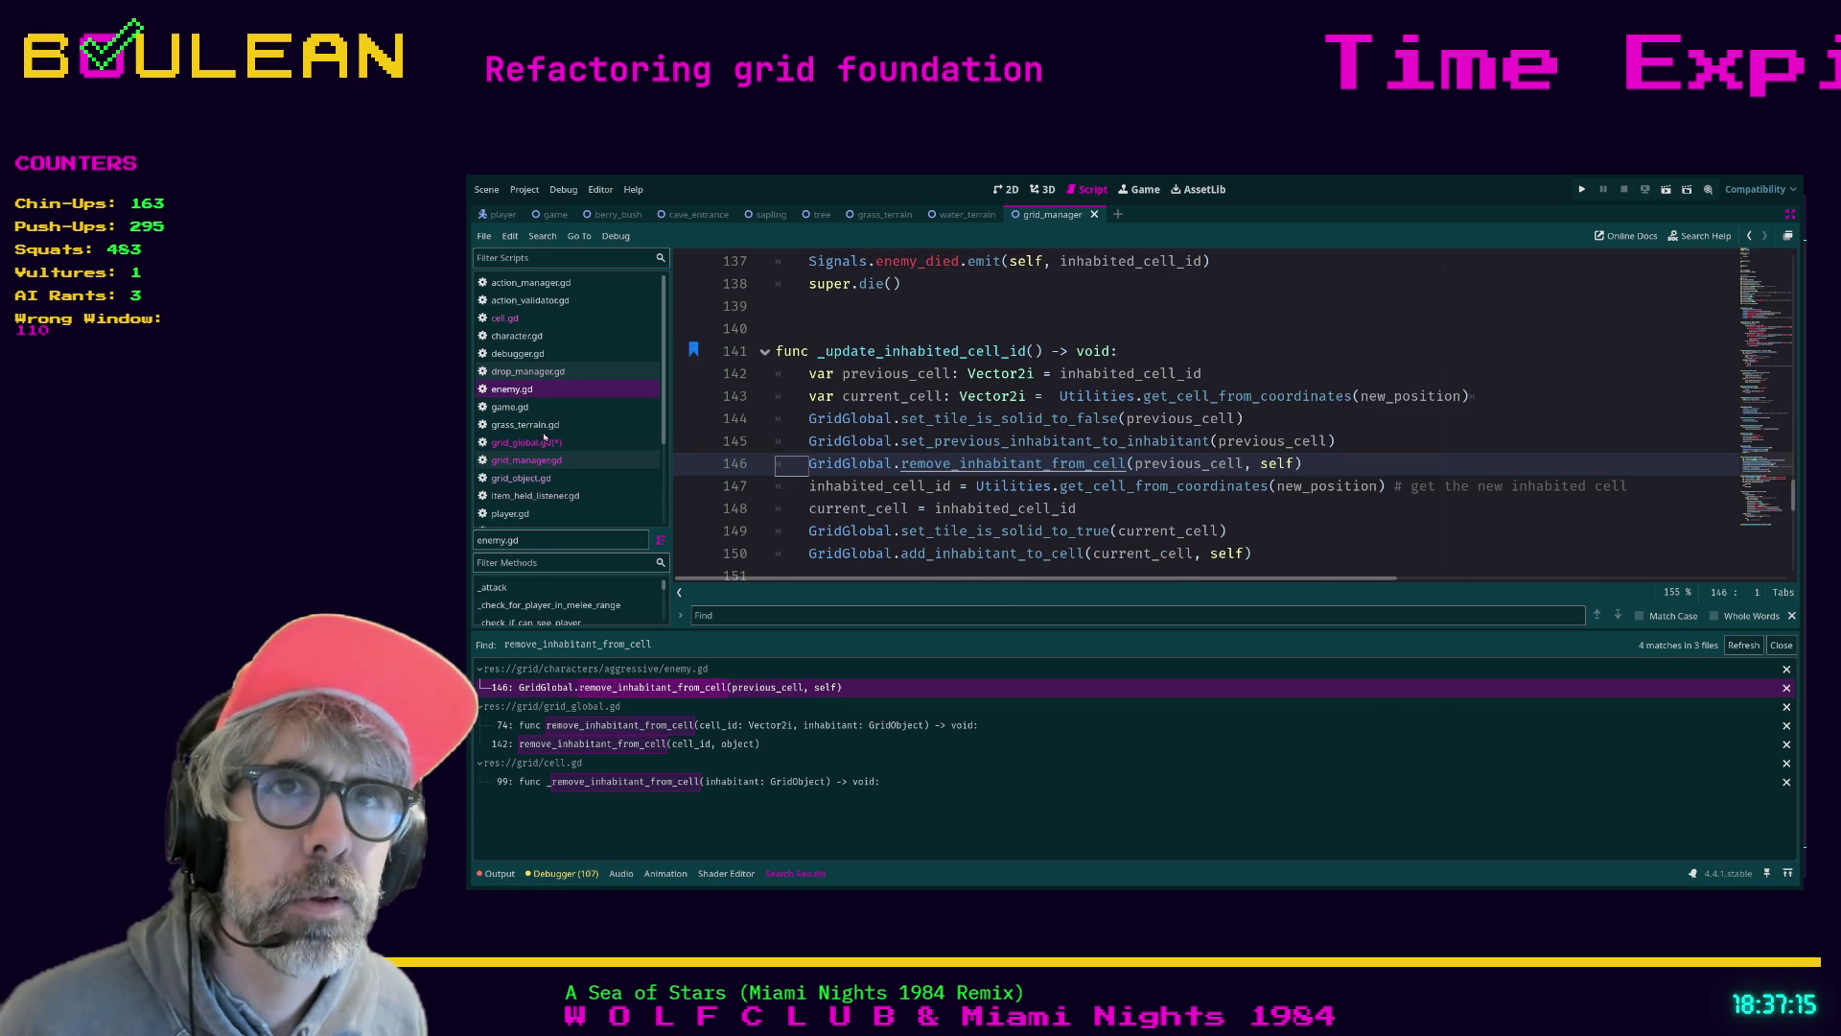
pyautogui.hotkey('ctrl', 'w')
pyautogui.click(526, 411)
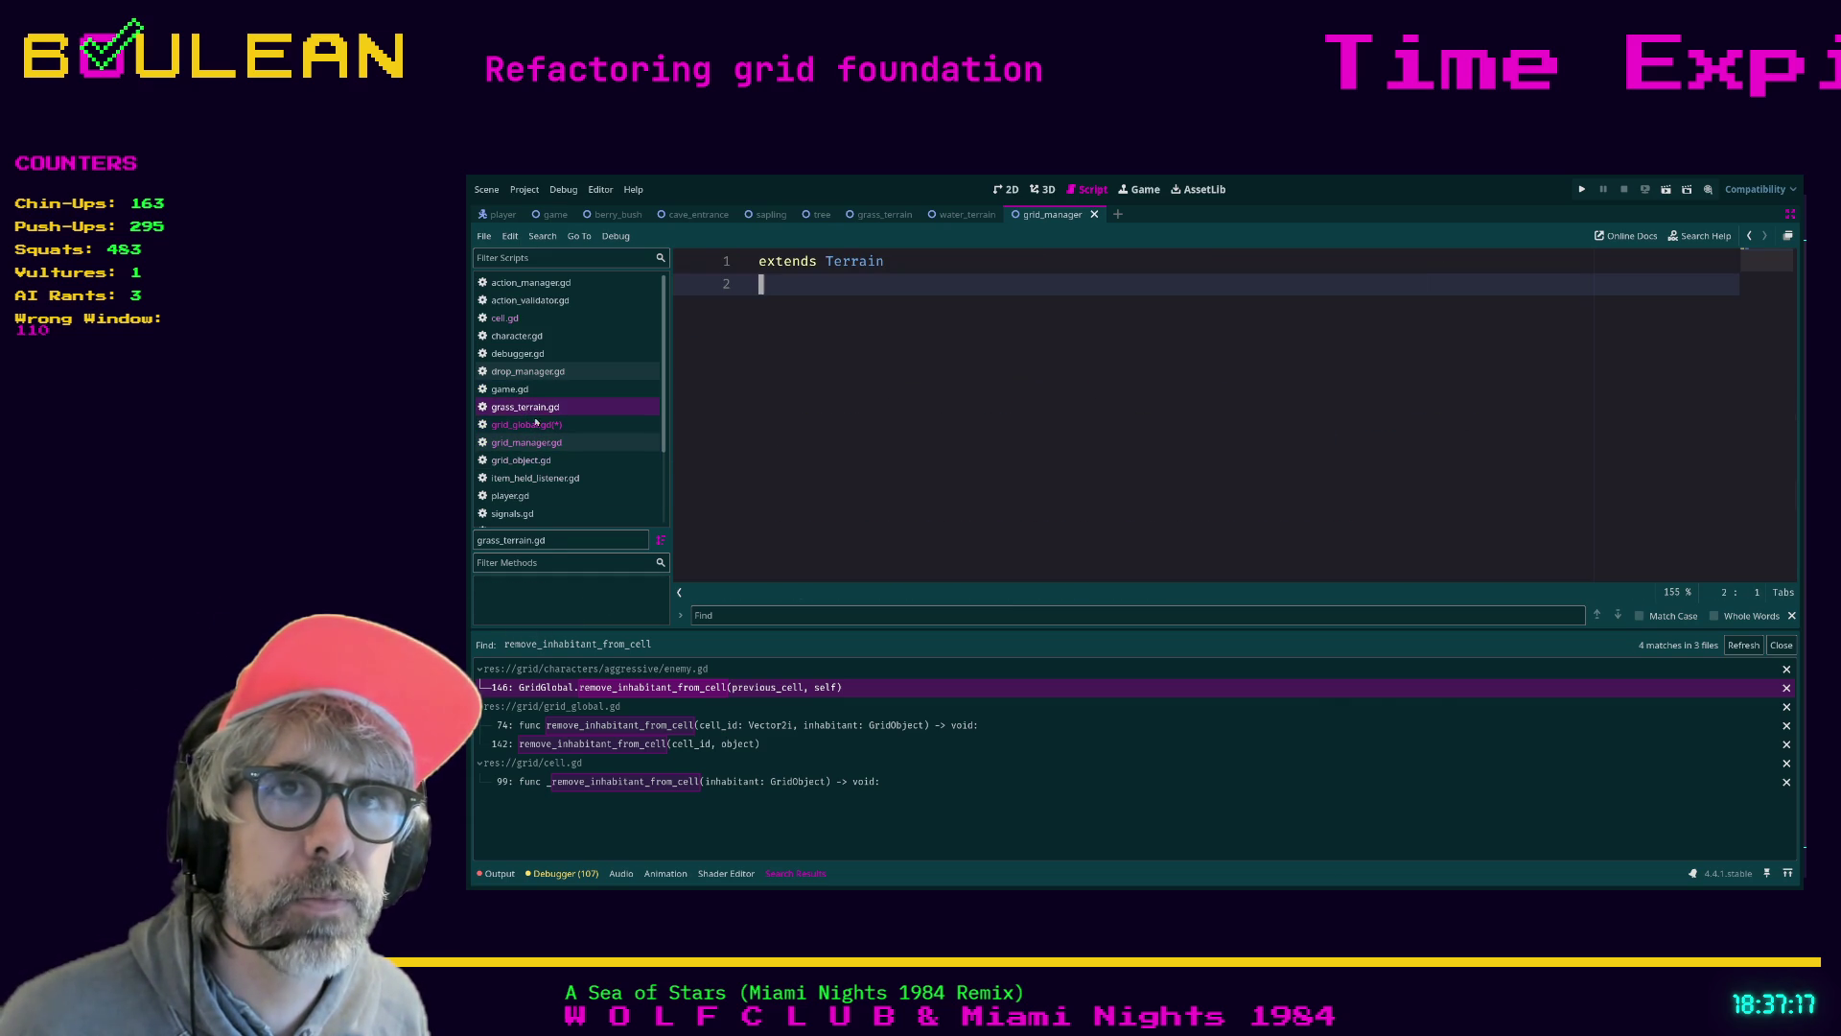
pyautogui.hotkey('ctrl', 'w')
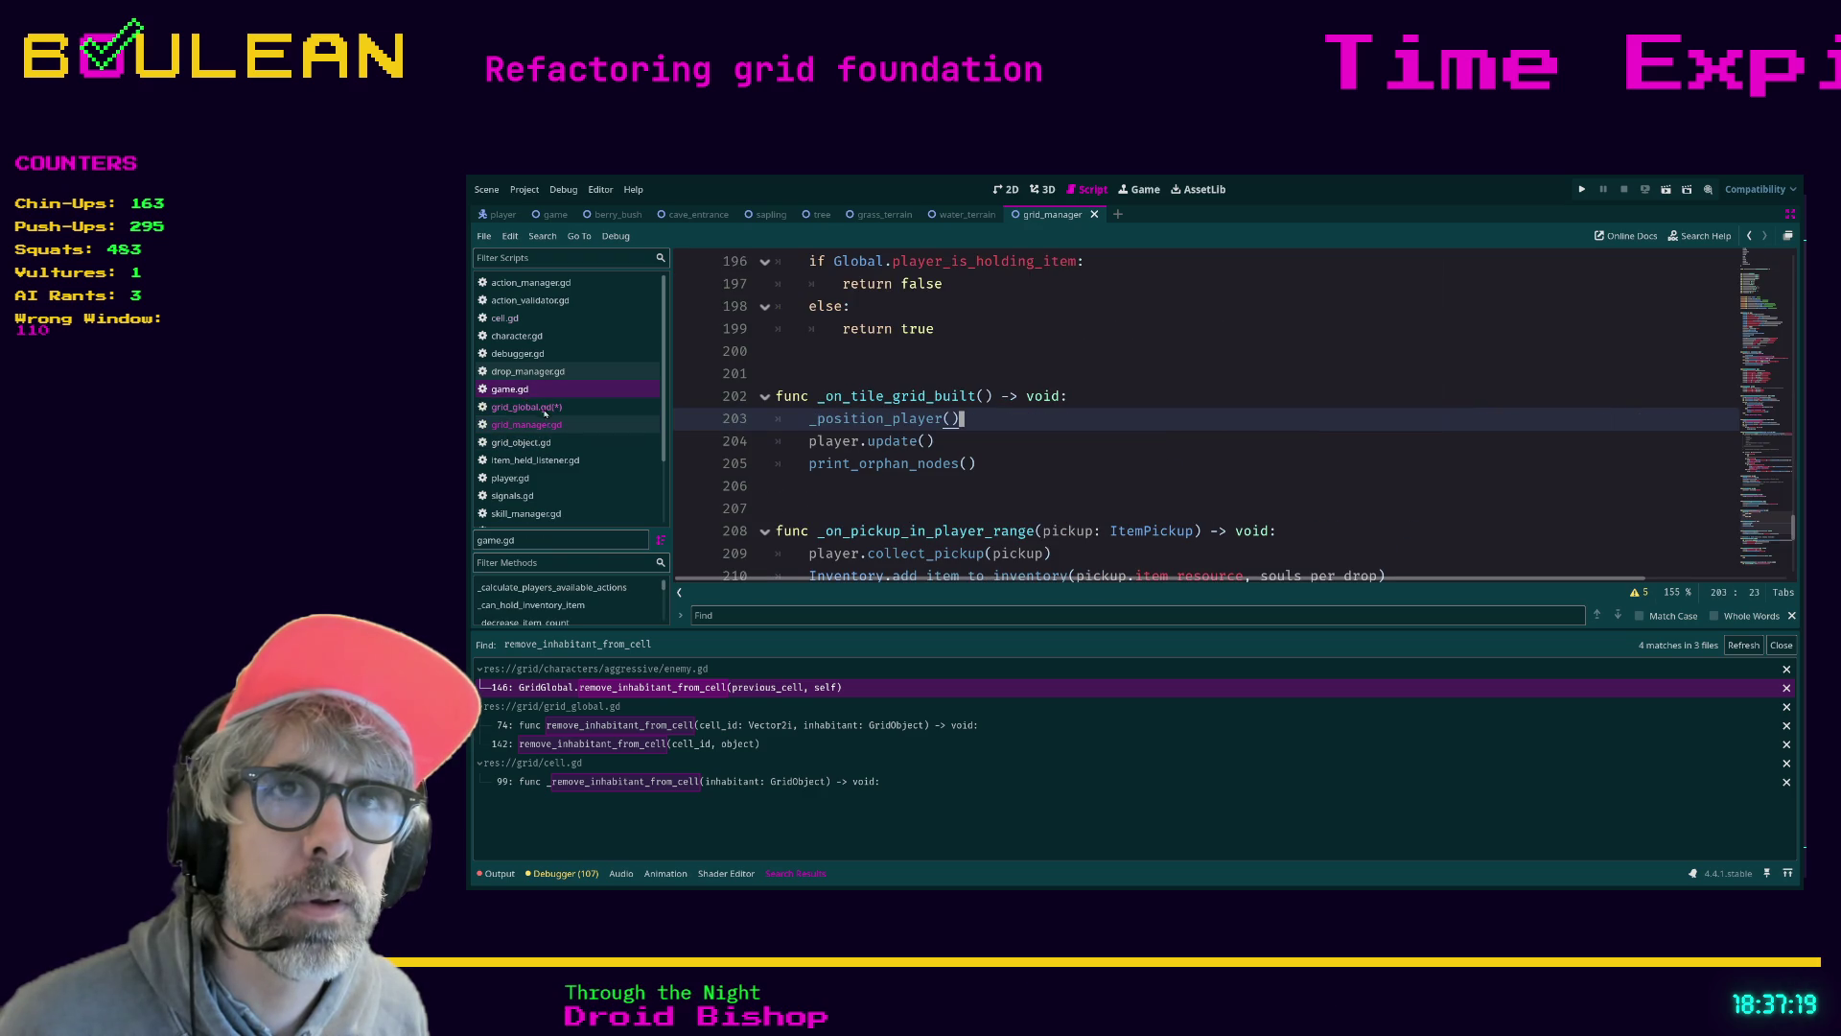
pyautogui.hotkey('ctrl', 'w')
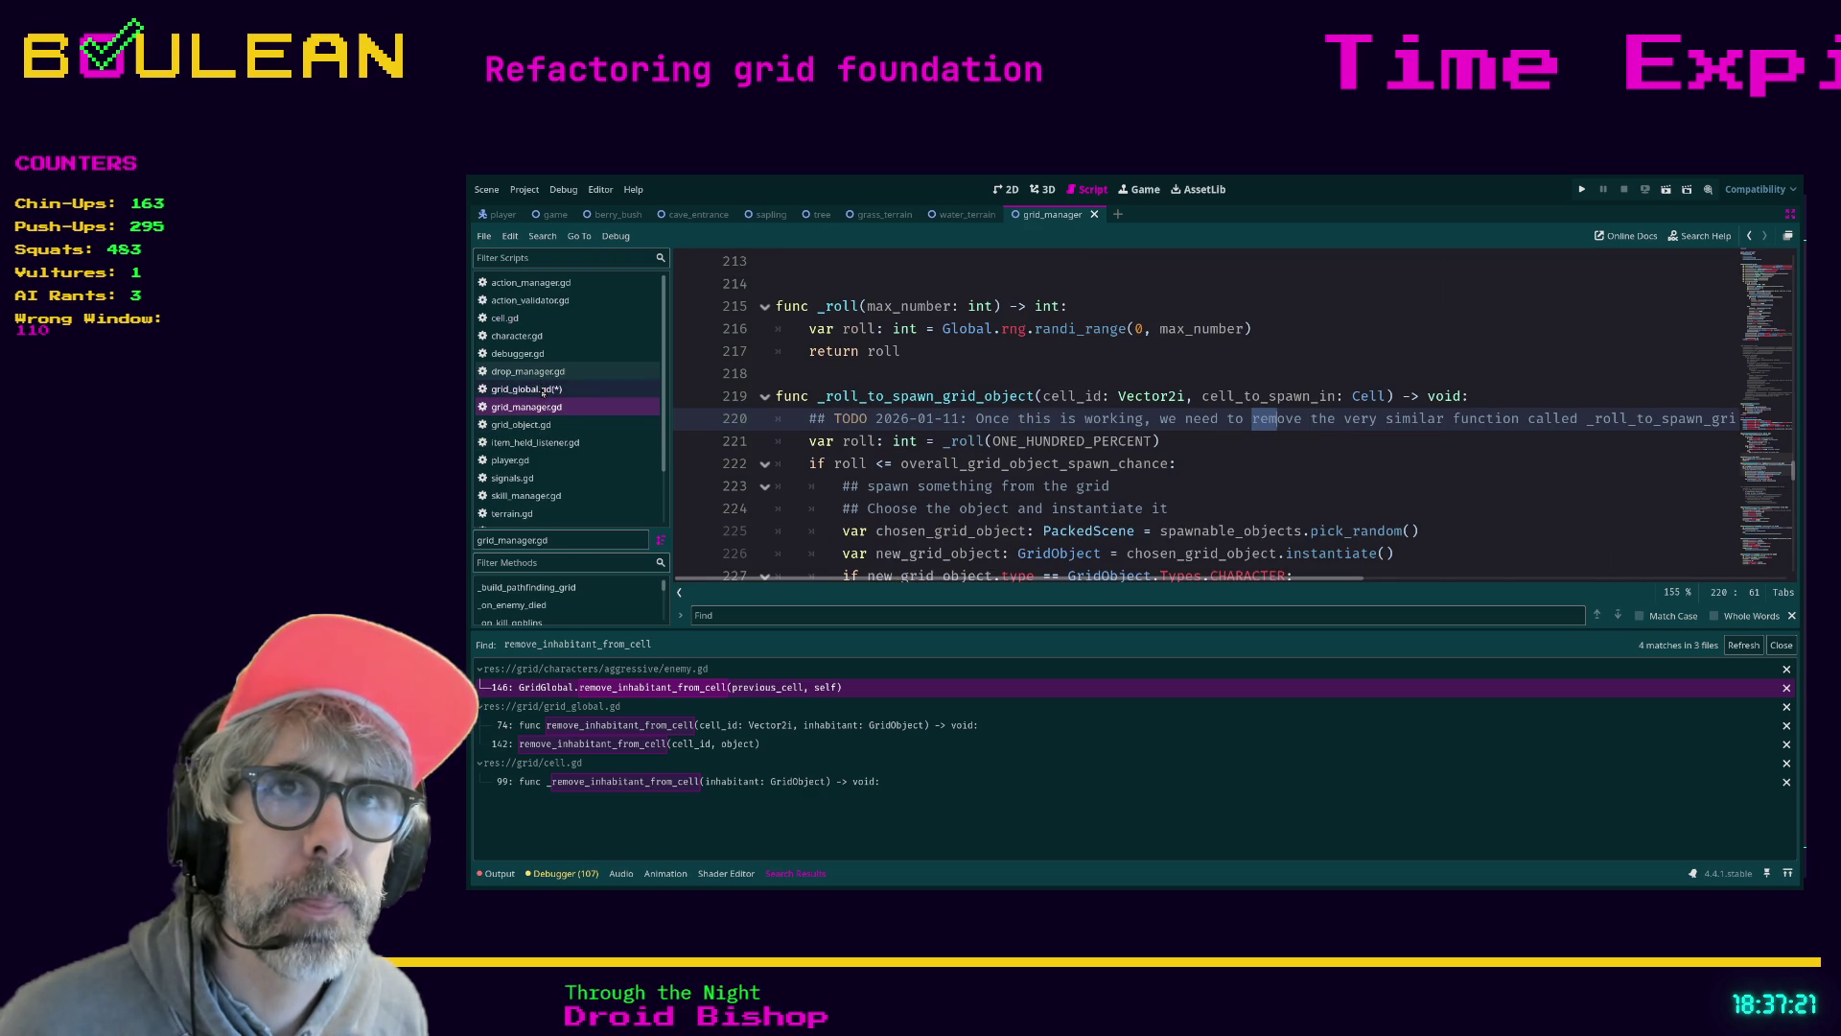
# Add blank lines after the new call in grid_global.gd, then switch to cell.gd
pyautogui.click(543, 390)
pyautogui.click(840, 504)
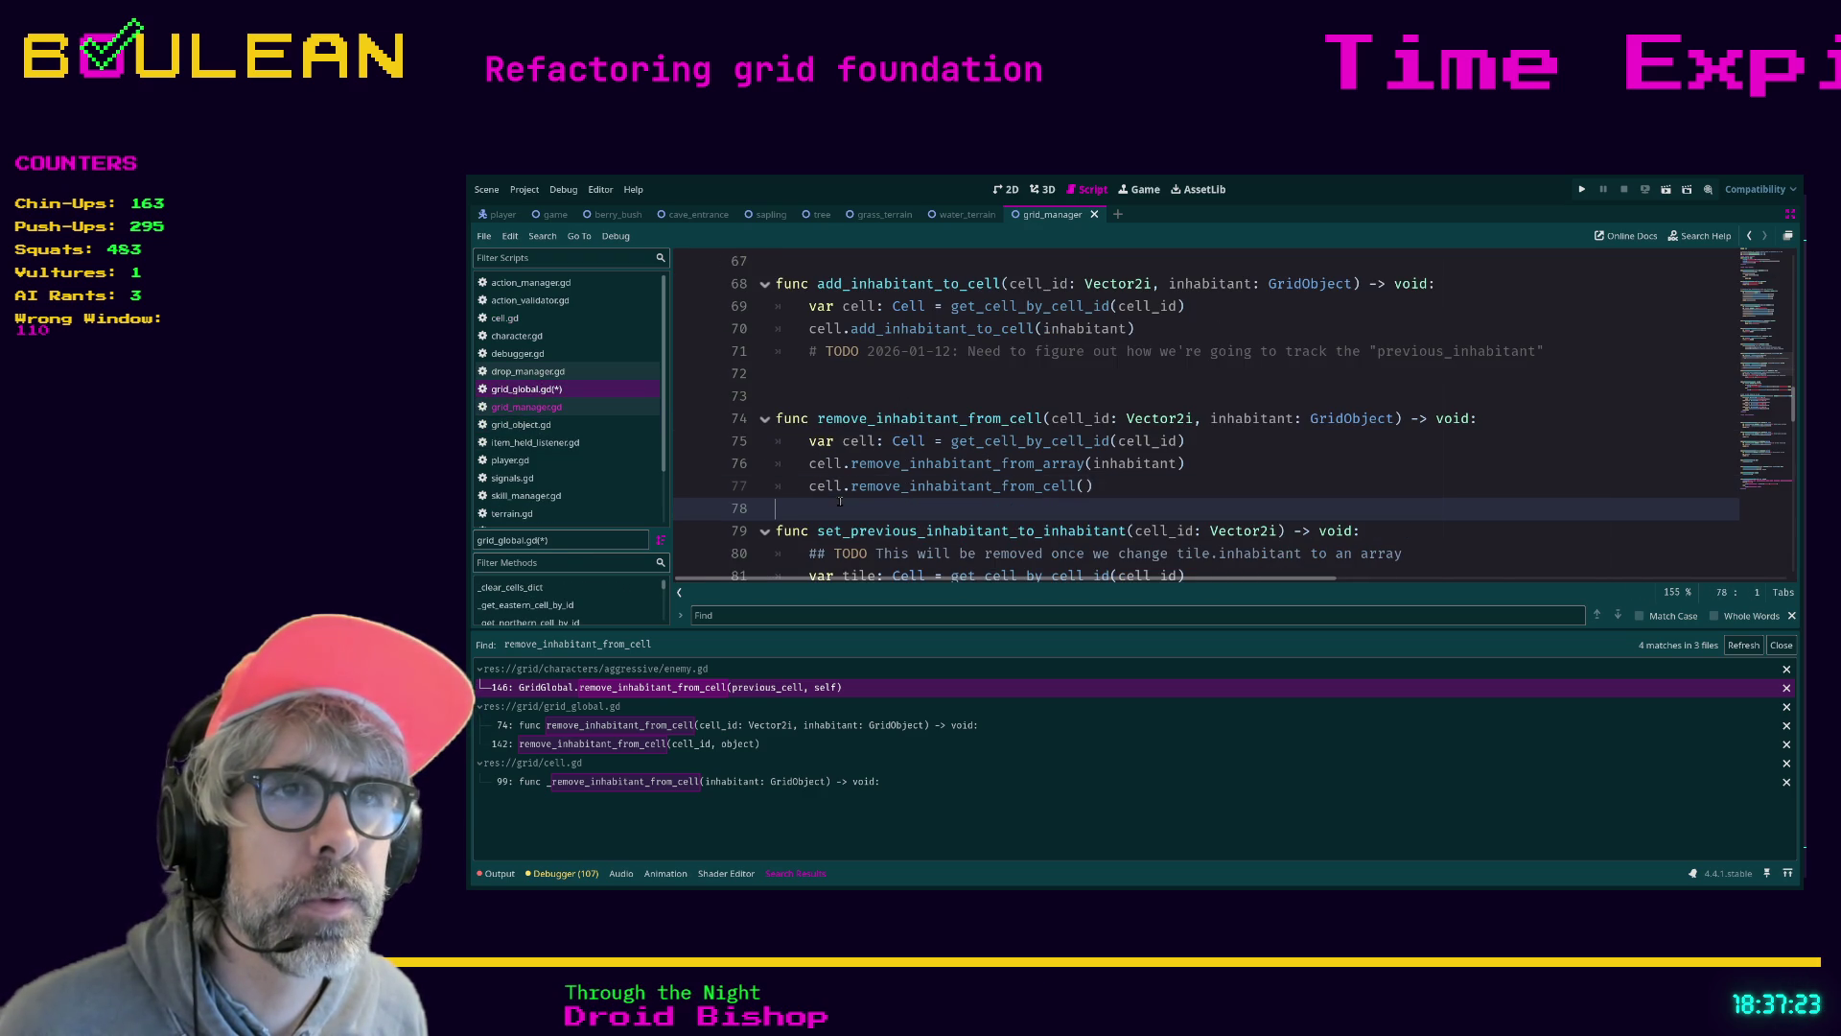
pyautogui.press('Return')
pyautogui.press('Up')
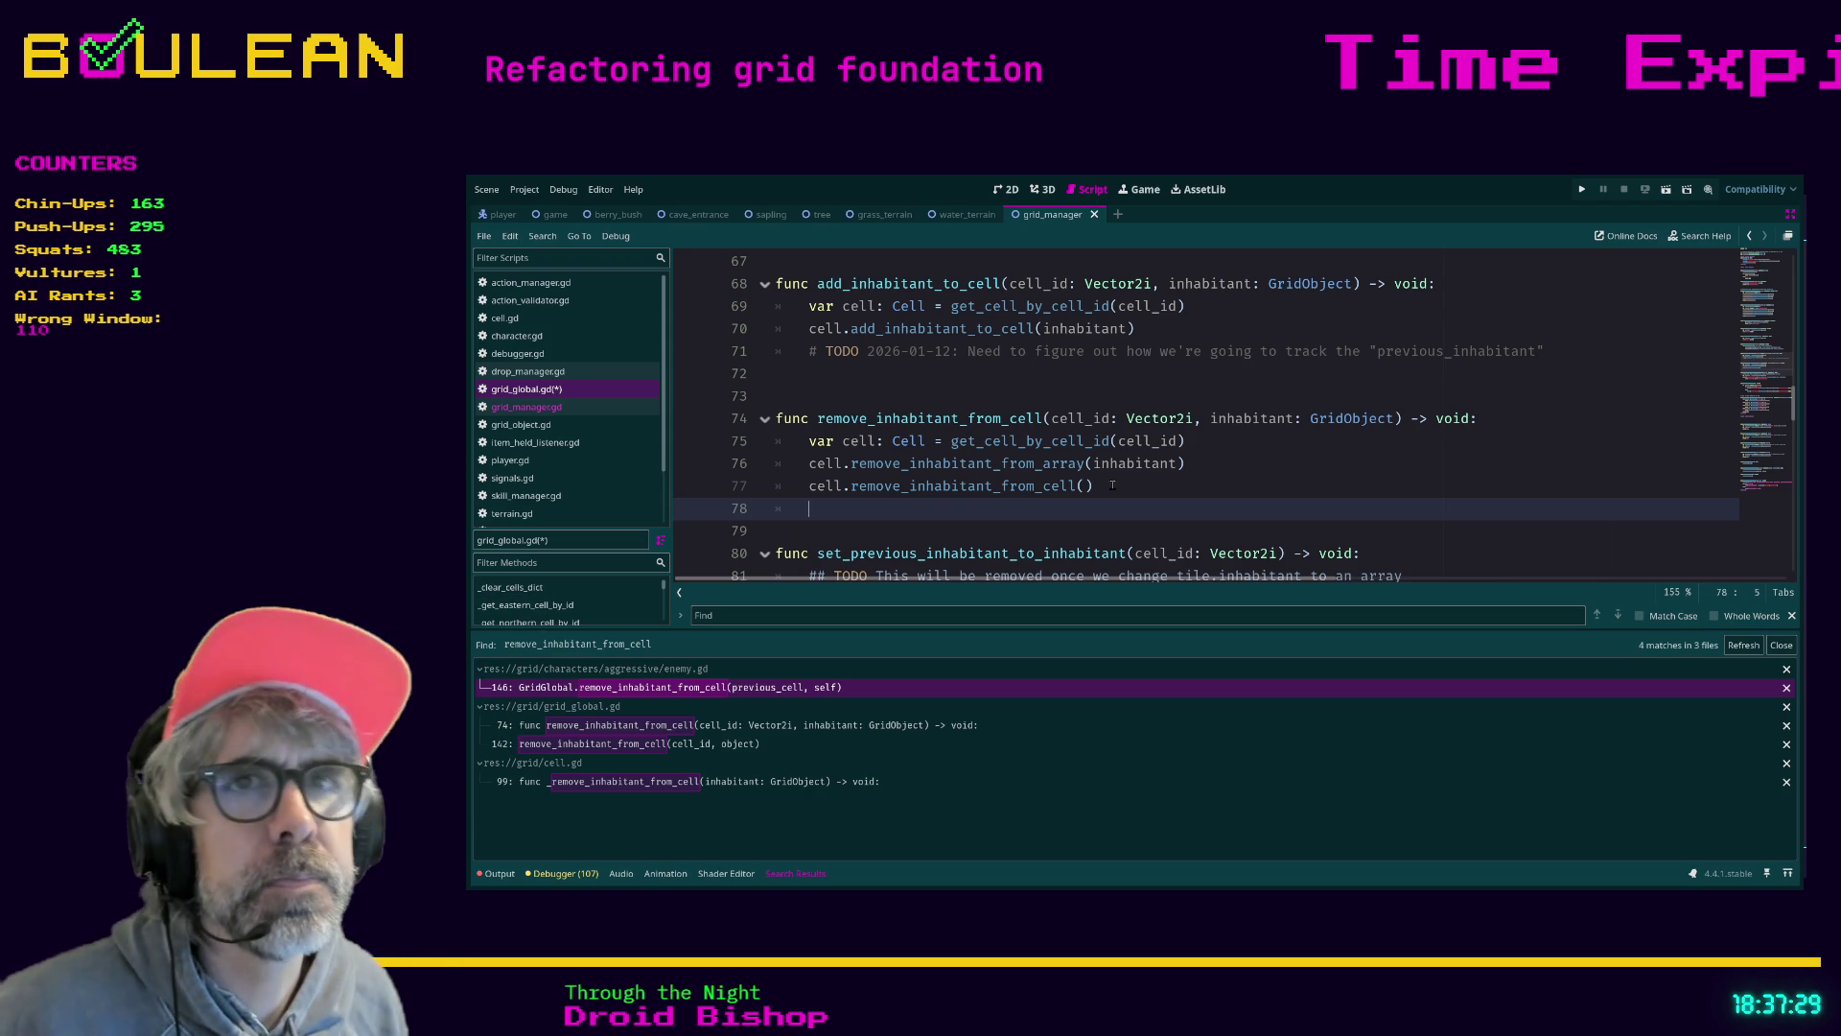
pyautogui.click(519, 317)
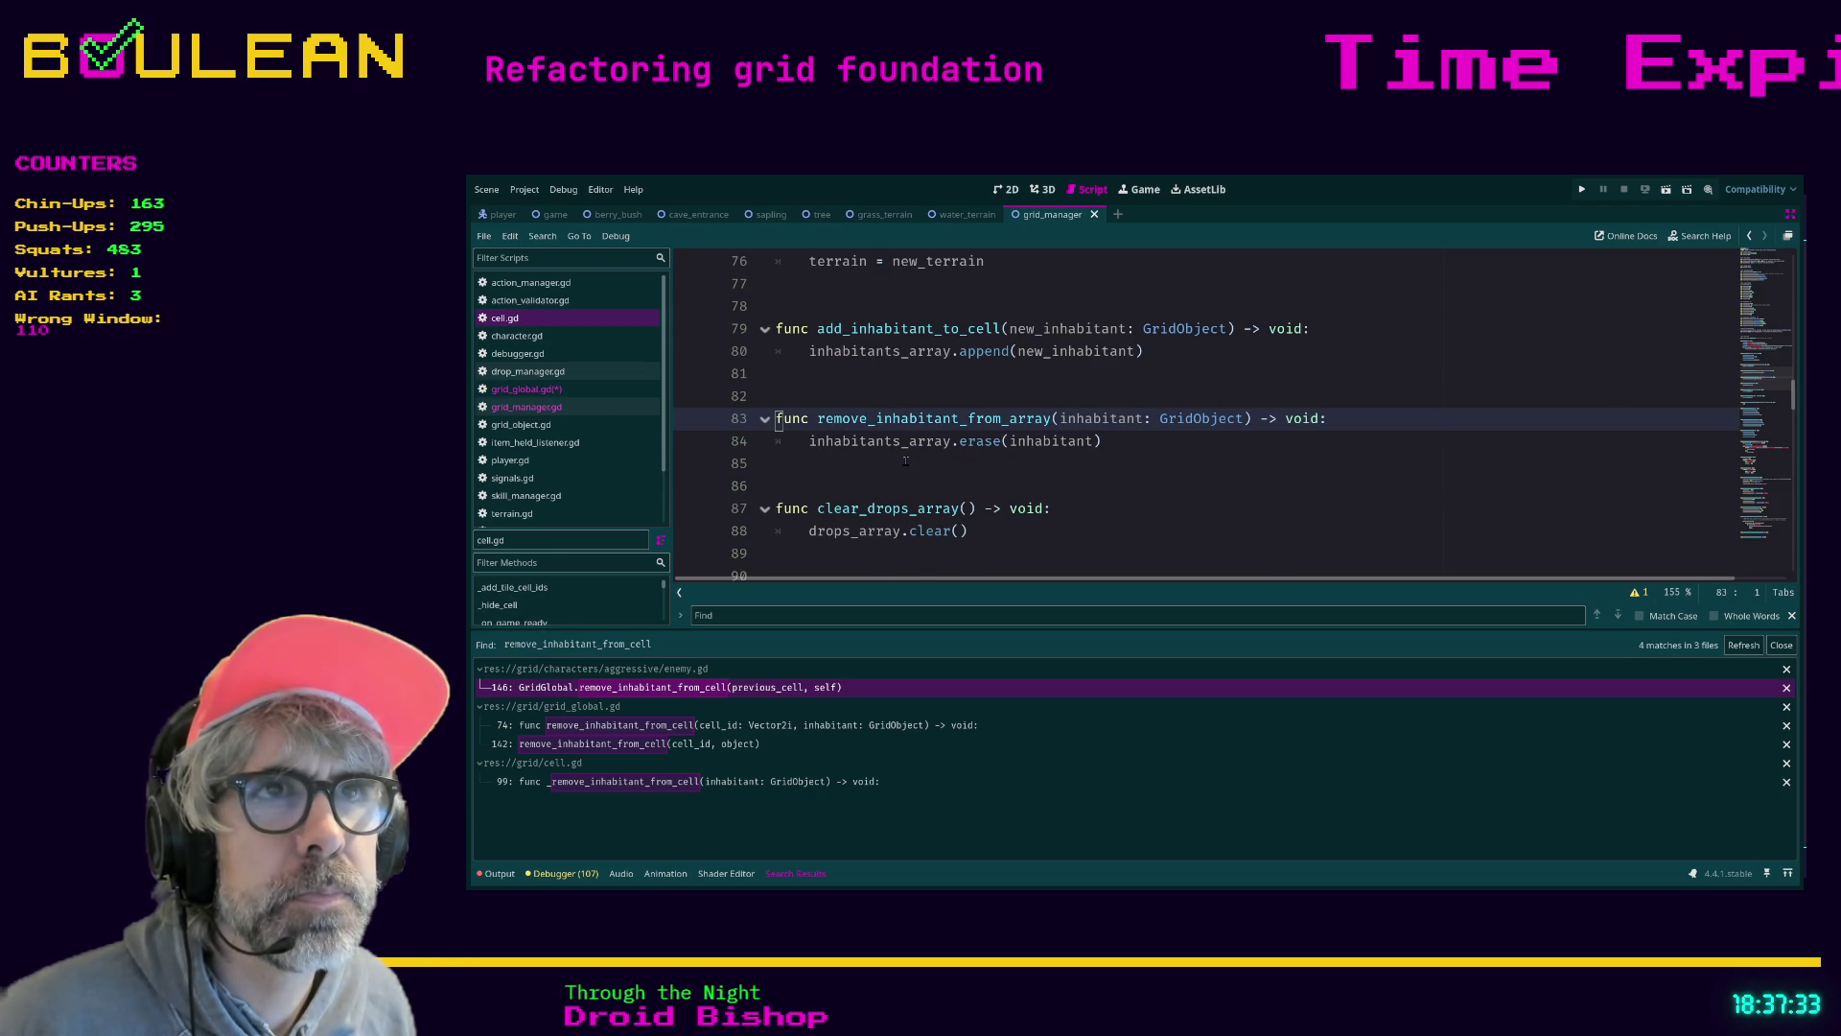
# Rename the _remove_inhabitant_from_cell stub to remove_inhabitant_from_cell and select it
pyautogui.scroll(-3, 905, 460)
pyautogui.click(1016, 446)
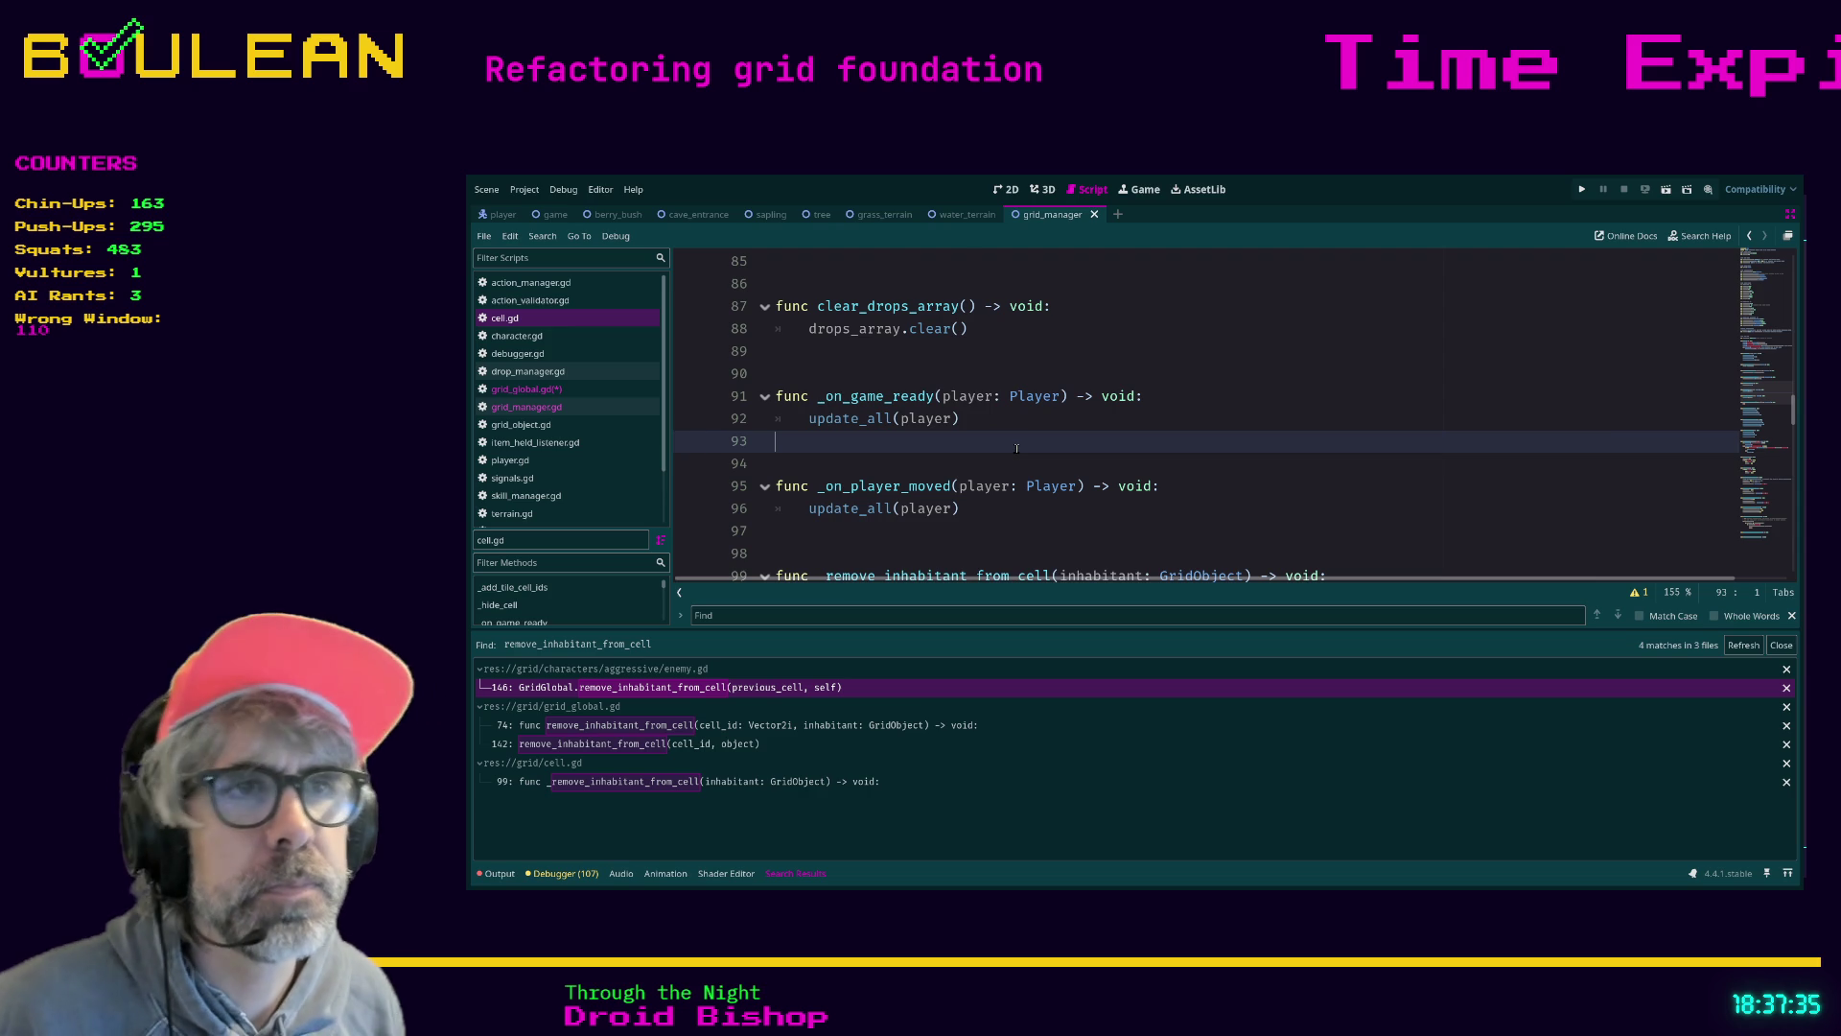
pyautogui.scroll(-1, 1063, 478)
pyautogui.click(822, 511)
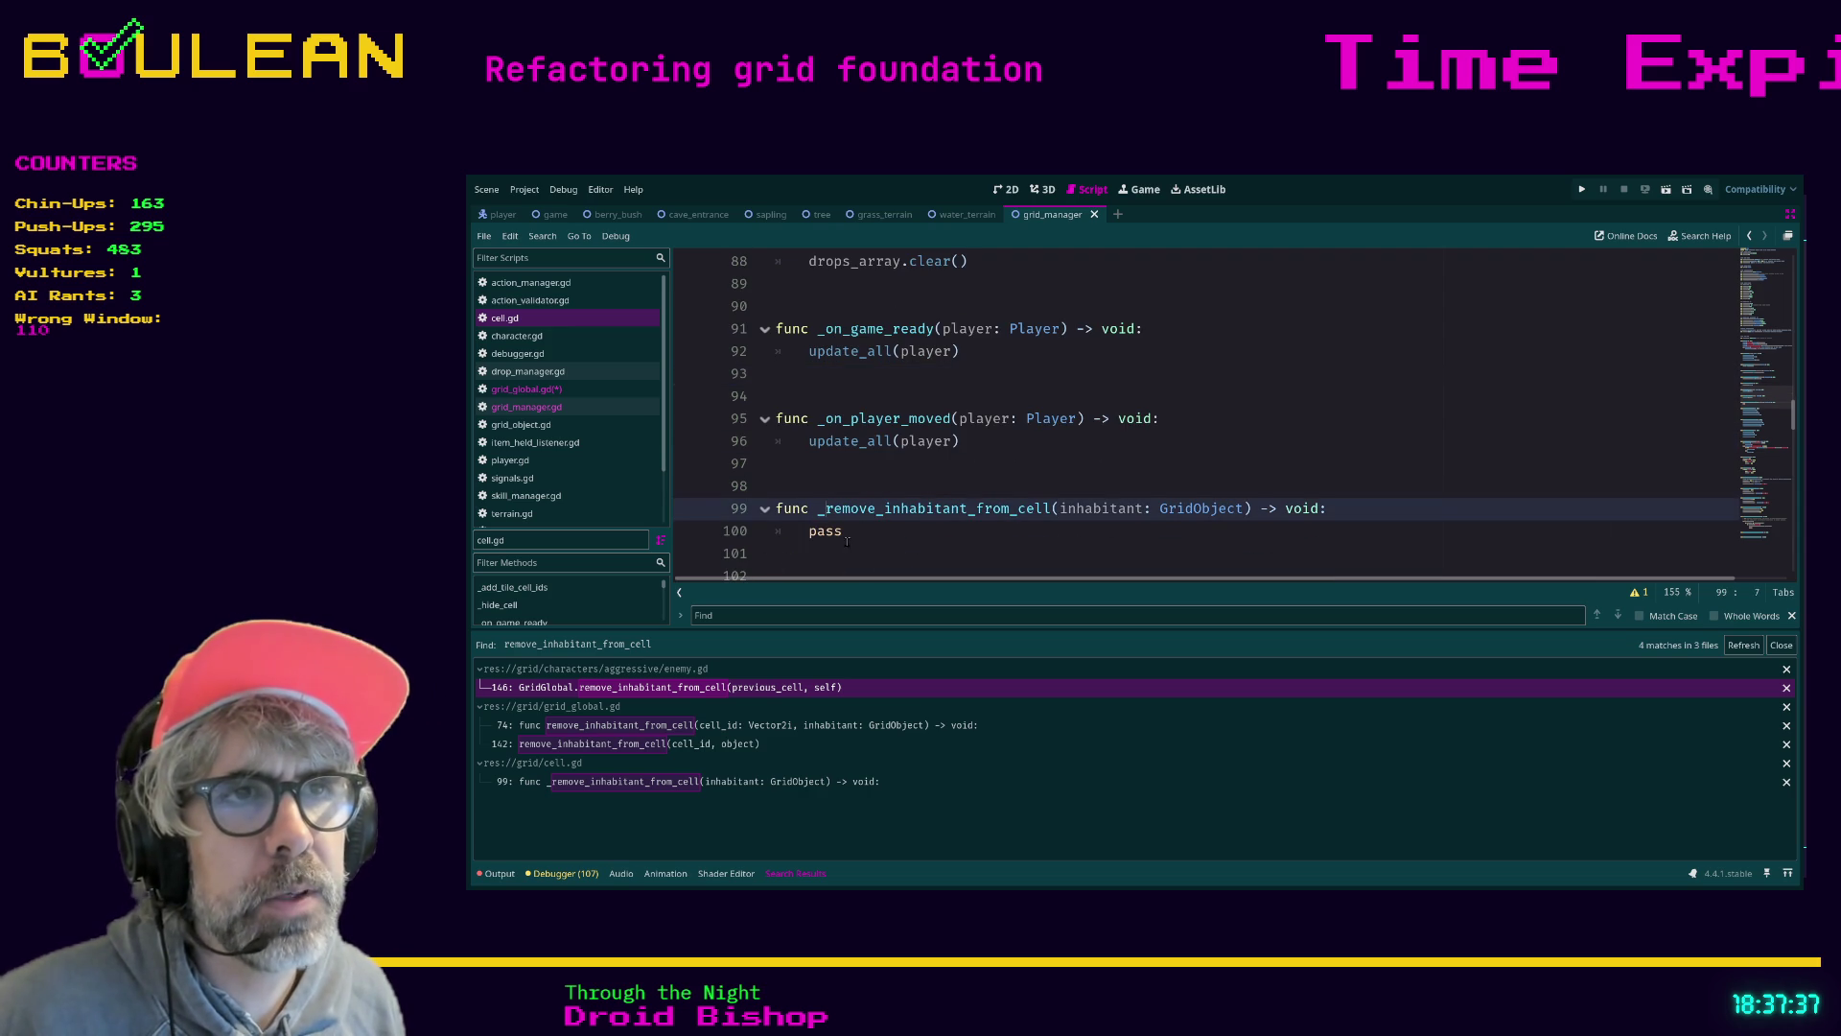
pyautogui.press('BackSpace')
pyautogui.moveTo(878, 570); pyautogui.dragTo(756, 348)
pyautogui.scroll(6, 1027, 423)
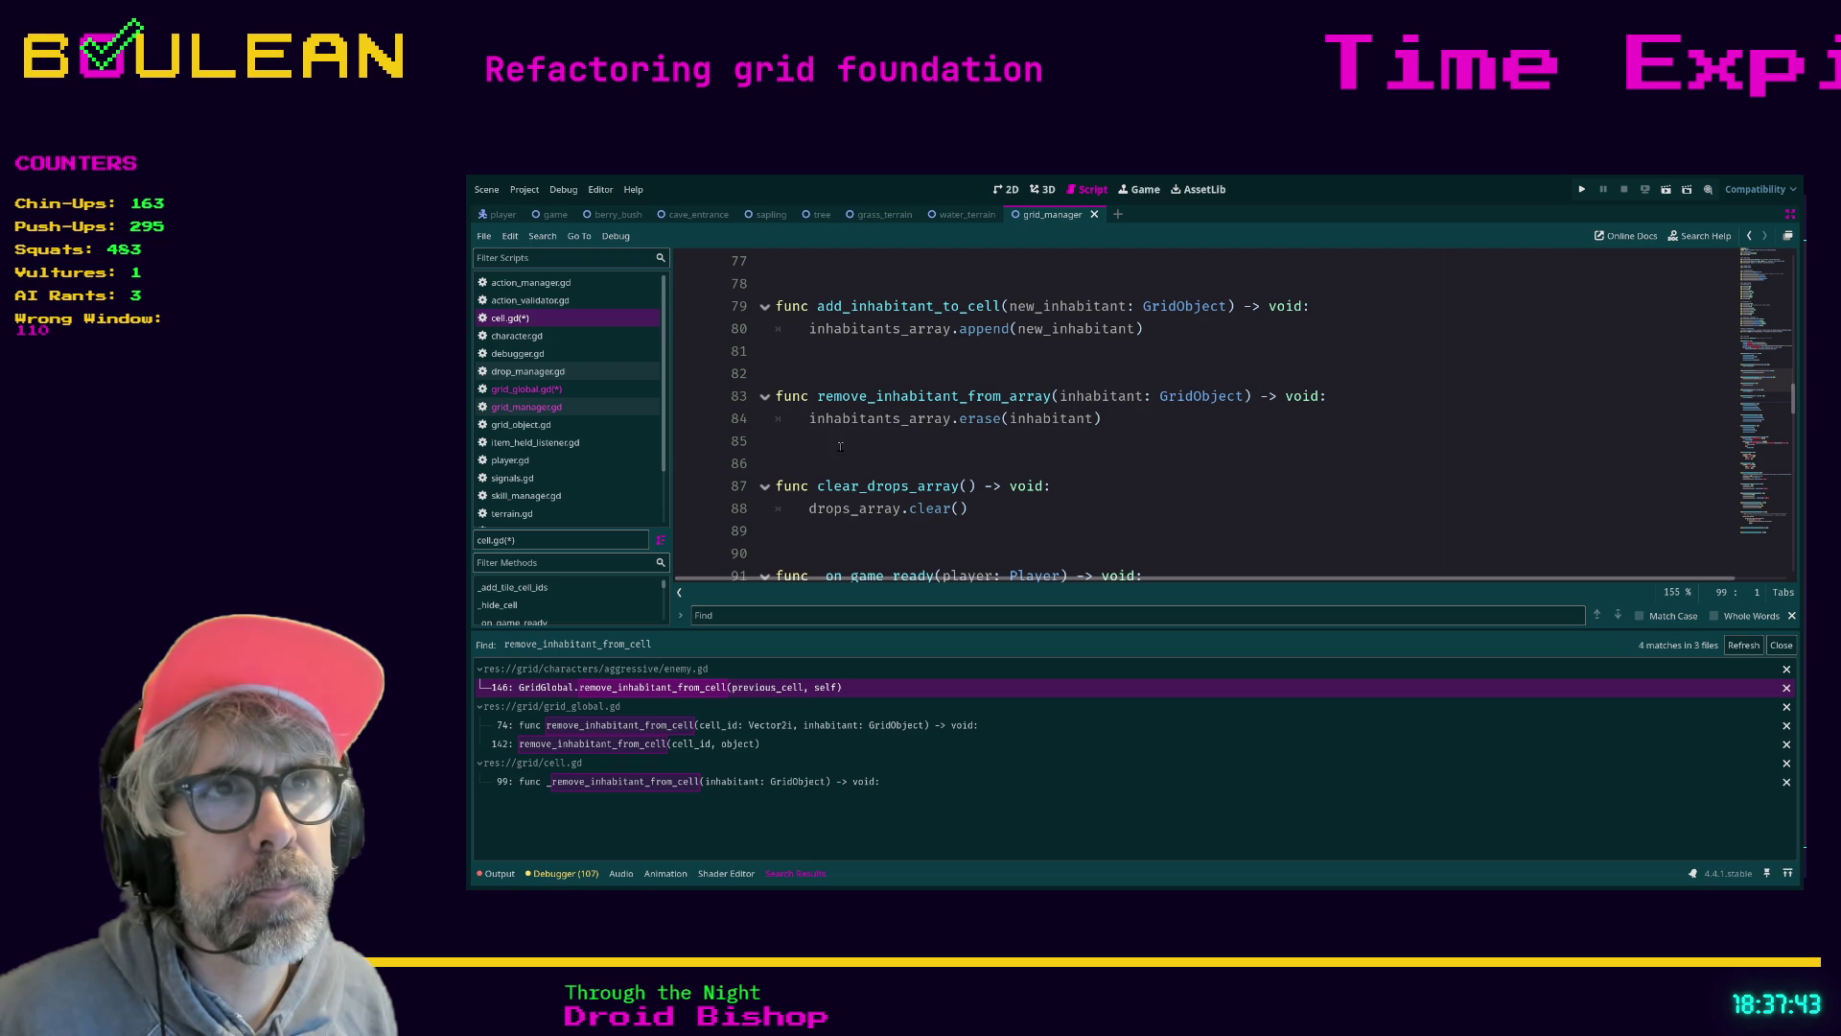
# Insert the remove_inhabitant_from_cell stub at line 82, replacing pass with remove_inhabitant_from_array(inhabitant)
pyautogui.click(790, 367)
pyautogui.hotkey('ctrl', 'v')
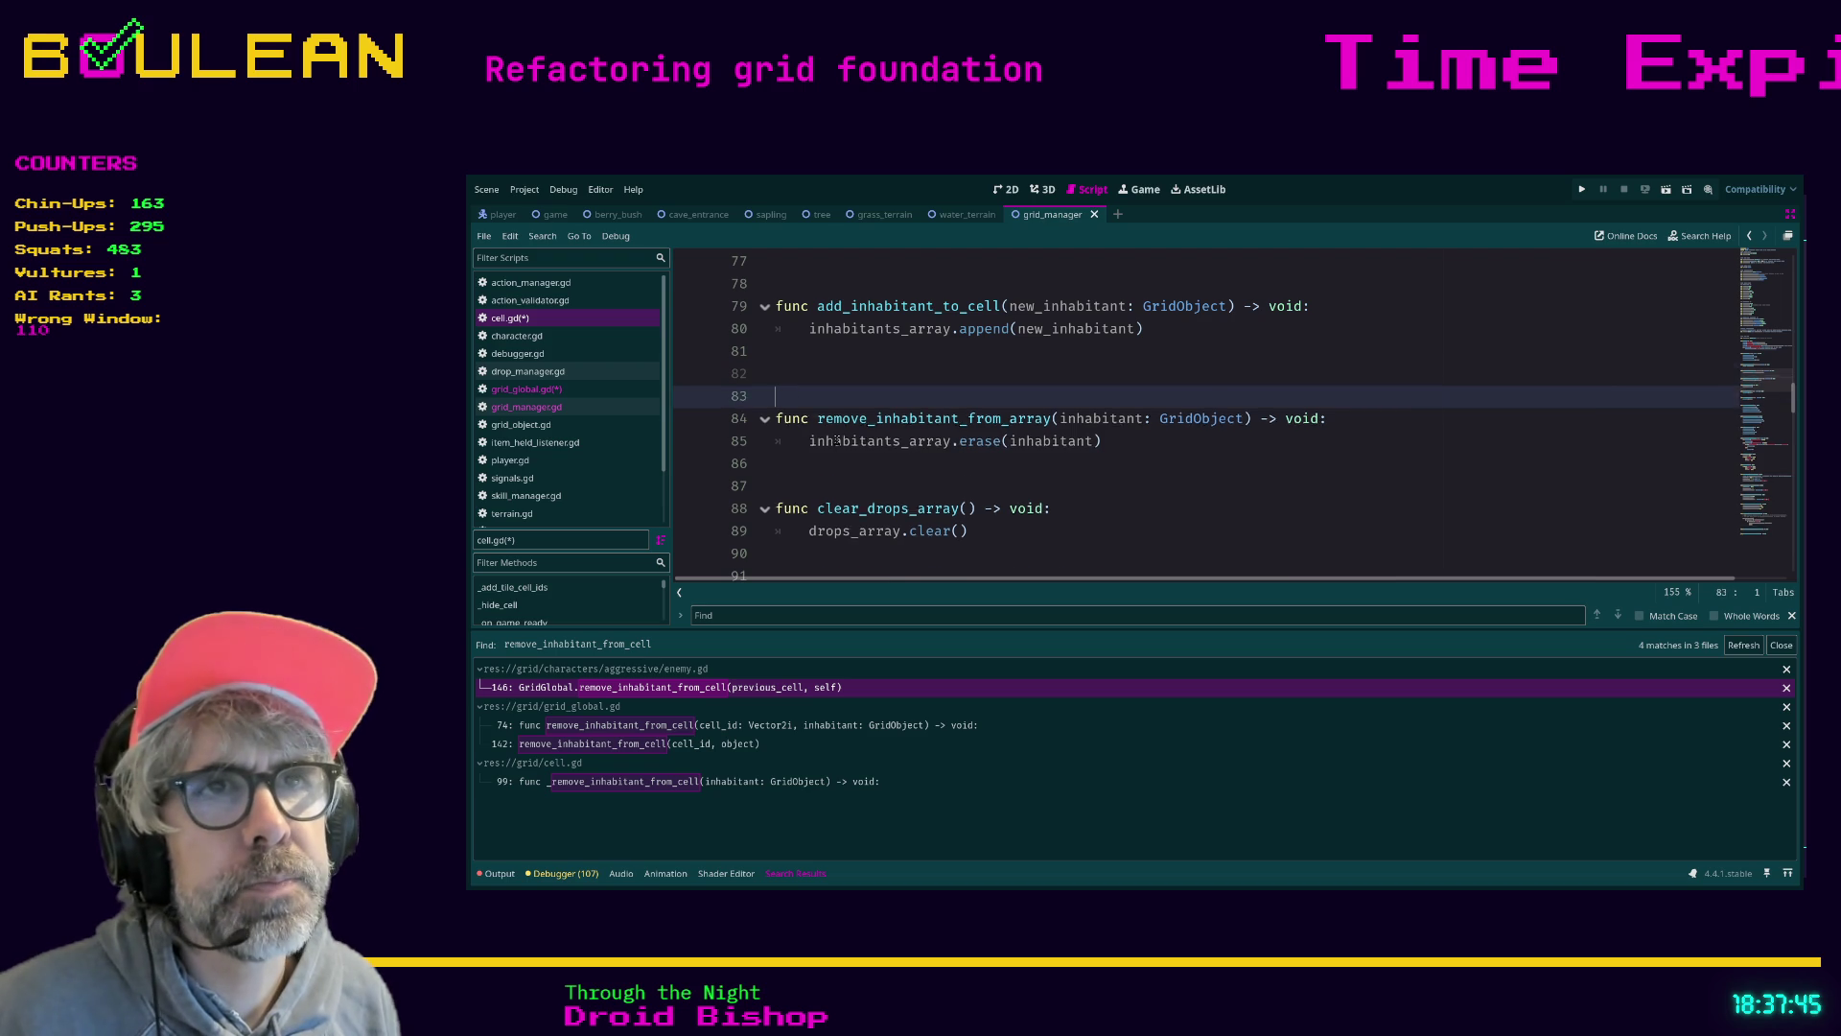
pyautogui.press('Delete')
pyautogui.press('Delete')
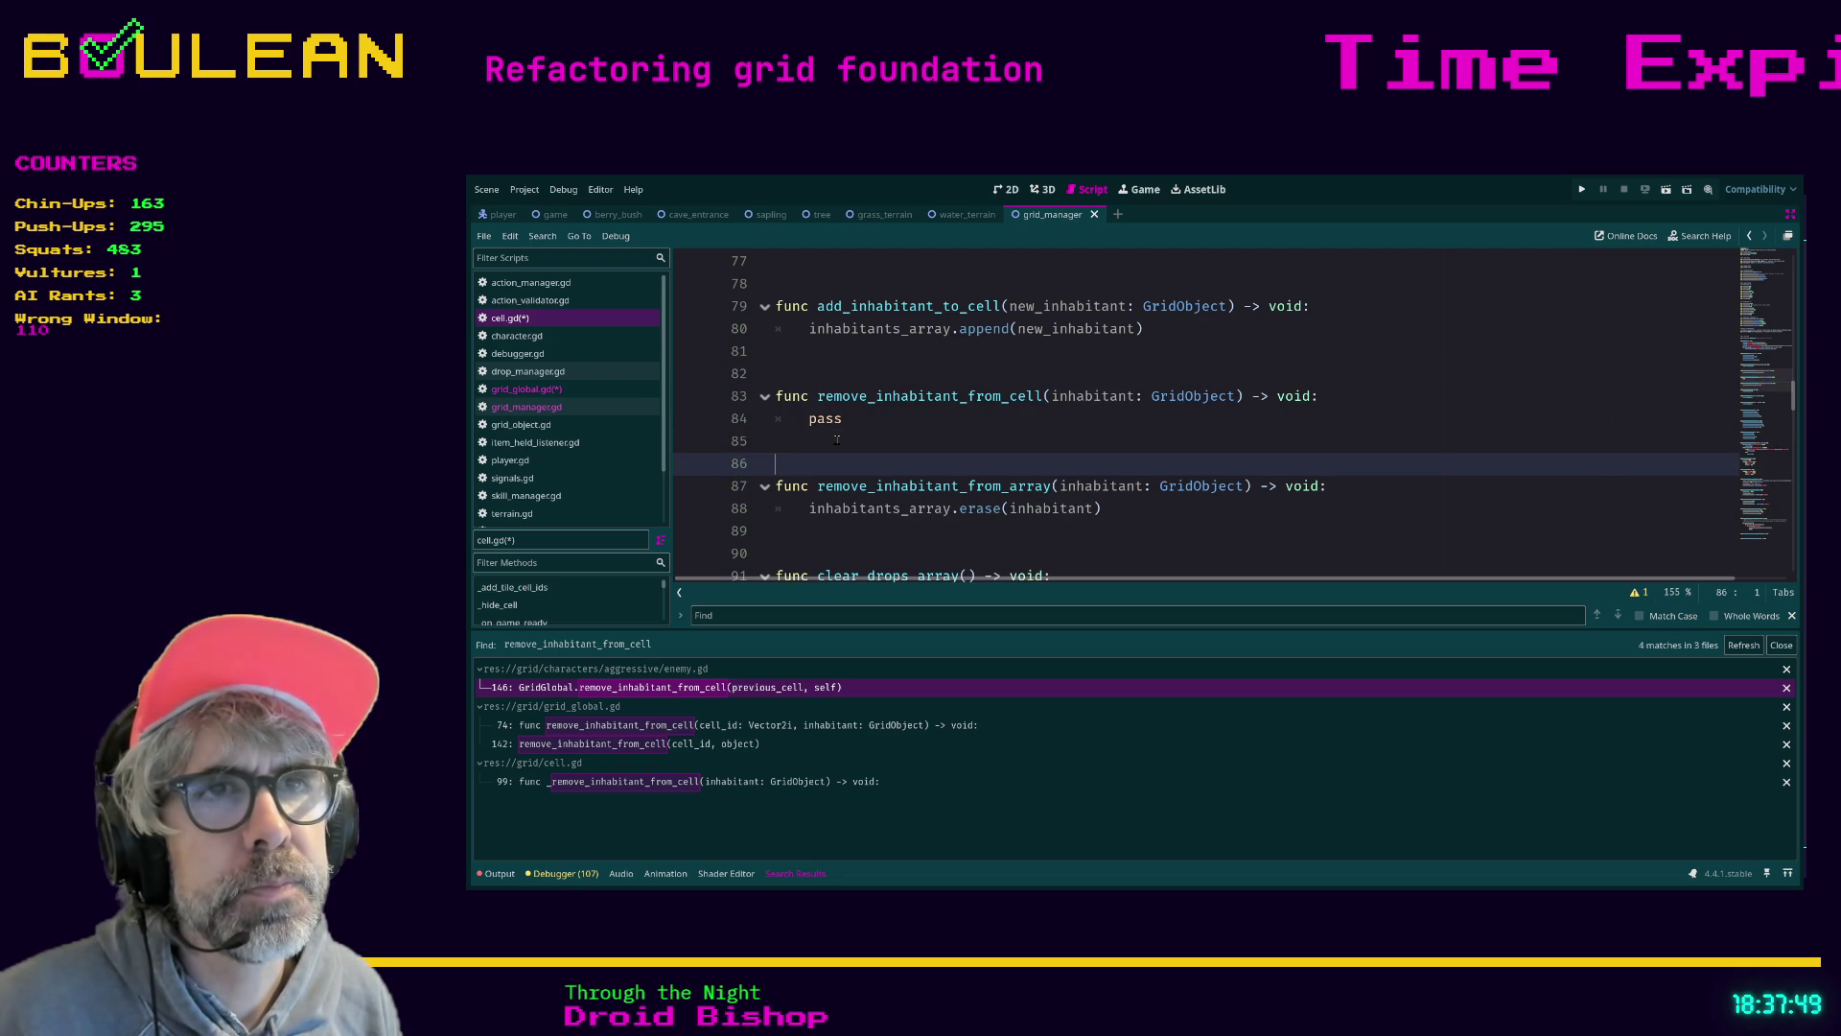
pyautogui.press('BackSpace')
pyautogui.hotkey('ctrl', 'z')
pyautogui.press('Up')
pyautogui.press('Up')
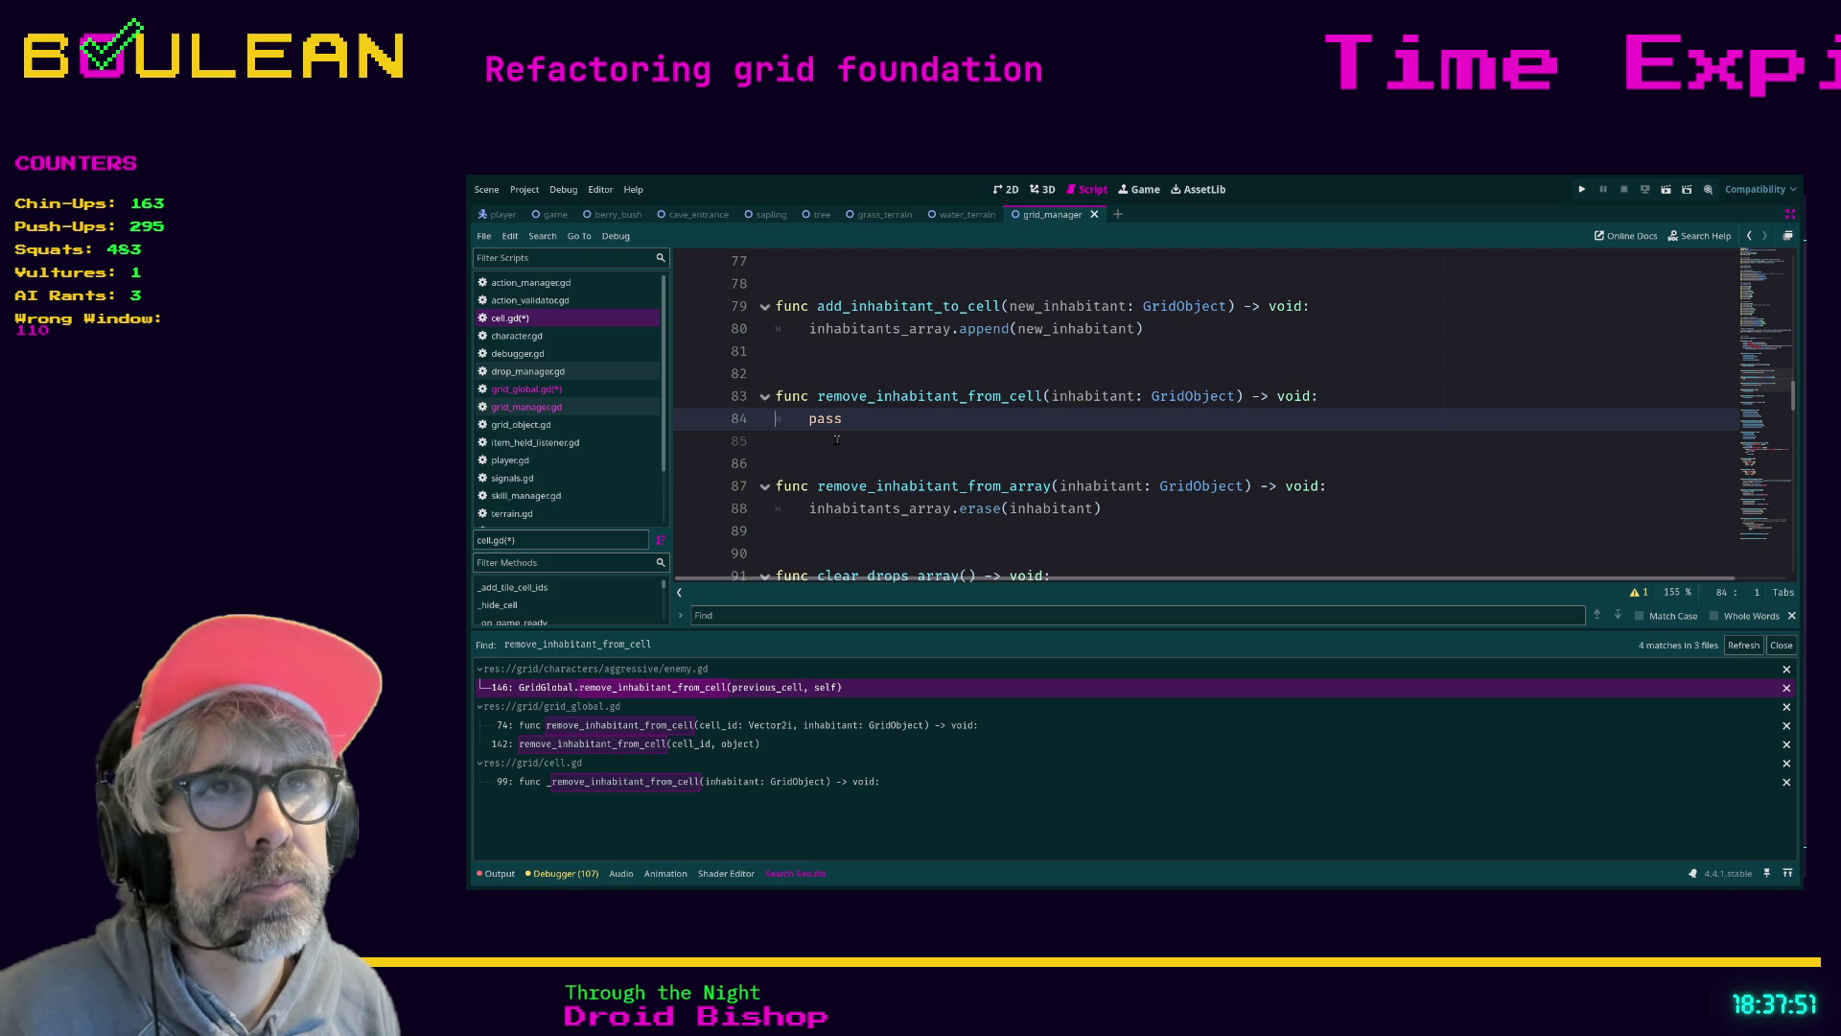
pyautogui.hotkey('shift', 'End')
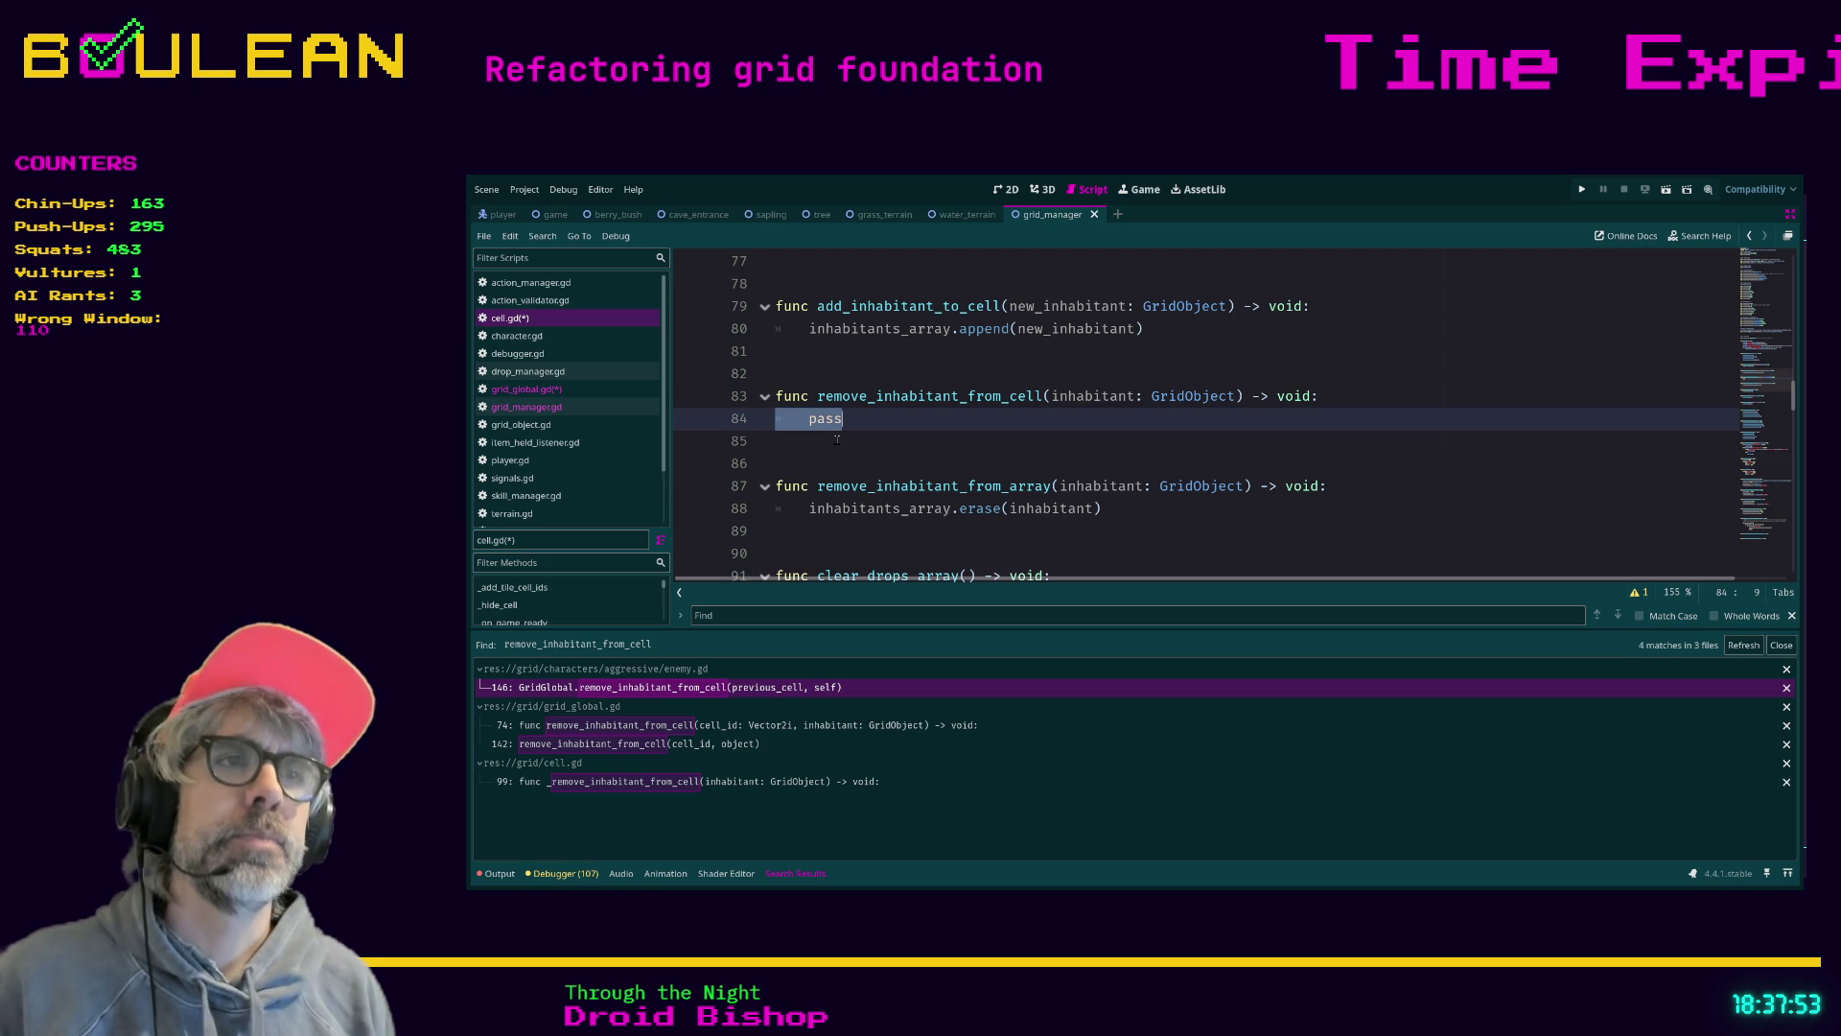
pyautogui.press('BackSpace')
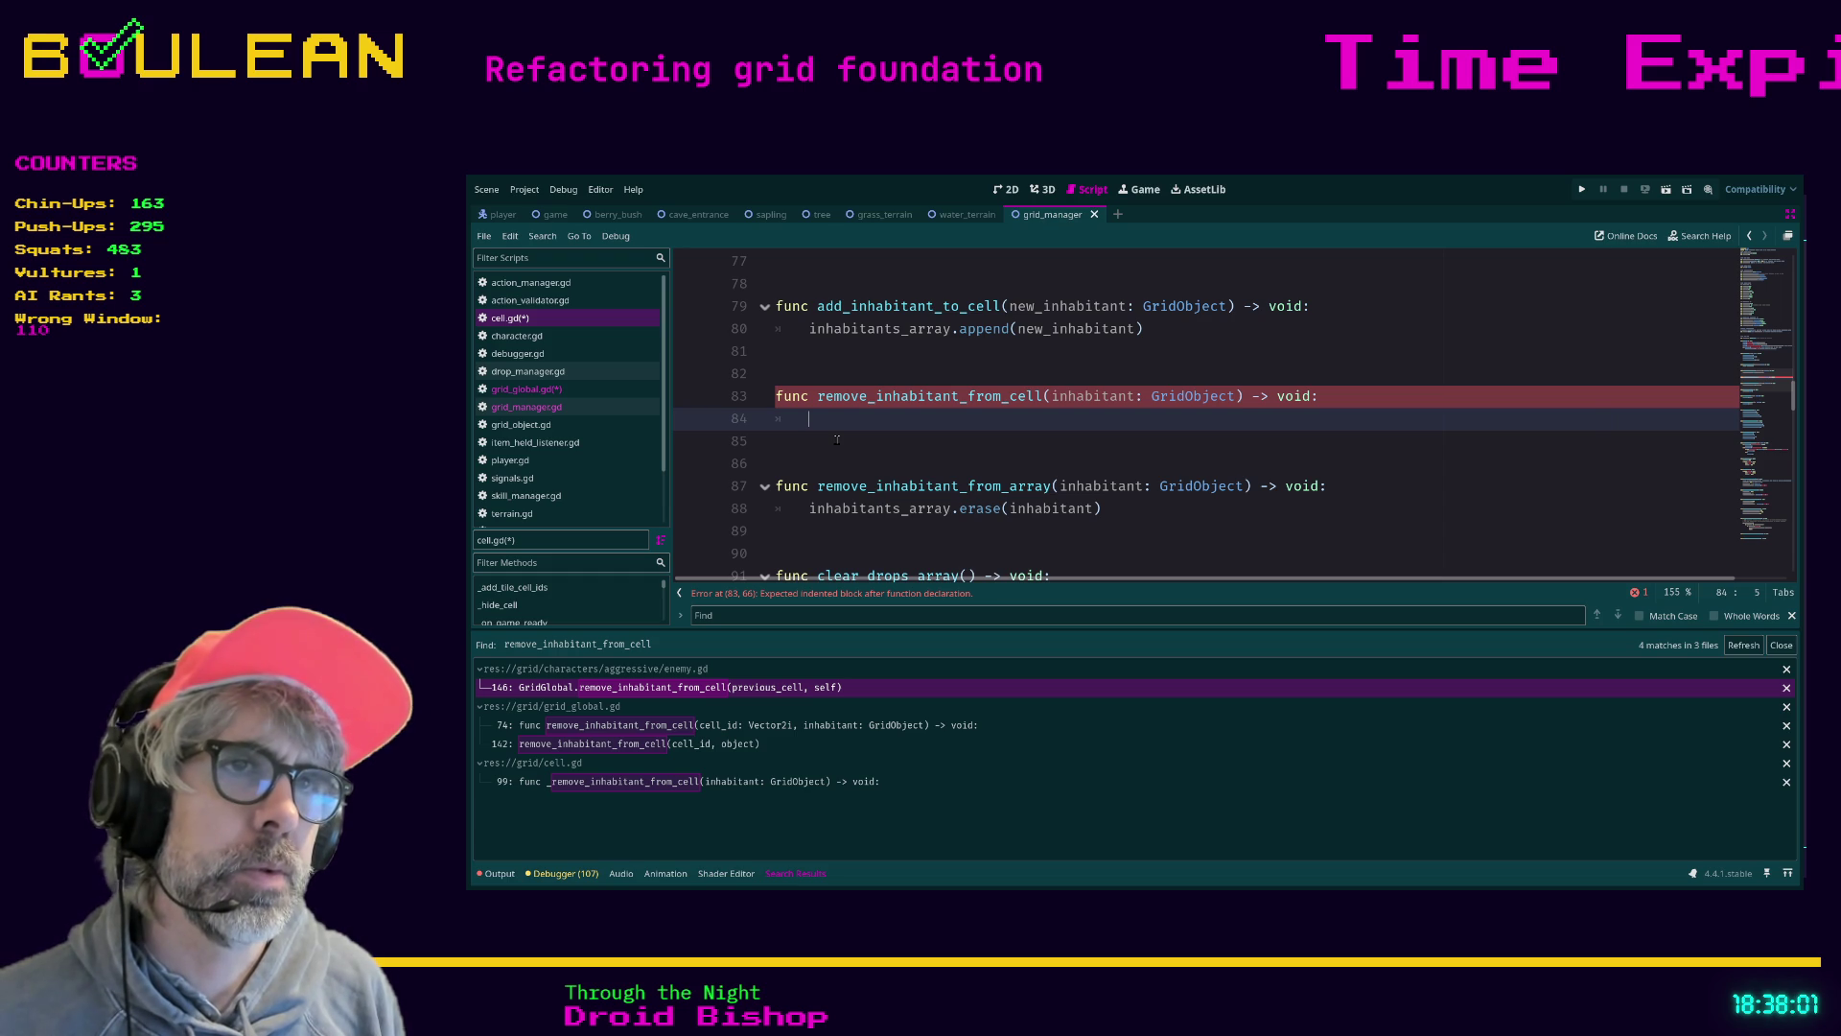
pyautogui.write('remove_')
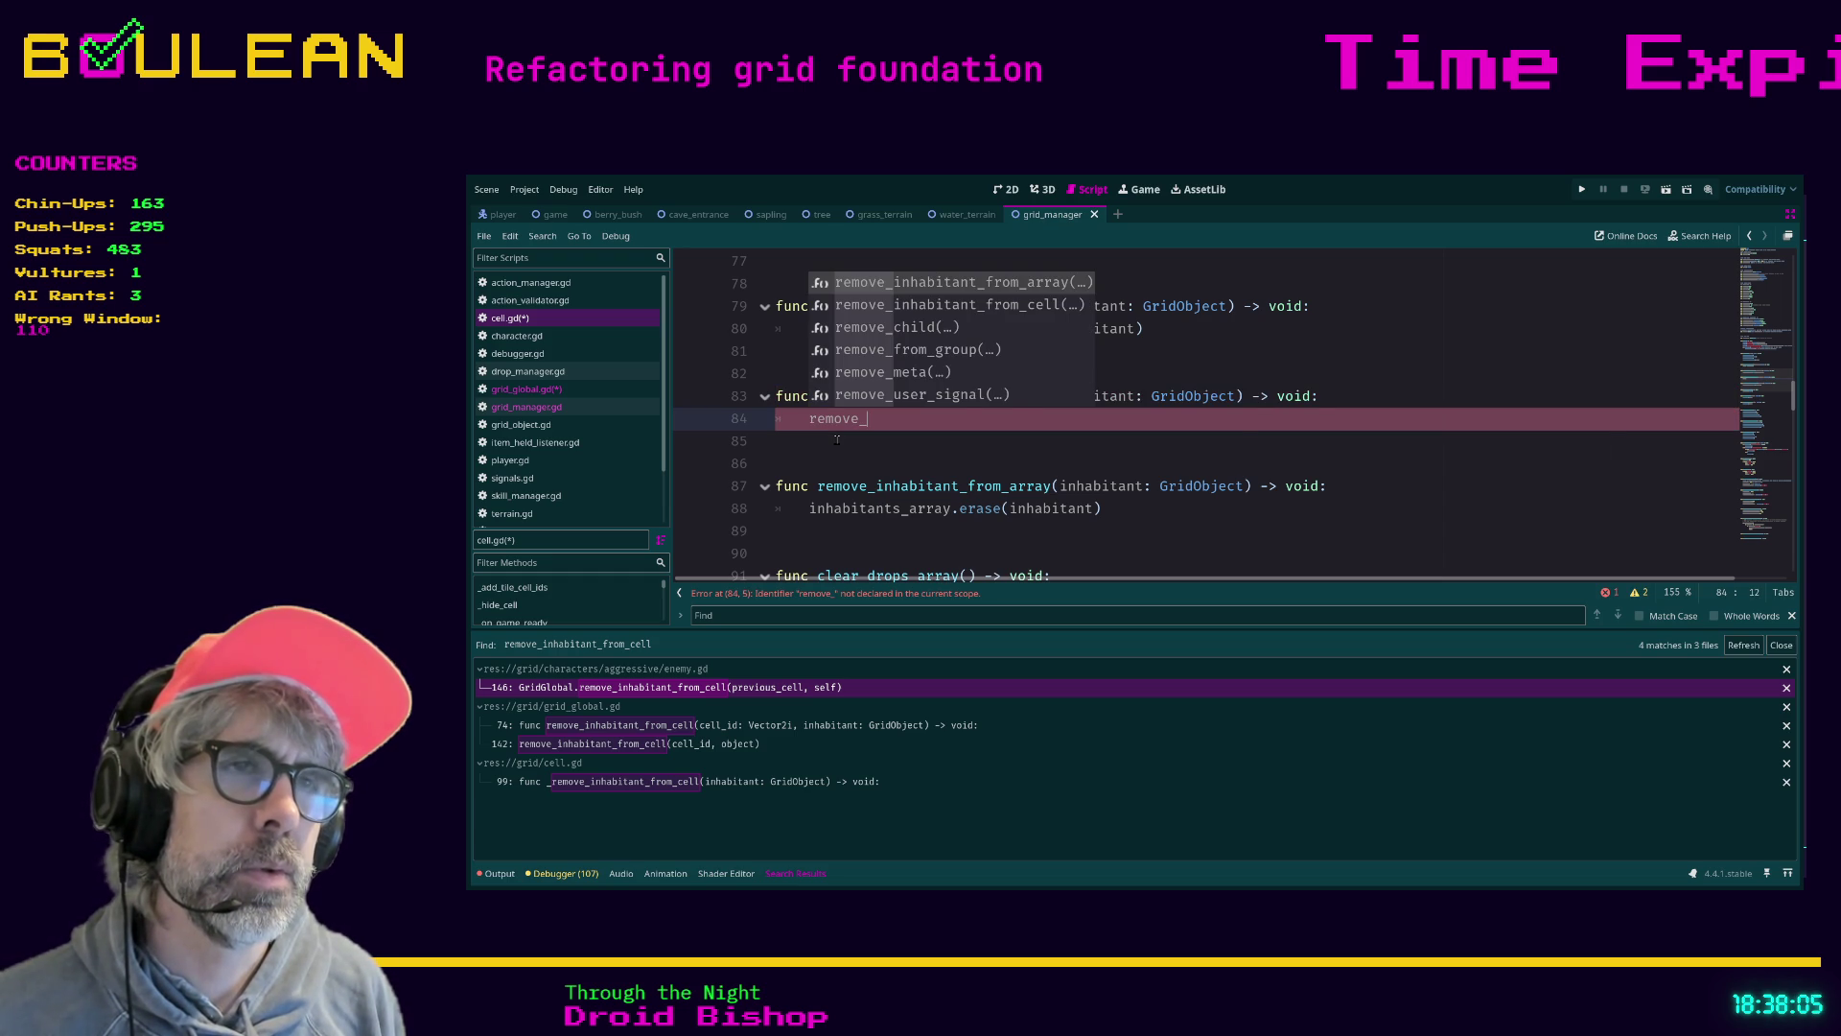
pyautogui.press('Return')
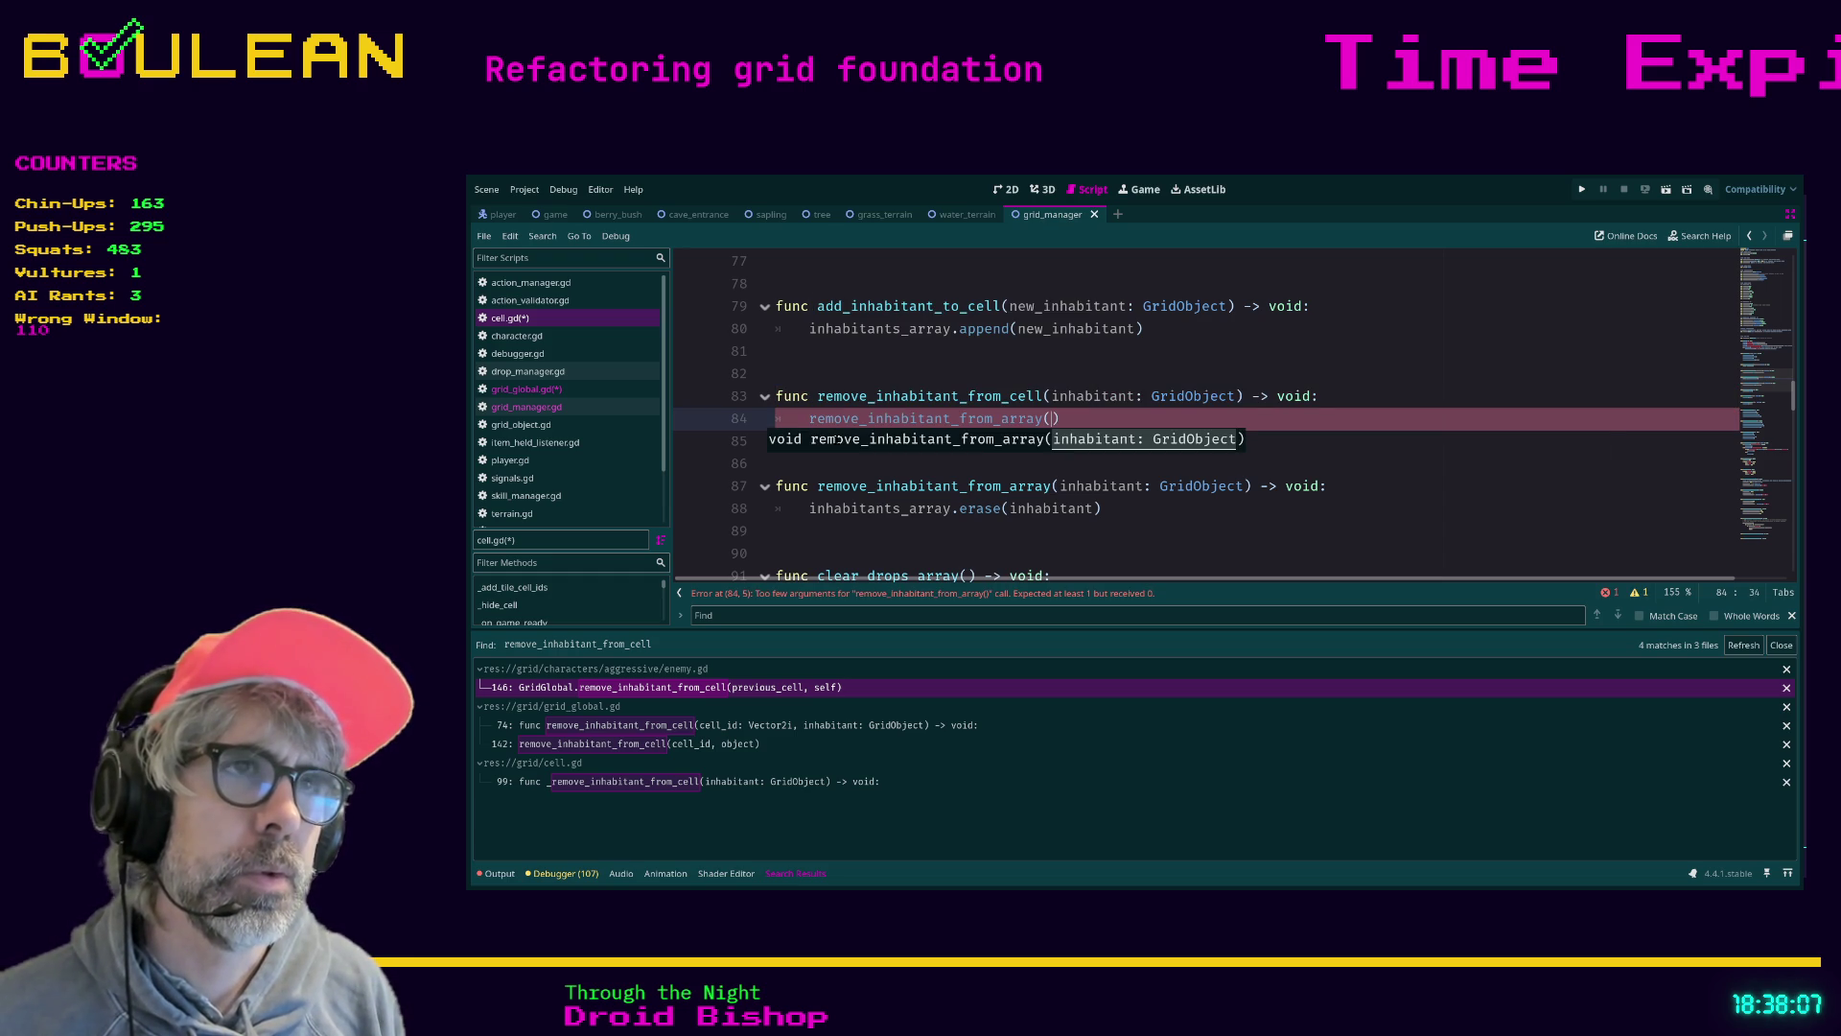
pyautogui.write('inh')
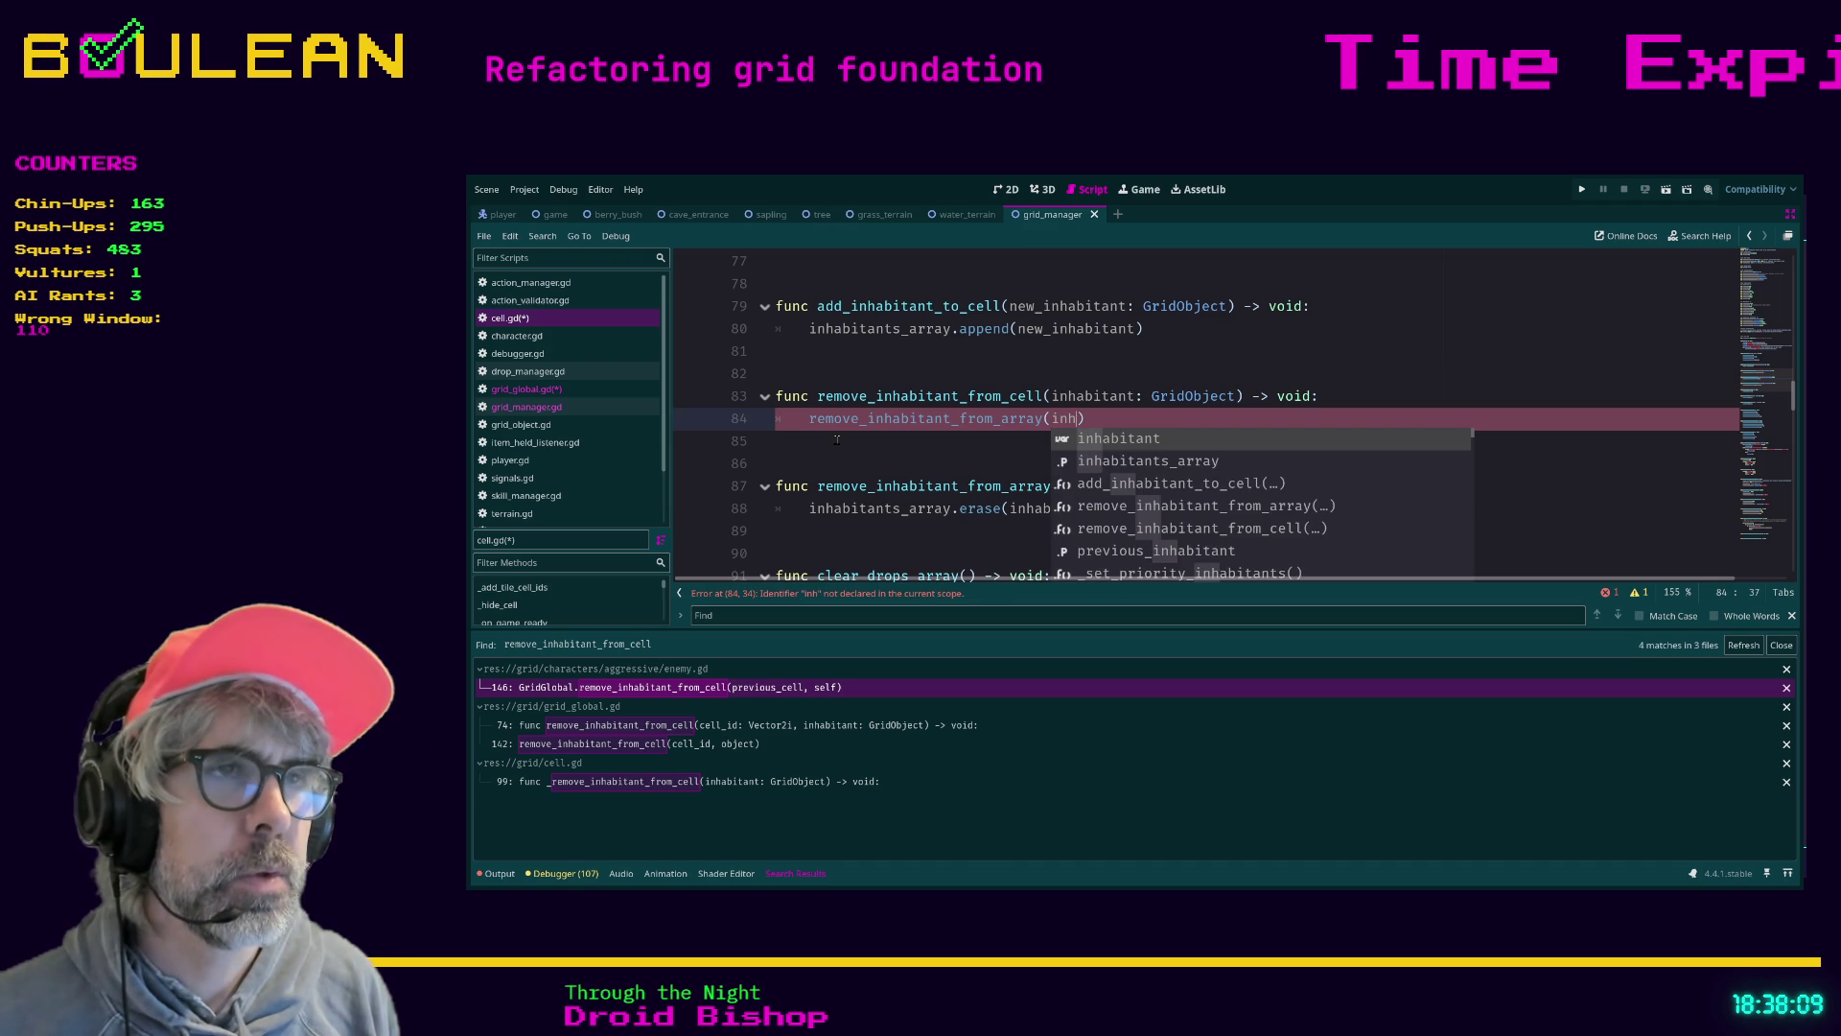
pyautogui.write('abit')
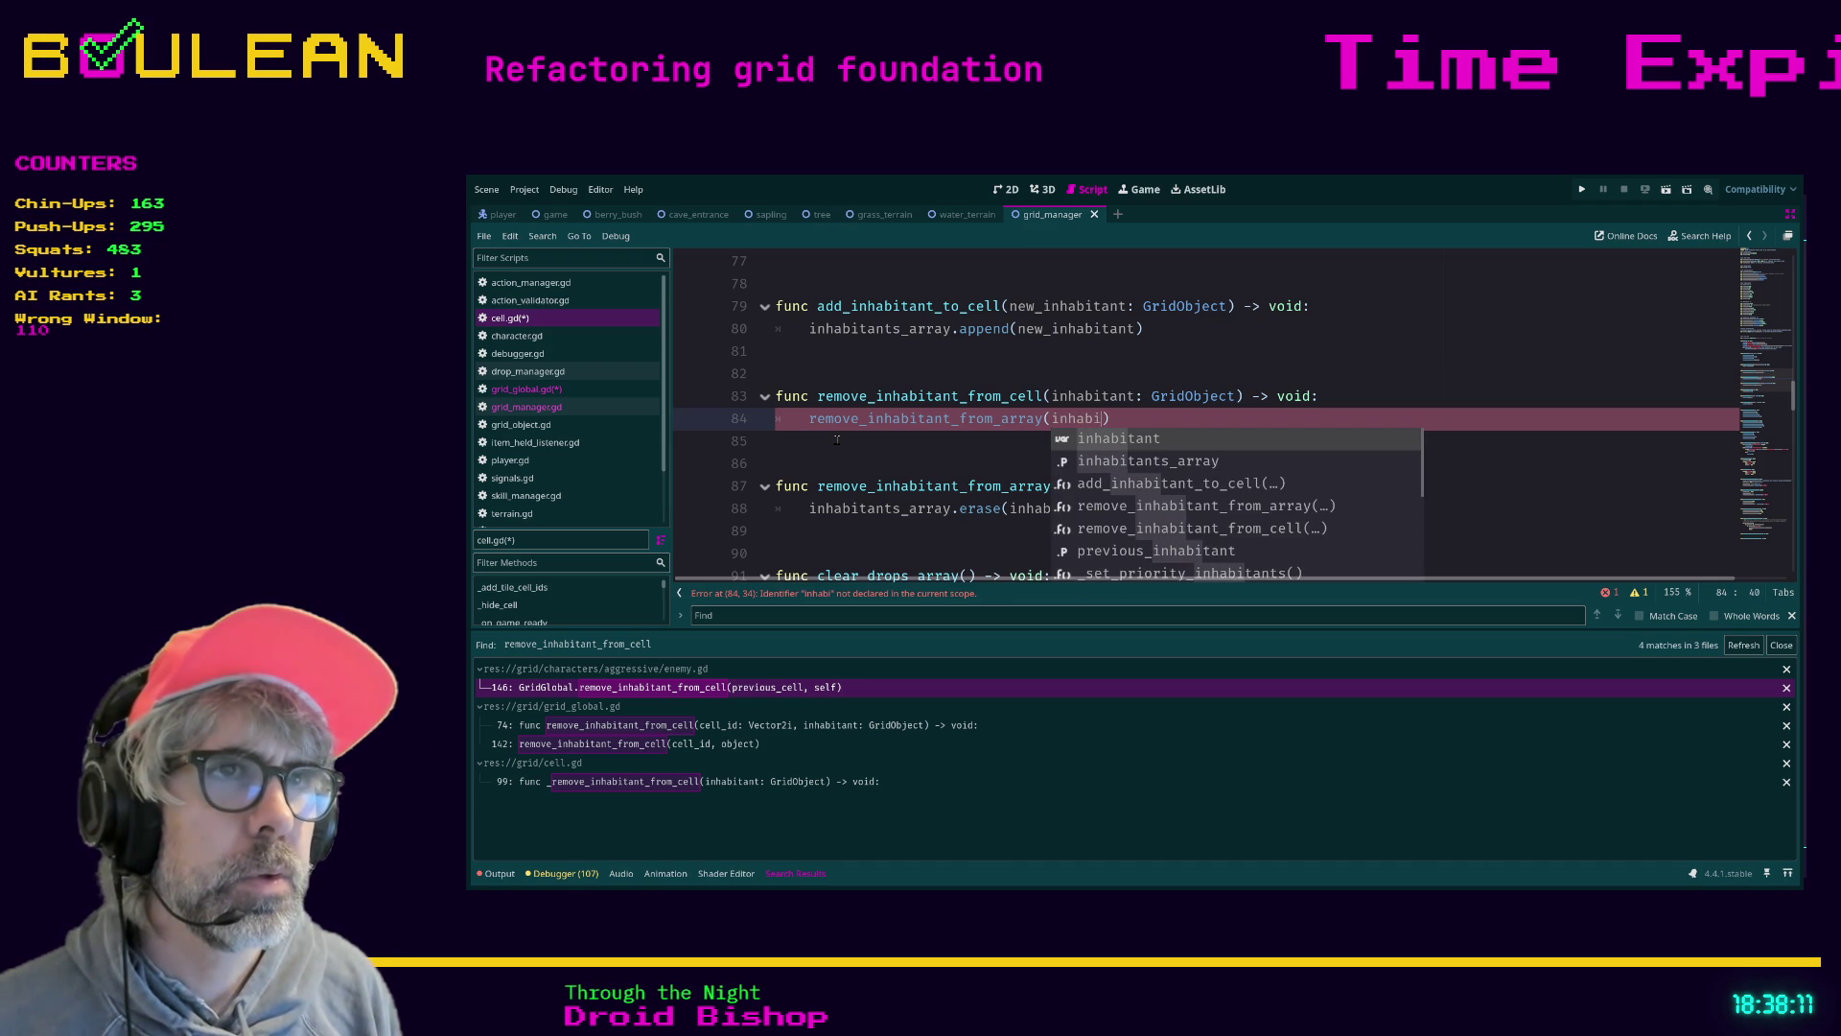
pyautogui.write('ant')
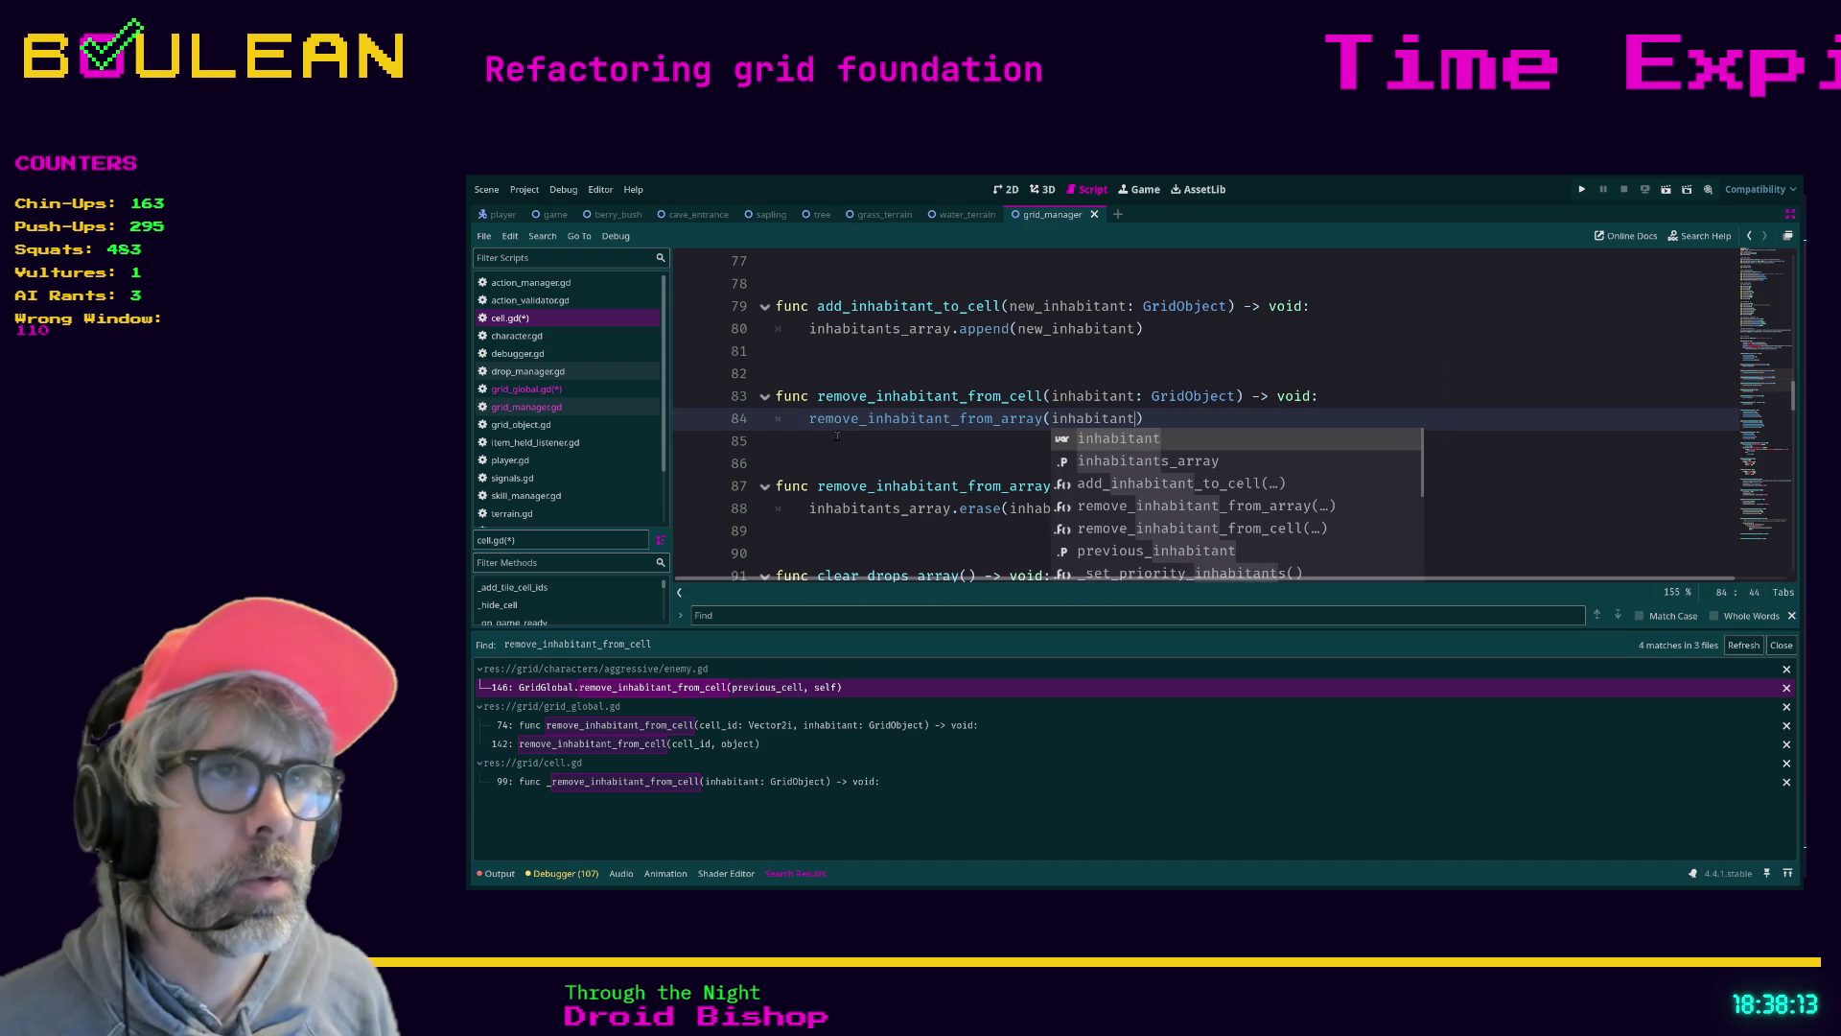
pyautogui.click(850, 439)
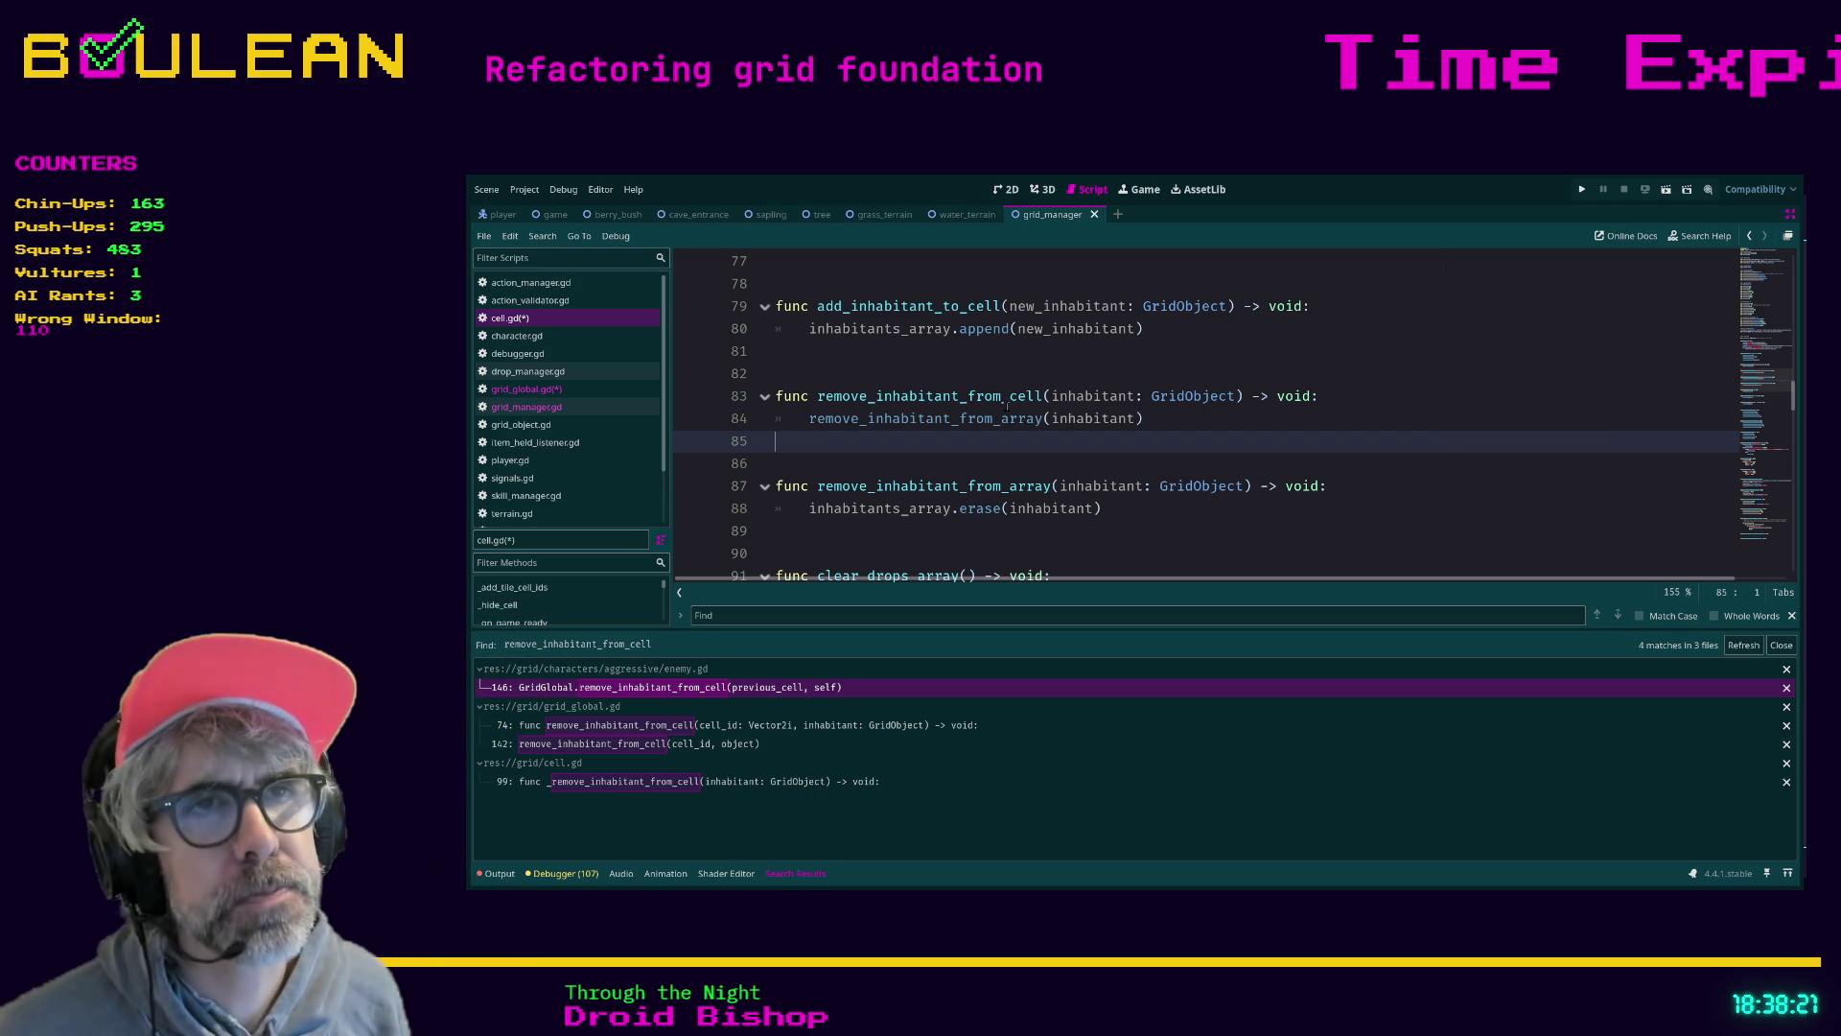
# Rename remove_inhabitant_from_array to _remove_inhabitant_from_array in its definition and call, then save
pyautogui.click(818, 486)
pyautogui.scroll(-2, 959, 470)
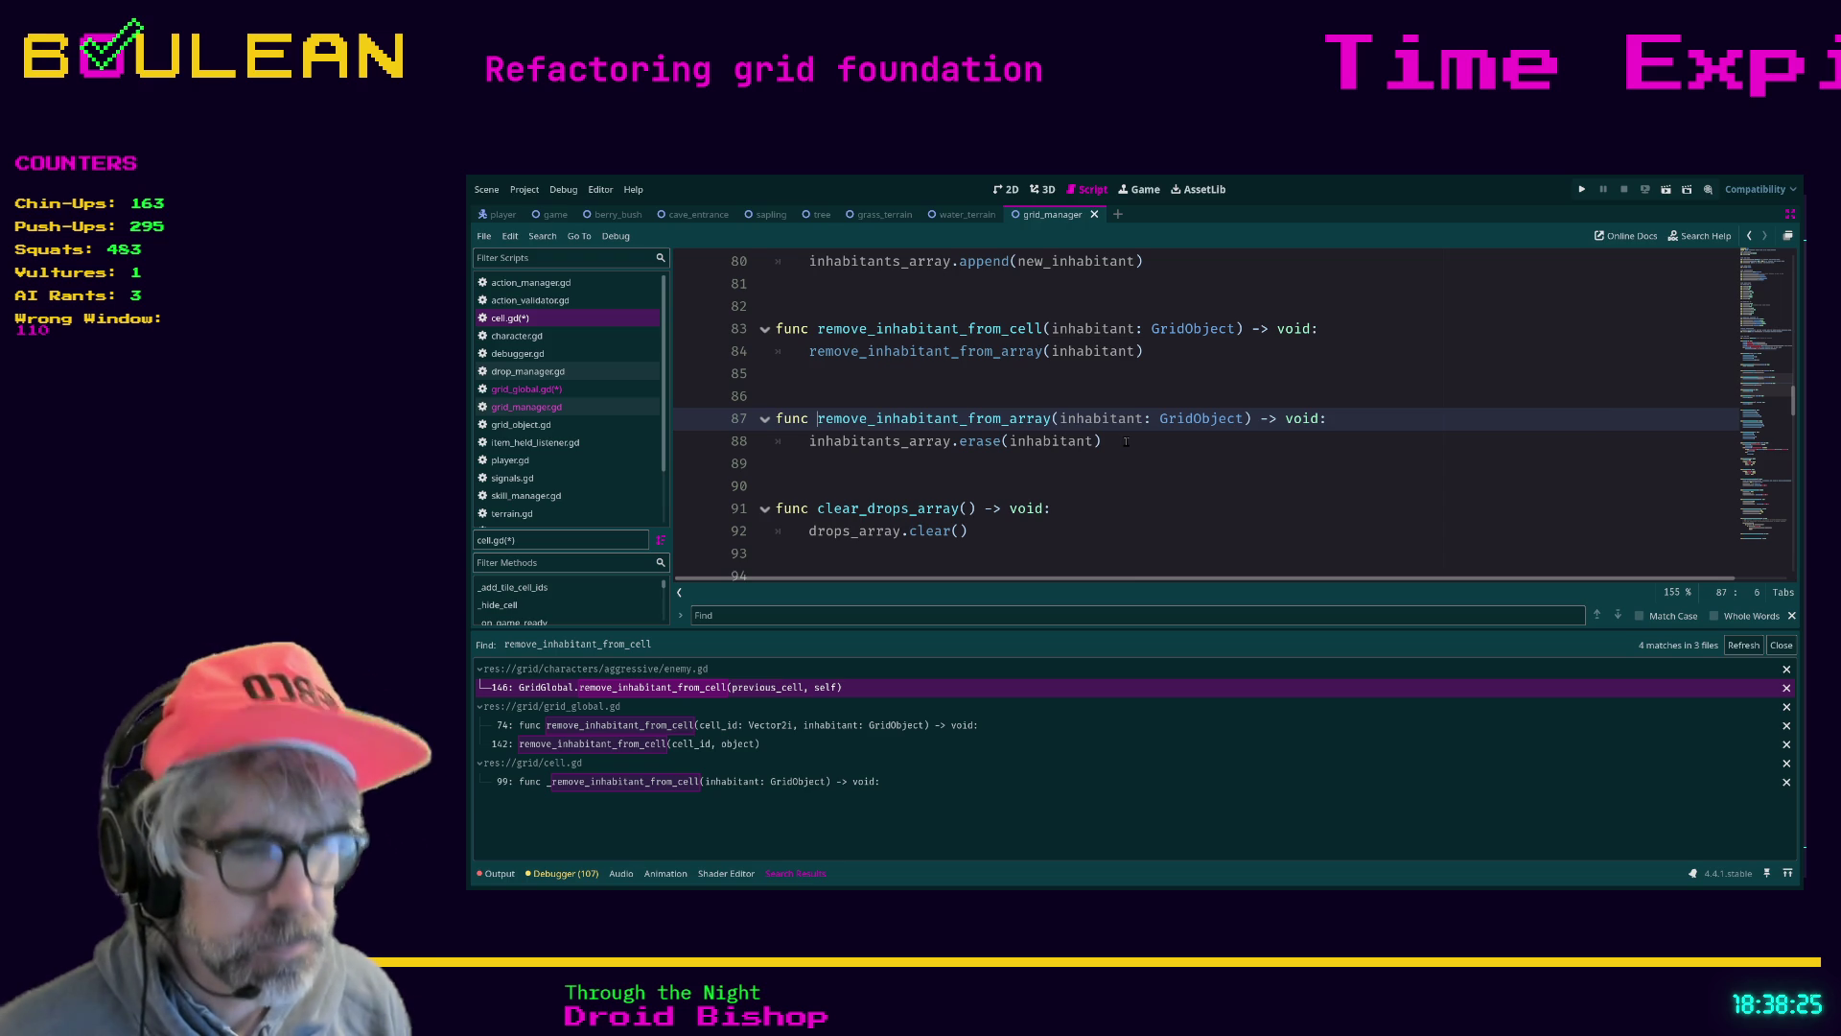
pyautogui.write('_')
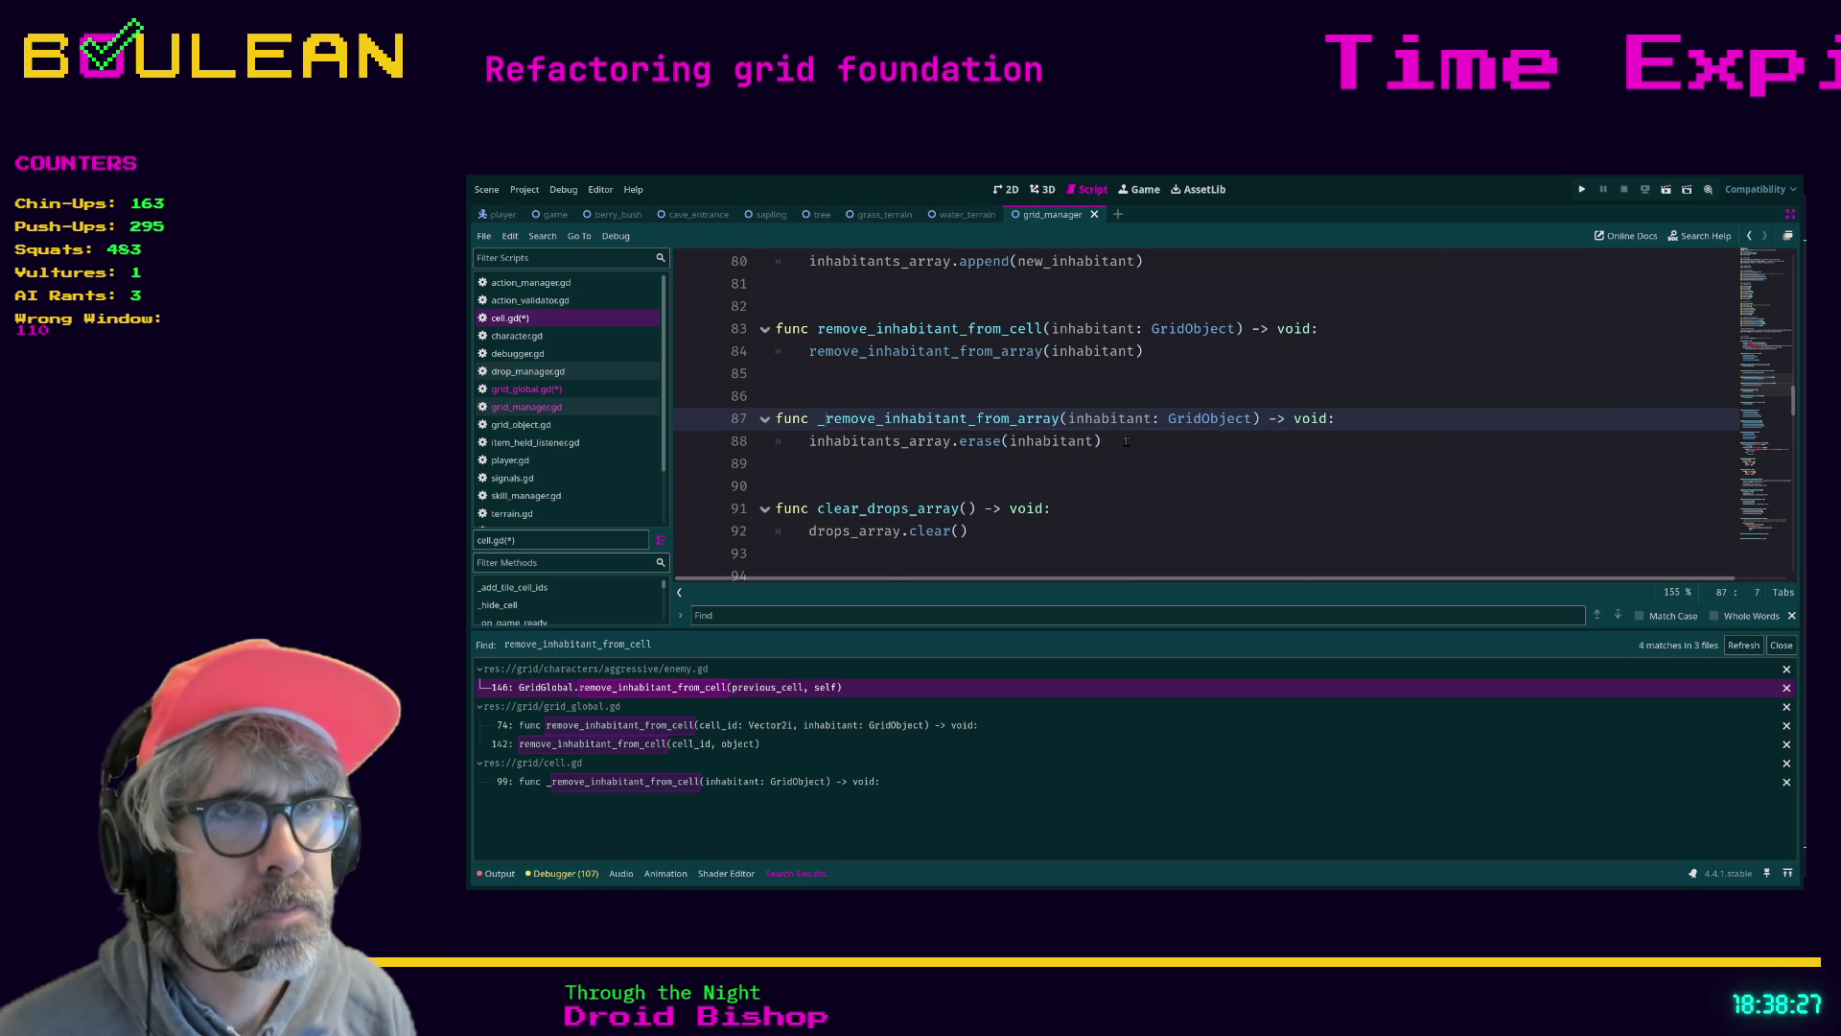
pyautogui.click(821, 472)
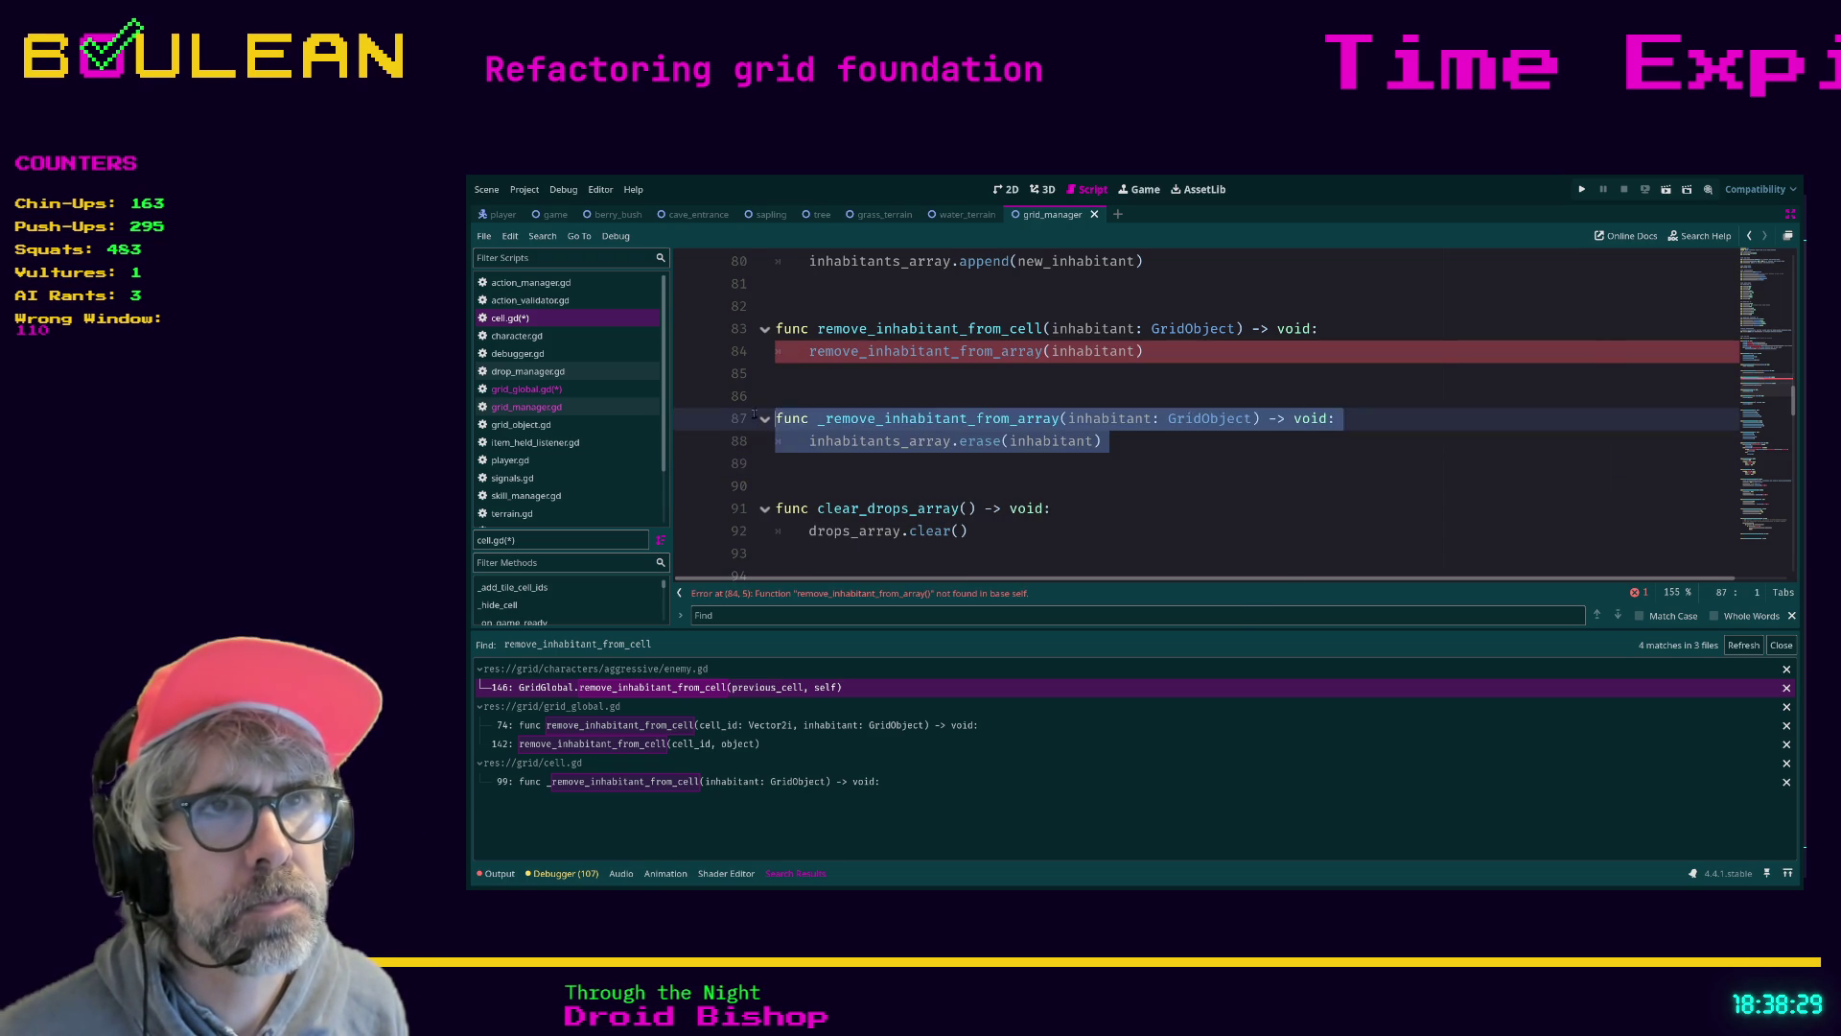
pyautogui.click(806, 353)
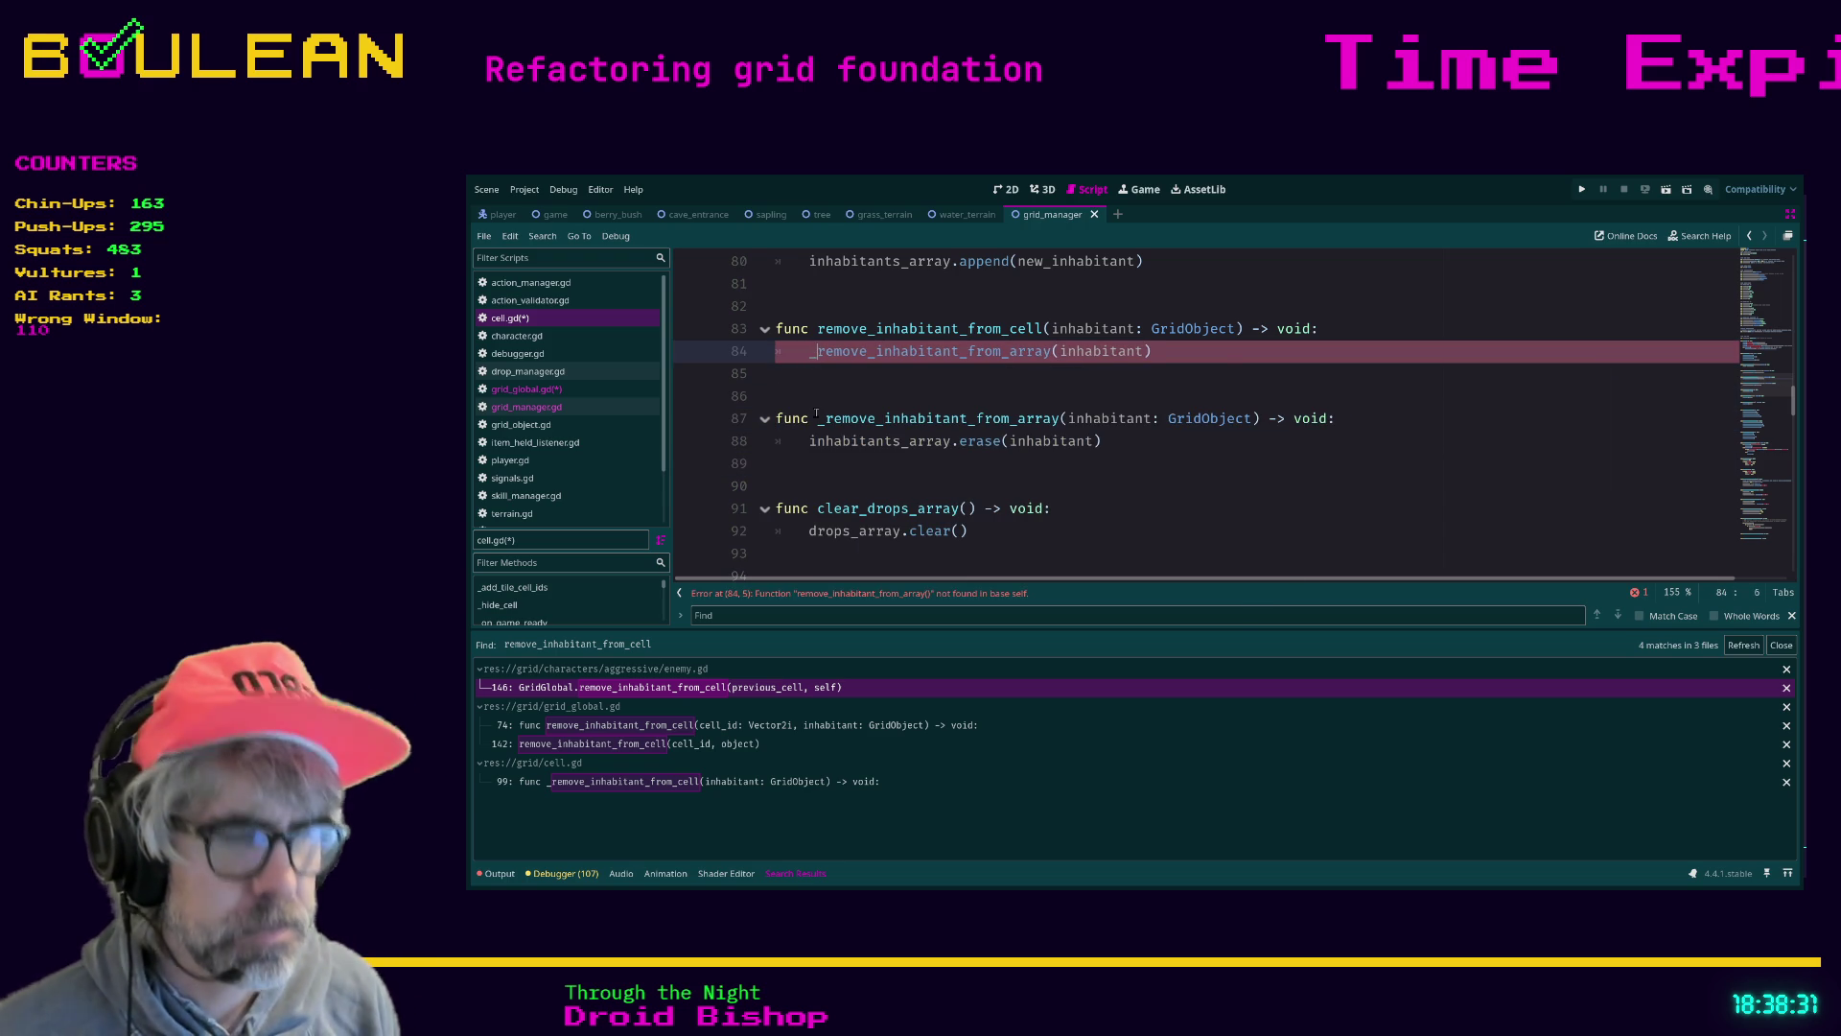
pyautogui.write('_')
pyautogui.click(1302, 419)
pyautogui.hotkey('ctrl', 's')
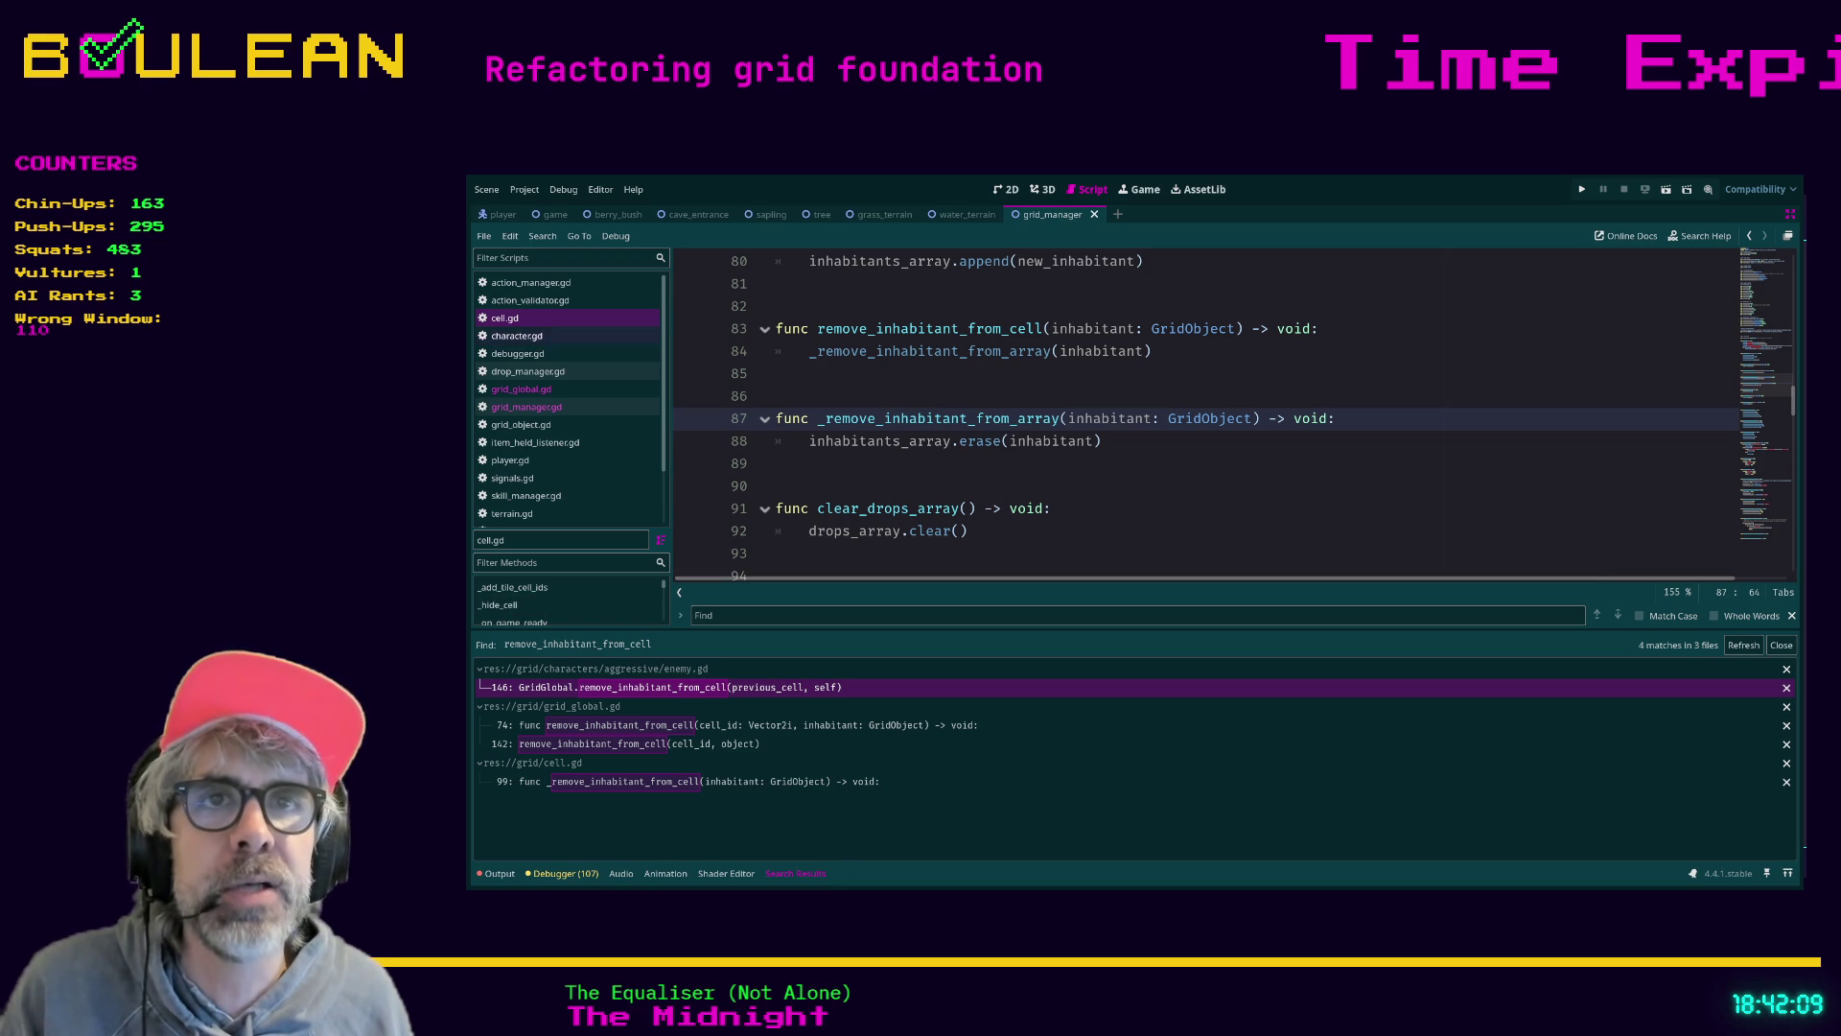
# Open character.gd and review the Character class extending GridObject with its inhabited_tile and inhabited_cell
pyautogui.click(523, 336)
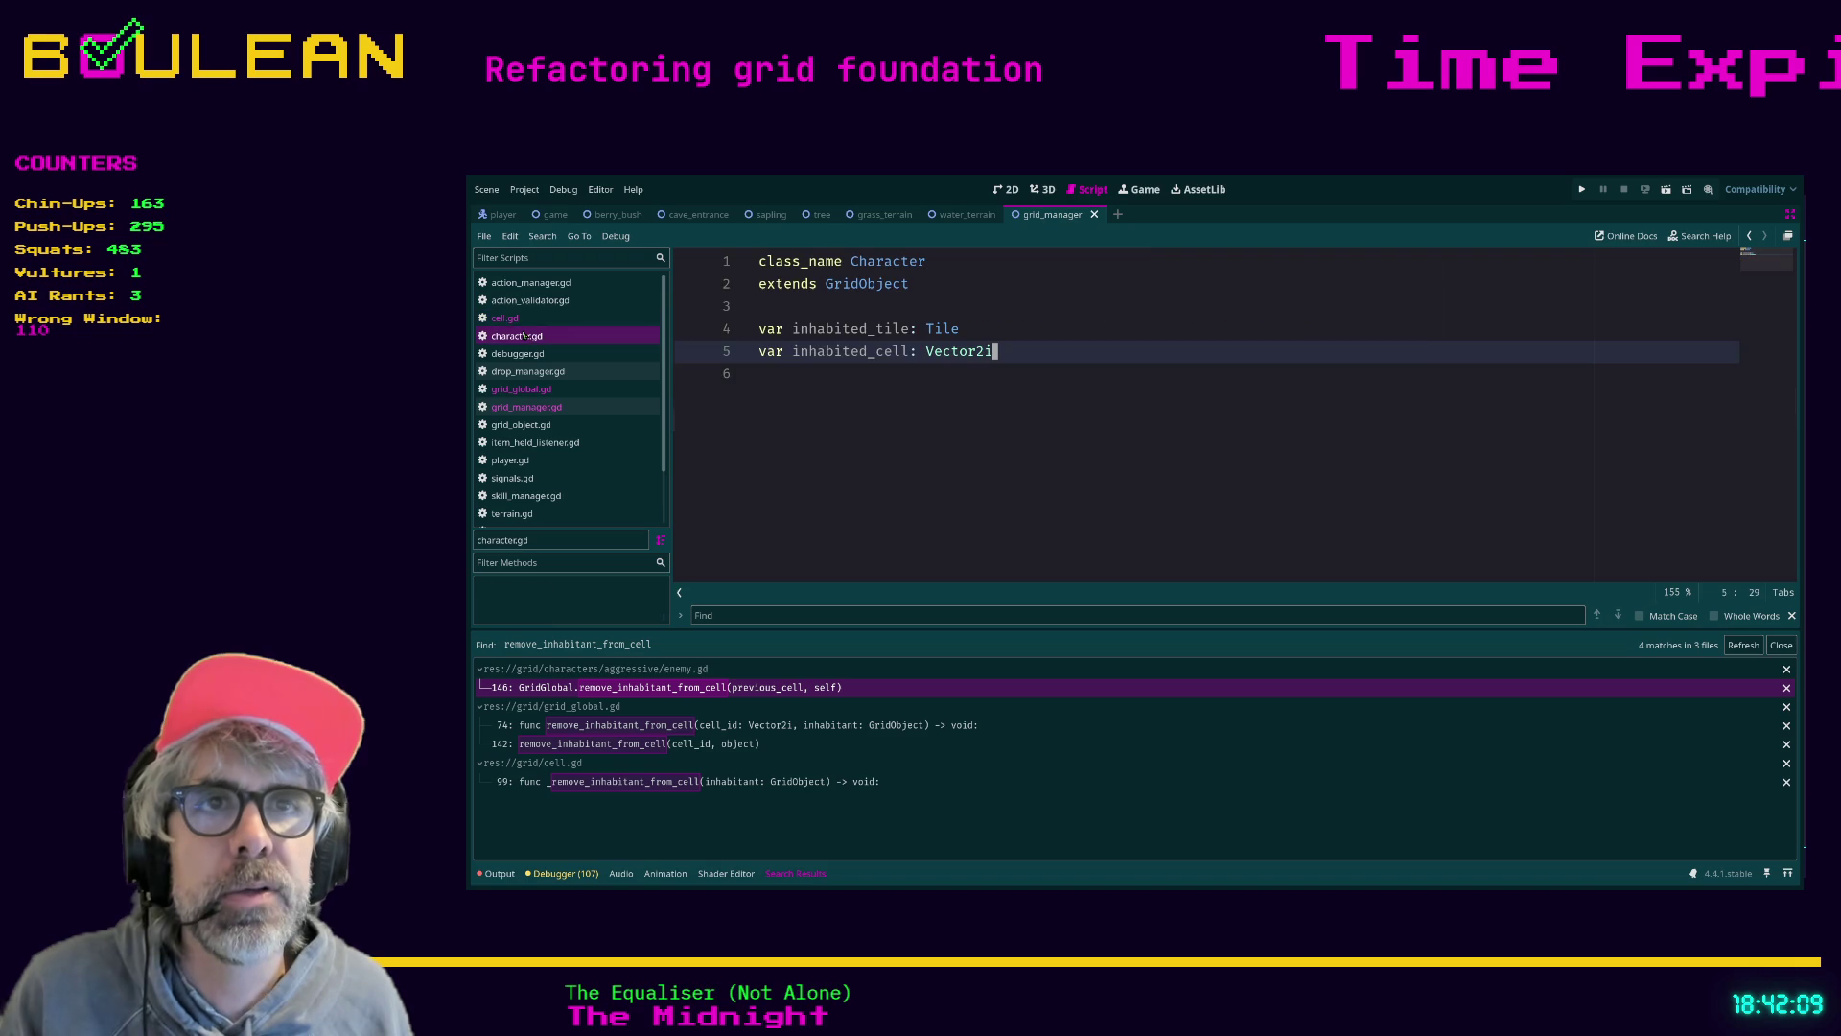
pyautogui.moveTo(826, 284); pyautogui.dragTo(903, 284)
pyautogui.click(867, 301)
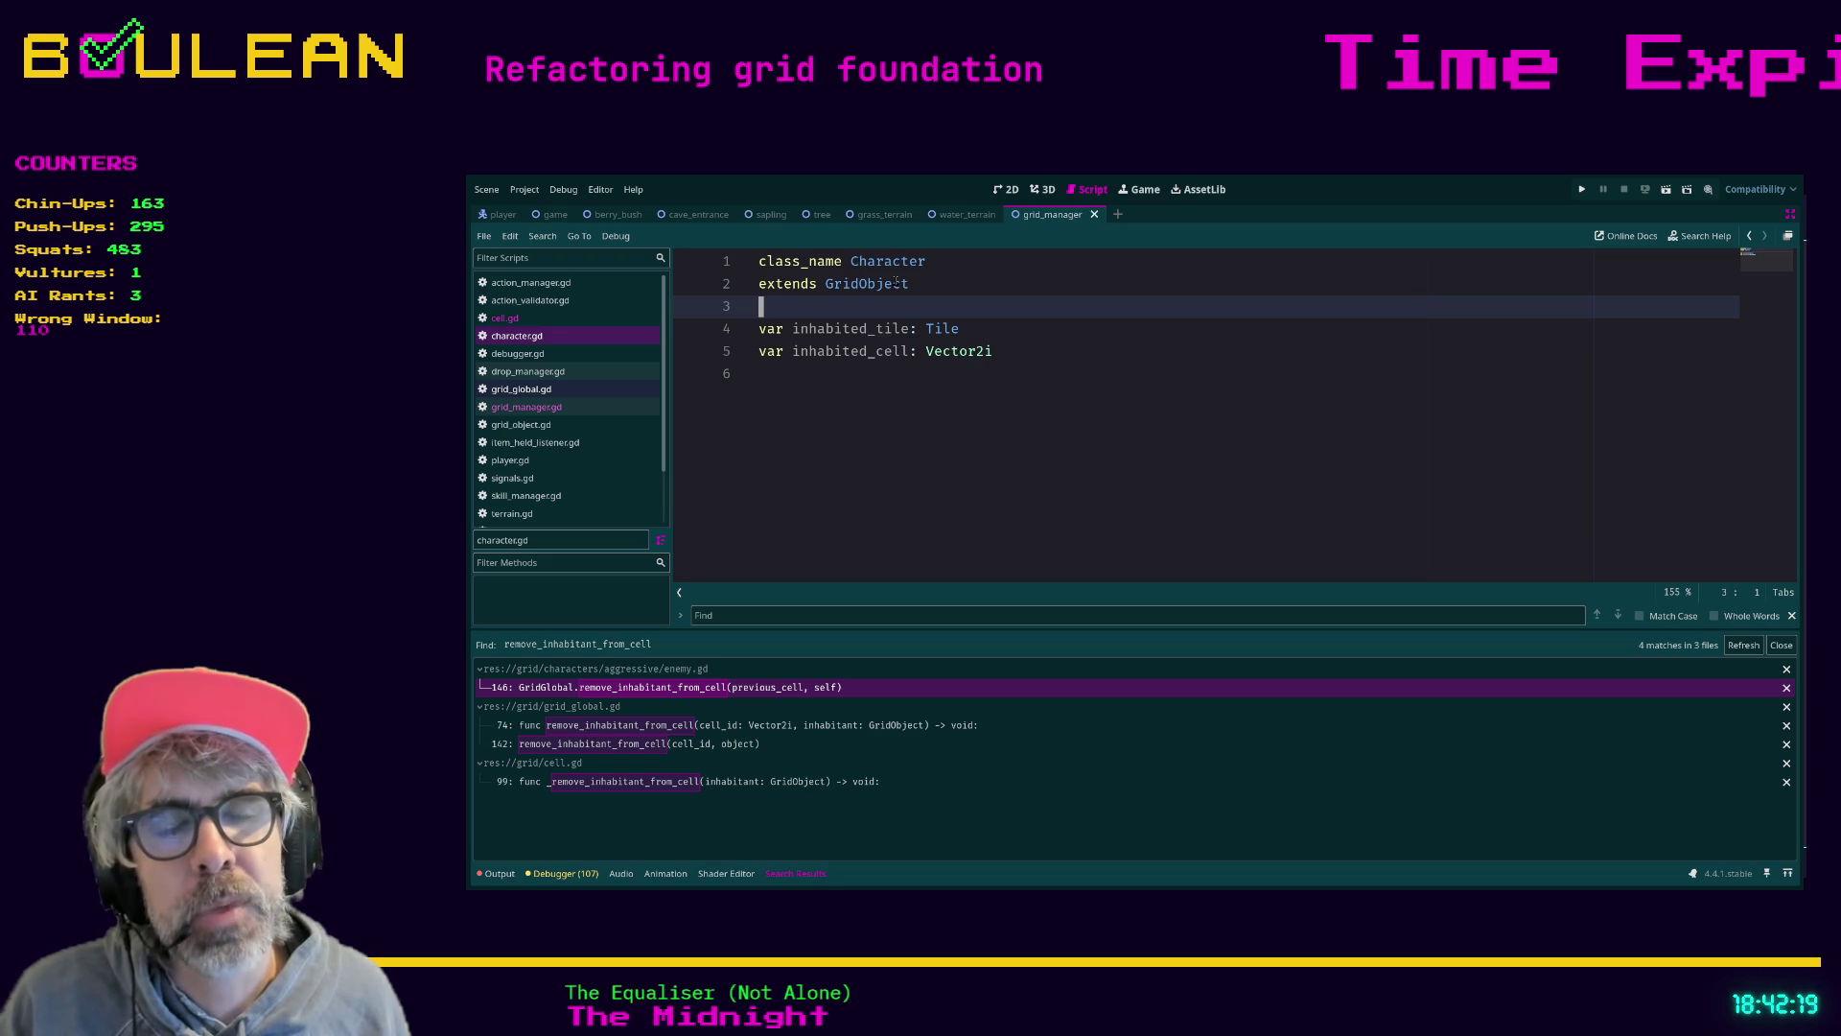
pyautogui.click(930, 280)
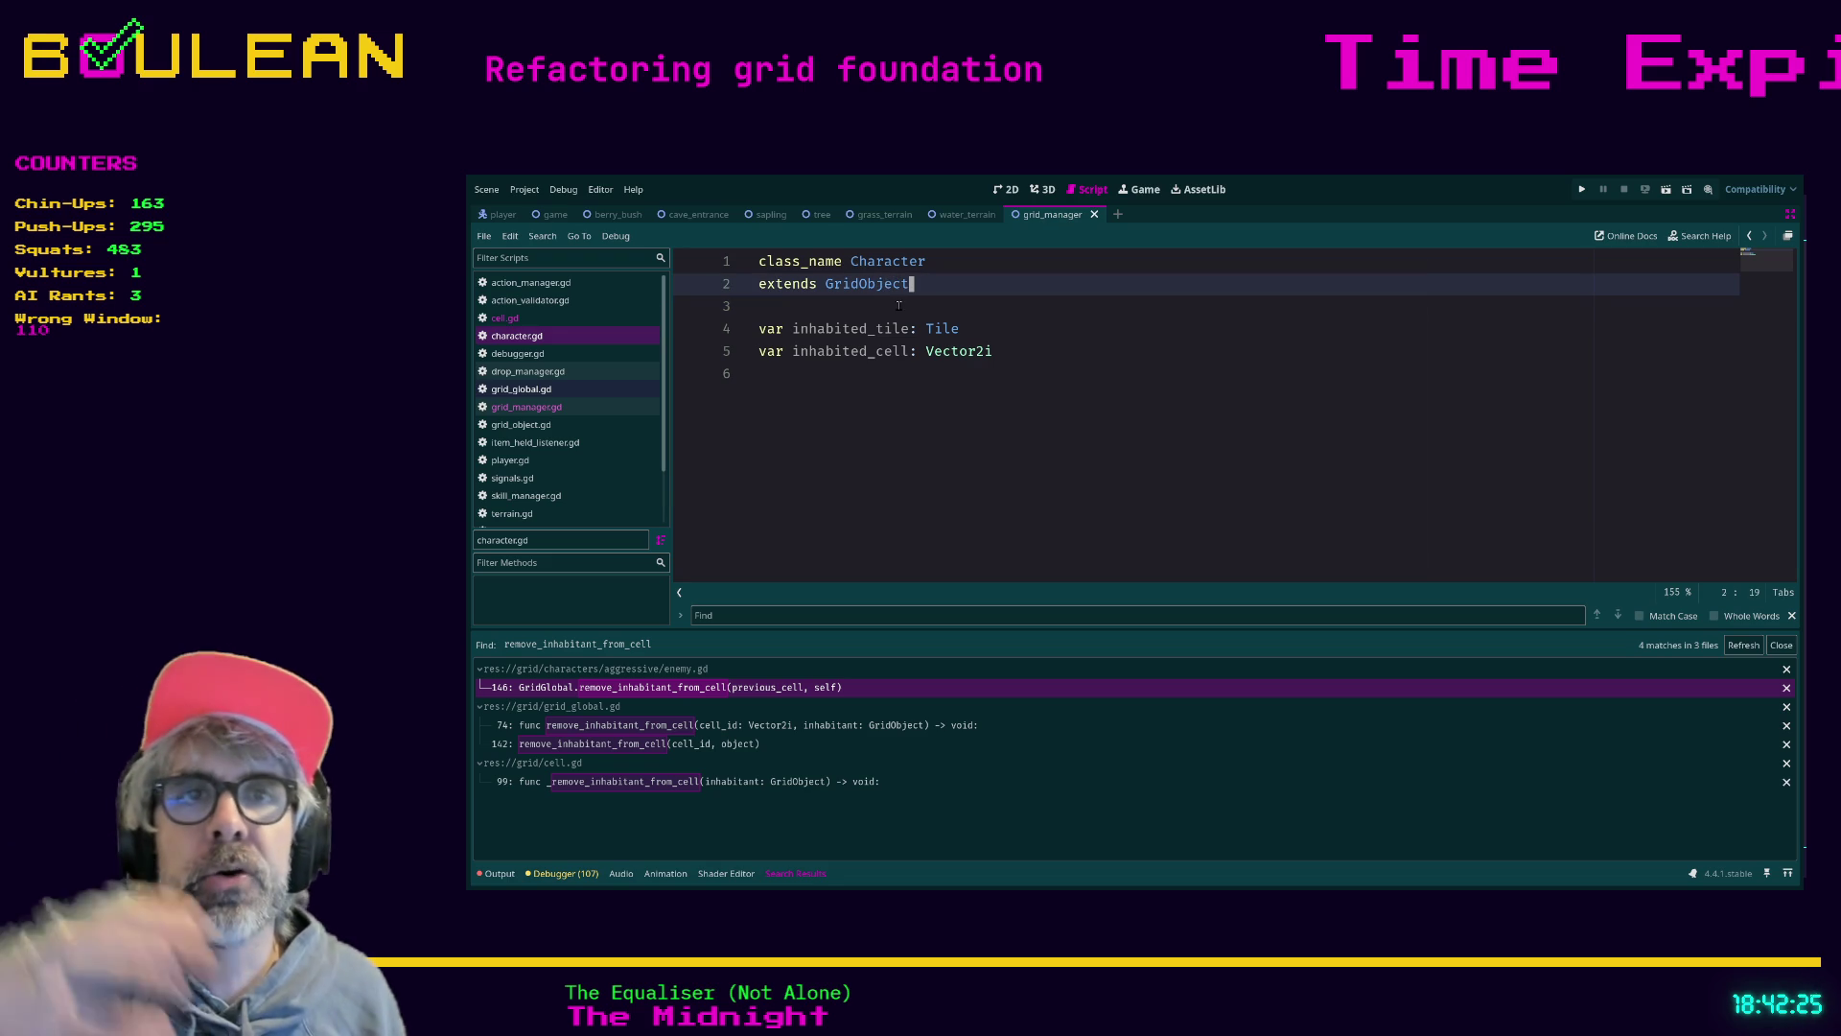
pyautogui.click(564, 260)
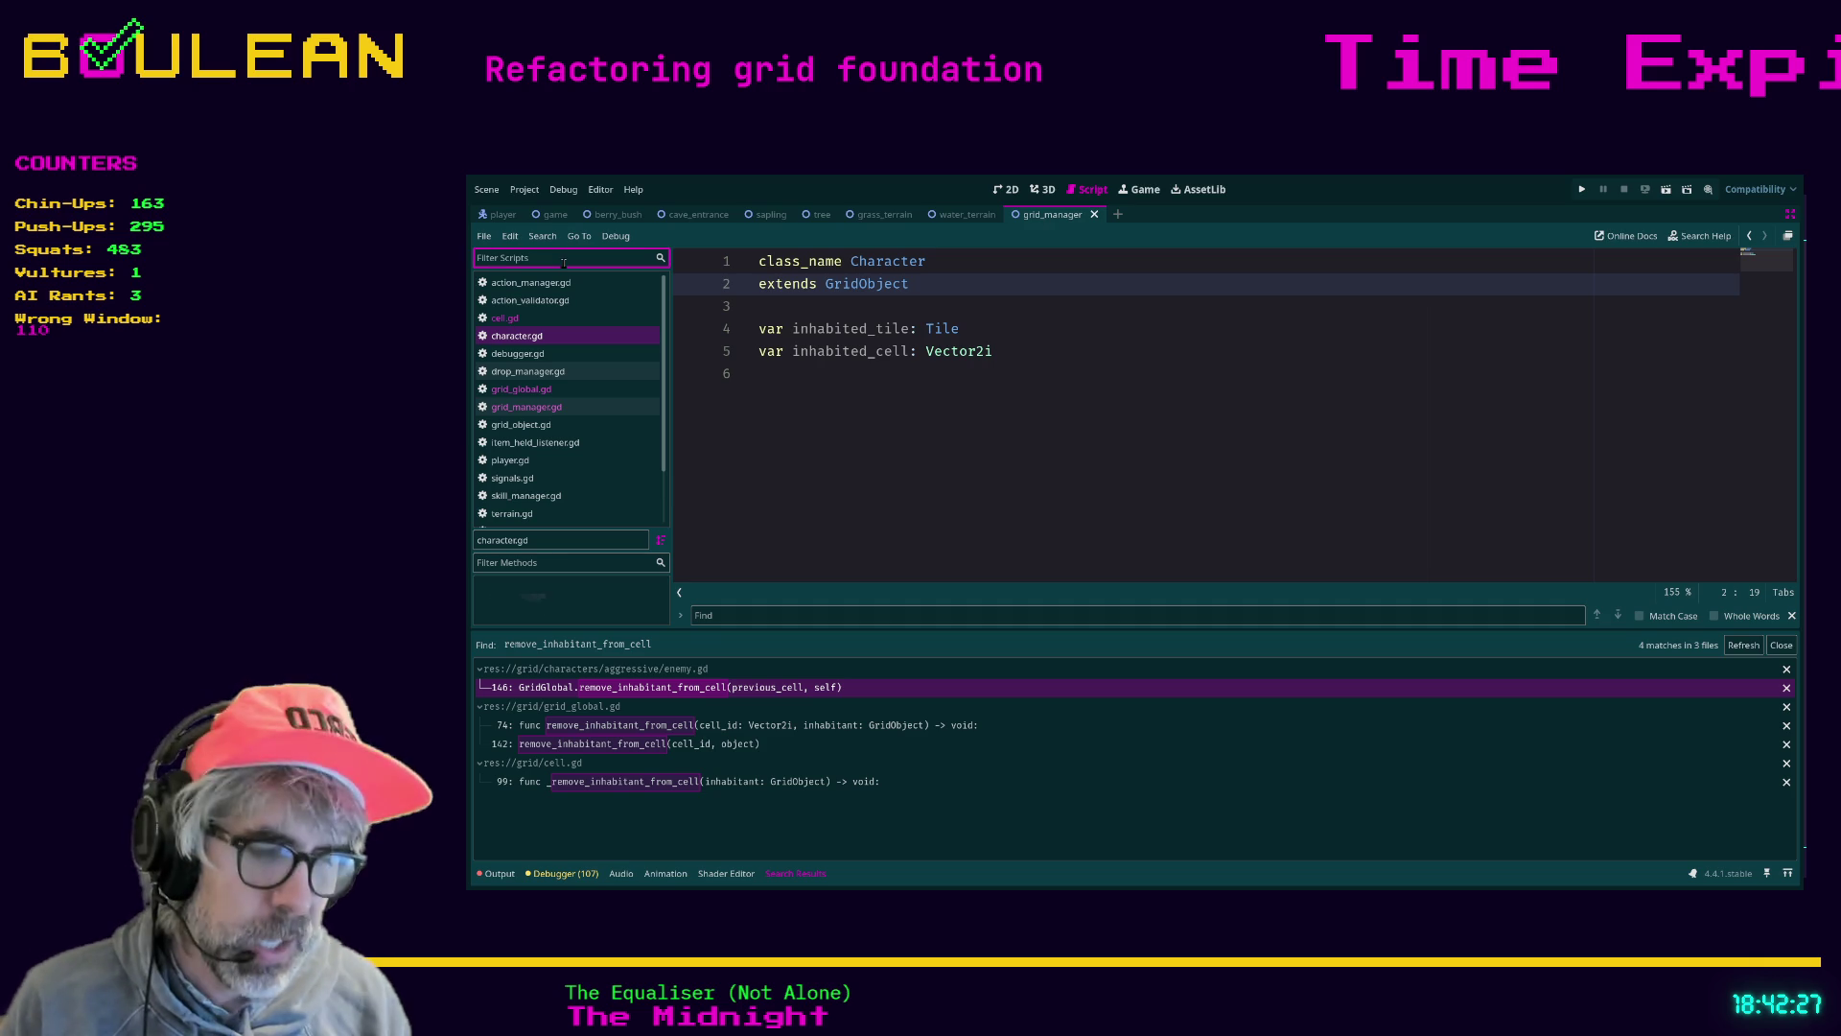
# Exit distraction-free mode and open prop.gd by filtering the FileSystem for 'prop'
pyautogui.write('prop')
pyautogui.hotkey('ctrl', 'shift', 'F11')
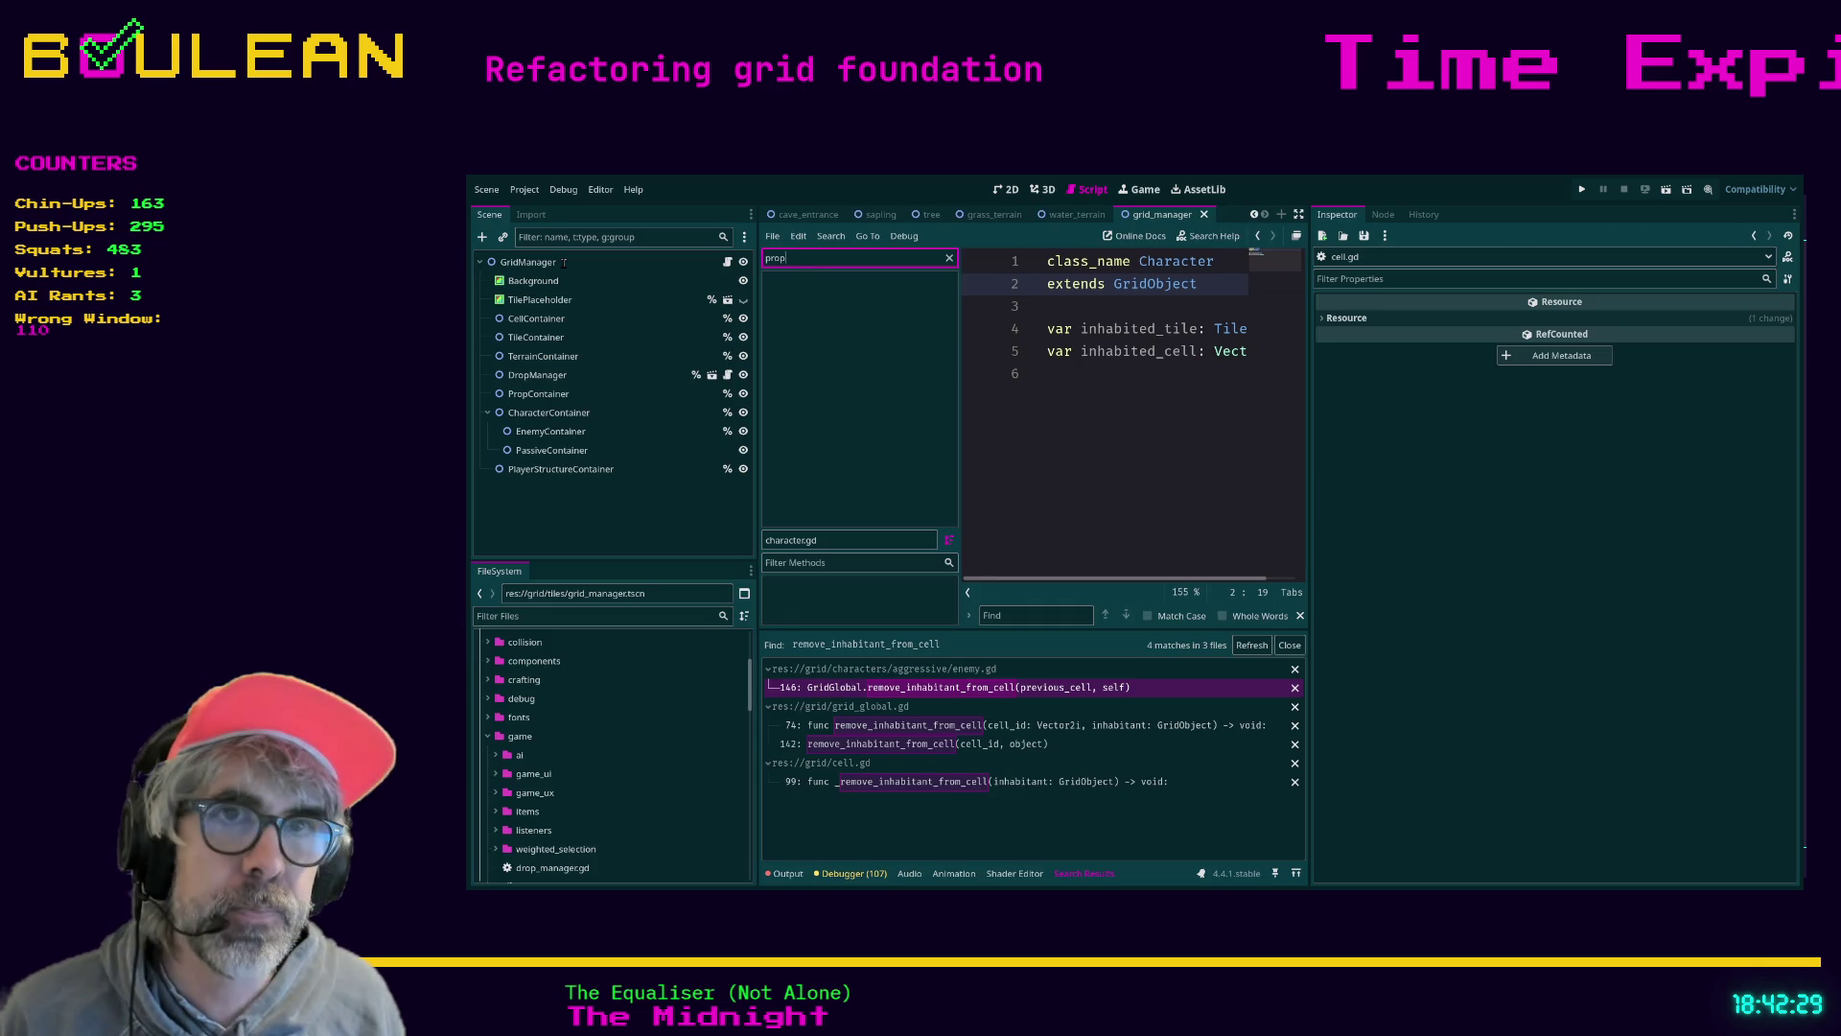
pyautogui.click(479, 617)
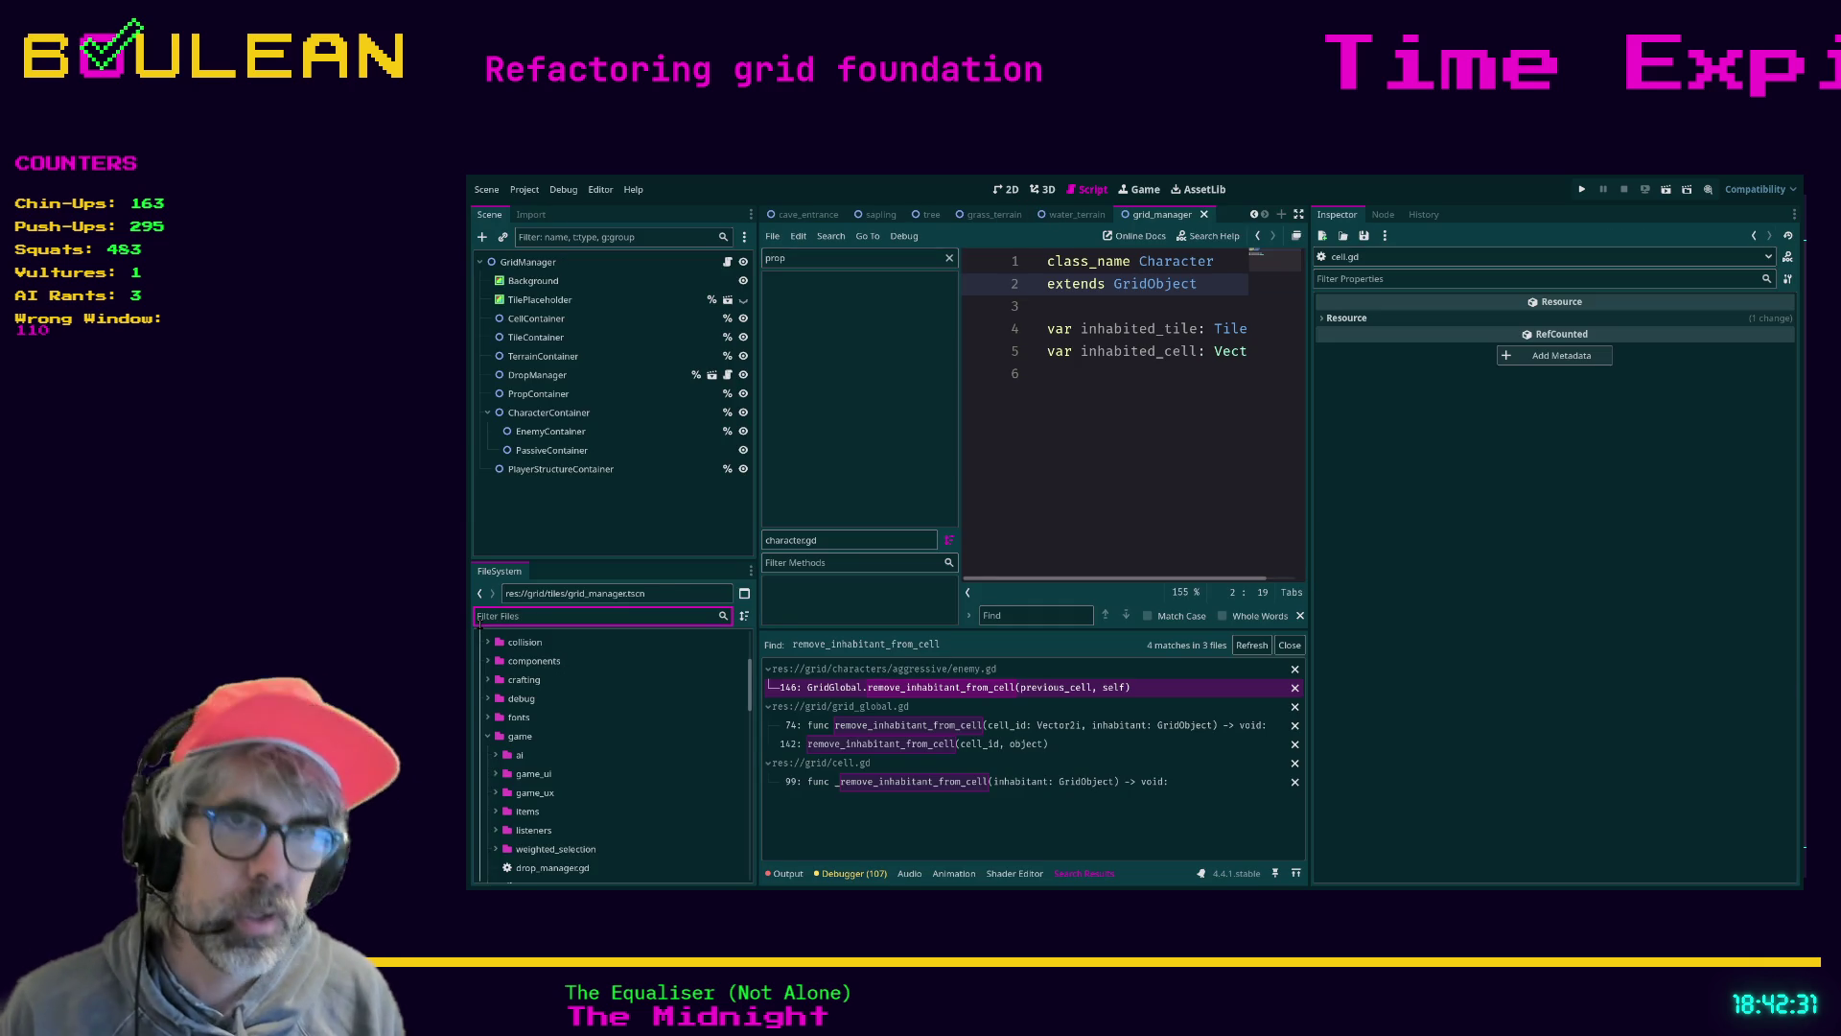
pyautogui.write('prop')
pyautogui.doubleClick(540, 869)
# Clear the script list filter and widen the code area to show full lines
pyautogui.click(854, 319)
pyautogui.click(950, 259)
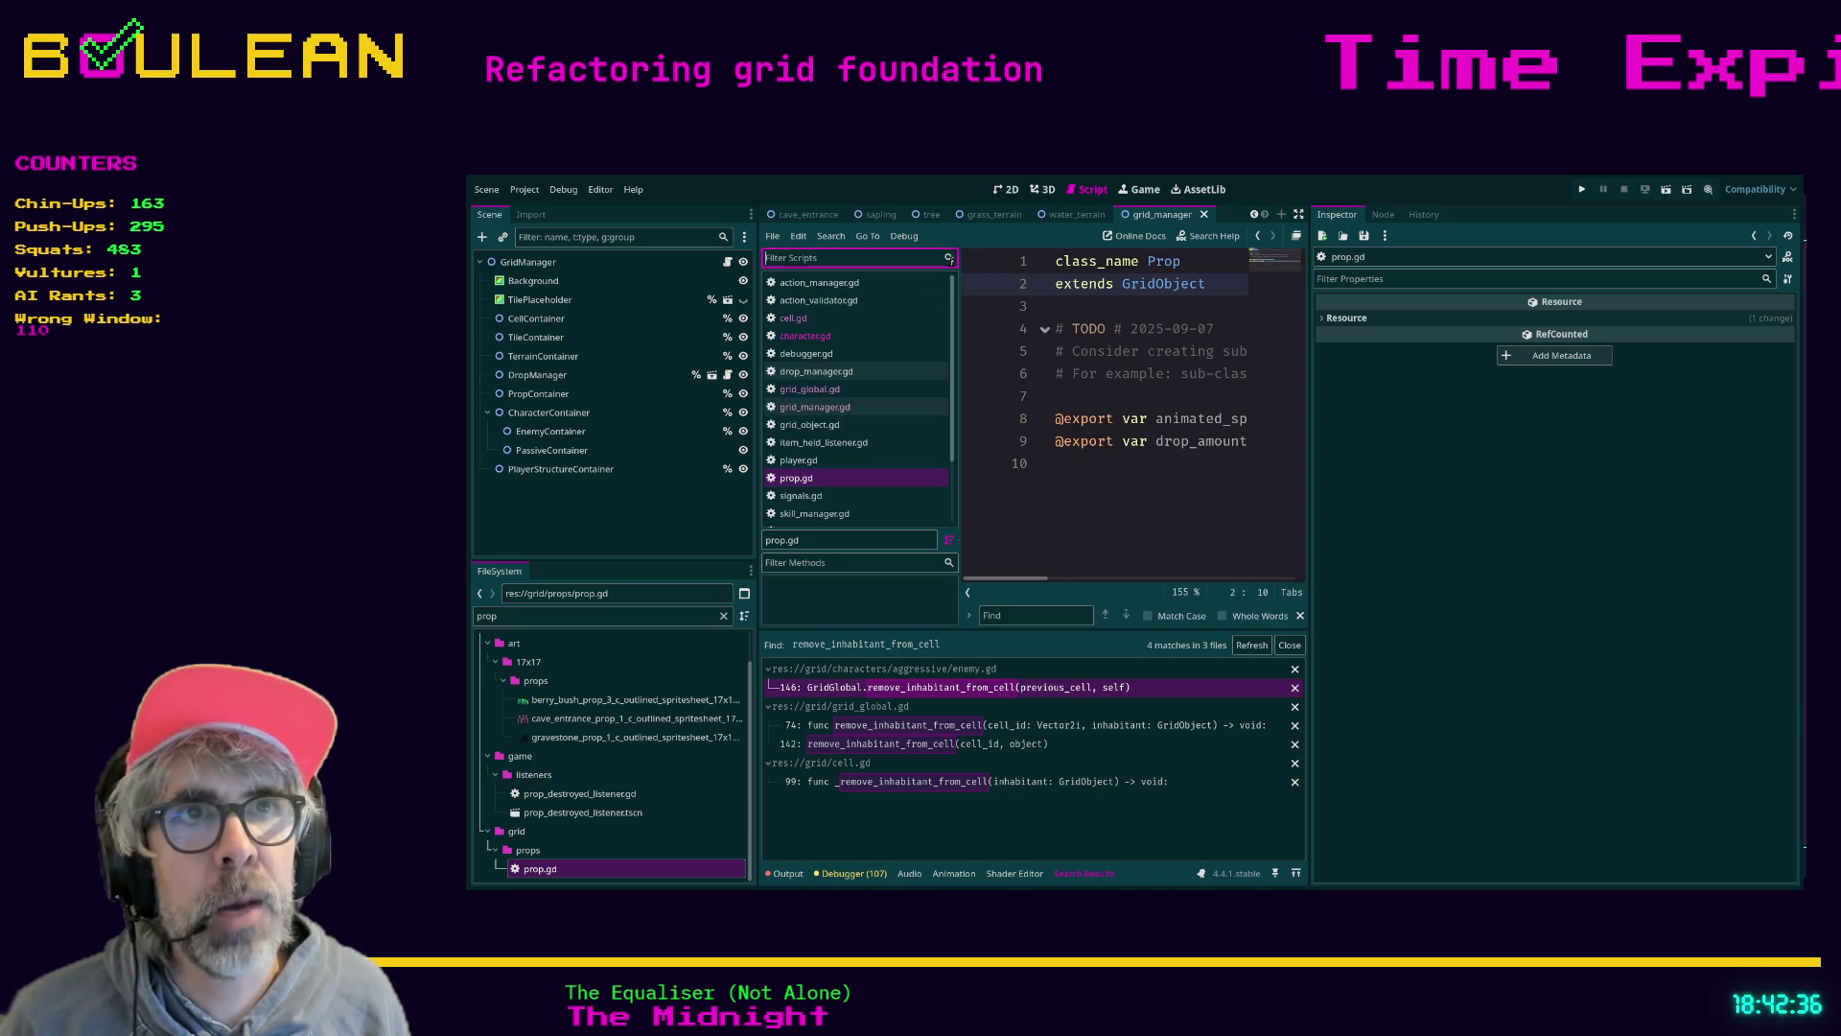
pyautogui.click(797, 479)
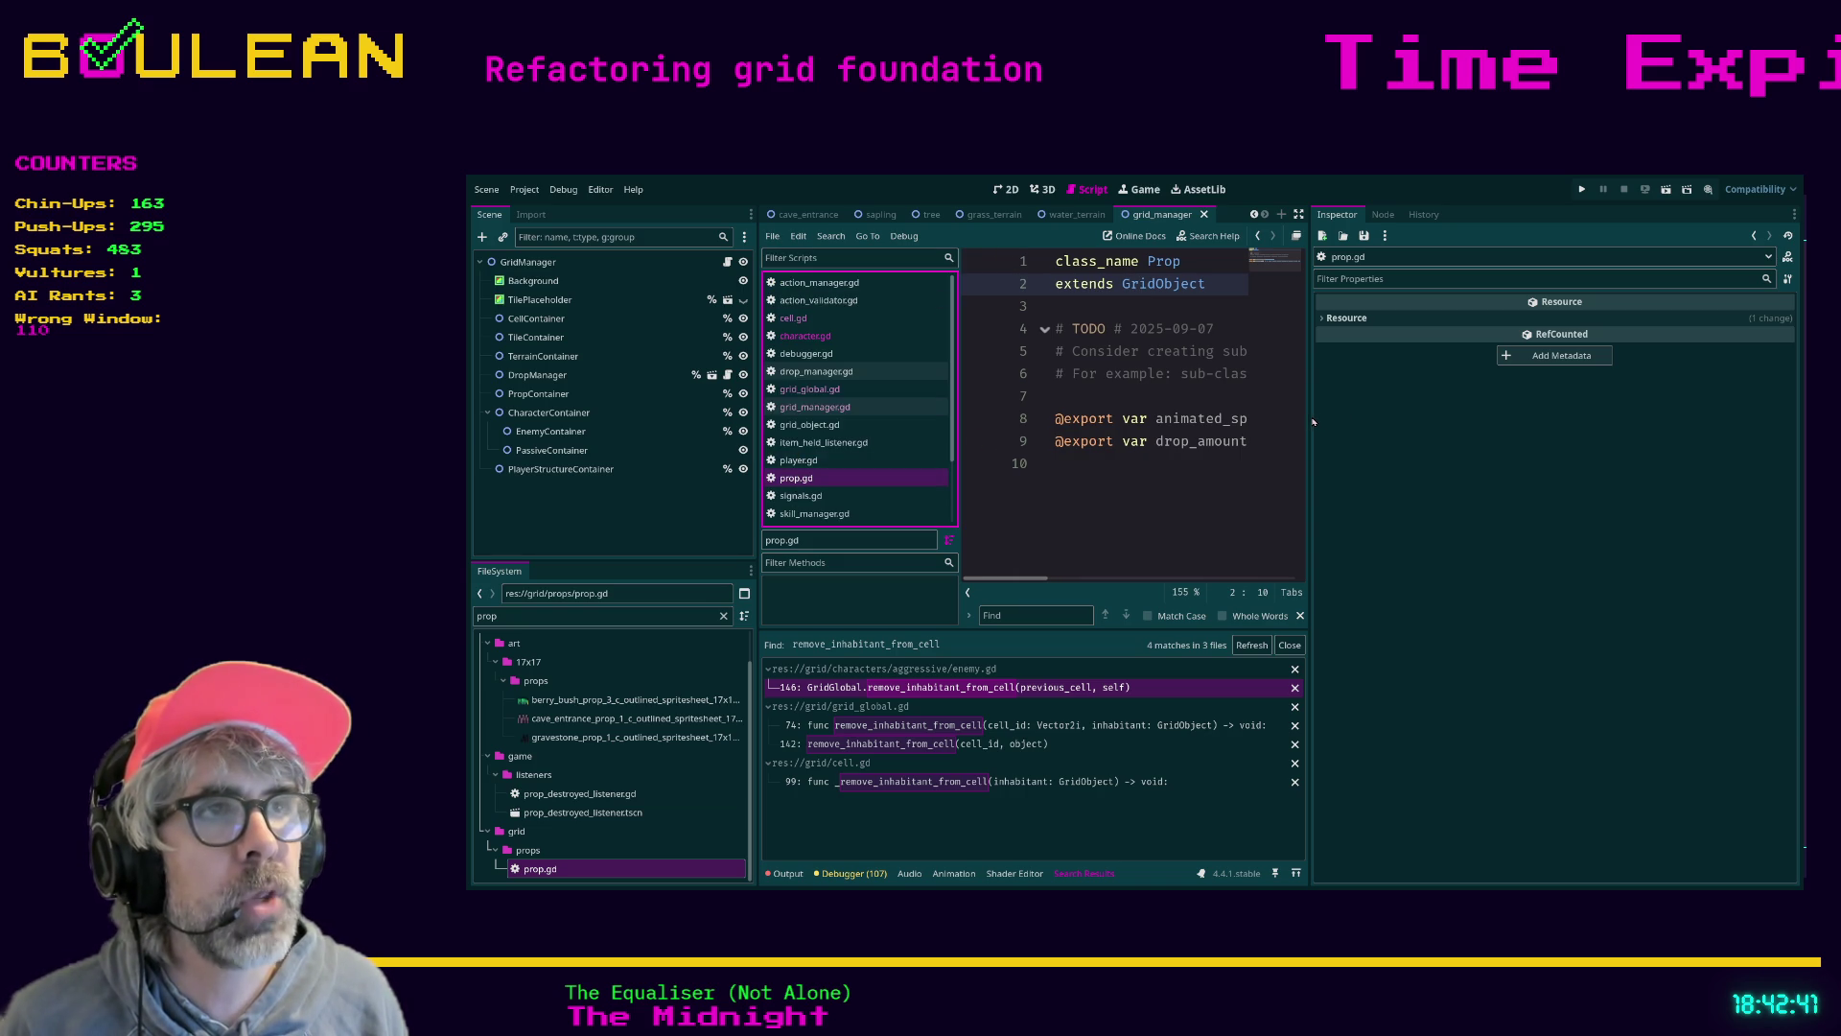
pyautogui.moveTo(1309, 418); pyautogui.dragTo(1583, 447)
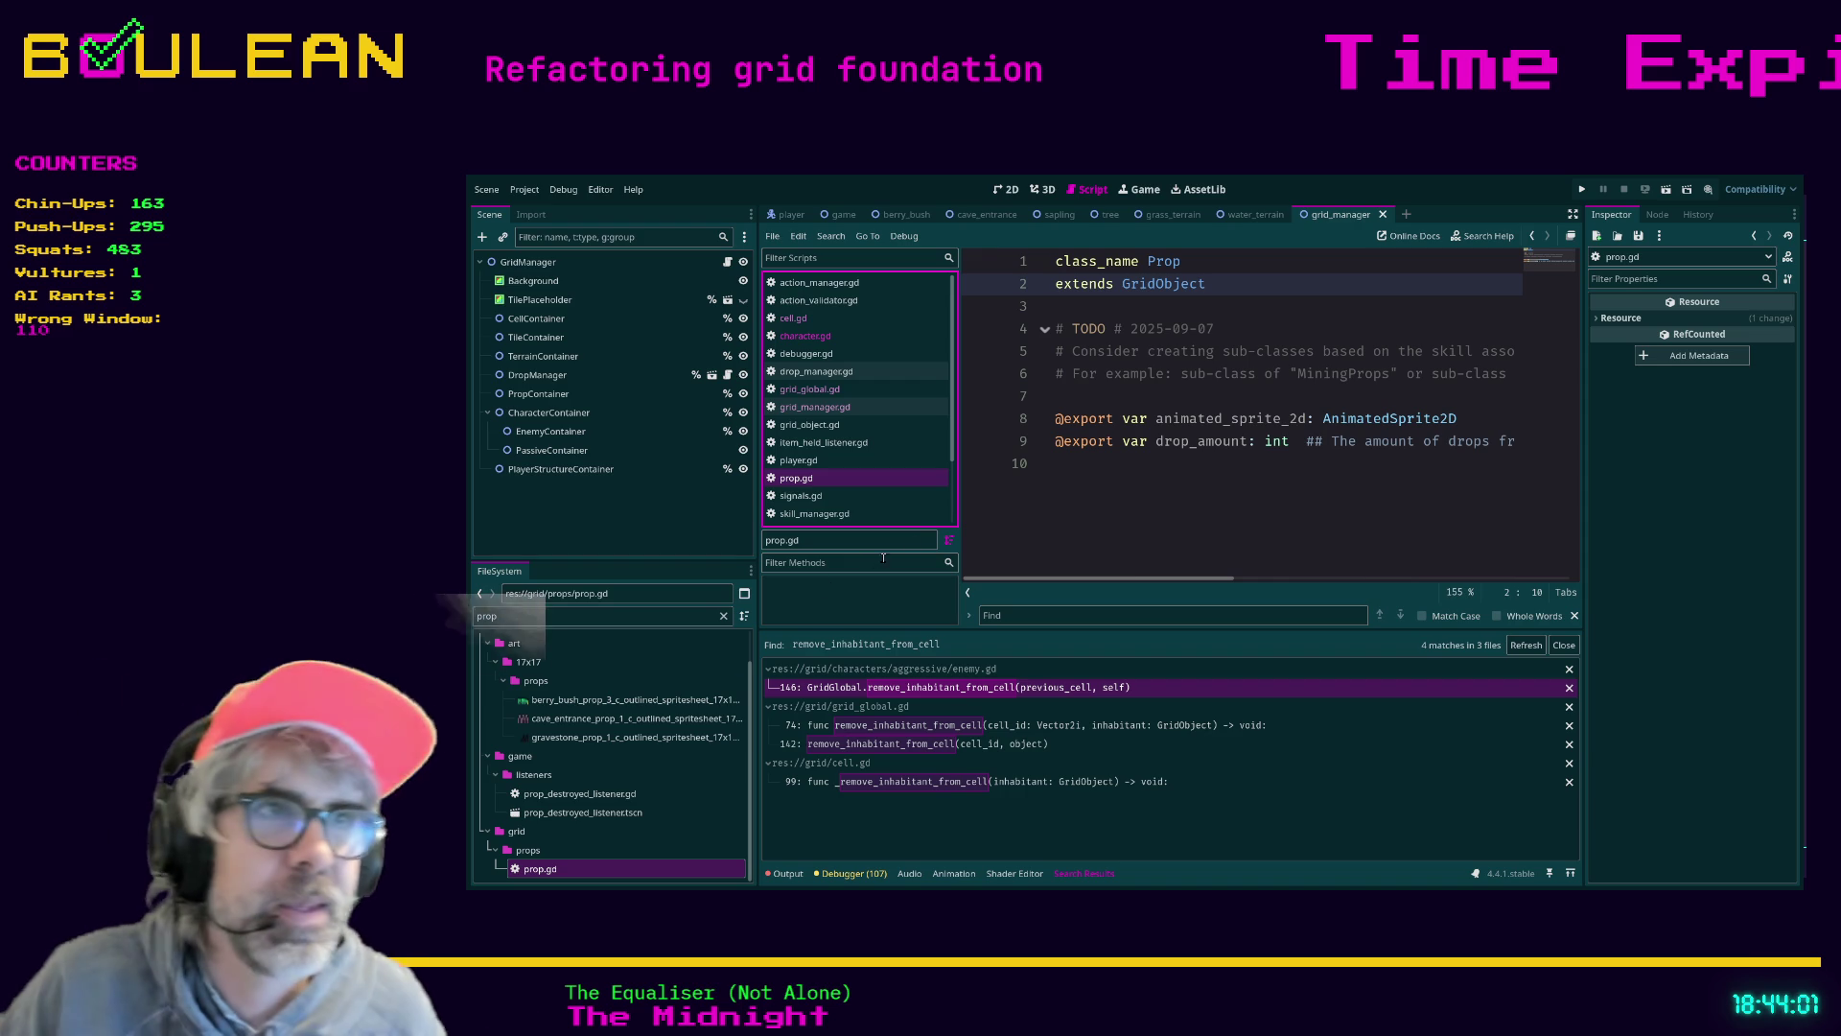
# Open grid_global.gd at its remove function and widen the code editor to full width
pyautogui.click(1066, 497)
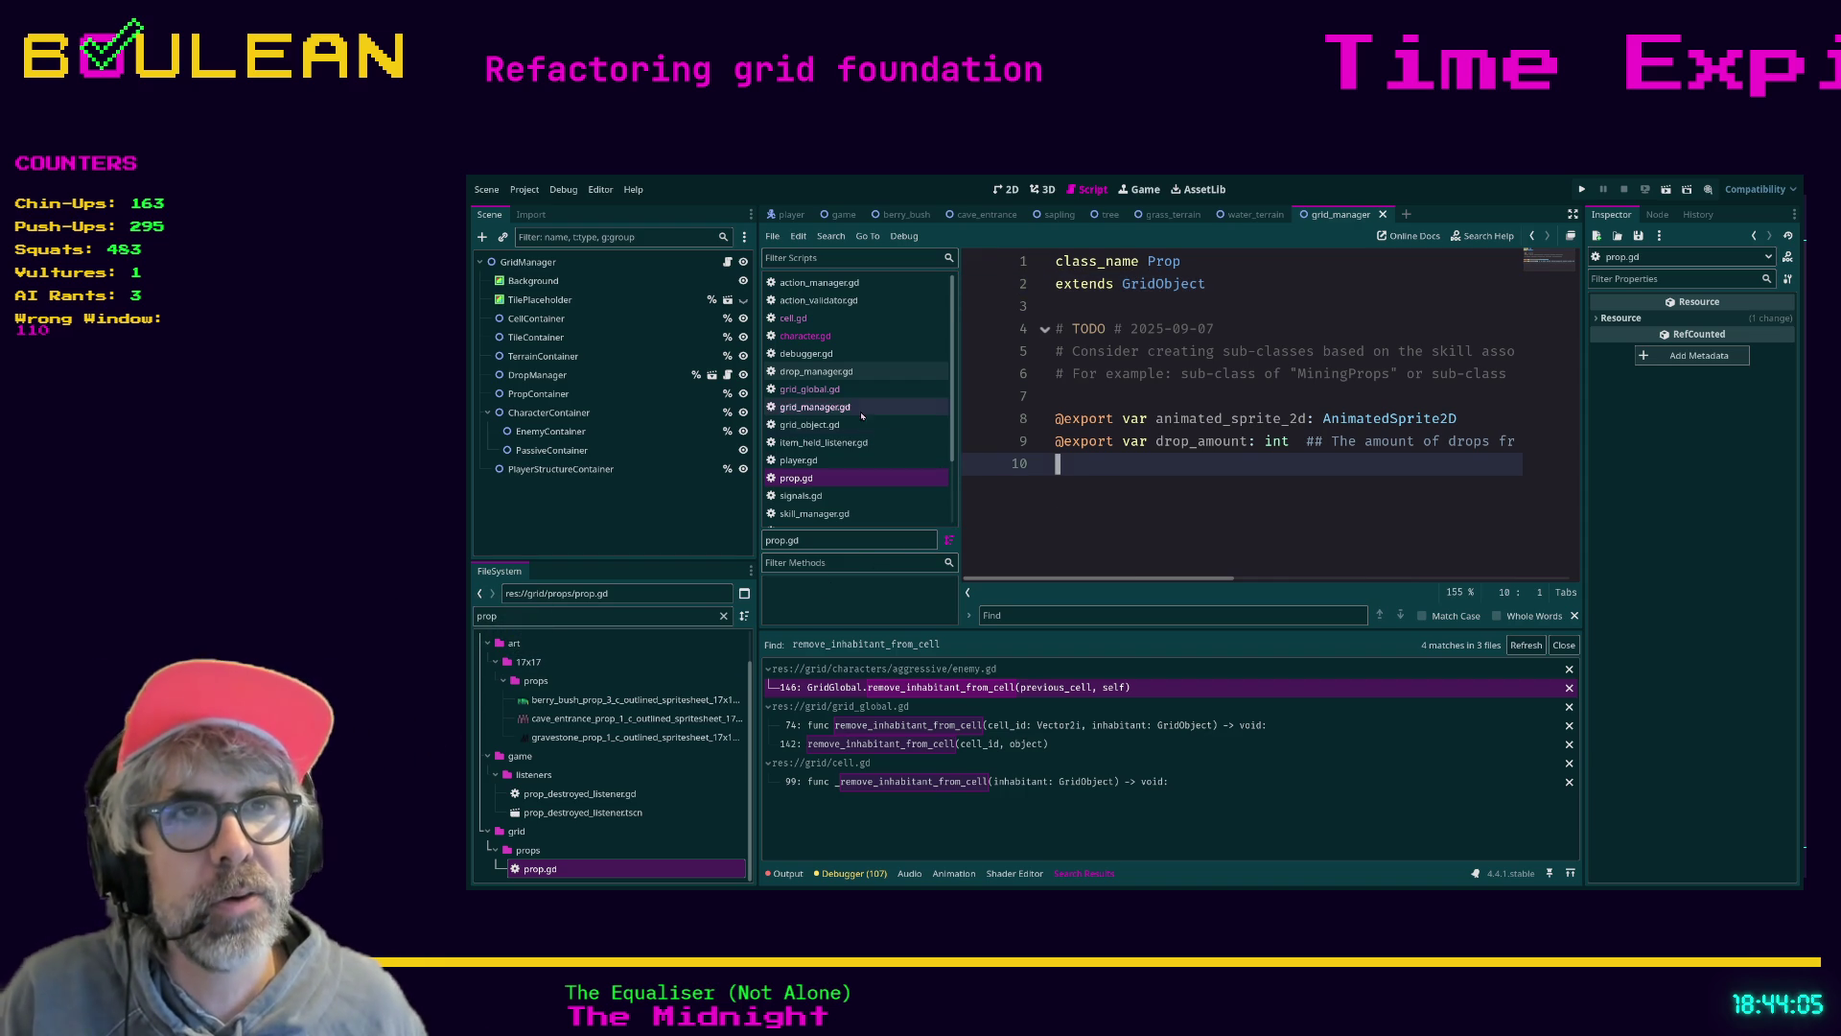
pyautogui.click(811, 338)
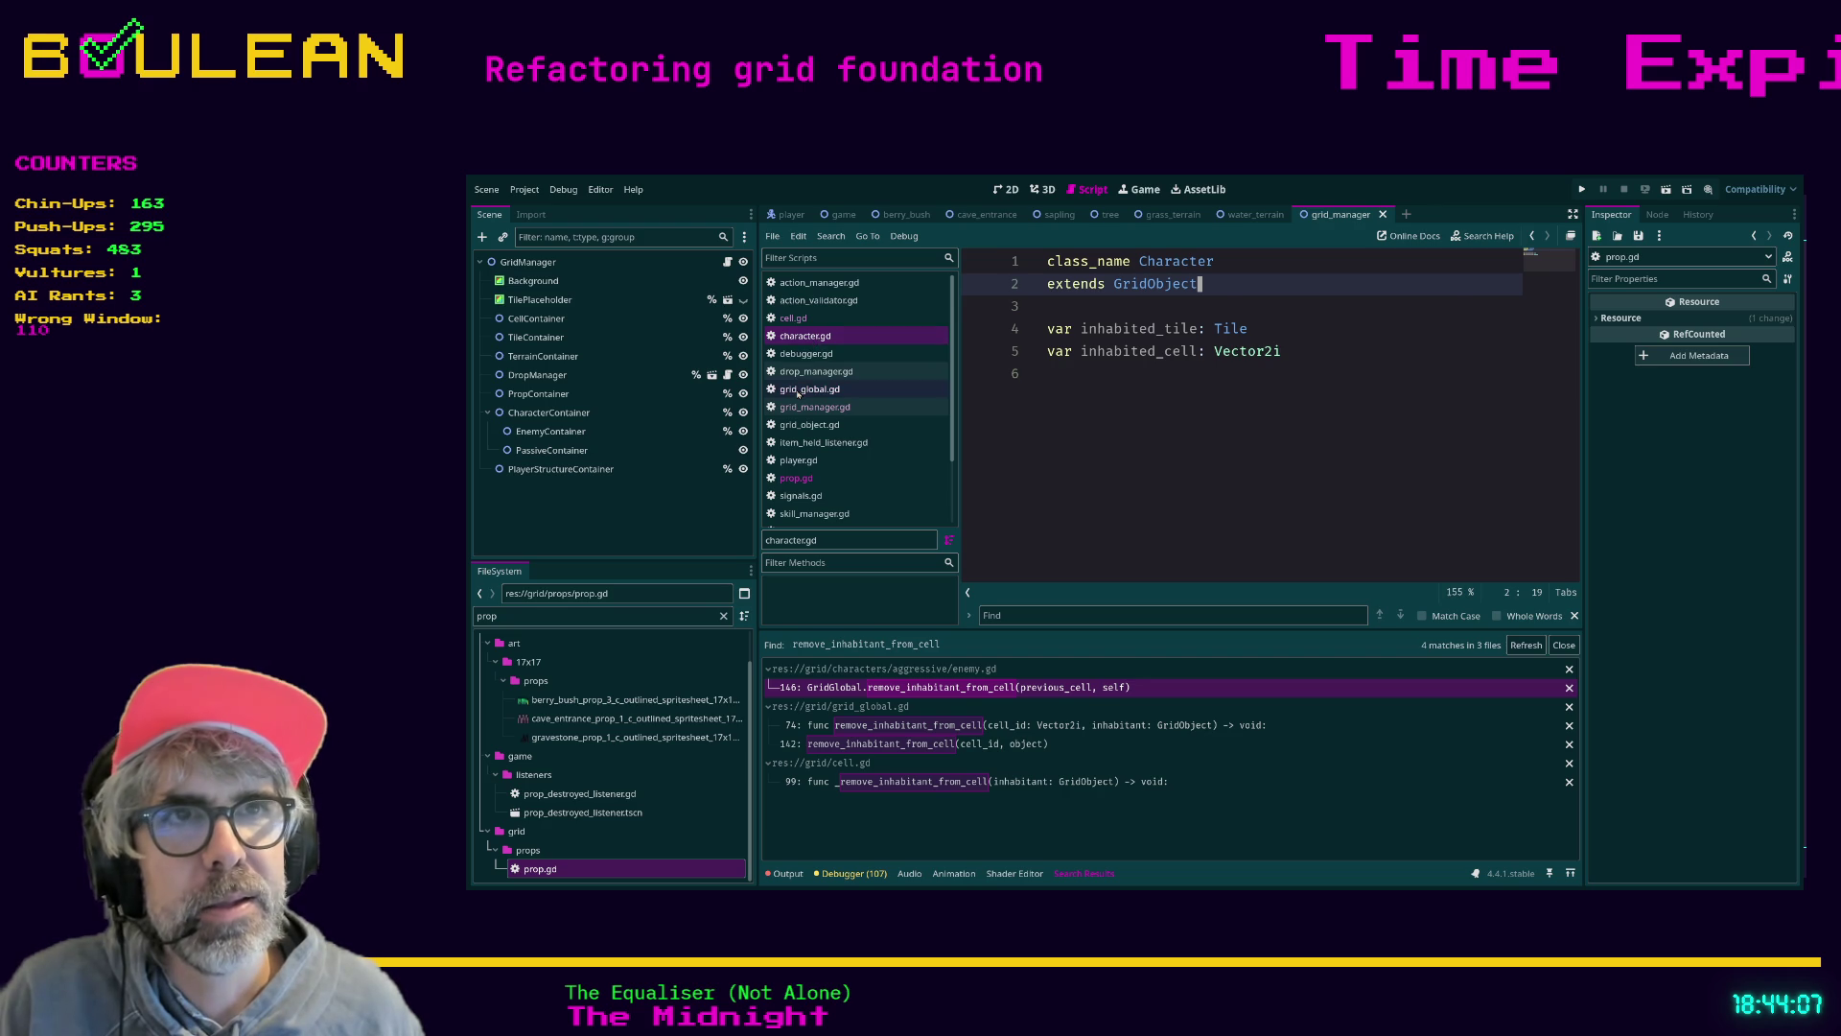
pyautogui.click(798, 390)
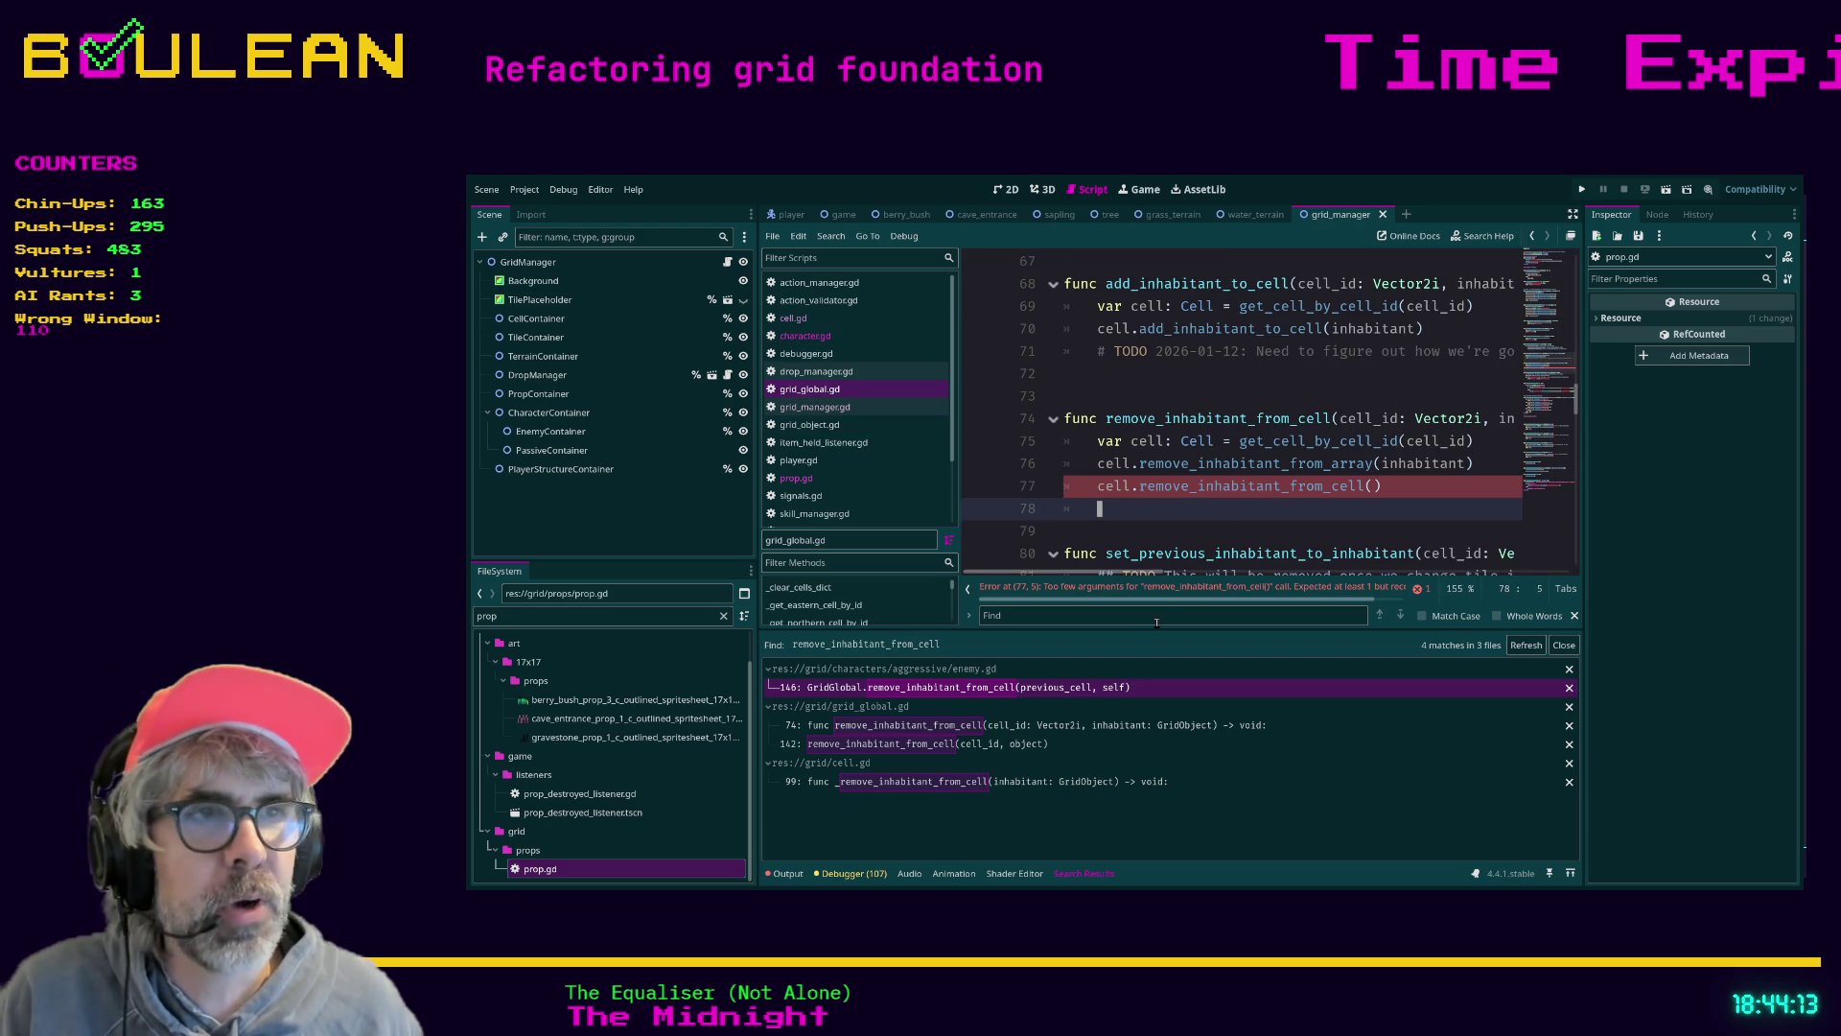
pyautogui.moveTo(1135, 630); pyautogui.dragTo(1147, 662)
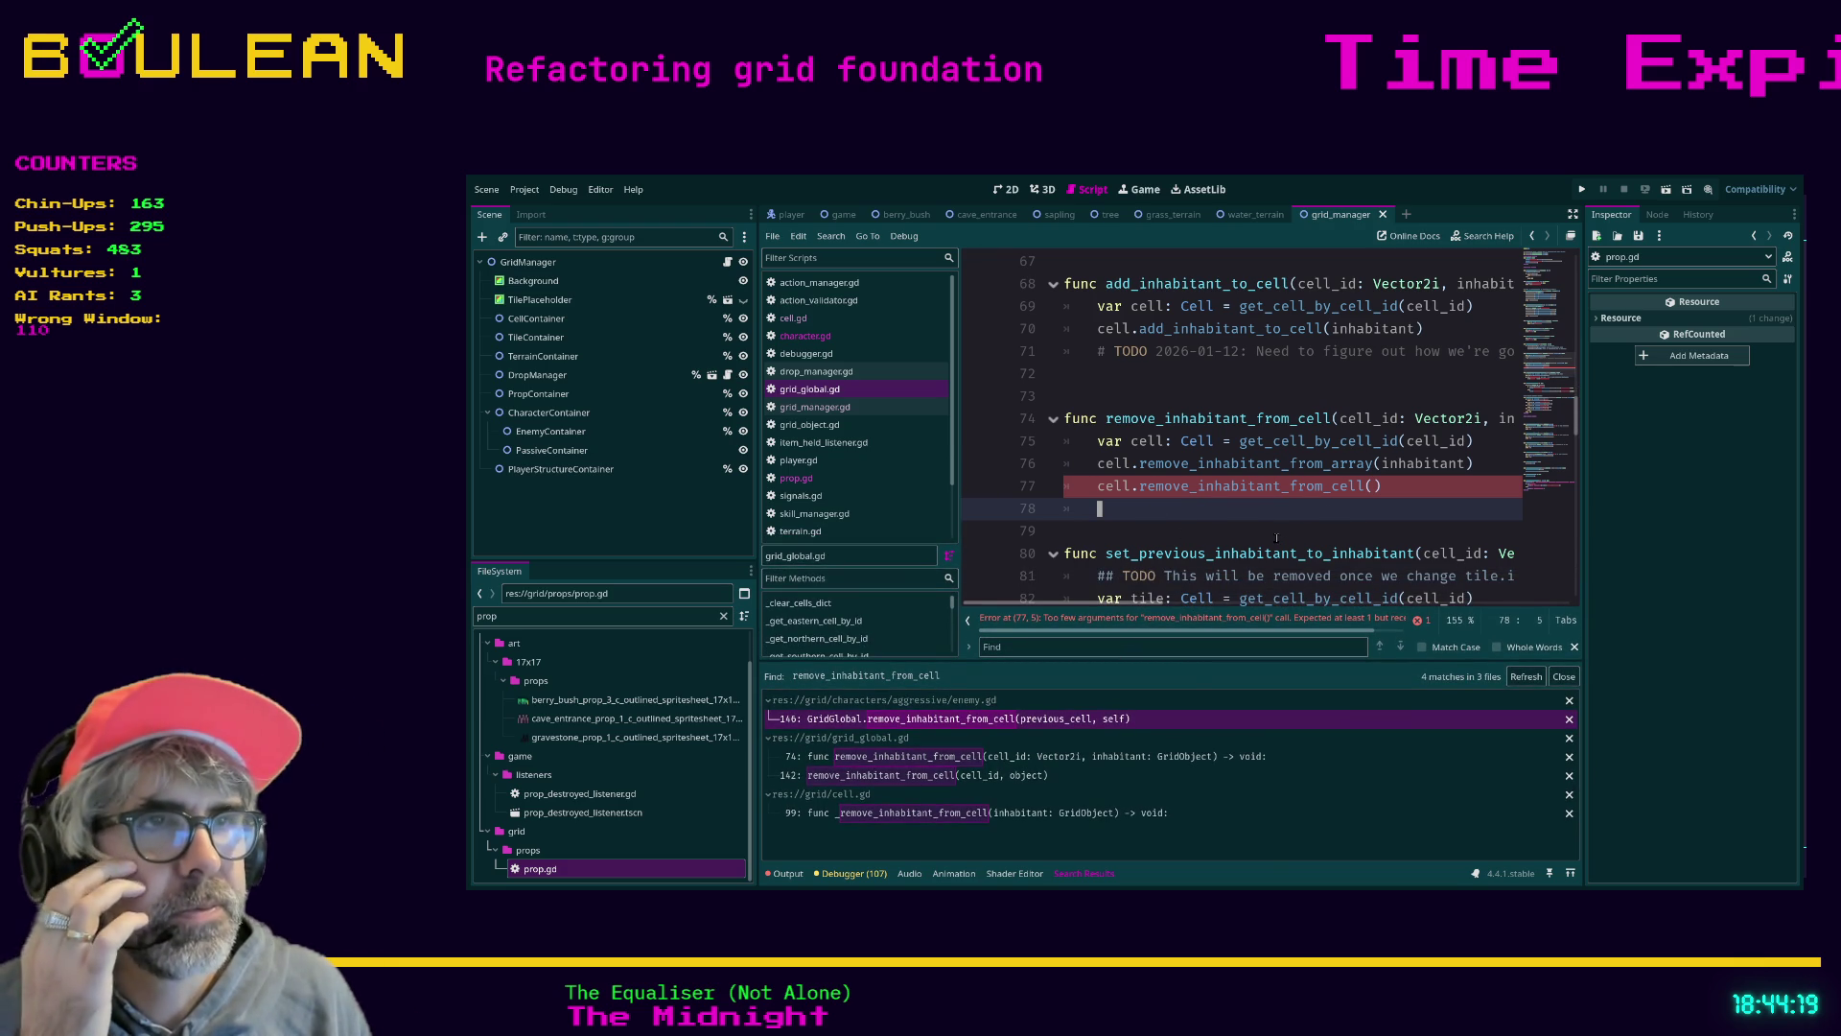
pyautogui.hotkey('ctrl', 'shift', 'F11')
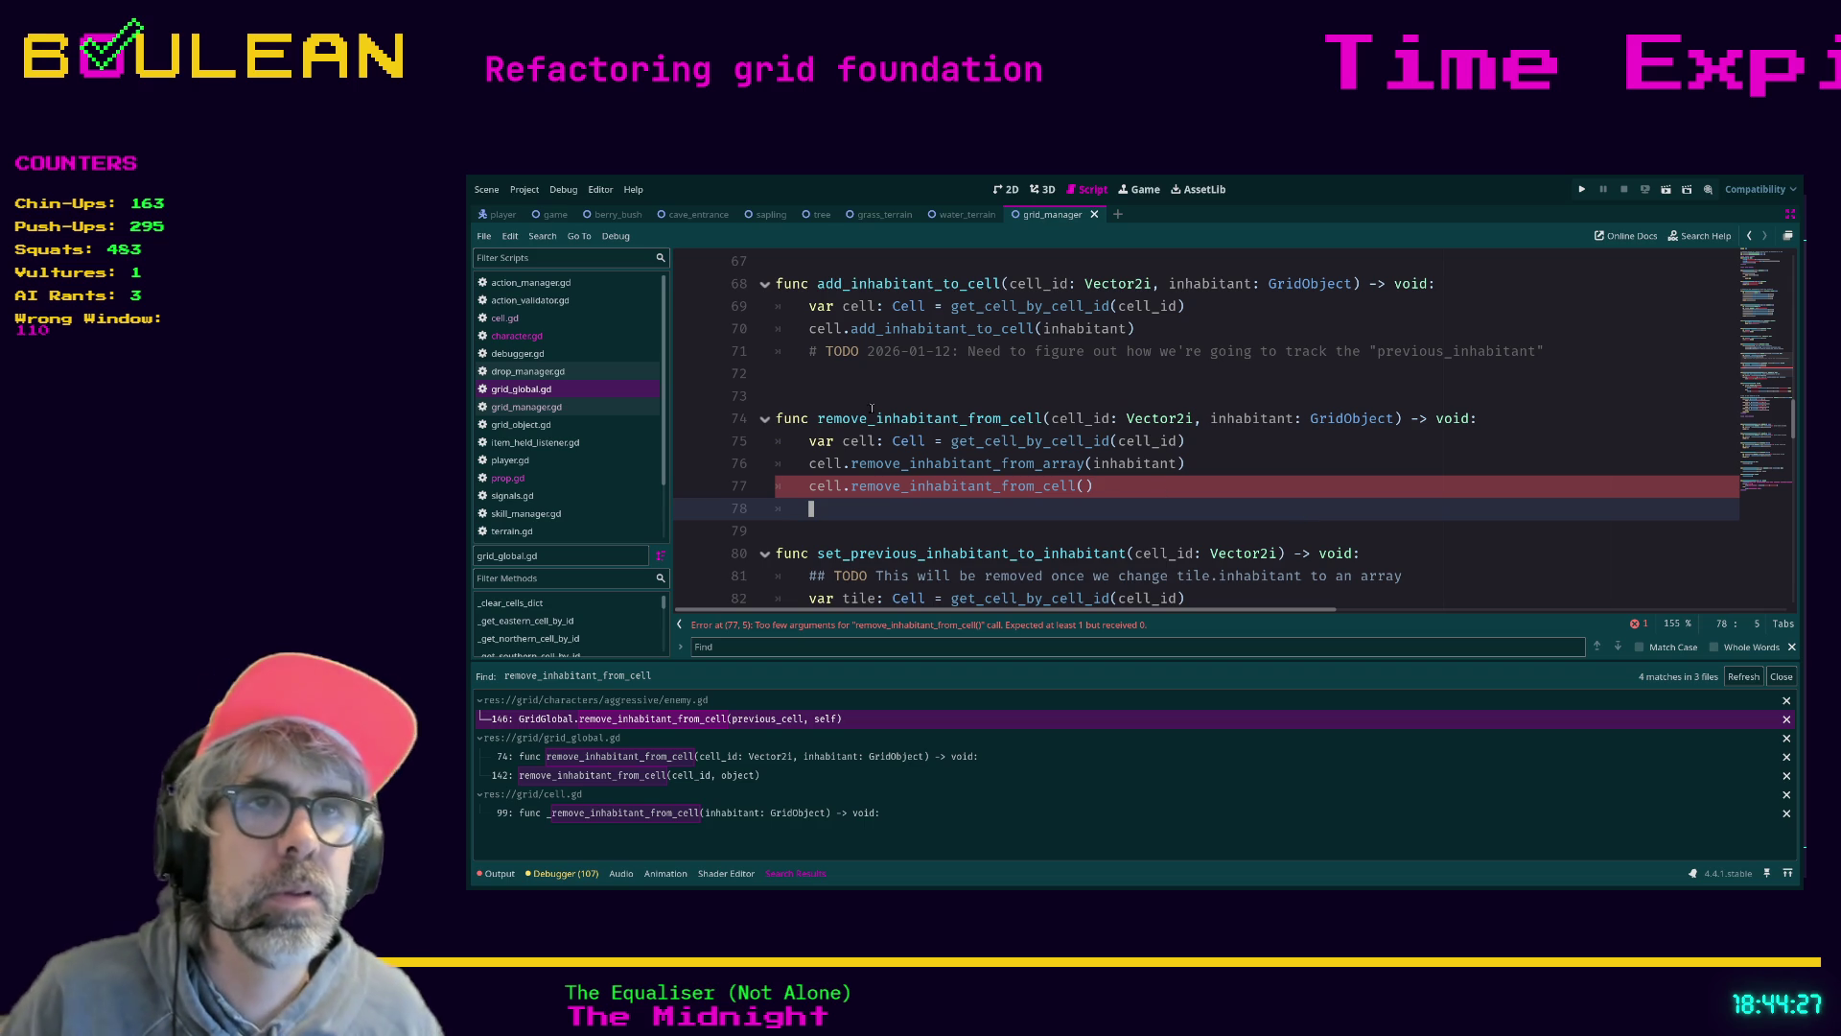
pyautogui.click(527, 407)
pyautogui.click(525, 393)
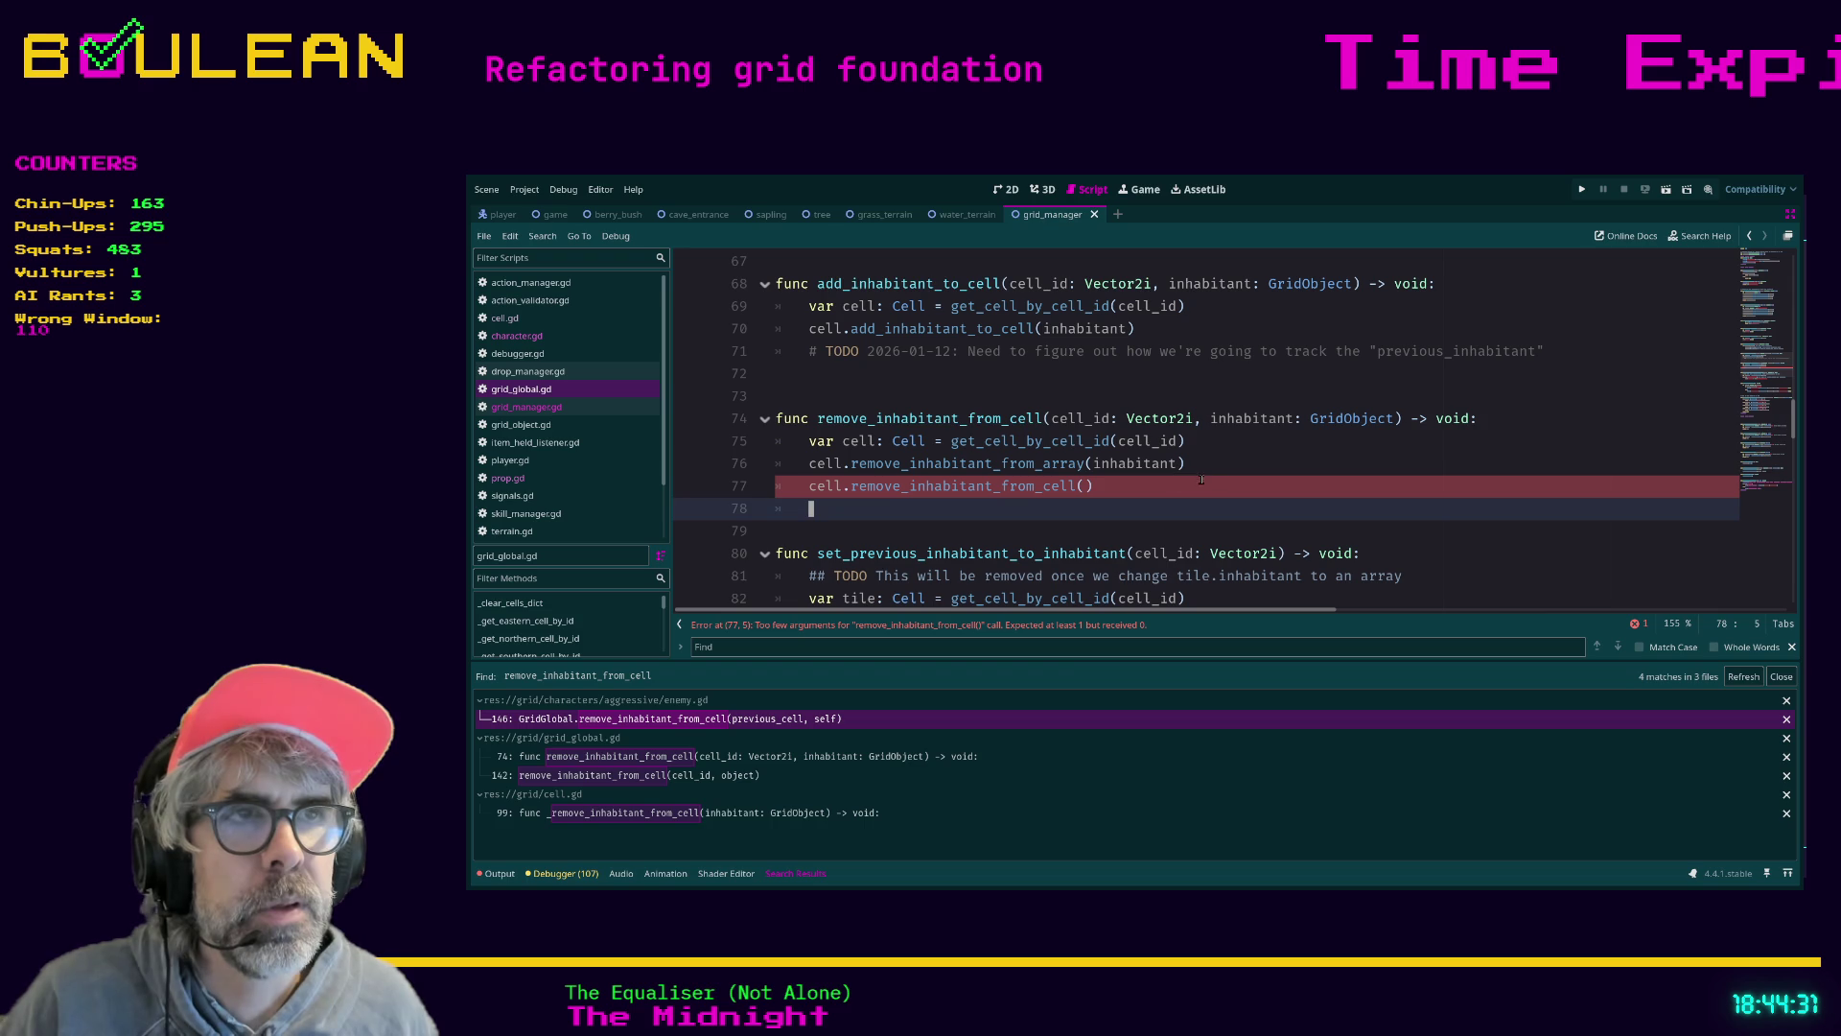
# Delete the redundant remove_inhabitant_from_array line and its leftover empty line
pyautogui.press('Up')
pyautogui.press('Up')
pyautogui.press('End')
pyautogui.hotkey('shift', 'Home')
pyautogui.hotkey('shift', 'Home')
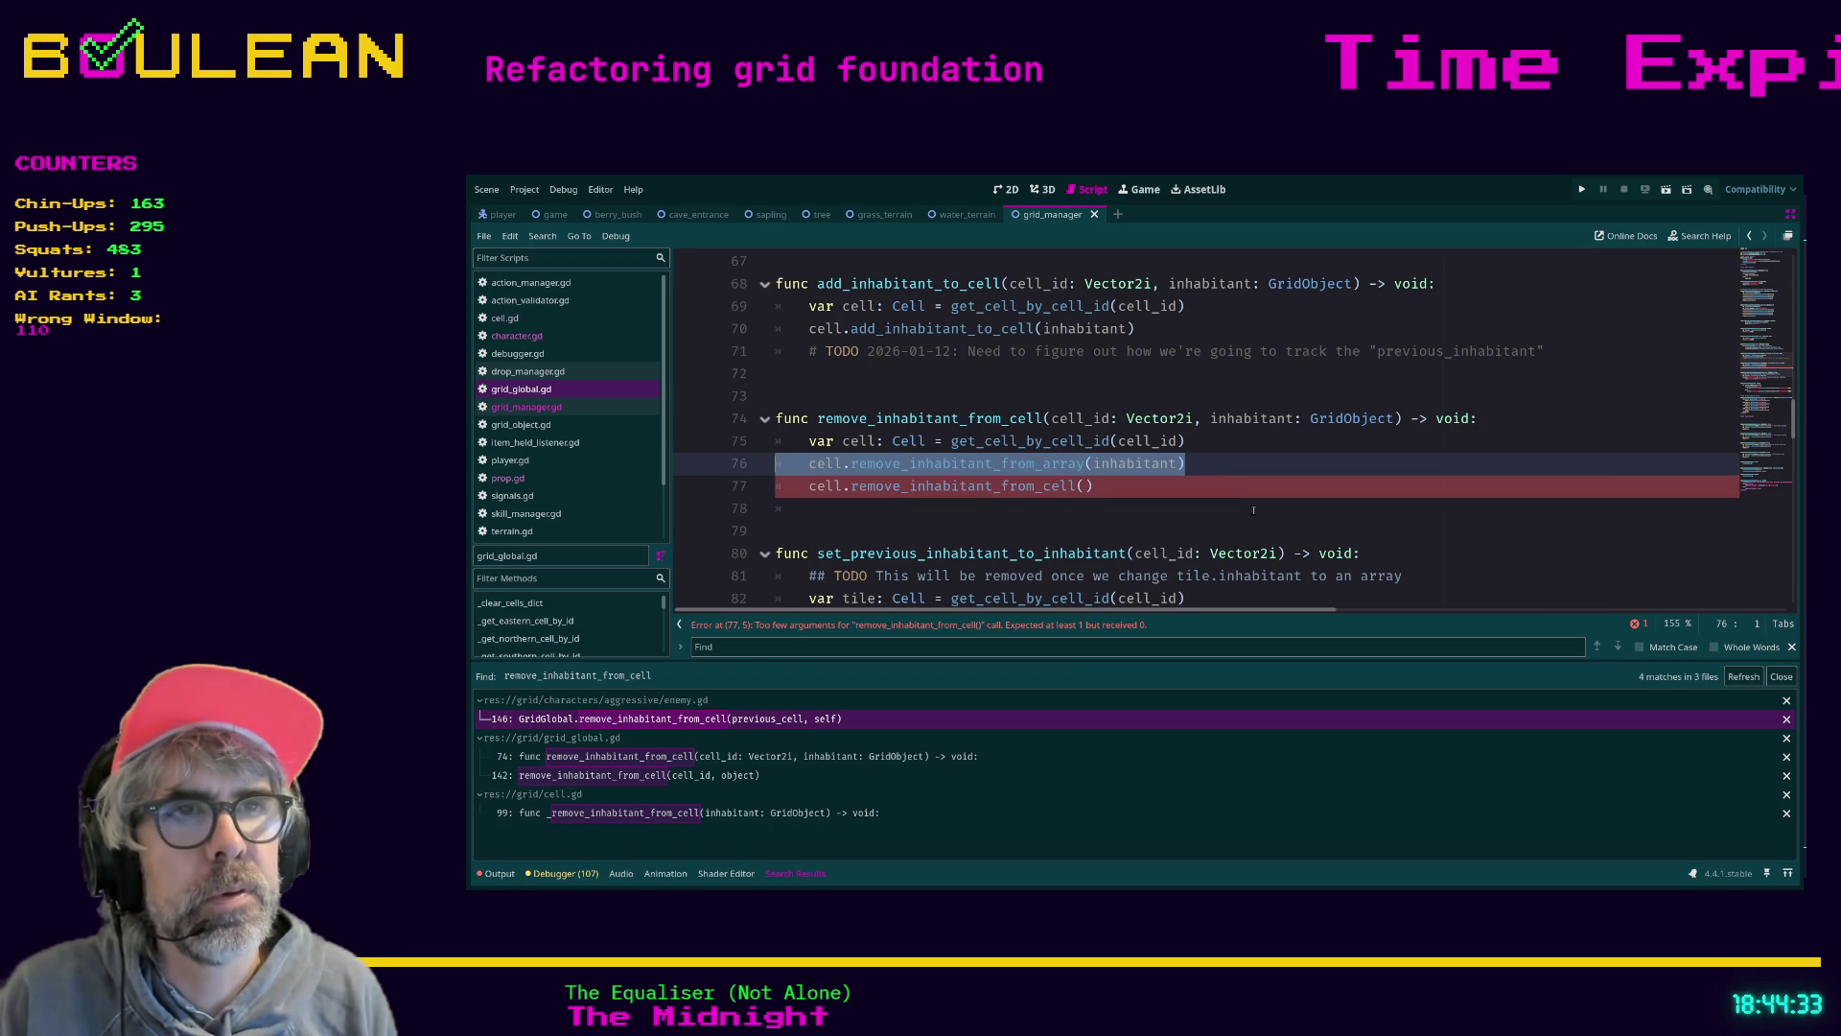
pyautogui.press('BackSpace')
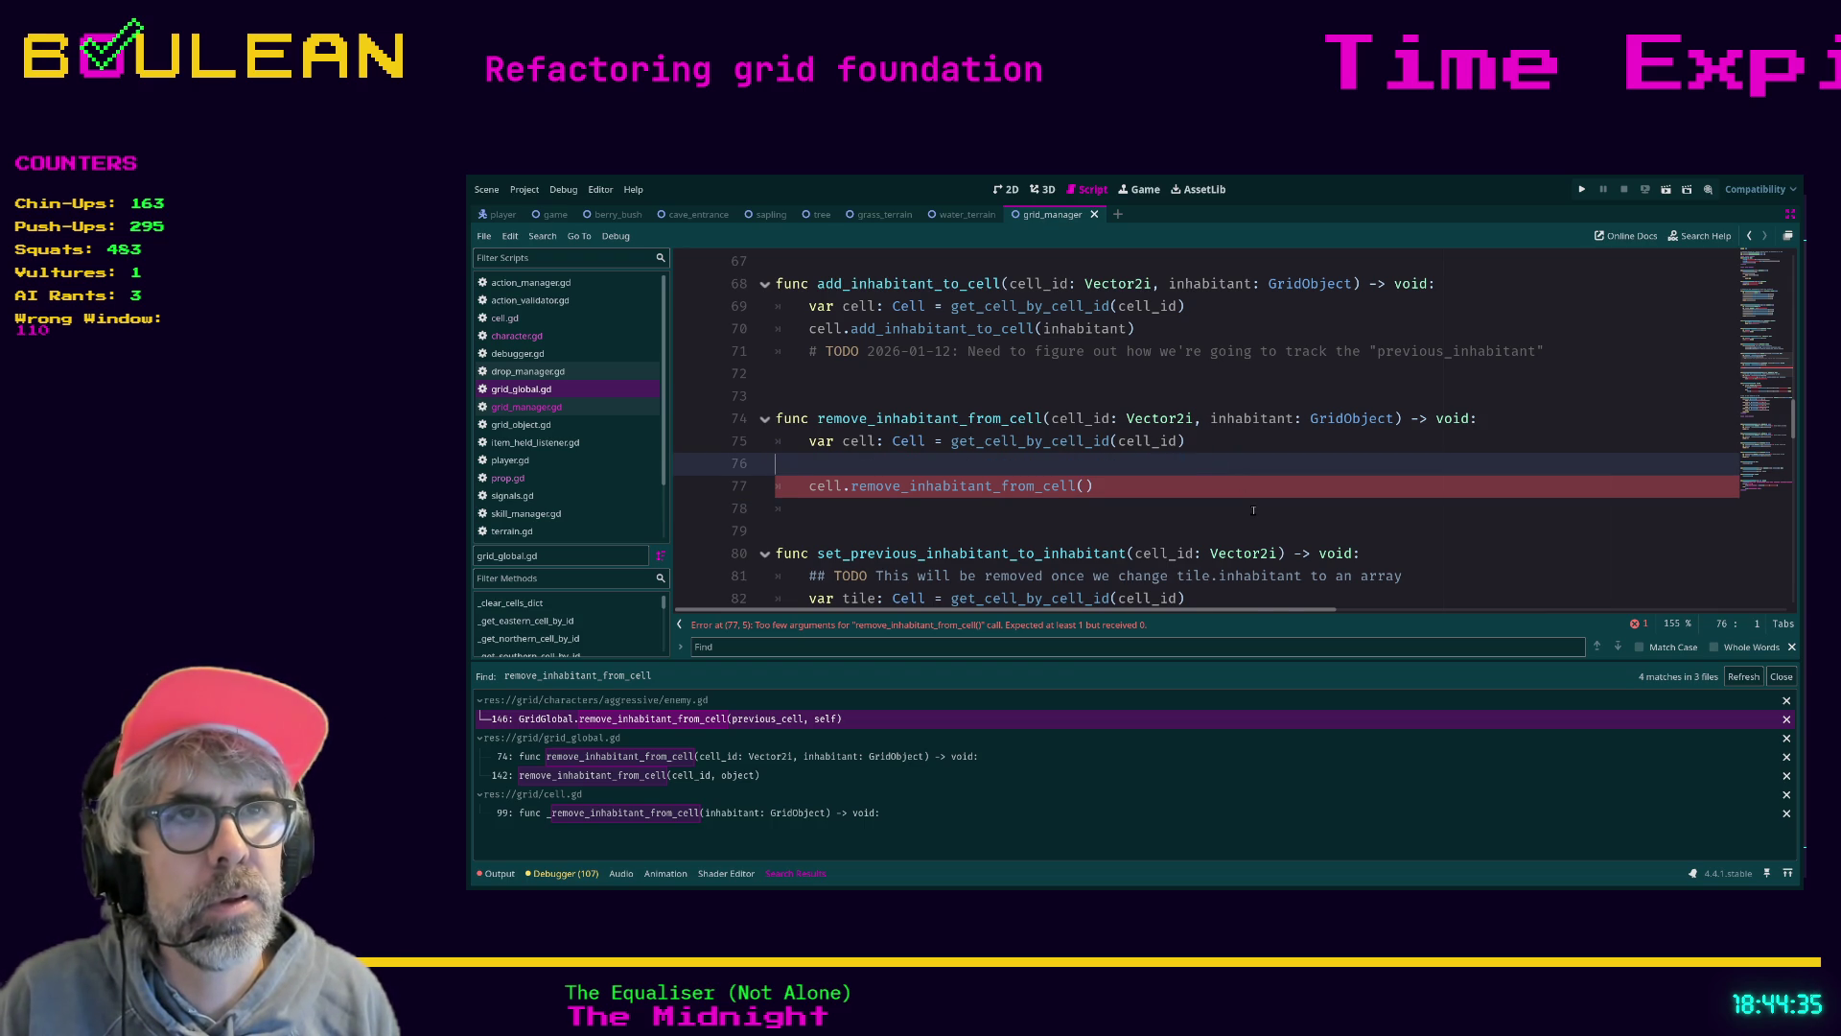
pyautogui.press('BackSpace')
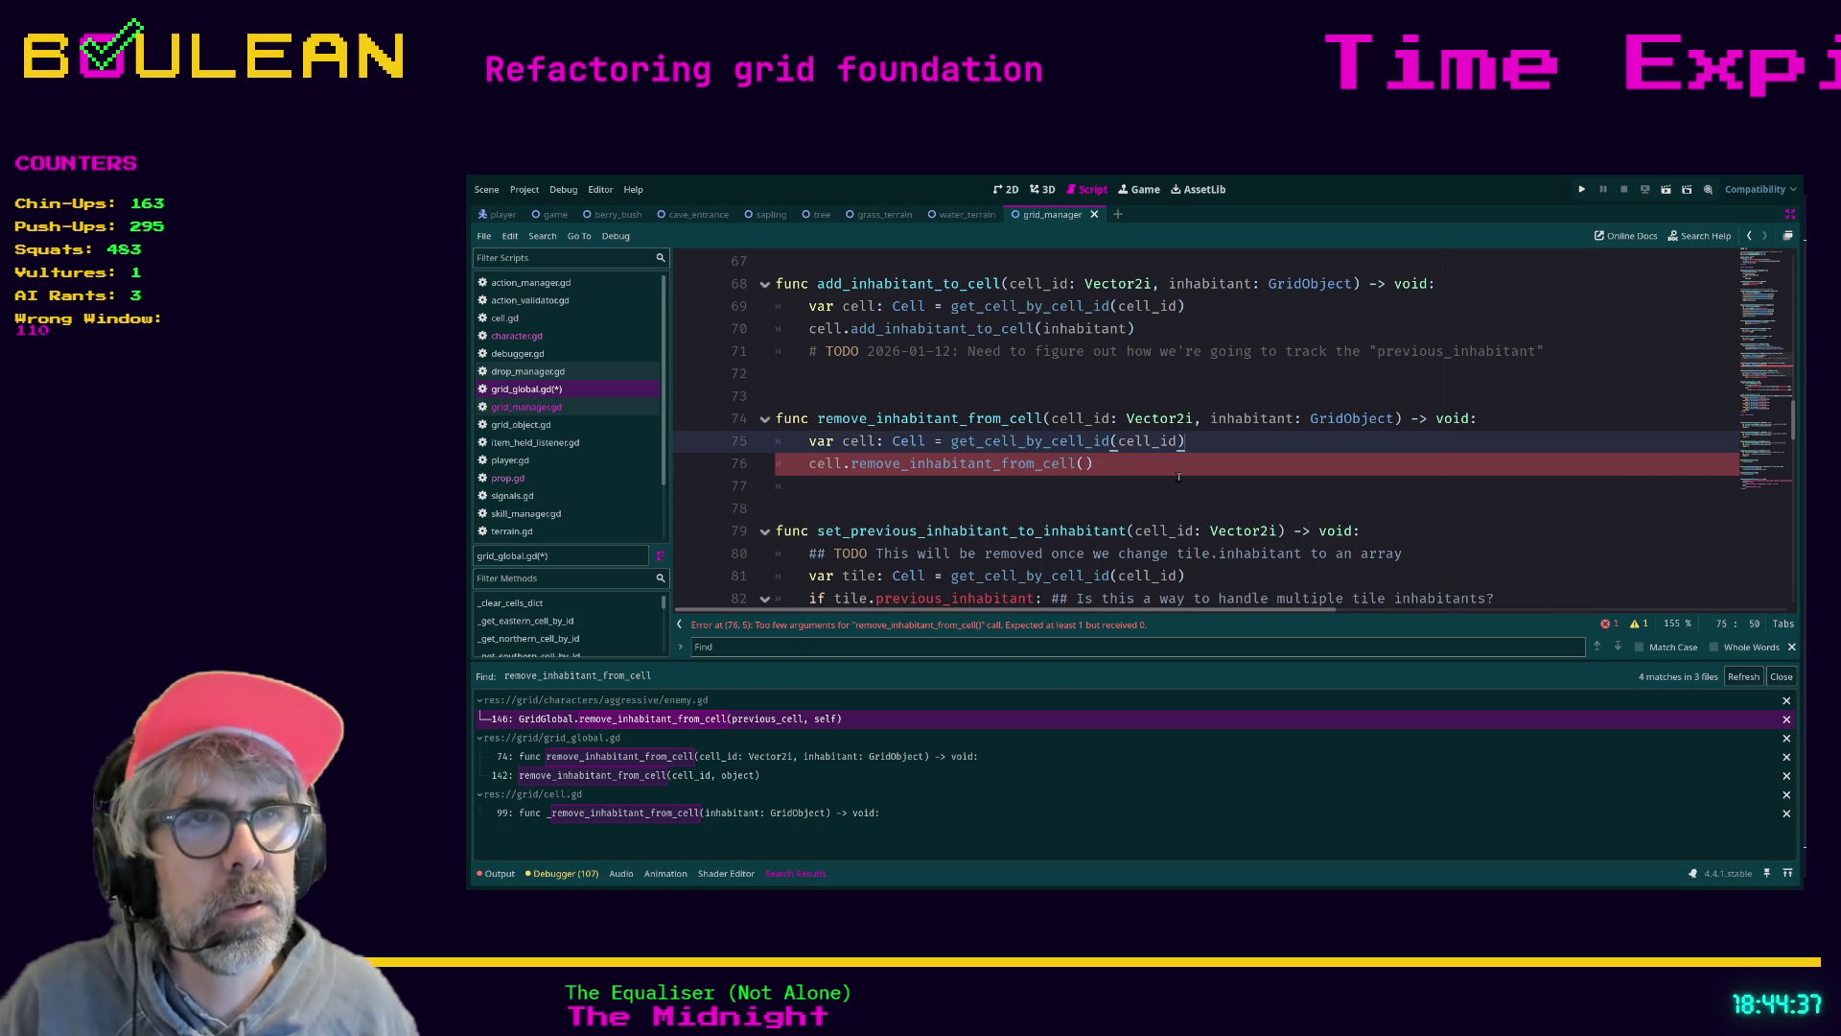
# Pass inhabitant into the cell.remove_inhabitant_from_cell() call and save grid_global.gd
pyautogui.click(1179, 473)
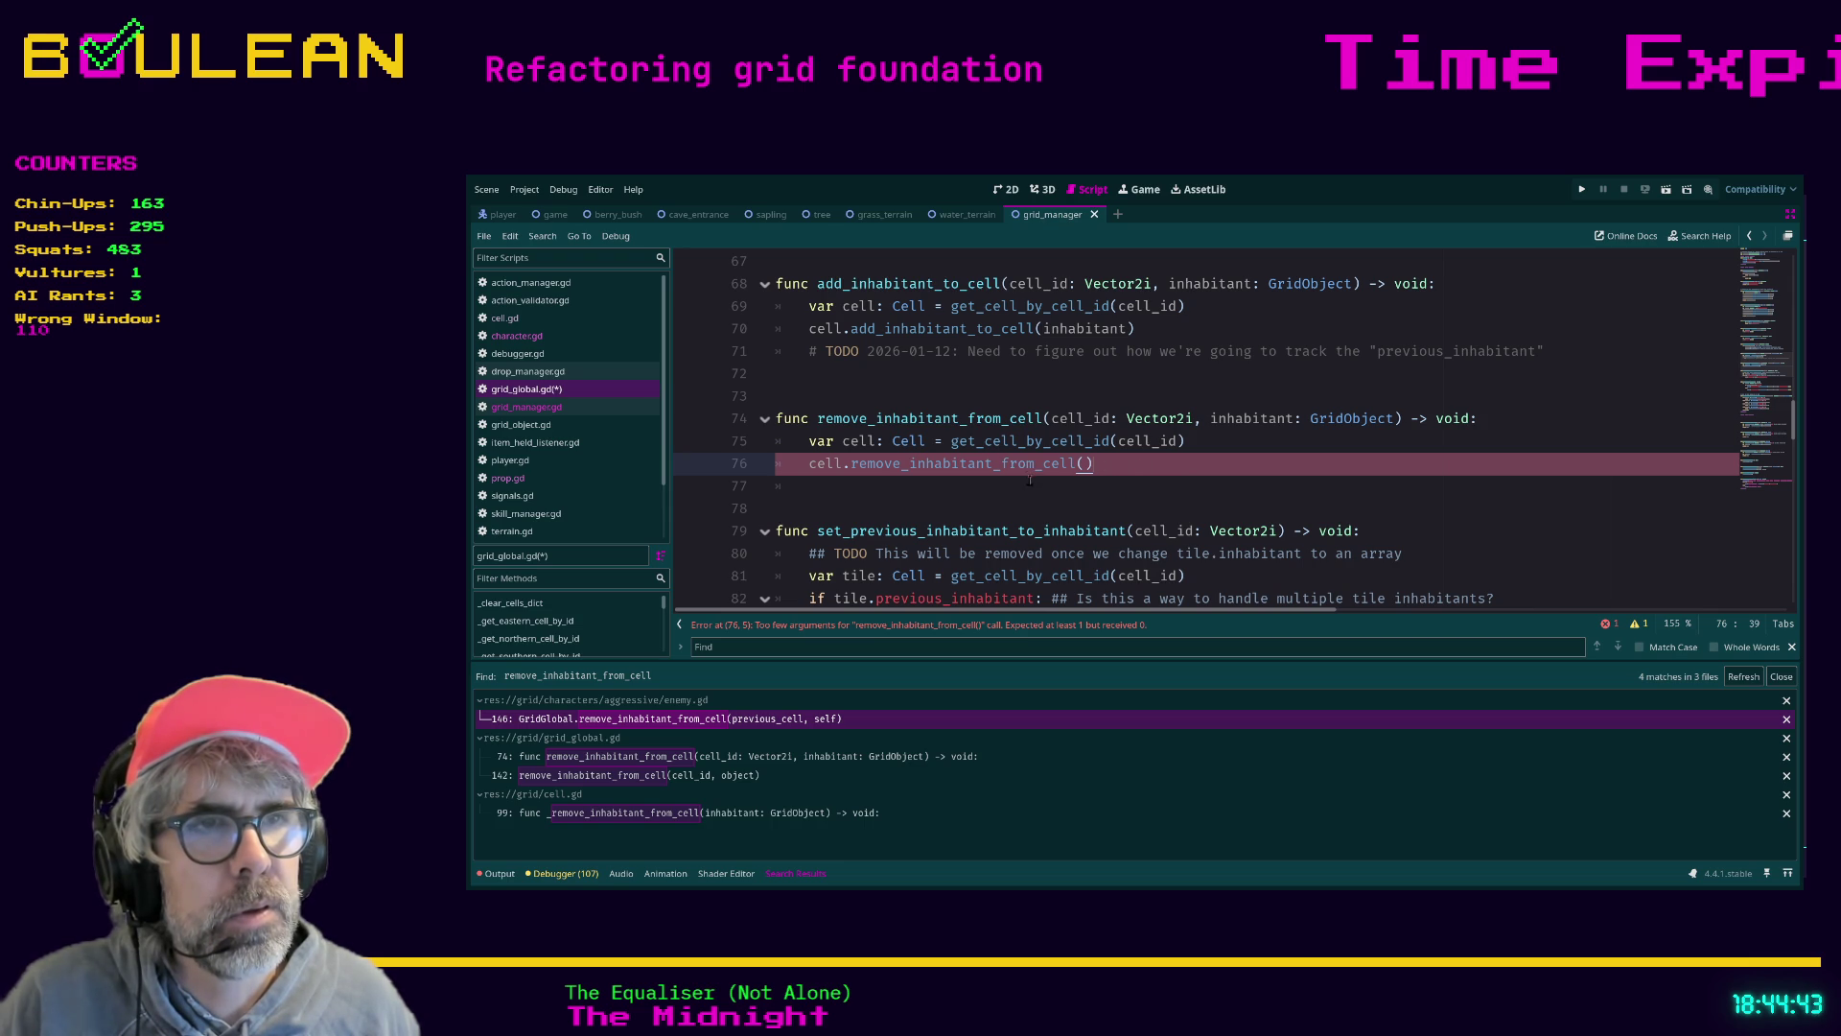
pyautogui.click(1062, 628)
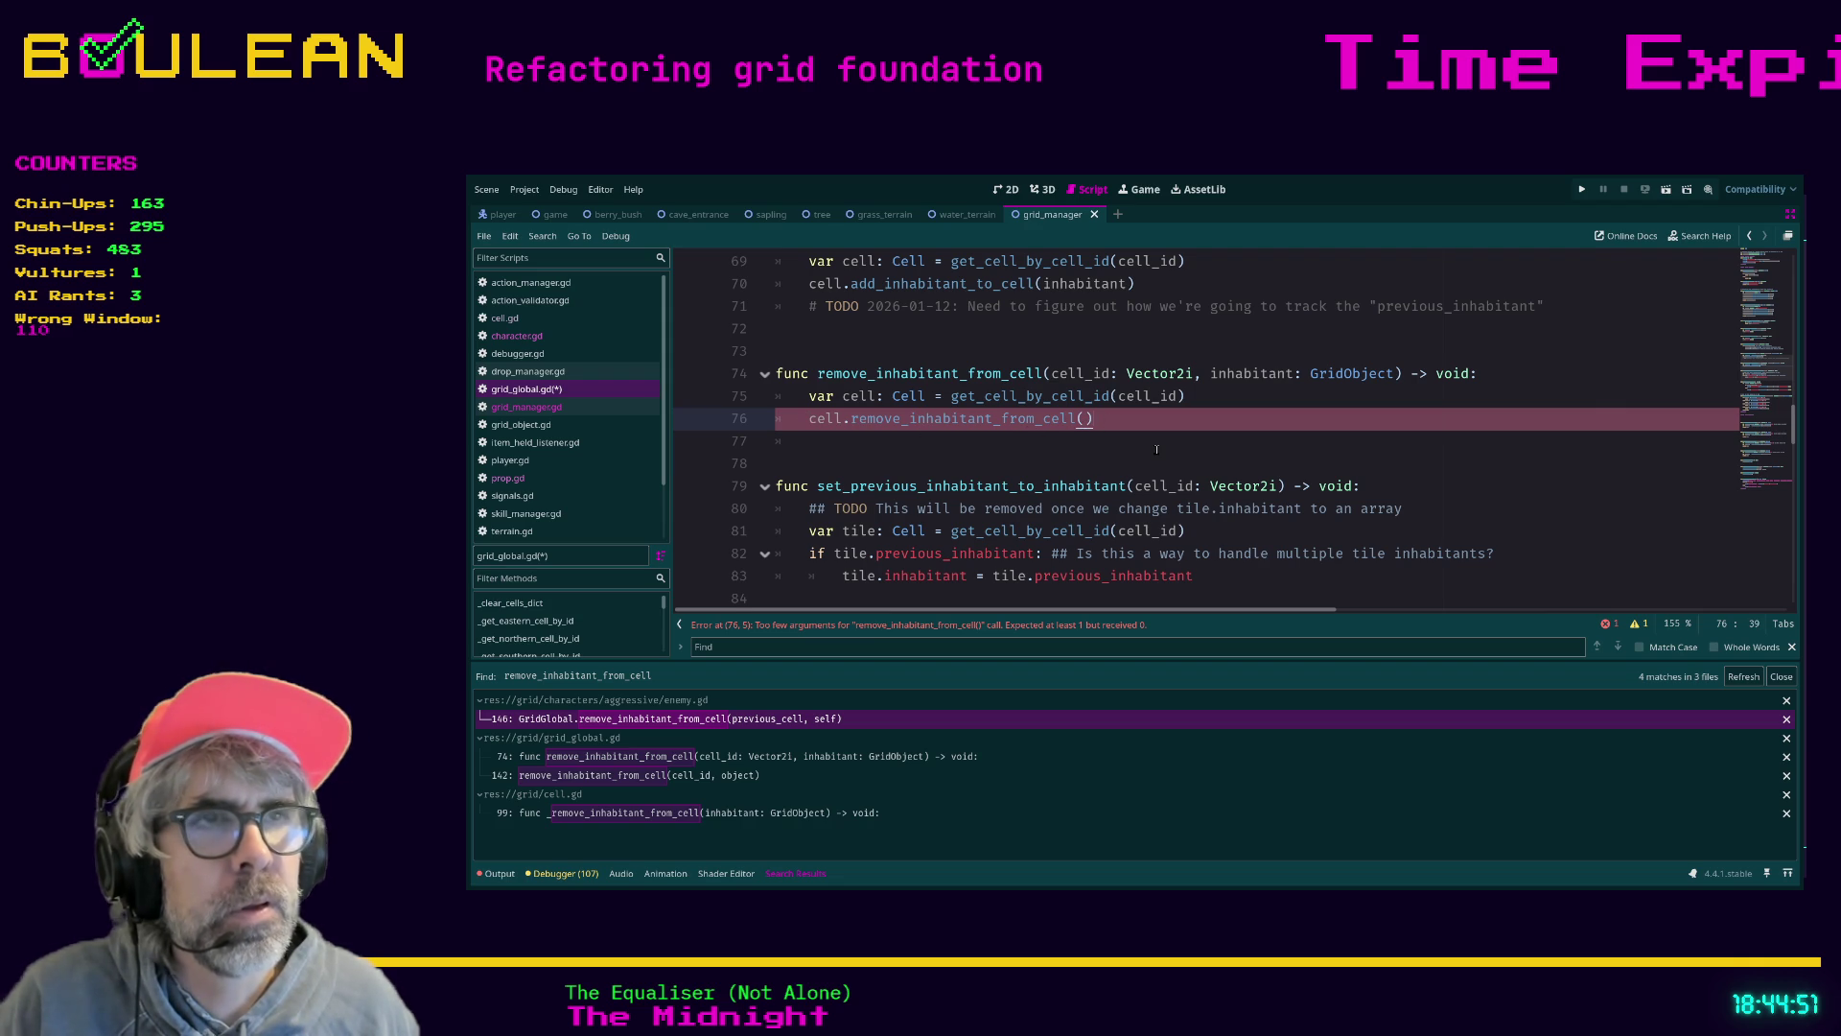
pyautogui.press('Delete')
pyautogui.press('BackSpace')
pyautogui.write('(')
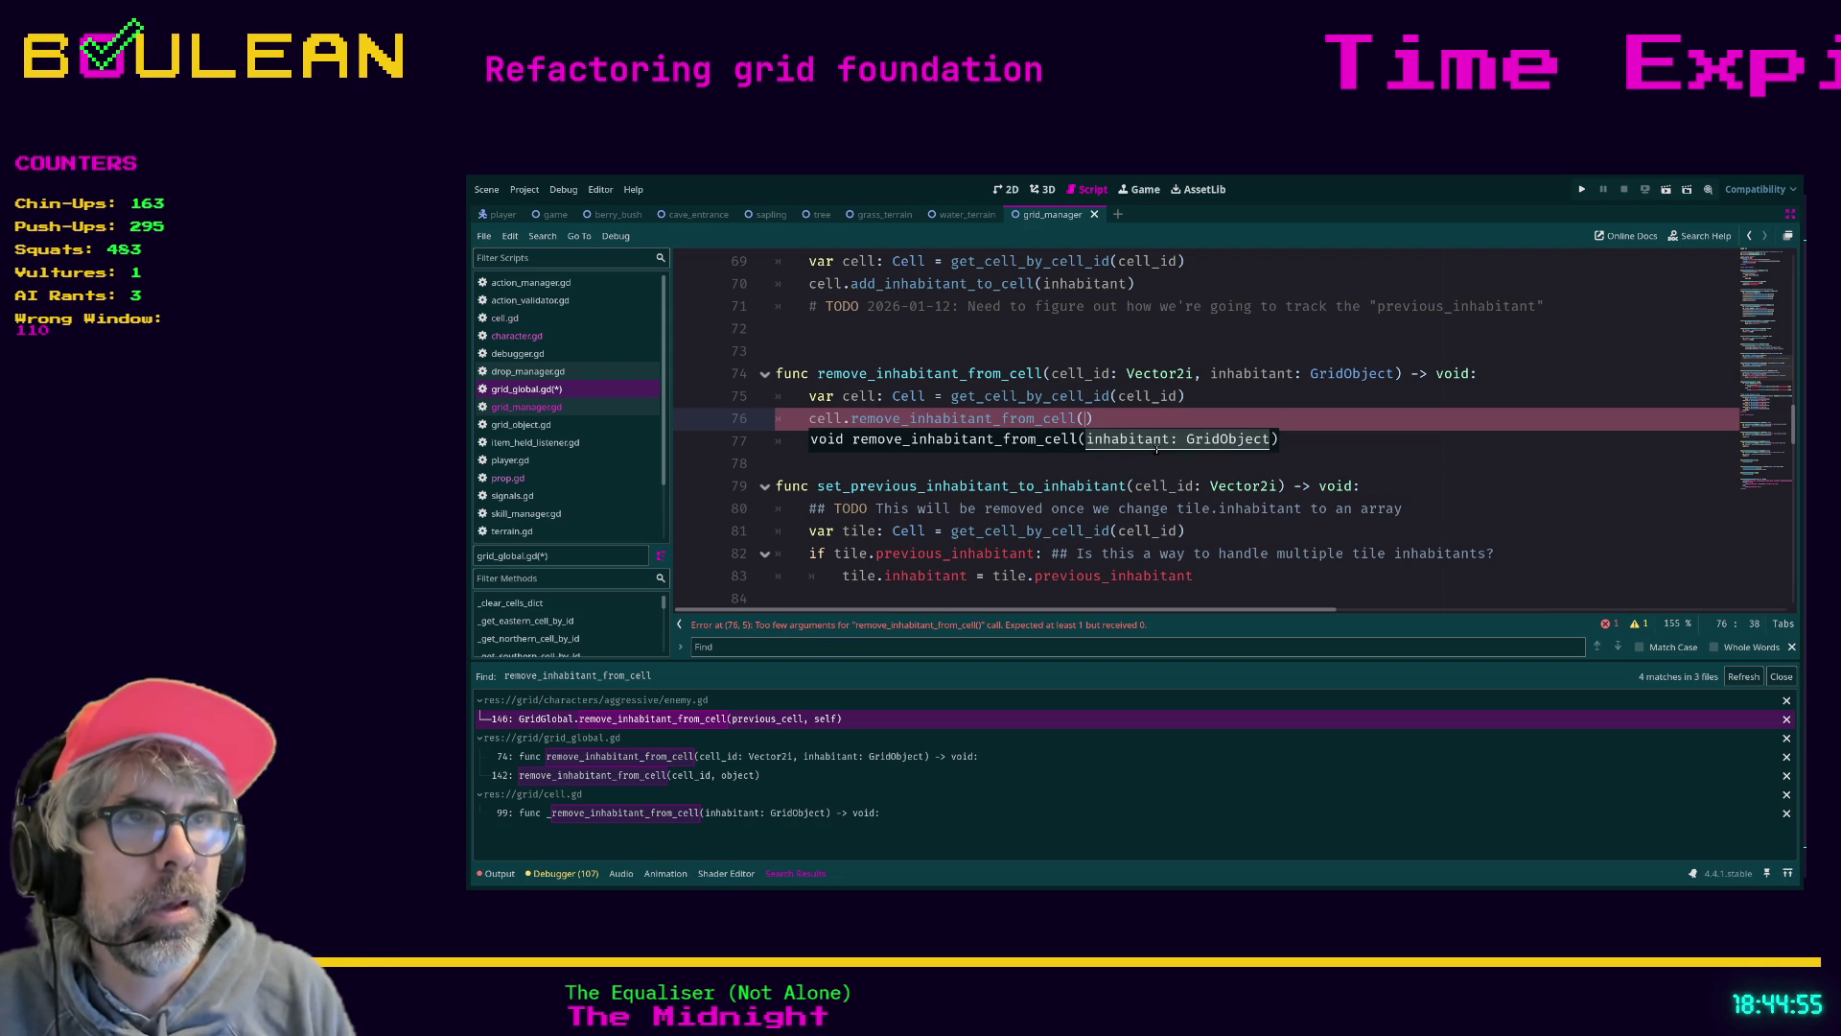
pyautogui.write('inhabitant')
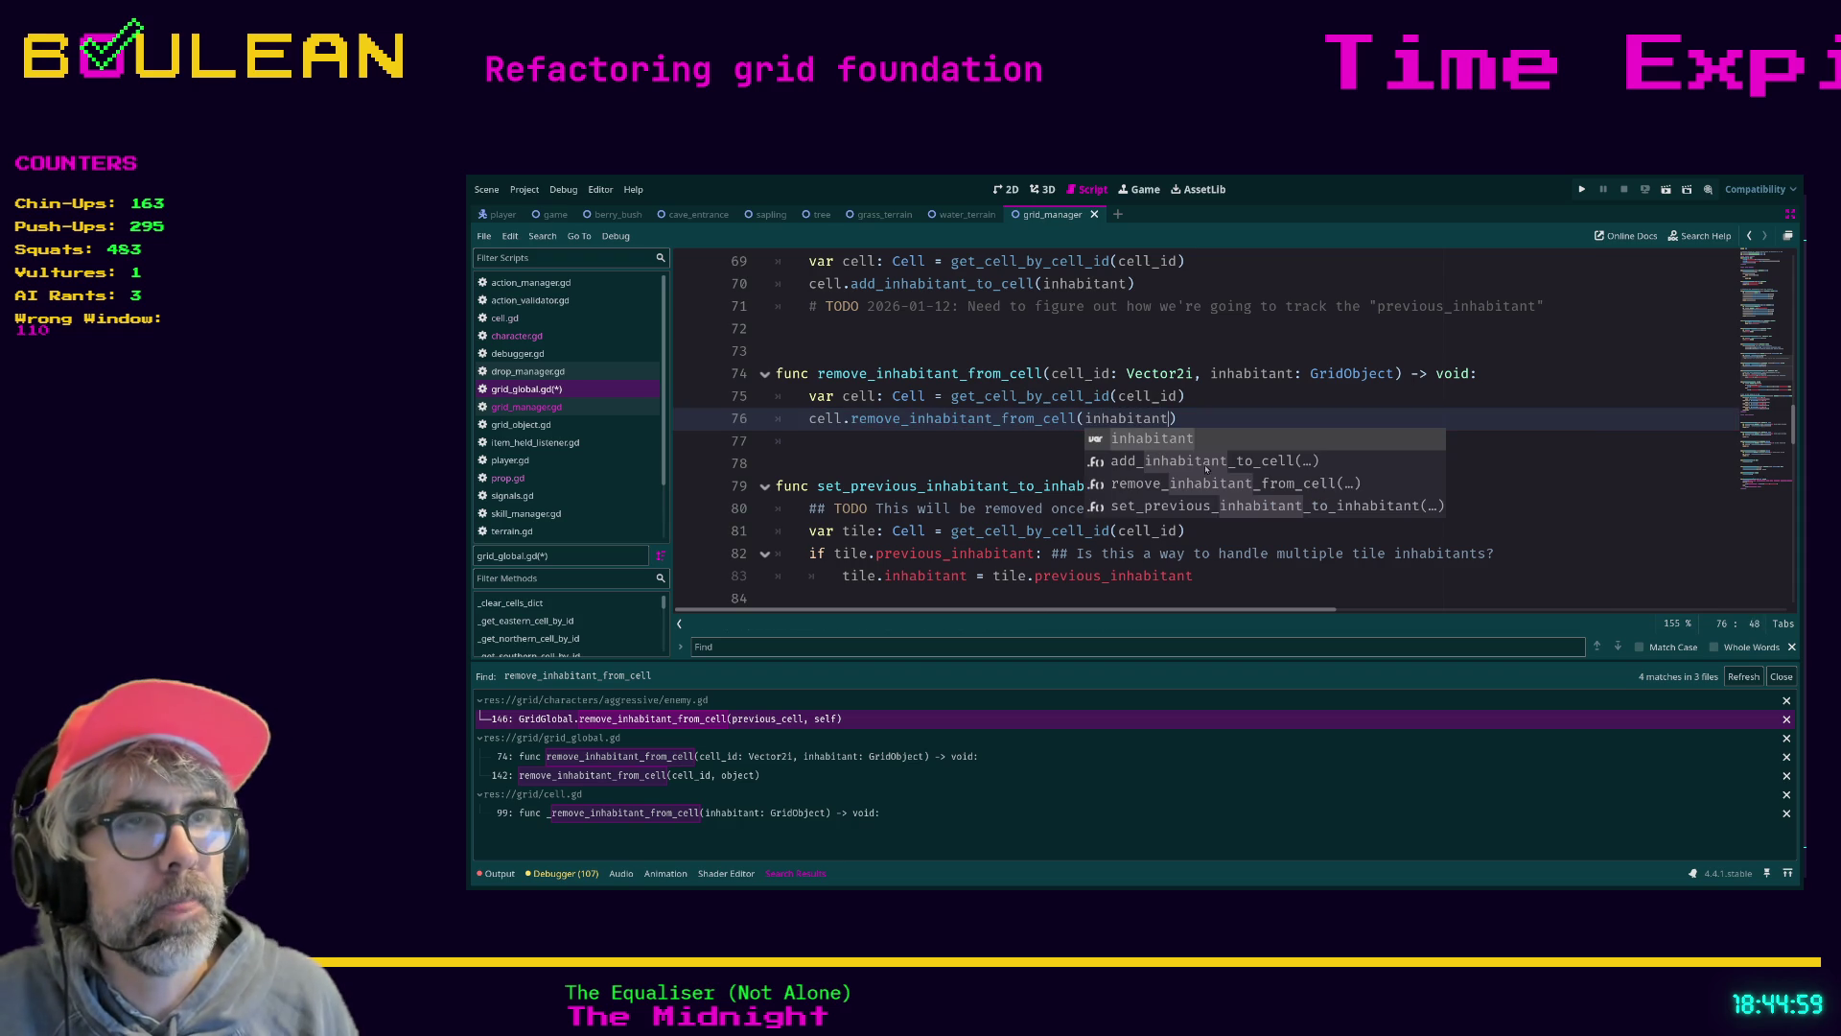
pyautogui.click(1050, 438)
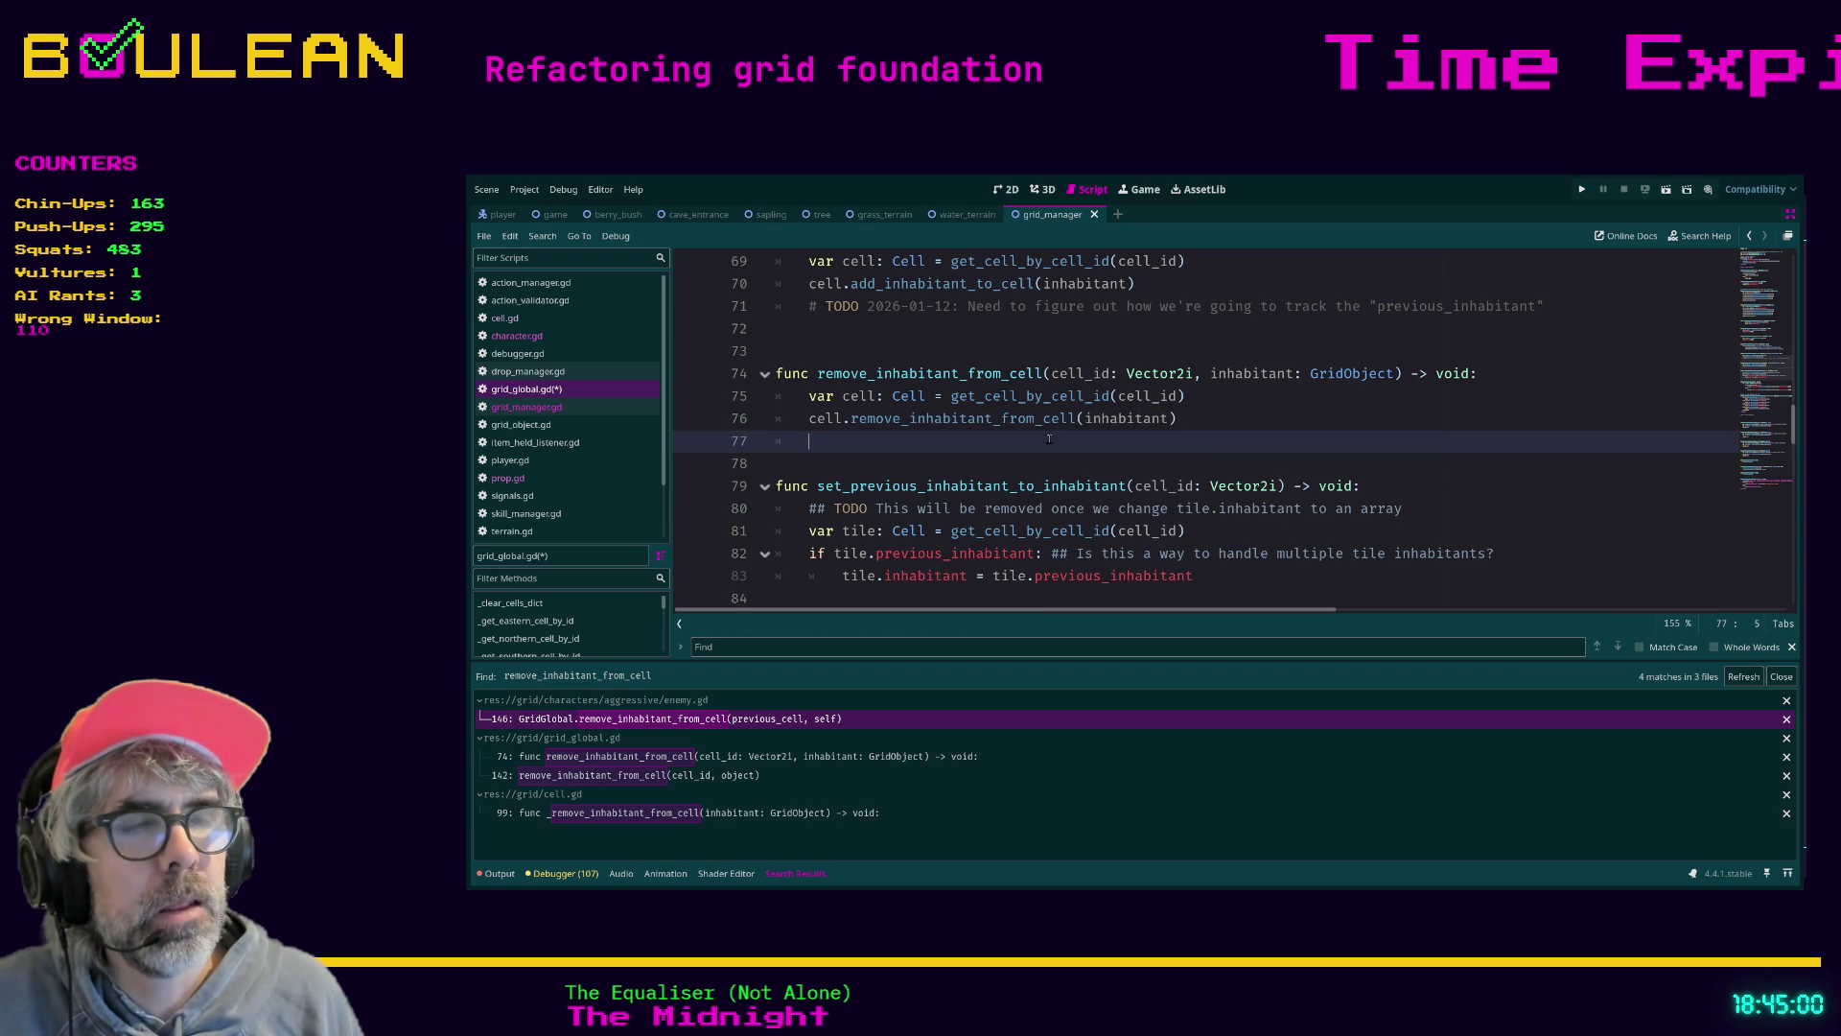
pyautogui.click(1203, 419)
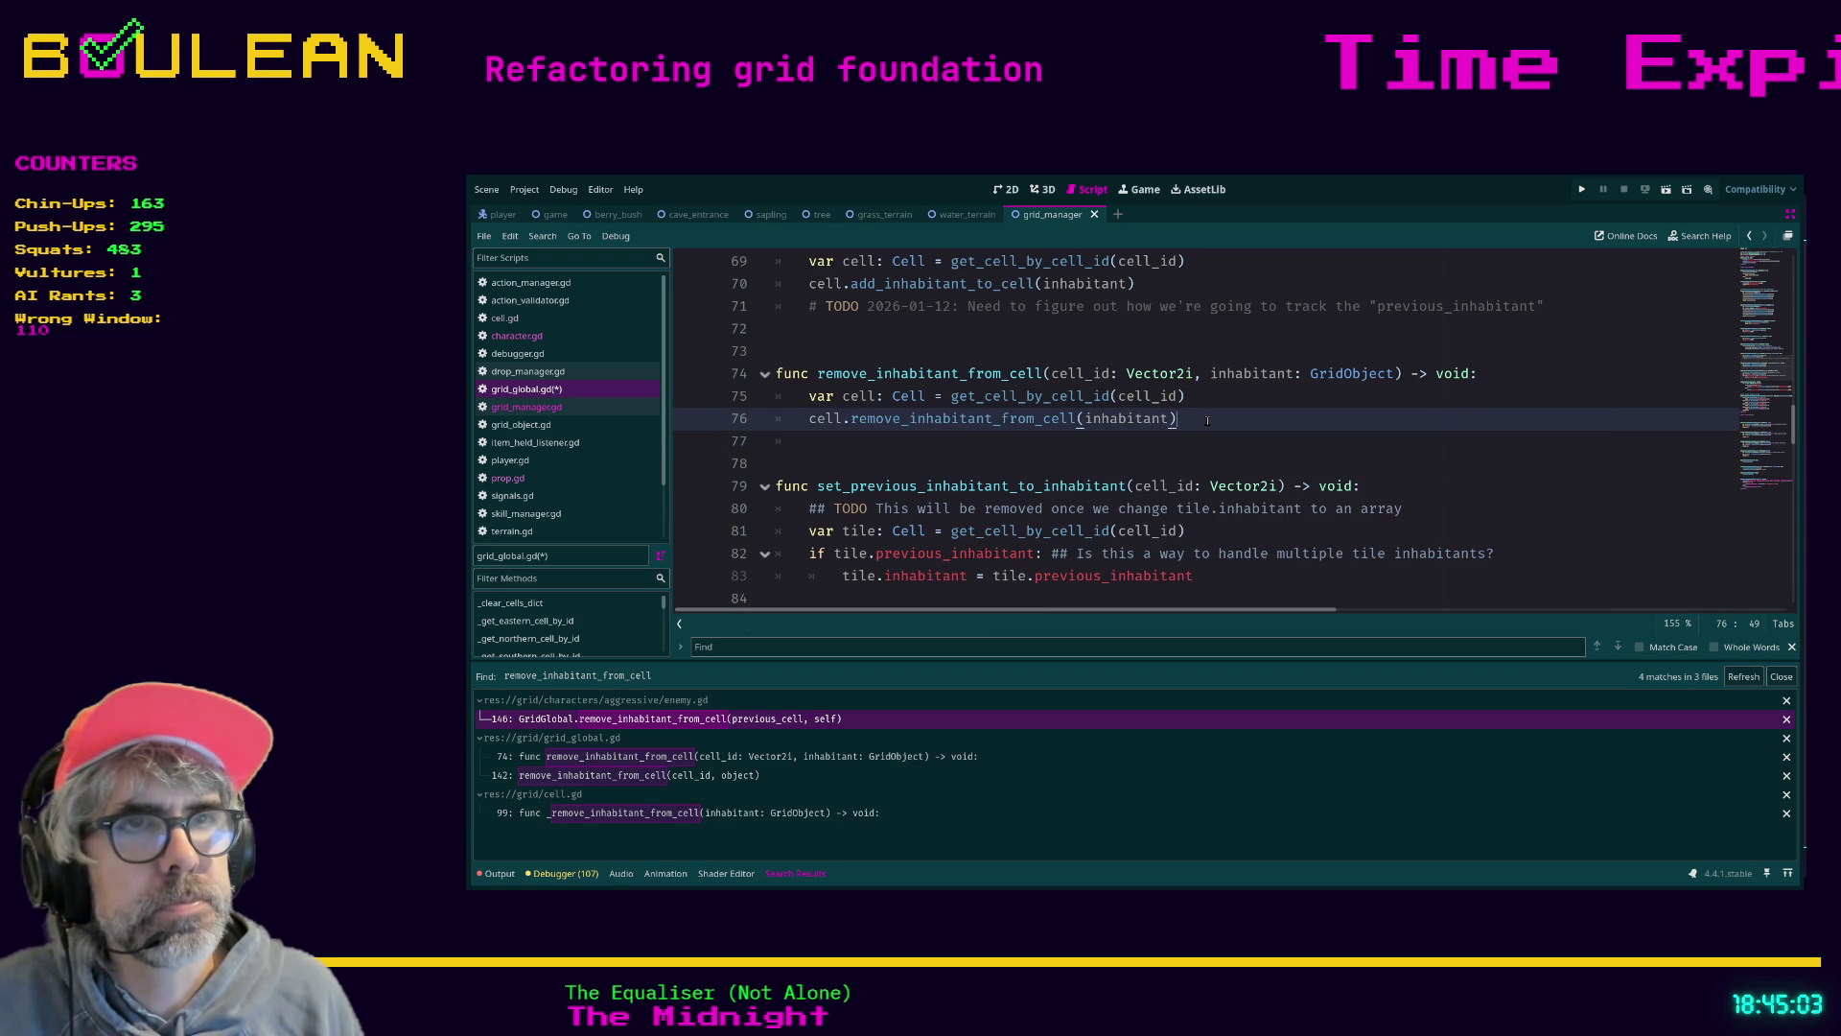
pyautogui.click(1094, 448)
pyautogui.hotkey('ctrl', 's')
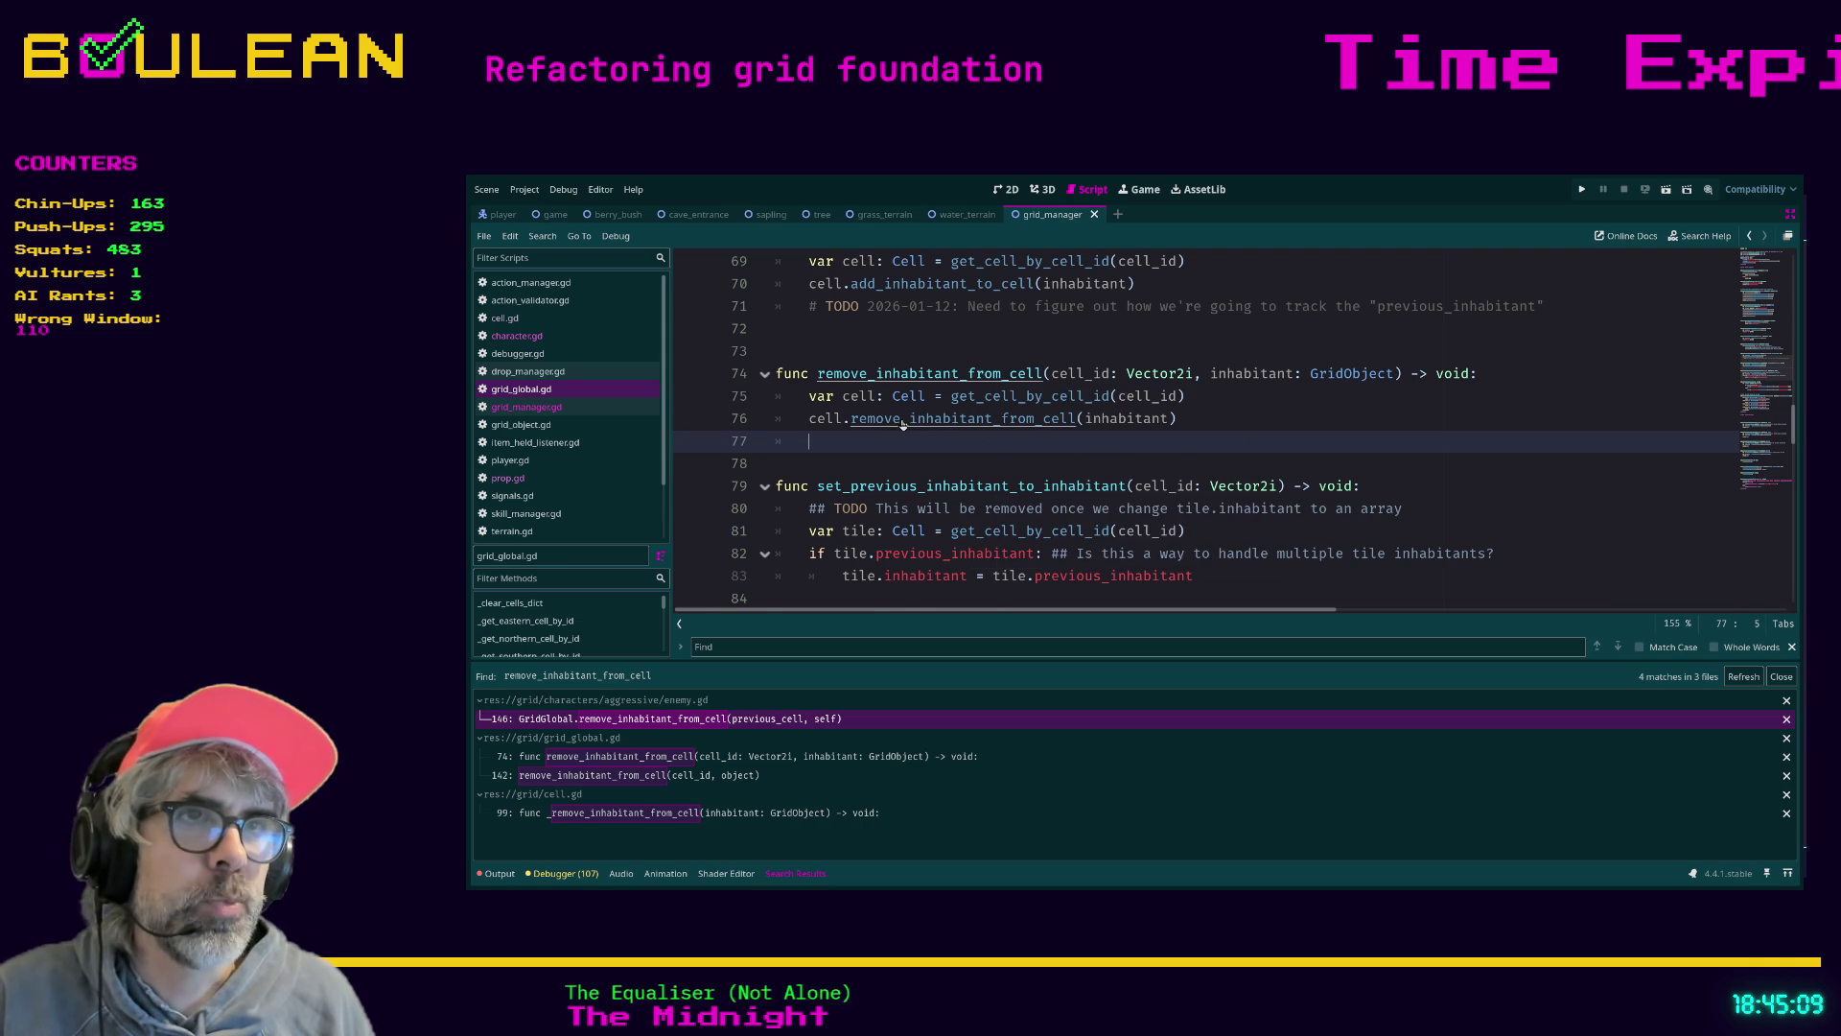
# Jump from line 76 to remove_inhabitant_from_cell's definition in cell.gd
pyautogui.keyDown('ctrl'); pyautogui.click(1030, 419); pyautogui.keyUp('ctrl')
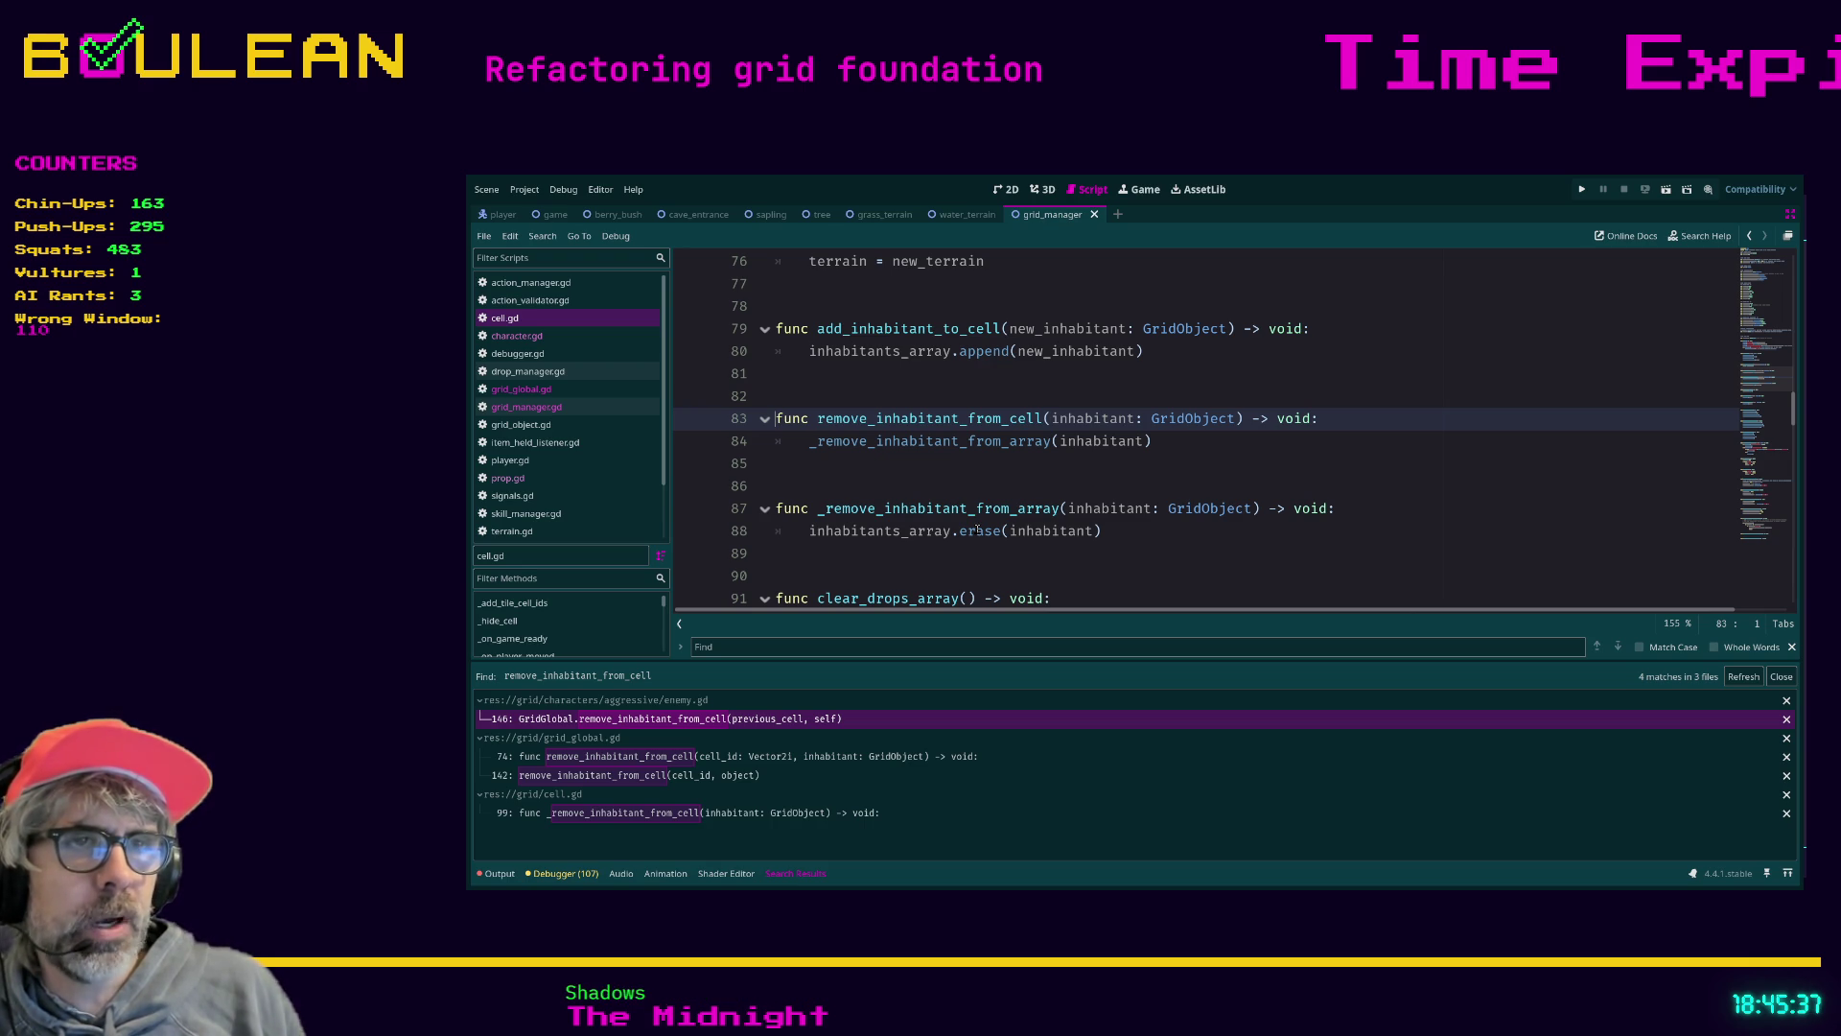
# Save cell.gd and run the game, which halts at drop_manager.gd line 56
pyautogui.click(1022, 575)
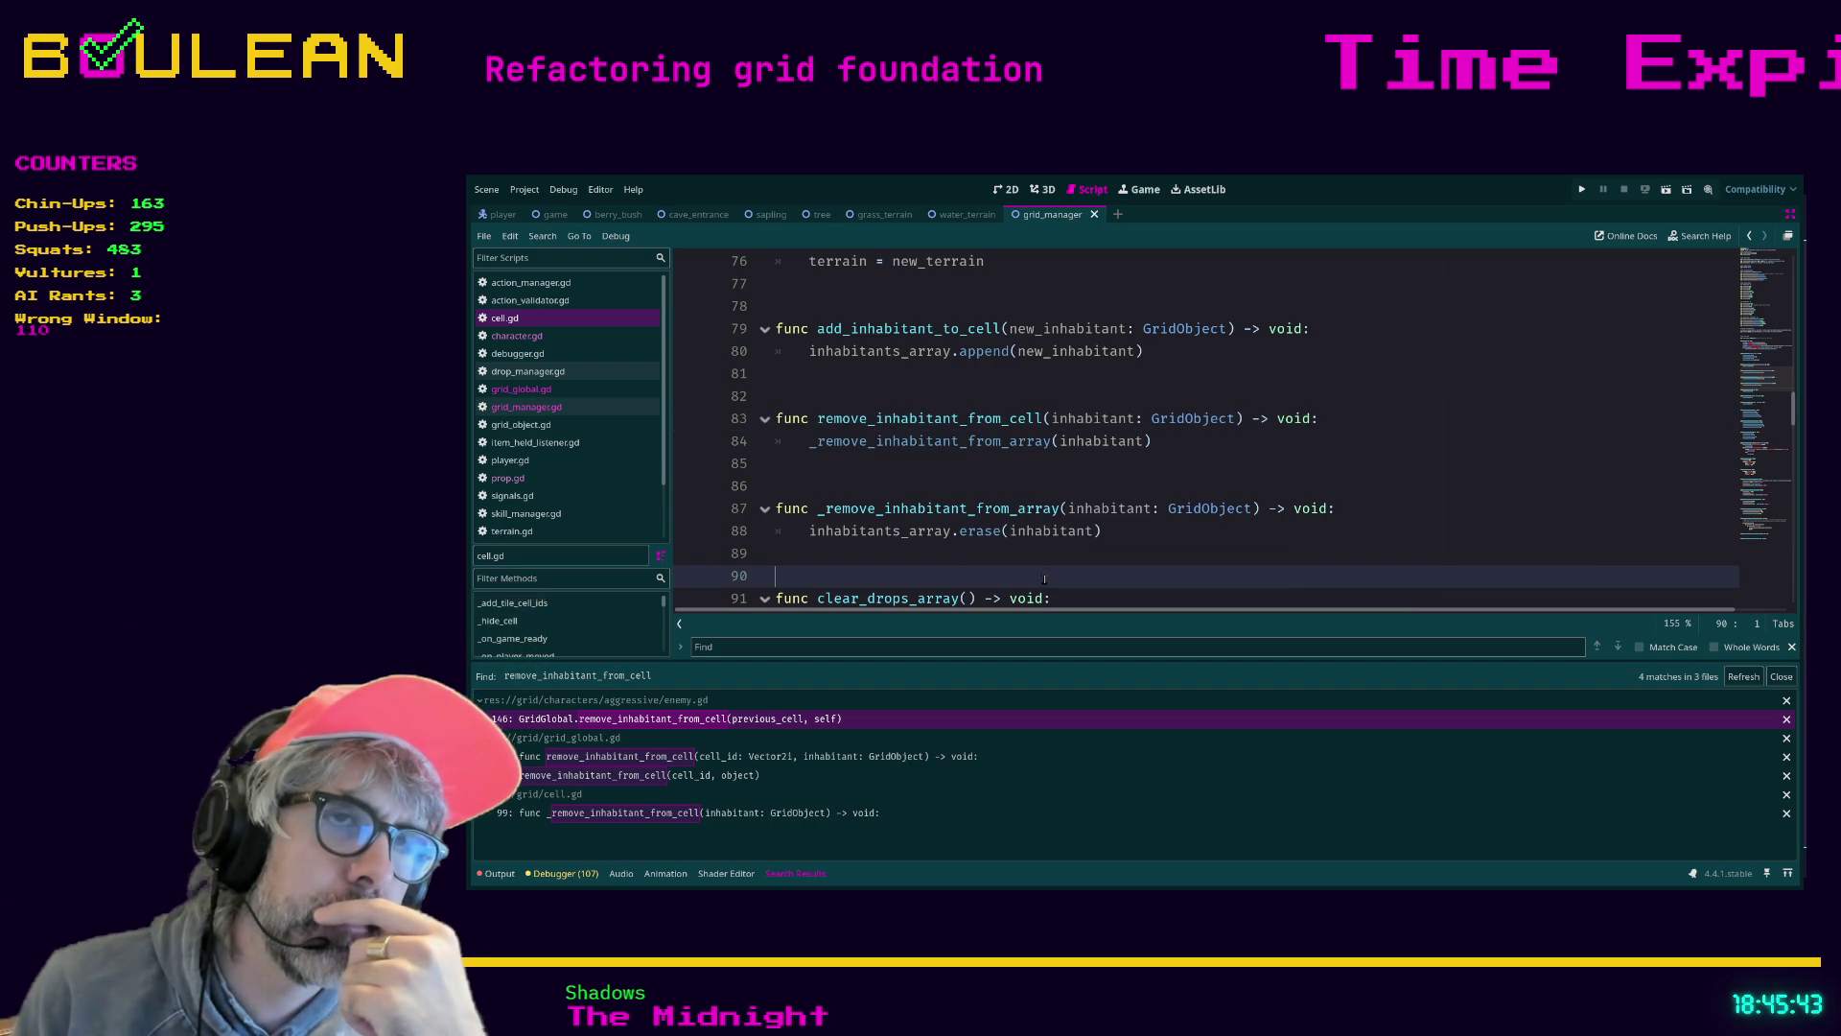
pyautogui.hotkey('ctrl', 's')
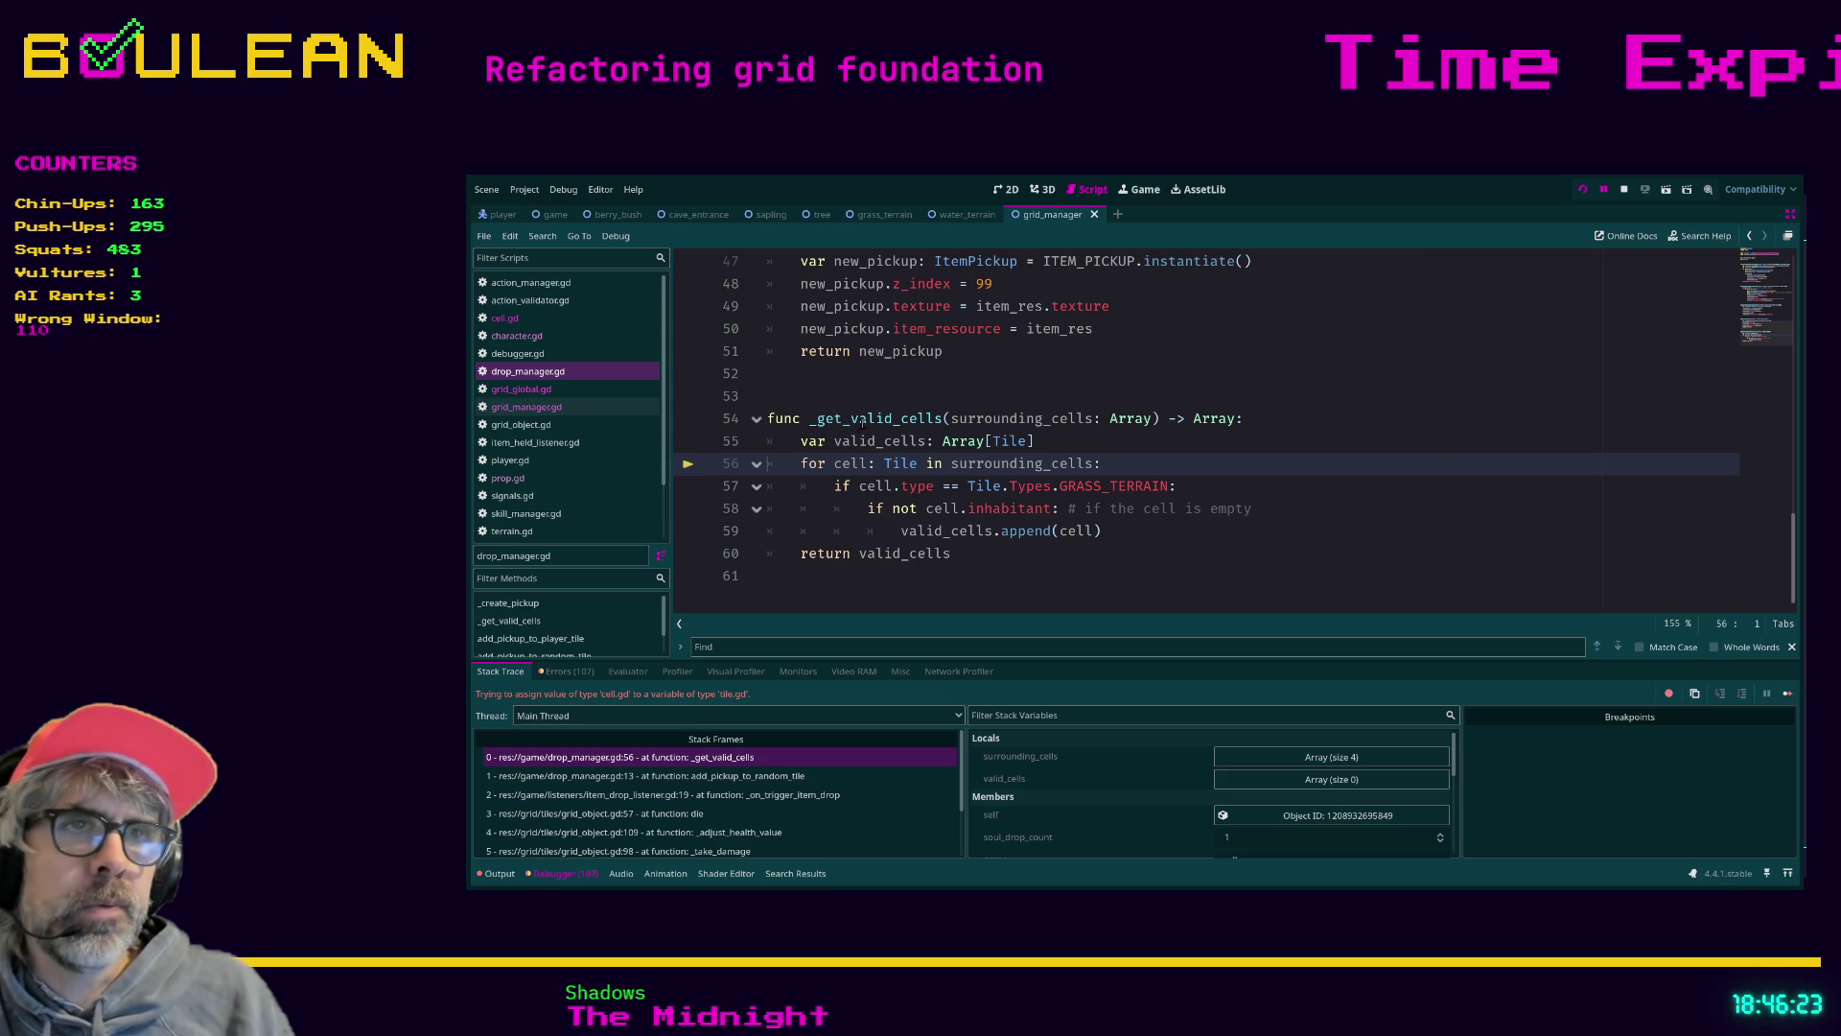
# Change the loop variable and valid_cells array types in _get_valid_cells from Tile to Cell
pyautogui.doubleClick(899, 463)
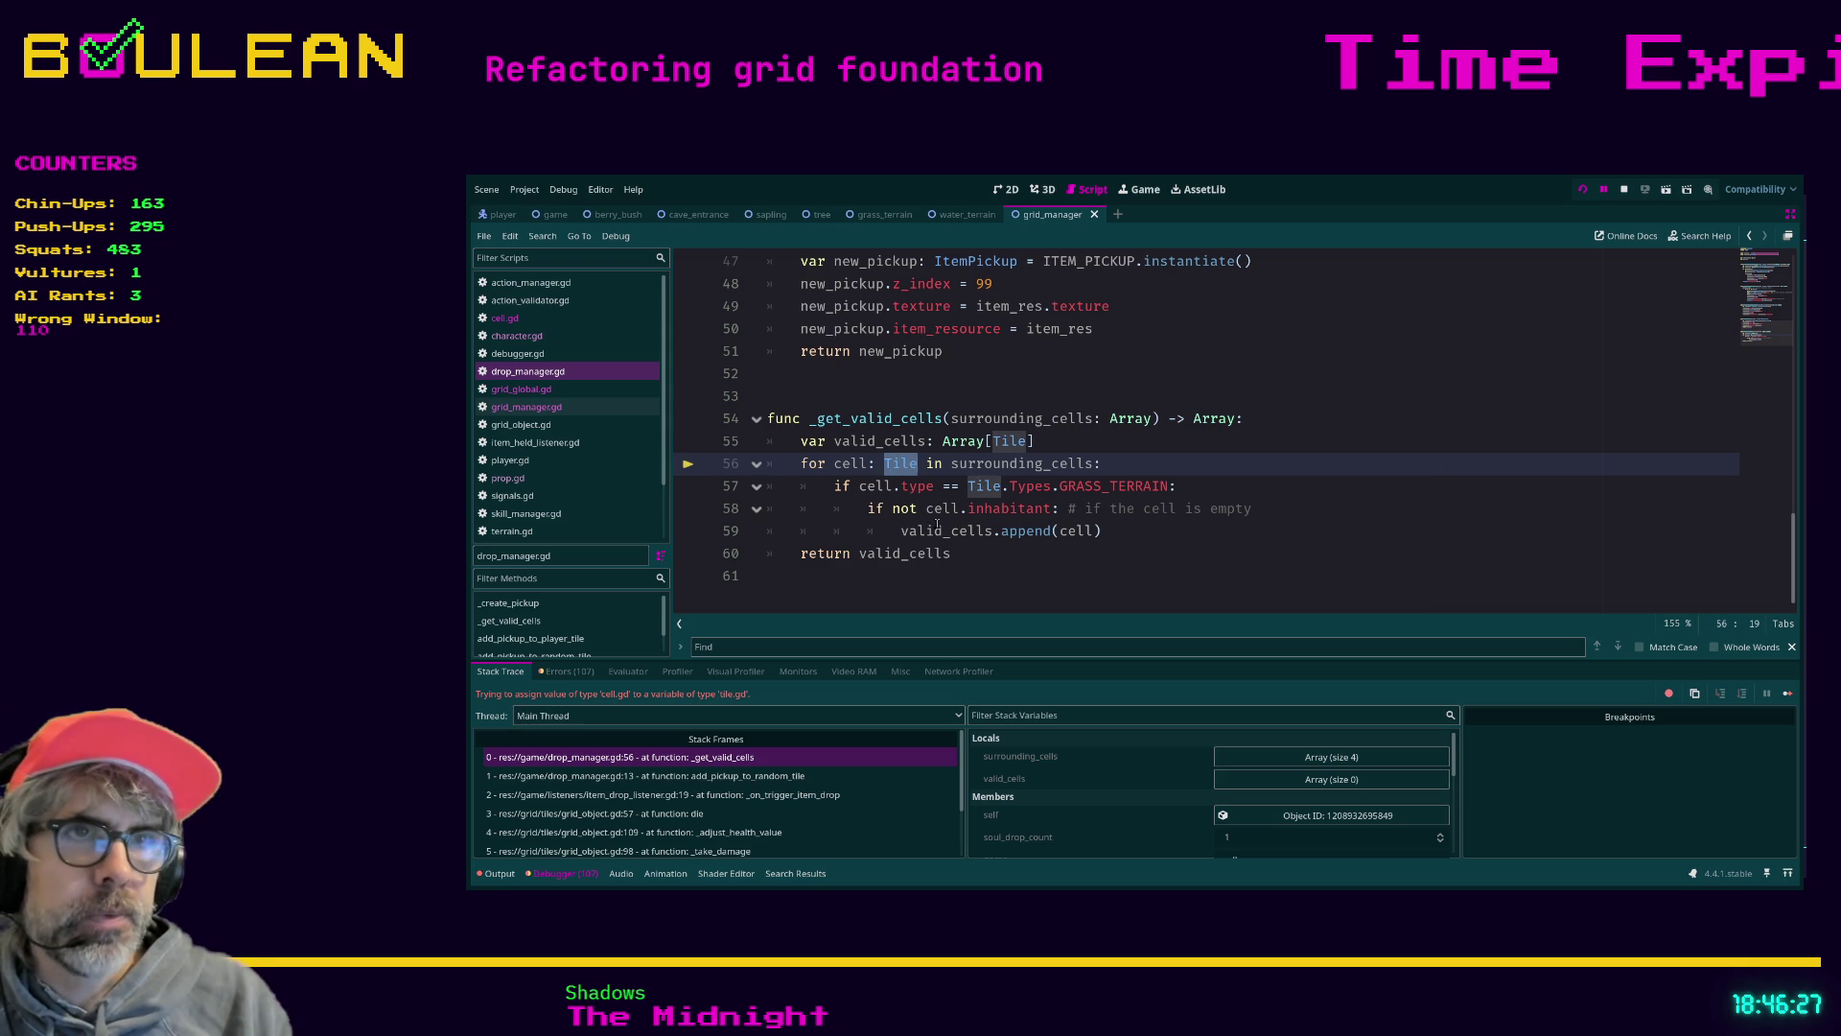
pyautogui.press('BackSpace')
pyautogui.write('Cell')
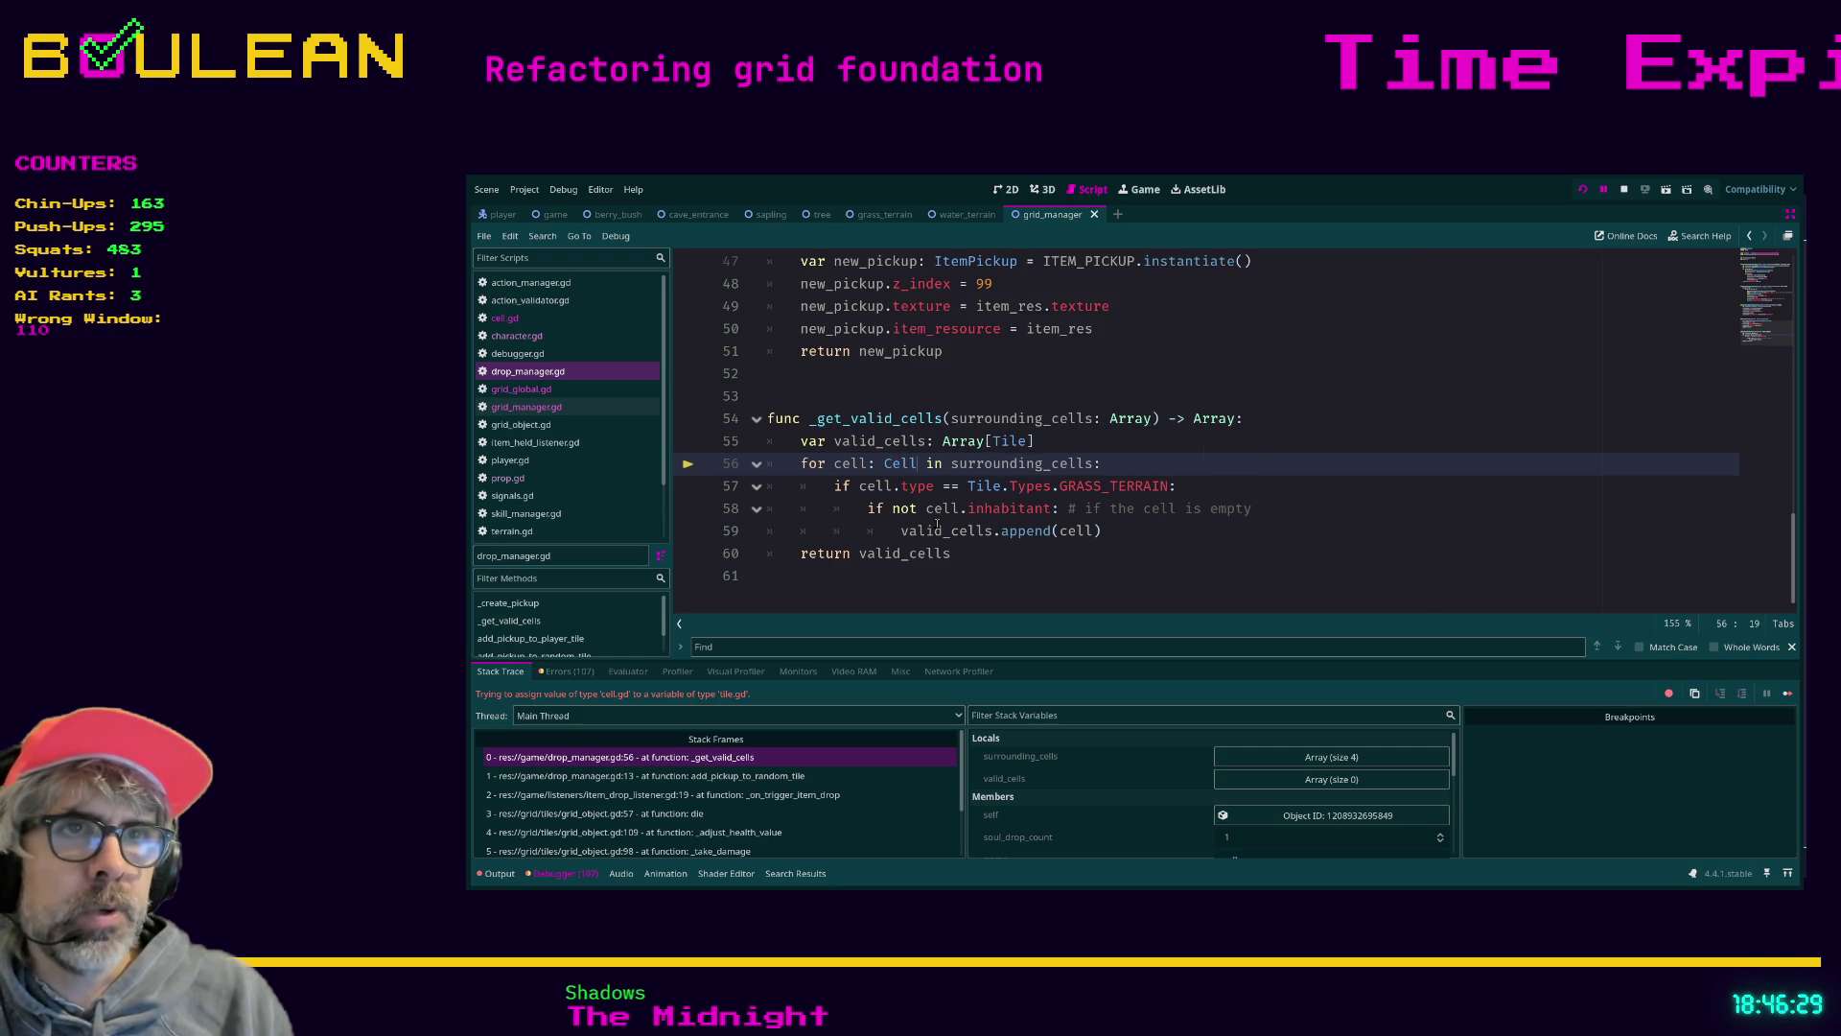
pyautogui.click(1234, 484)
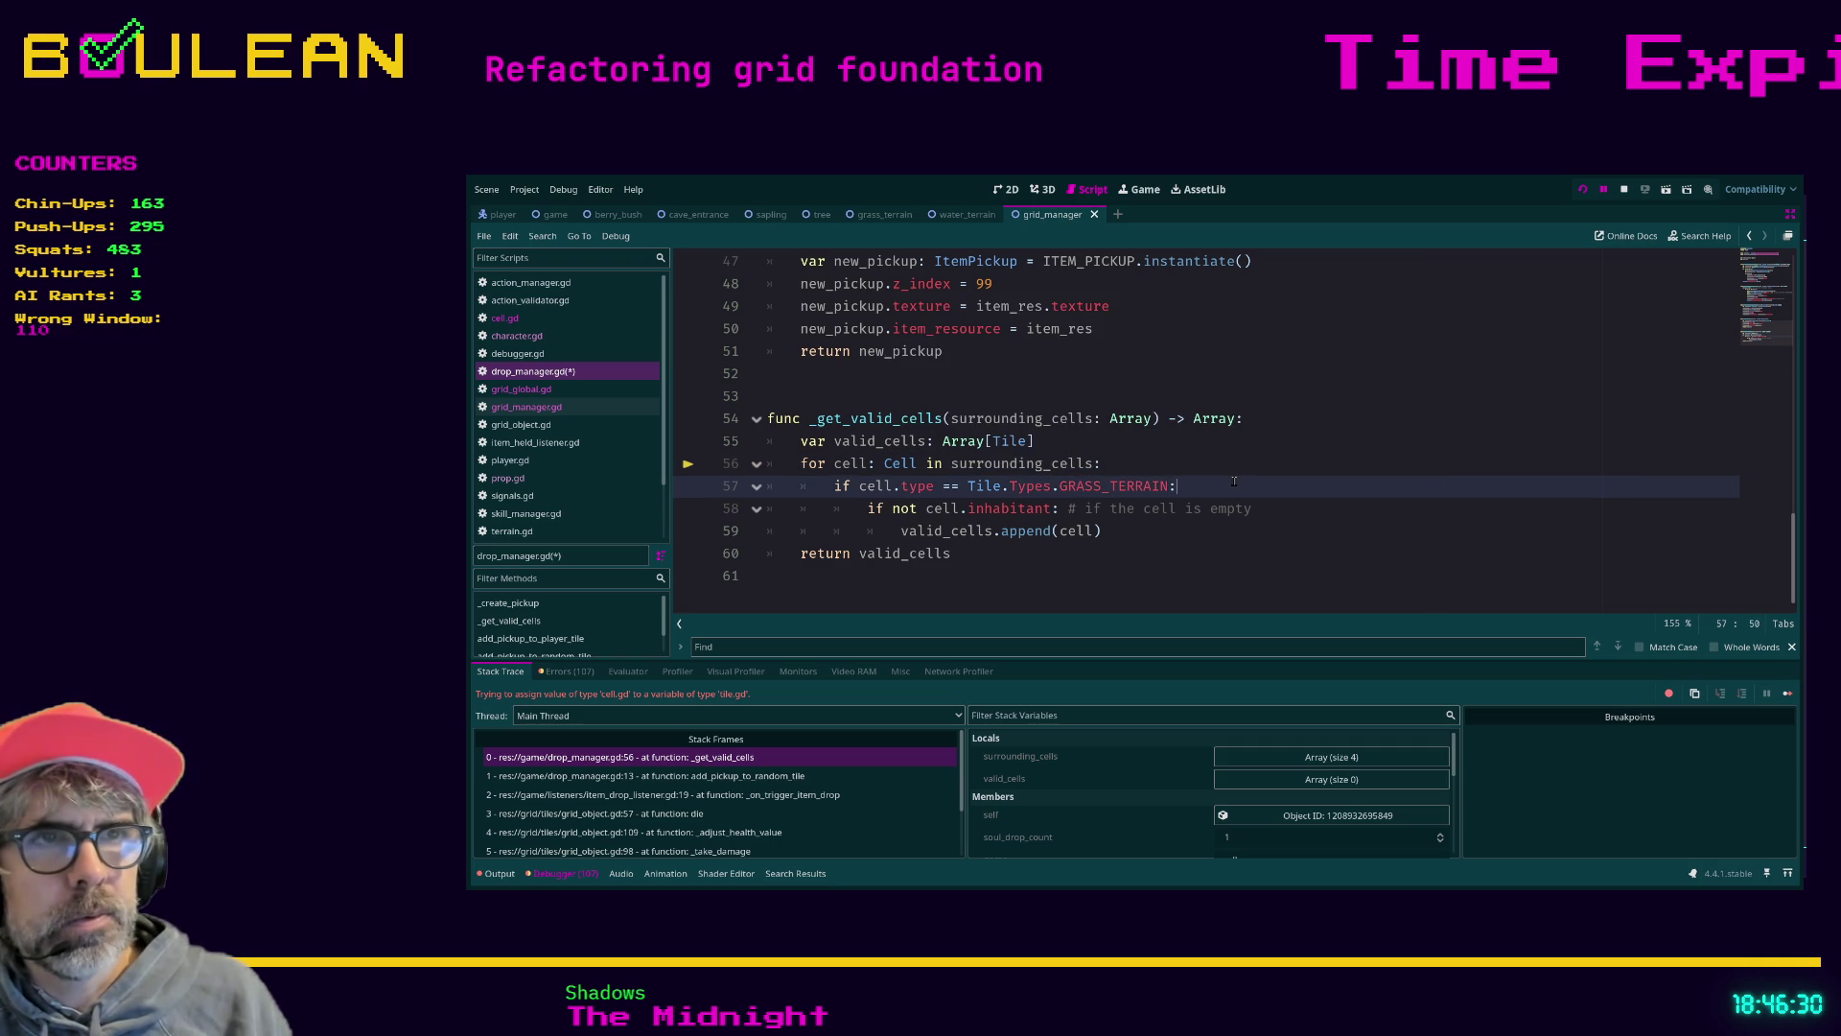
pyautogui.doubleClick(1016, 443)
pyautogui.write('Cell')
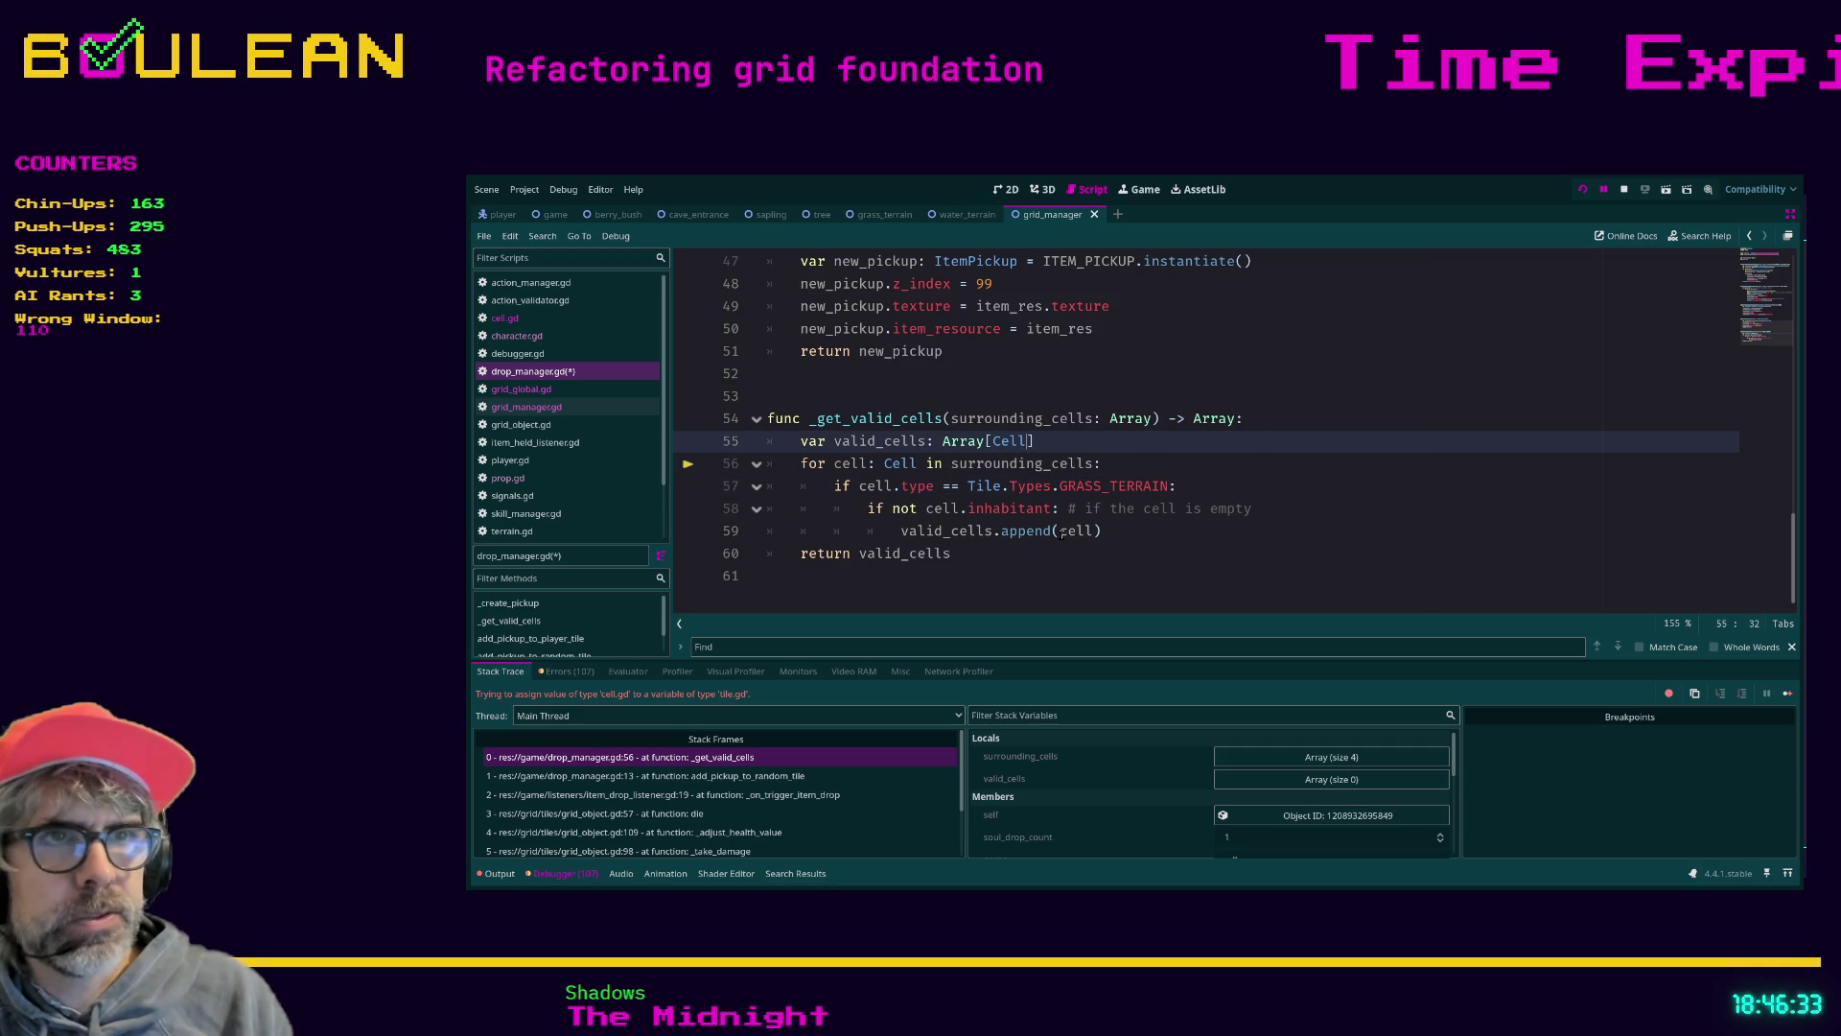
pyautogui.hotkey('ctrl', 'End')
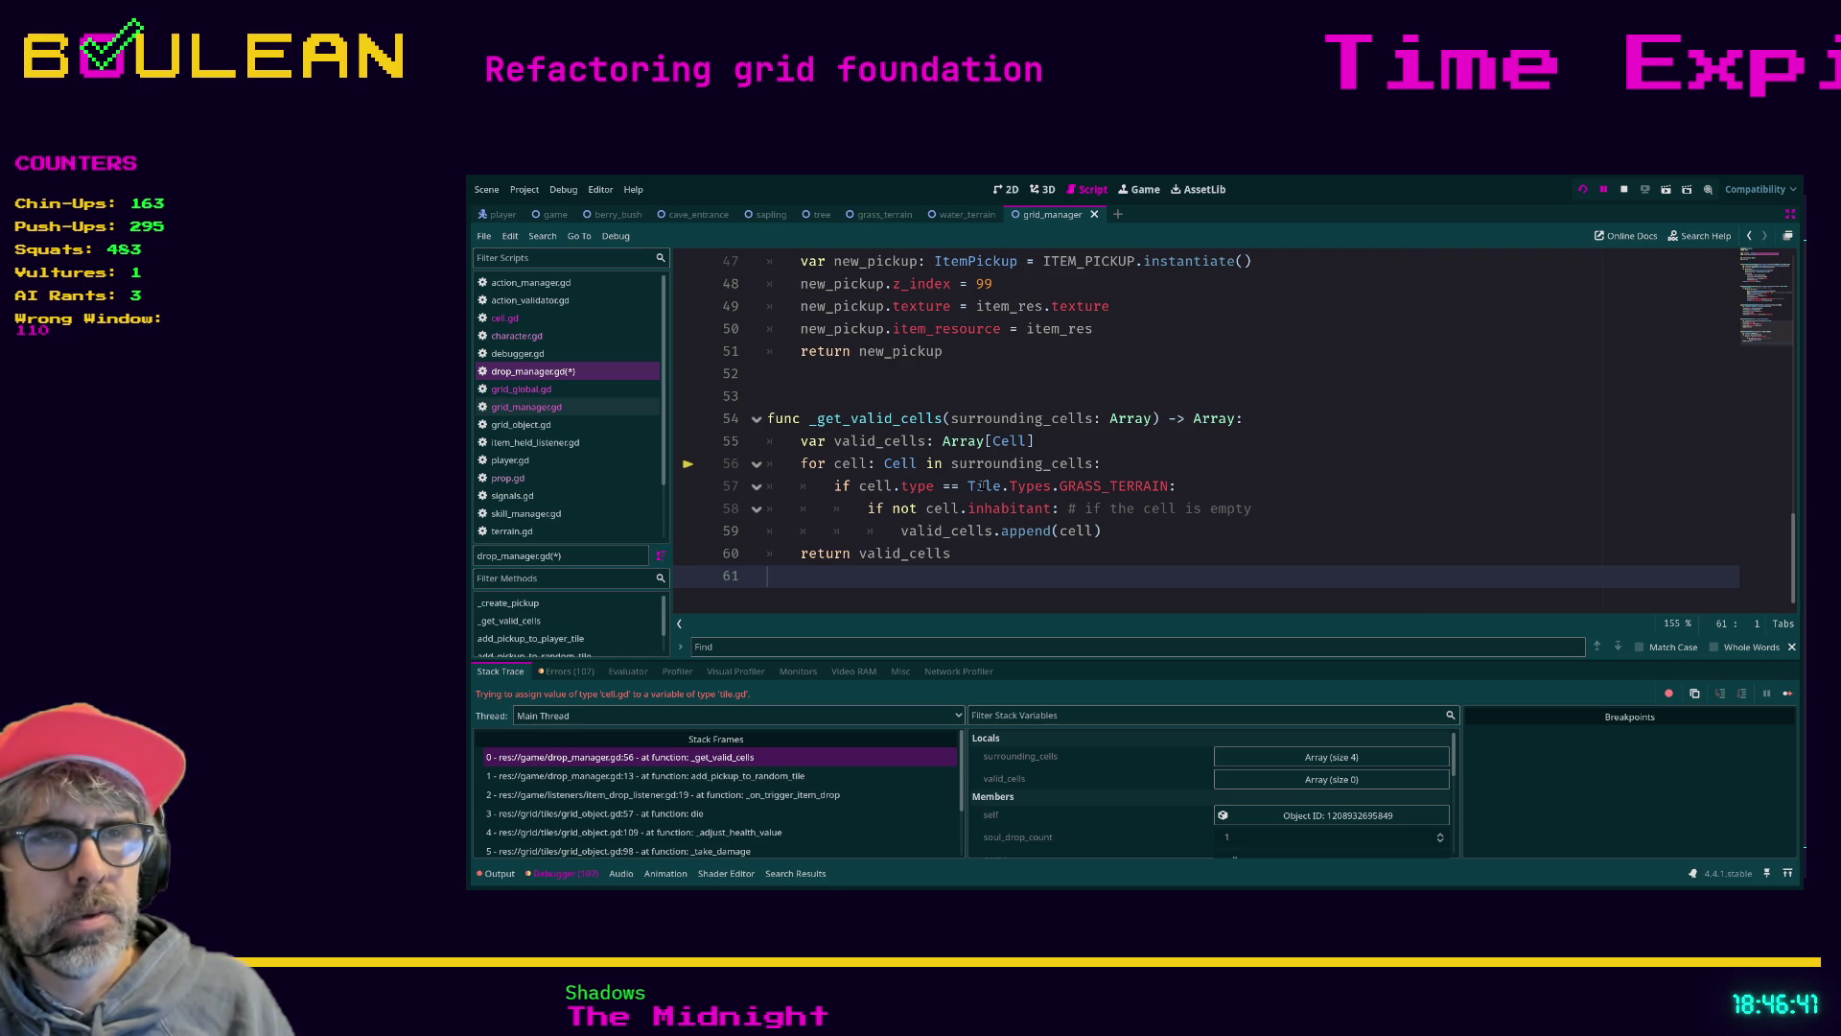
# Search cell.gd for 'type' to check its properties, then return to drop_manager.gd
pyautogui.click(506, 318)
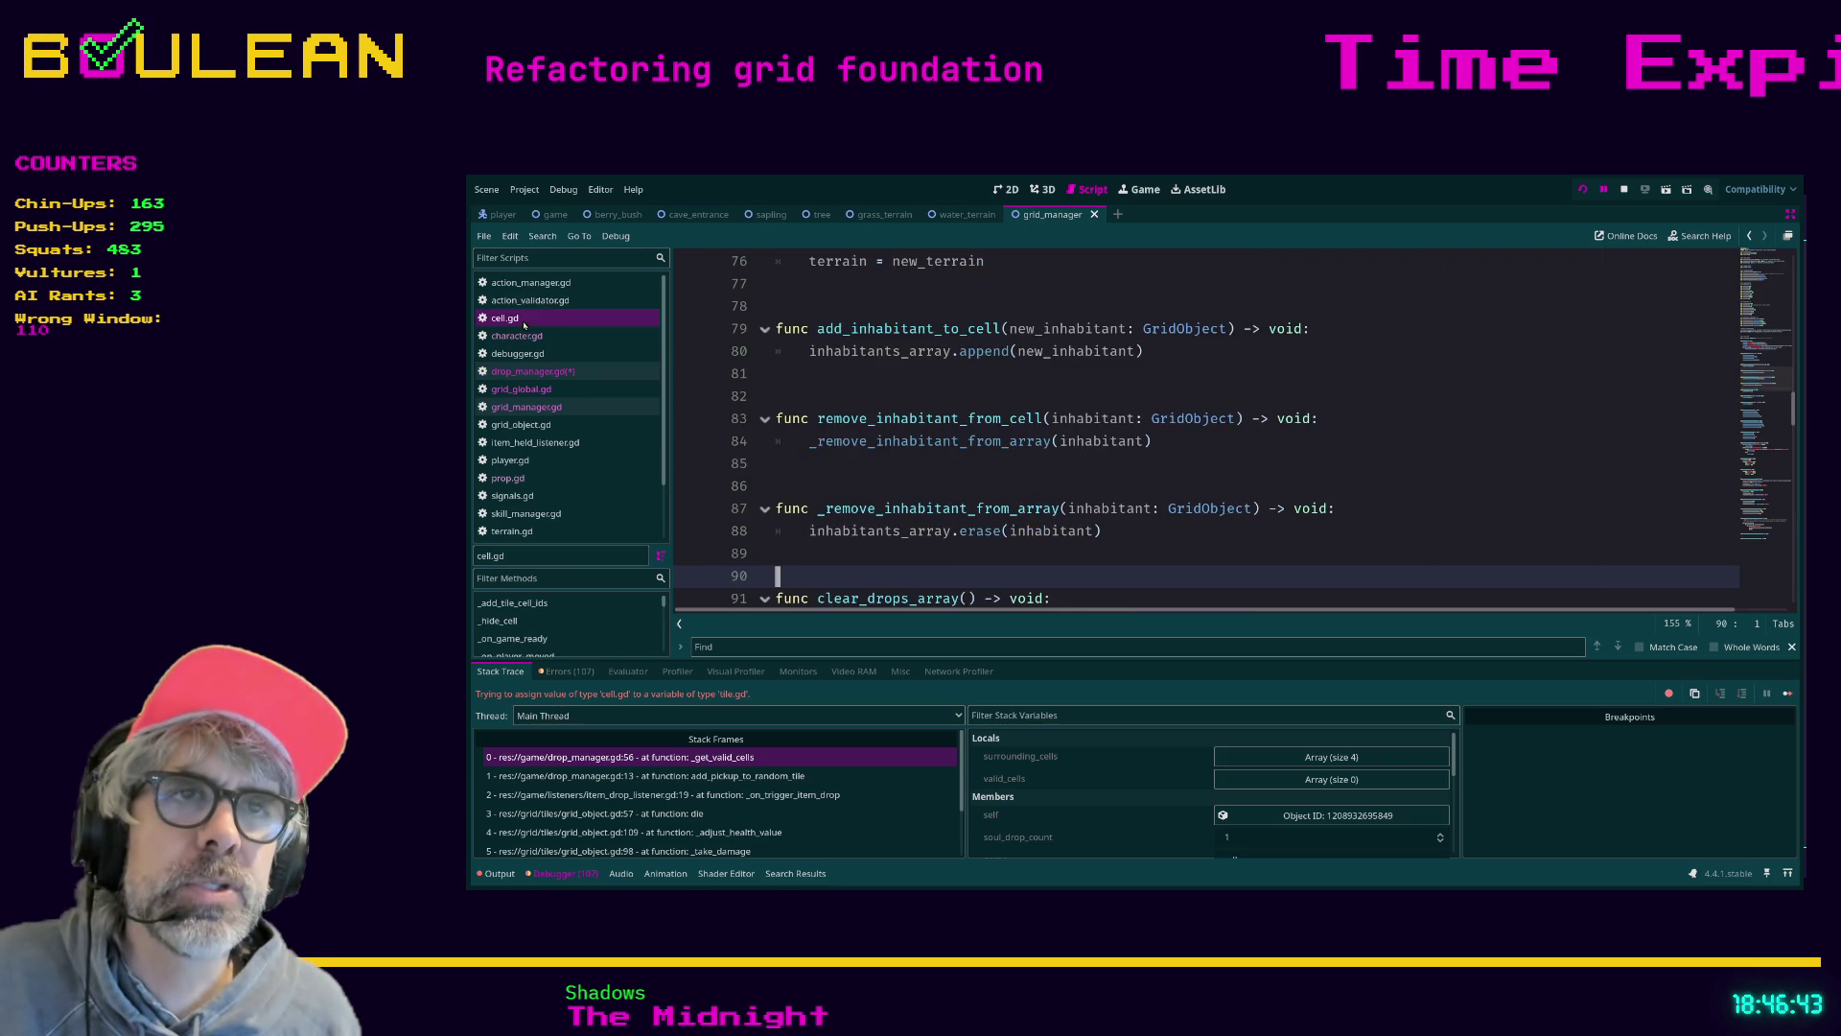
pyautogui.scroll(15, 1094, 458)
pyautogui.scroll(7, 1094, 457)
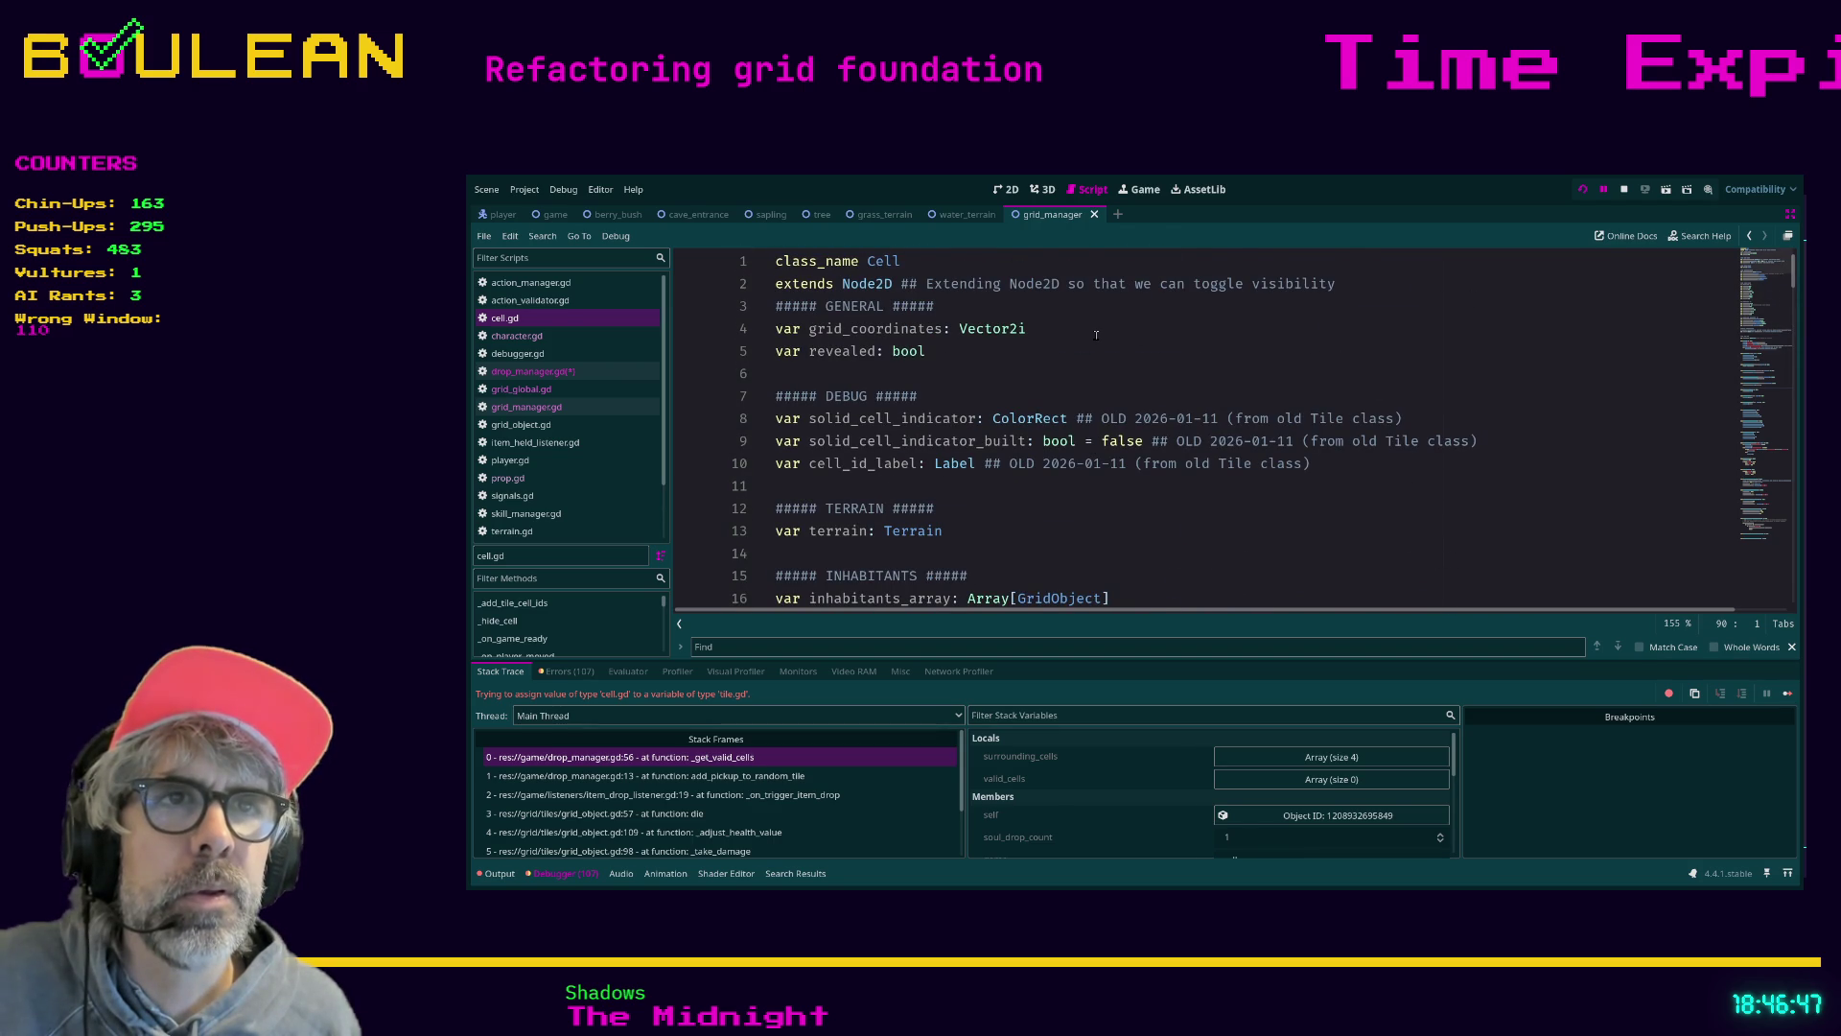
pyautogui.click(1105, 351)
pyautogui.hotkey('ctrl', 'f')
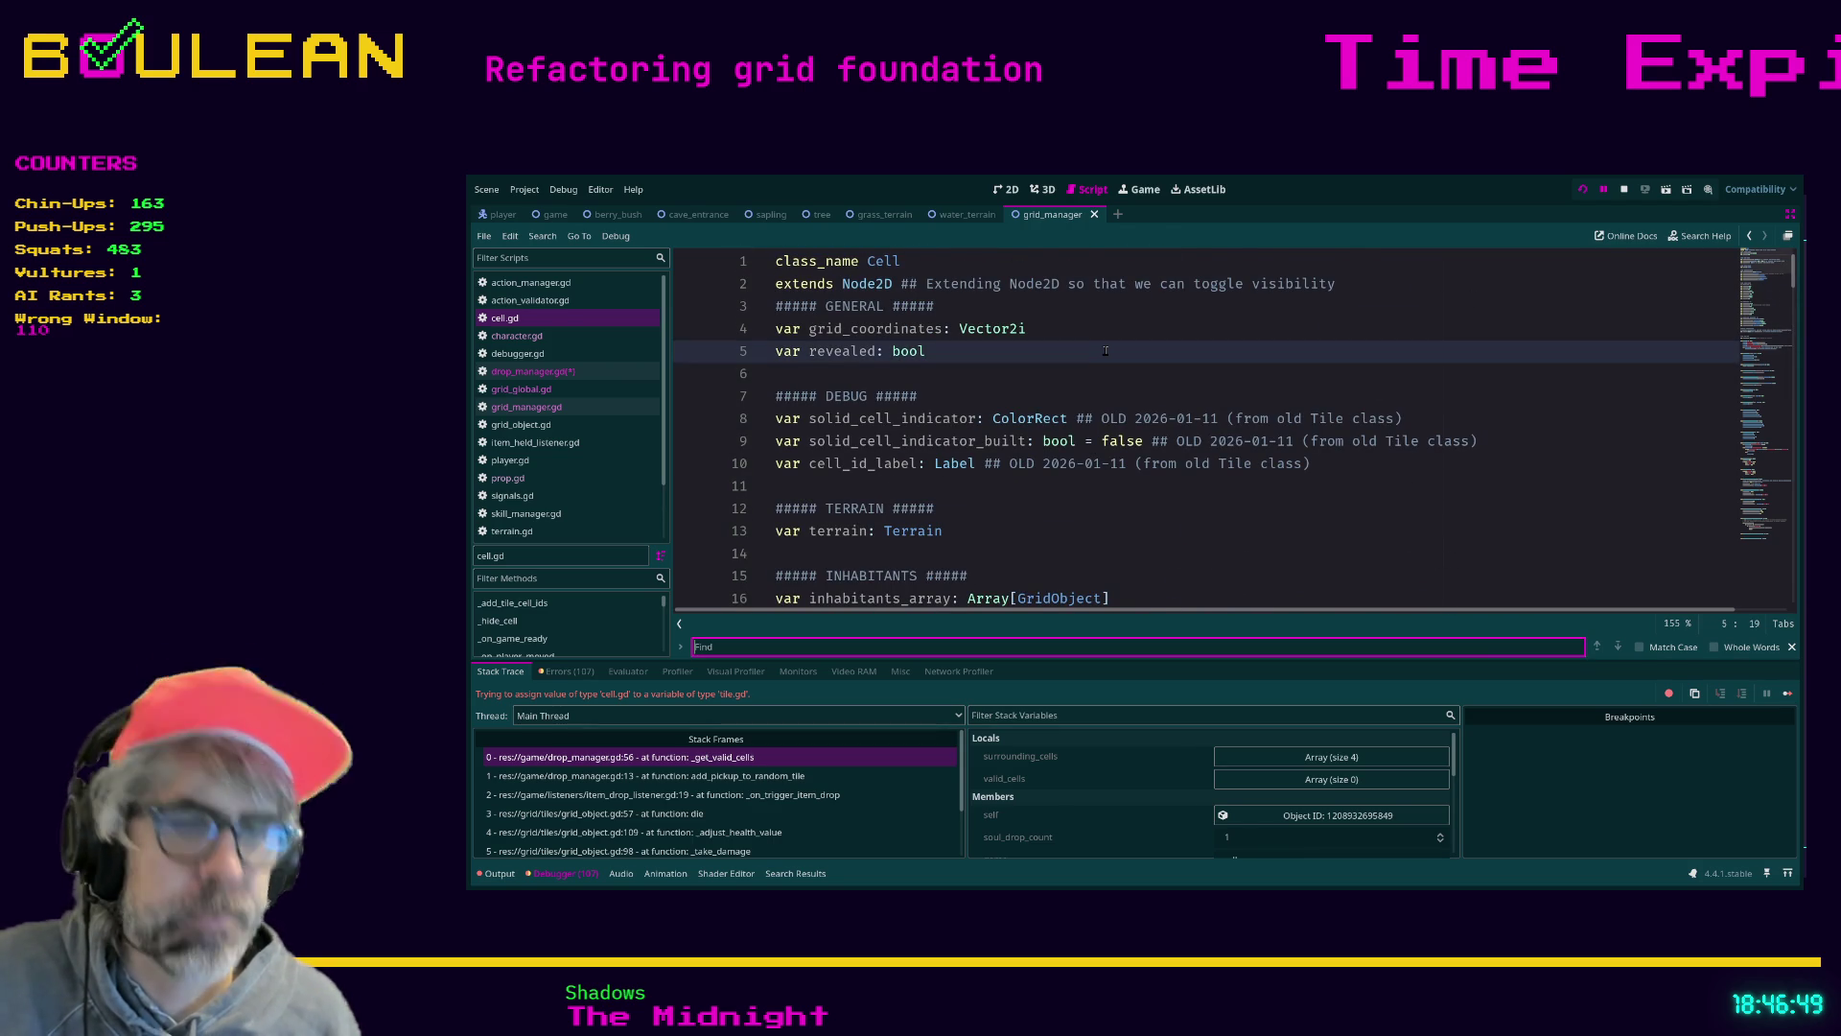
pyautogui.write('type')
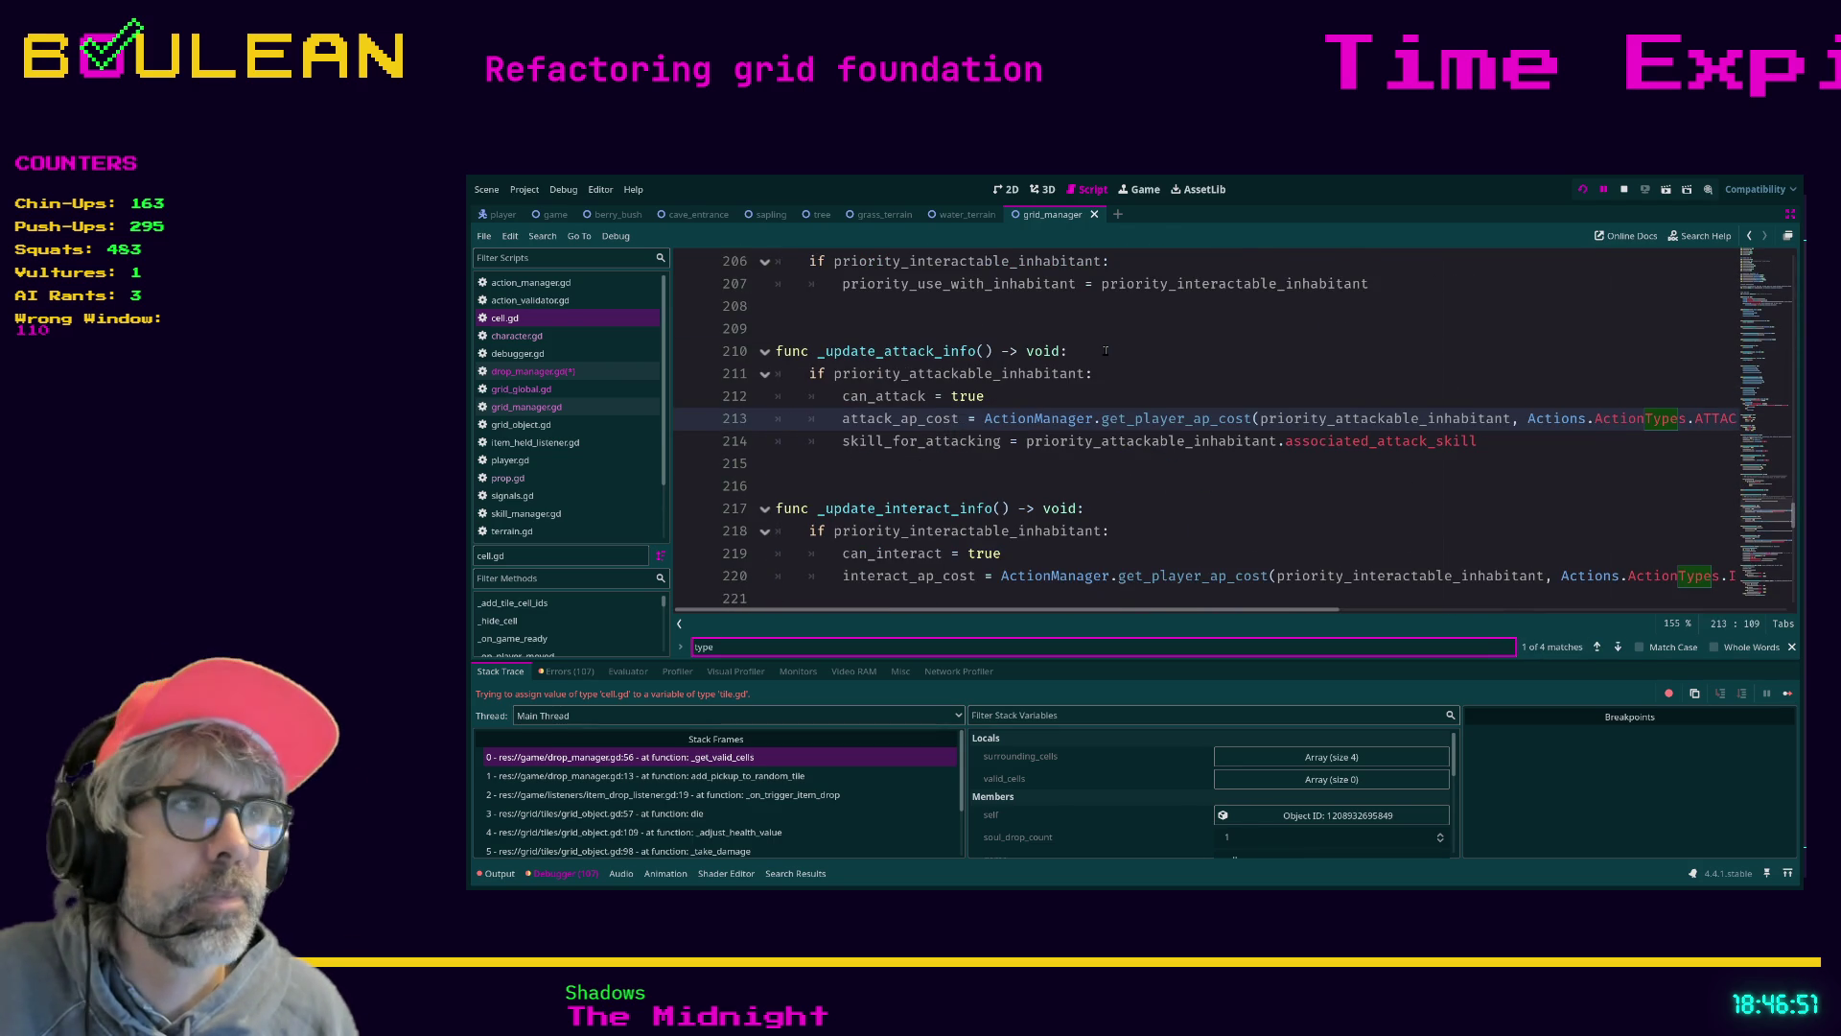
pyautogui.press('Return')
pyautogui.press('Return')
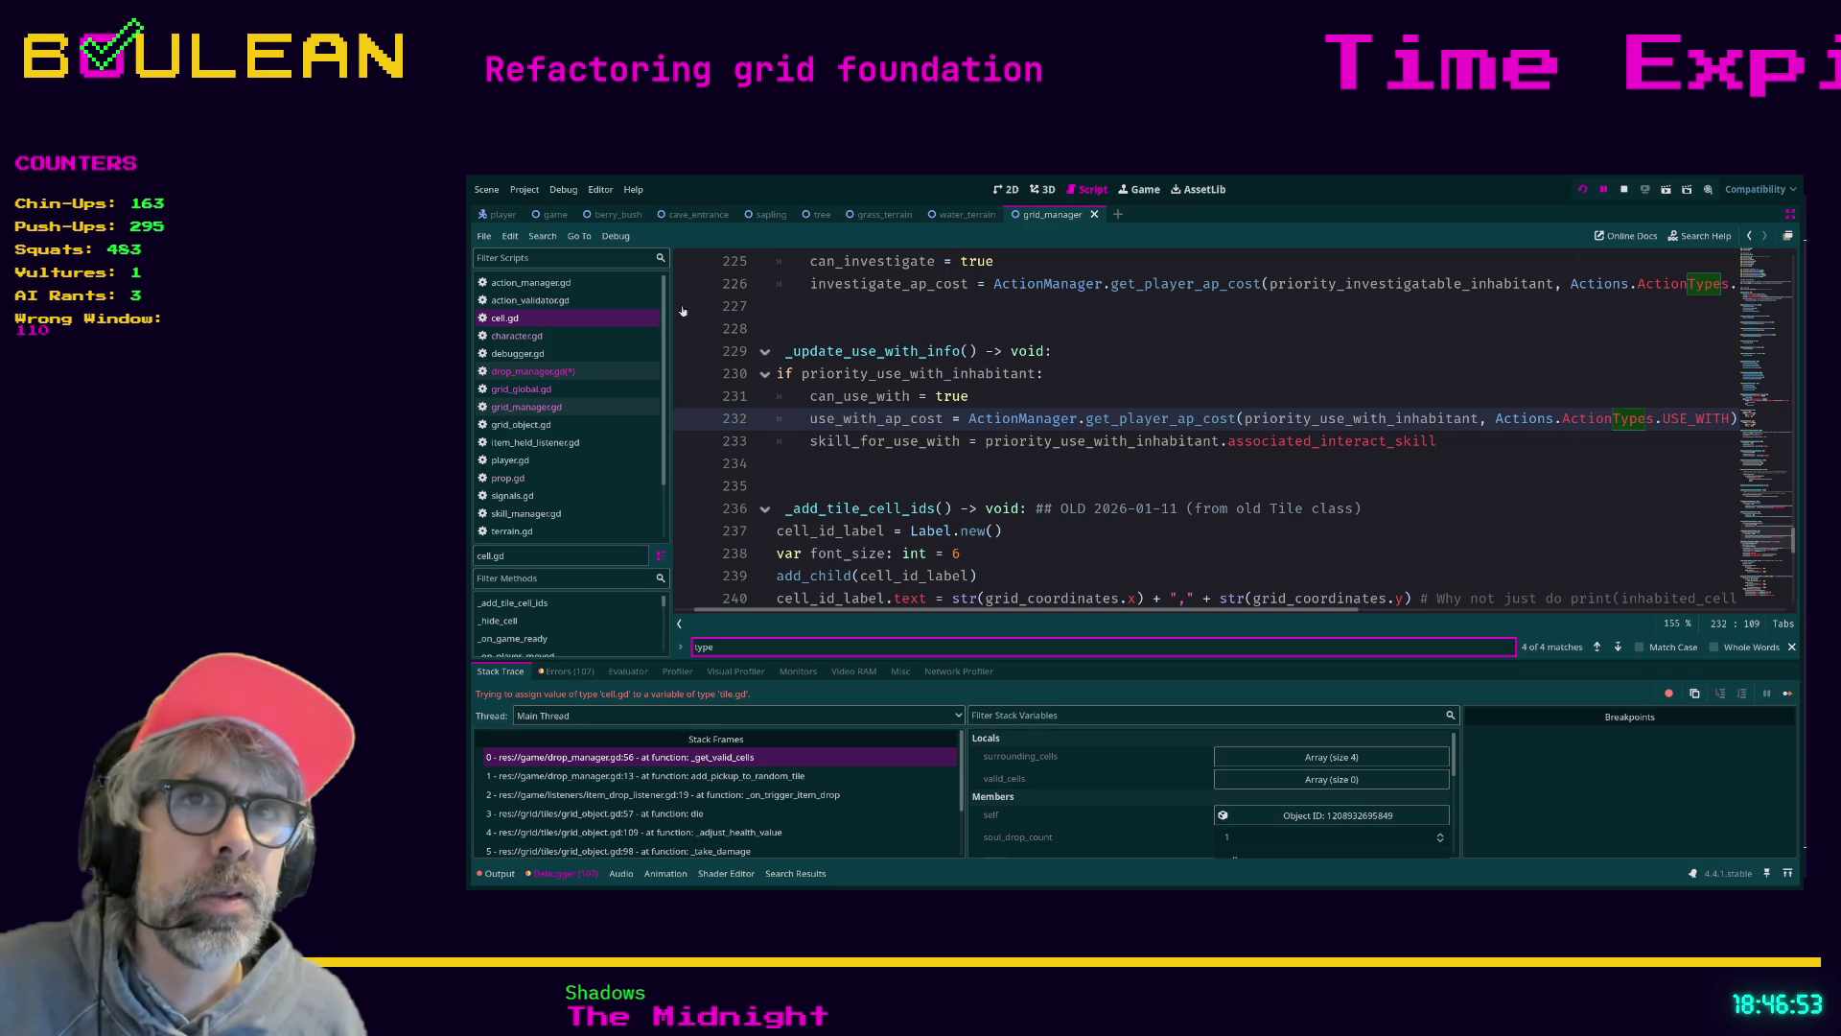
pyautogui.click(534, 371)
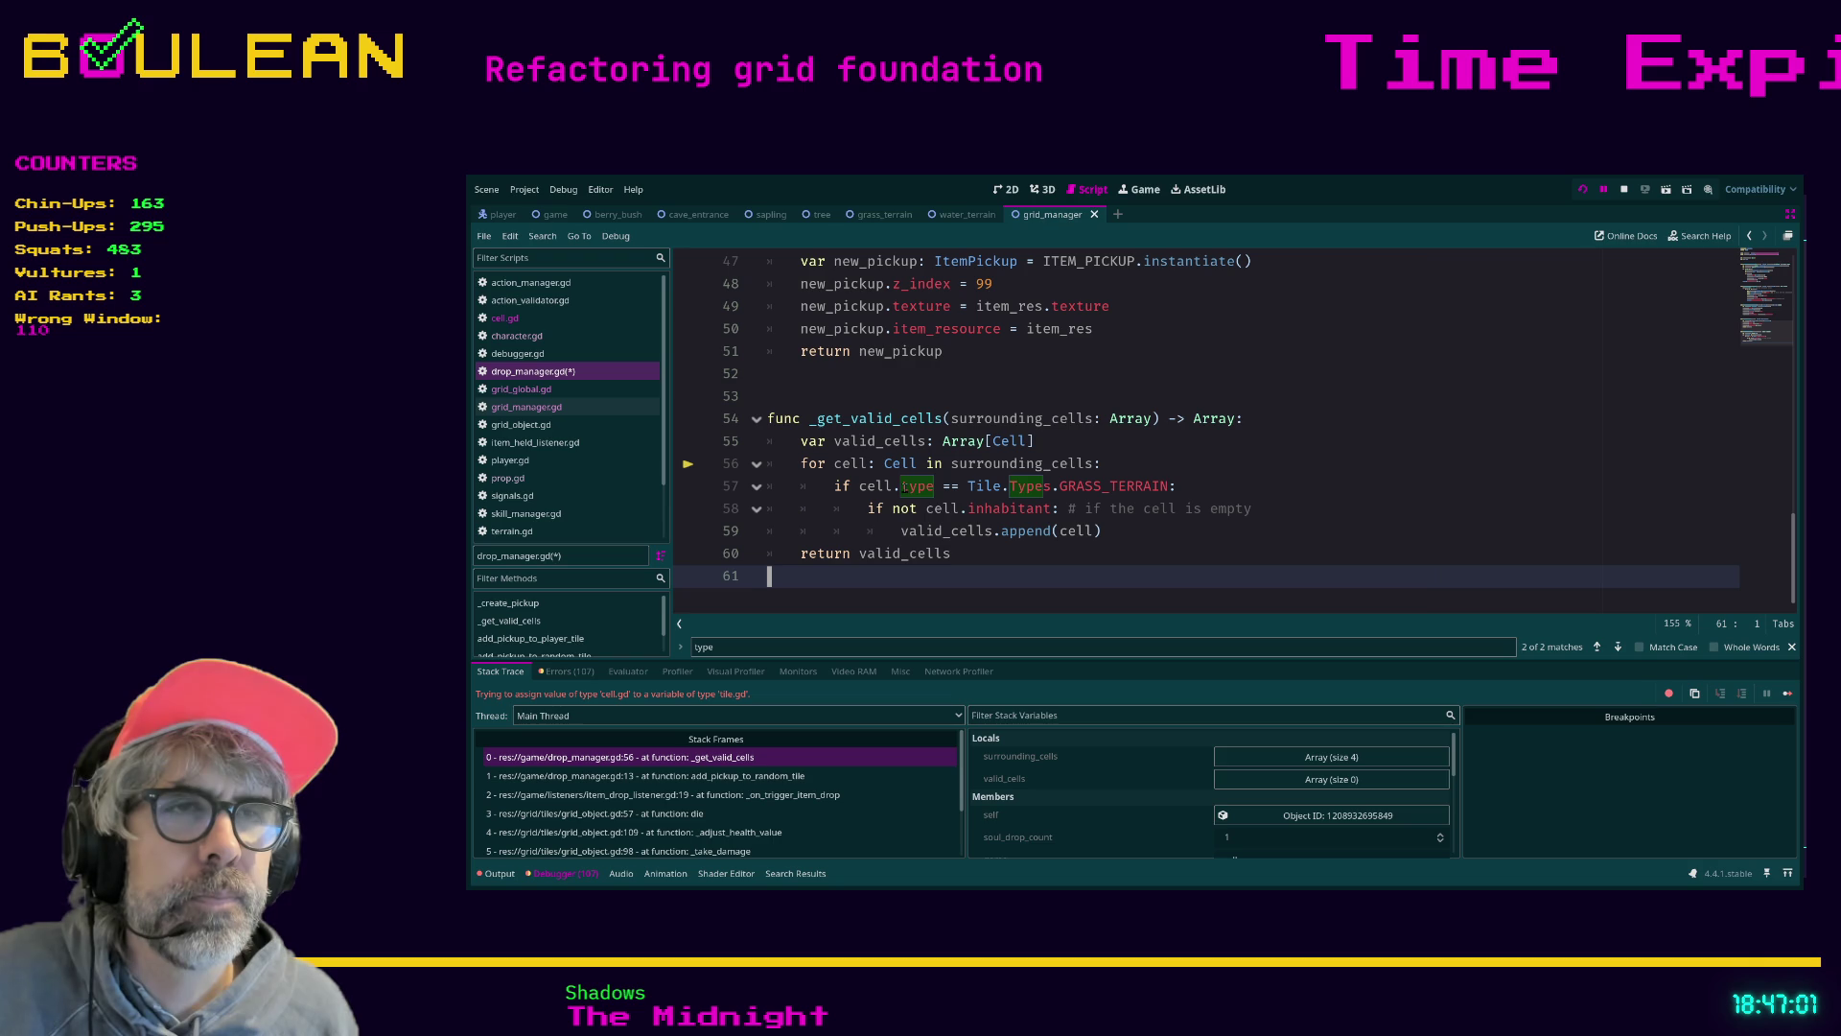
# Change the check on line 57 to use cell.terrain_type
pyautogui.click(903, 487)
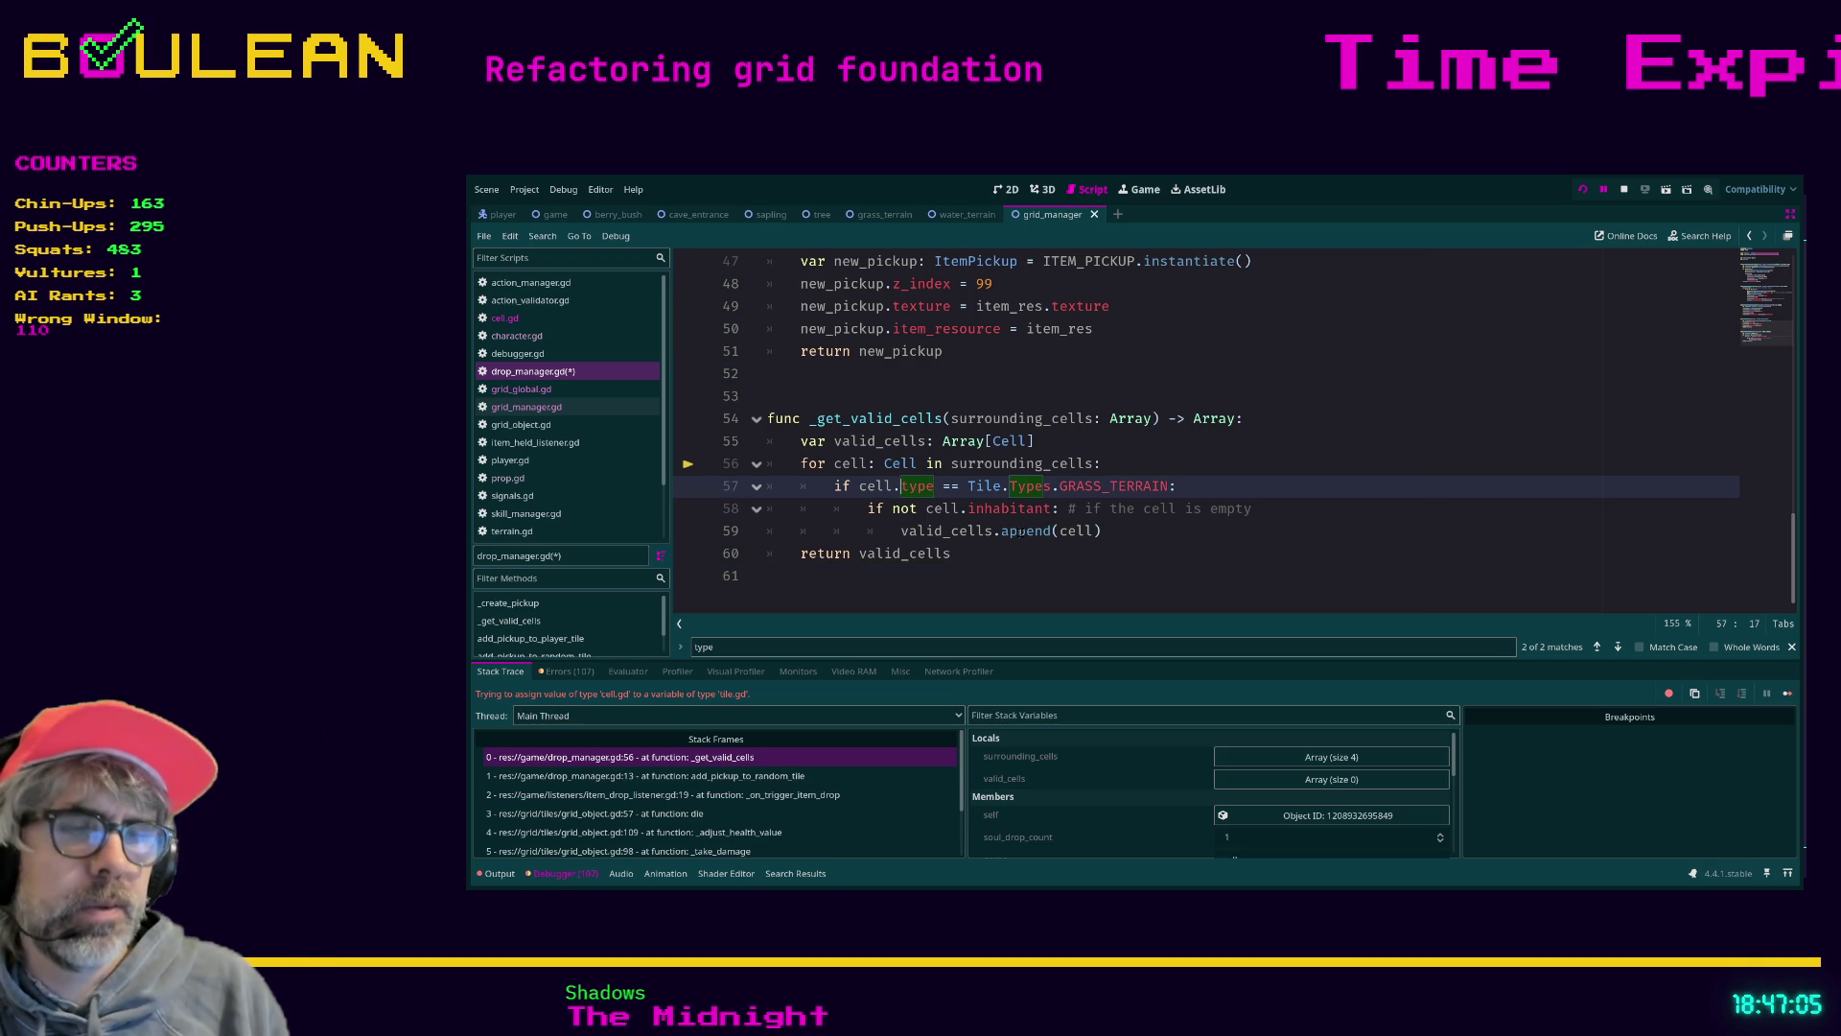
pyautogui.write('.ter')
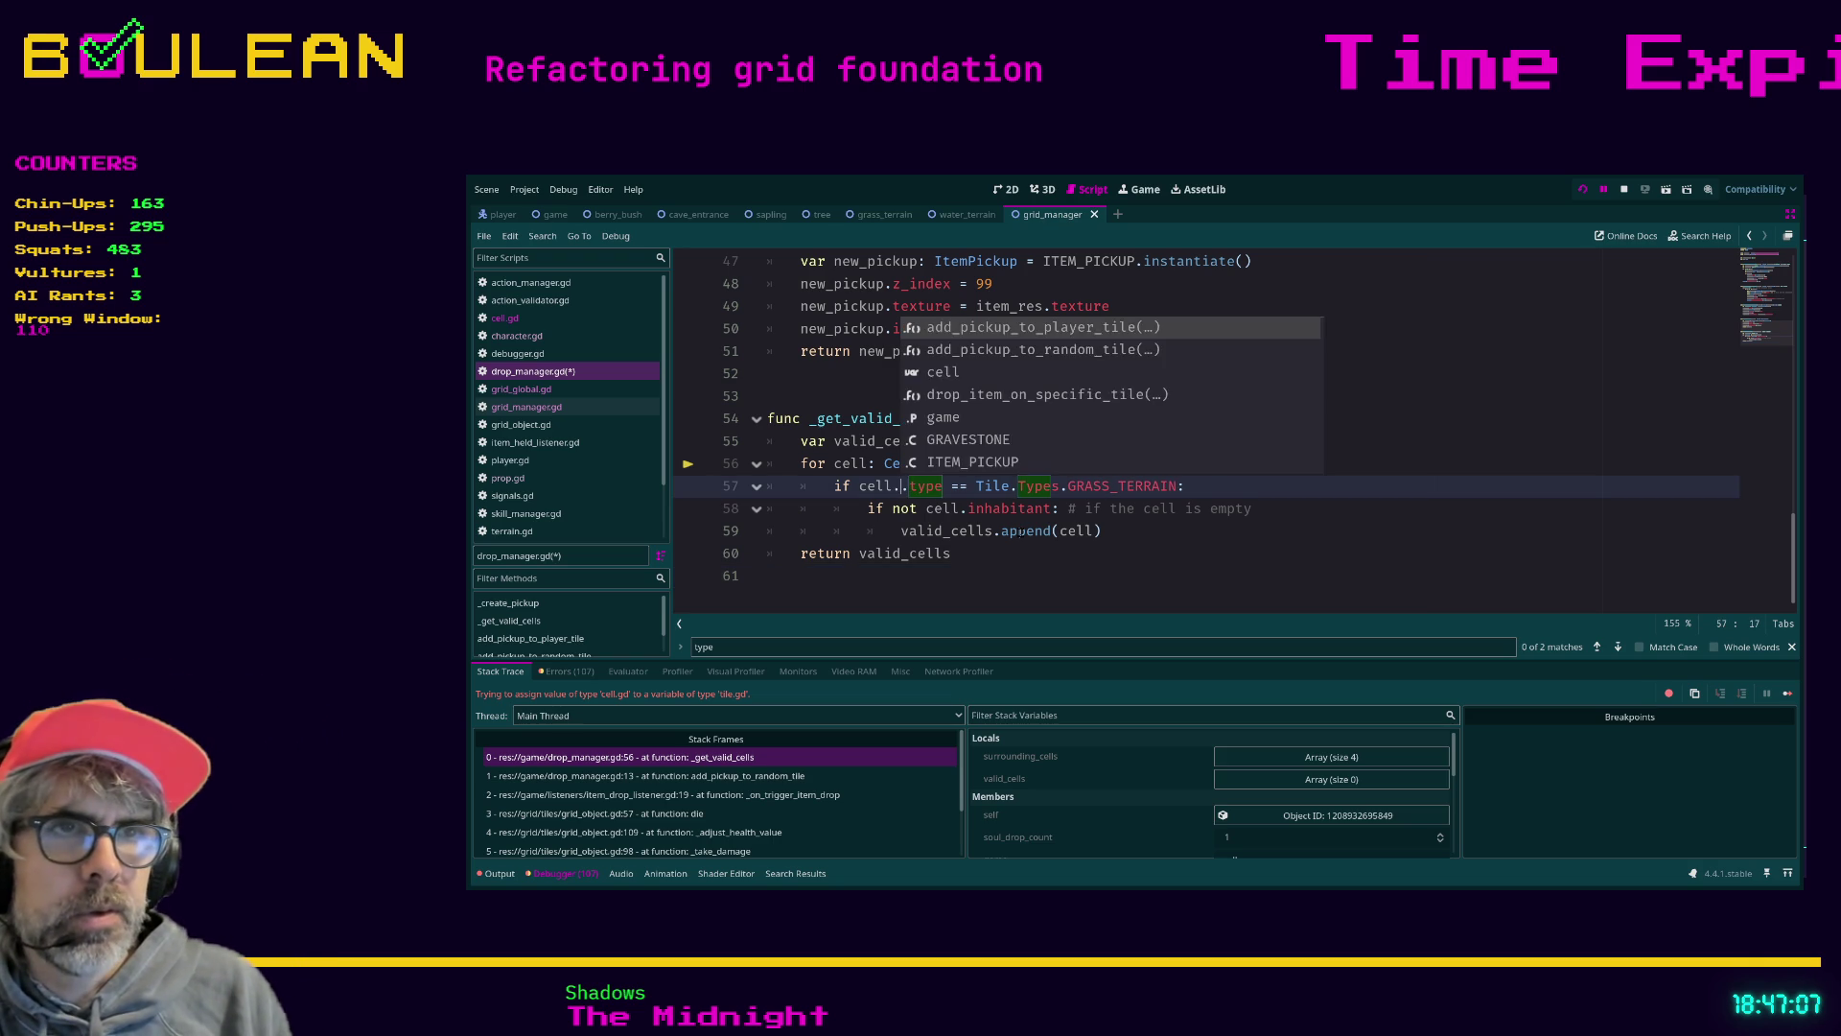
pyautogui.press('Return')
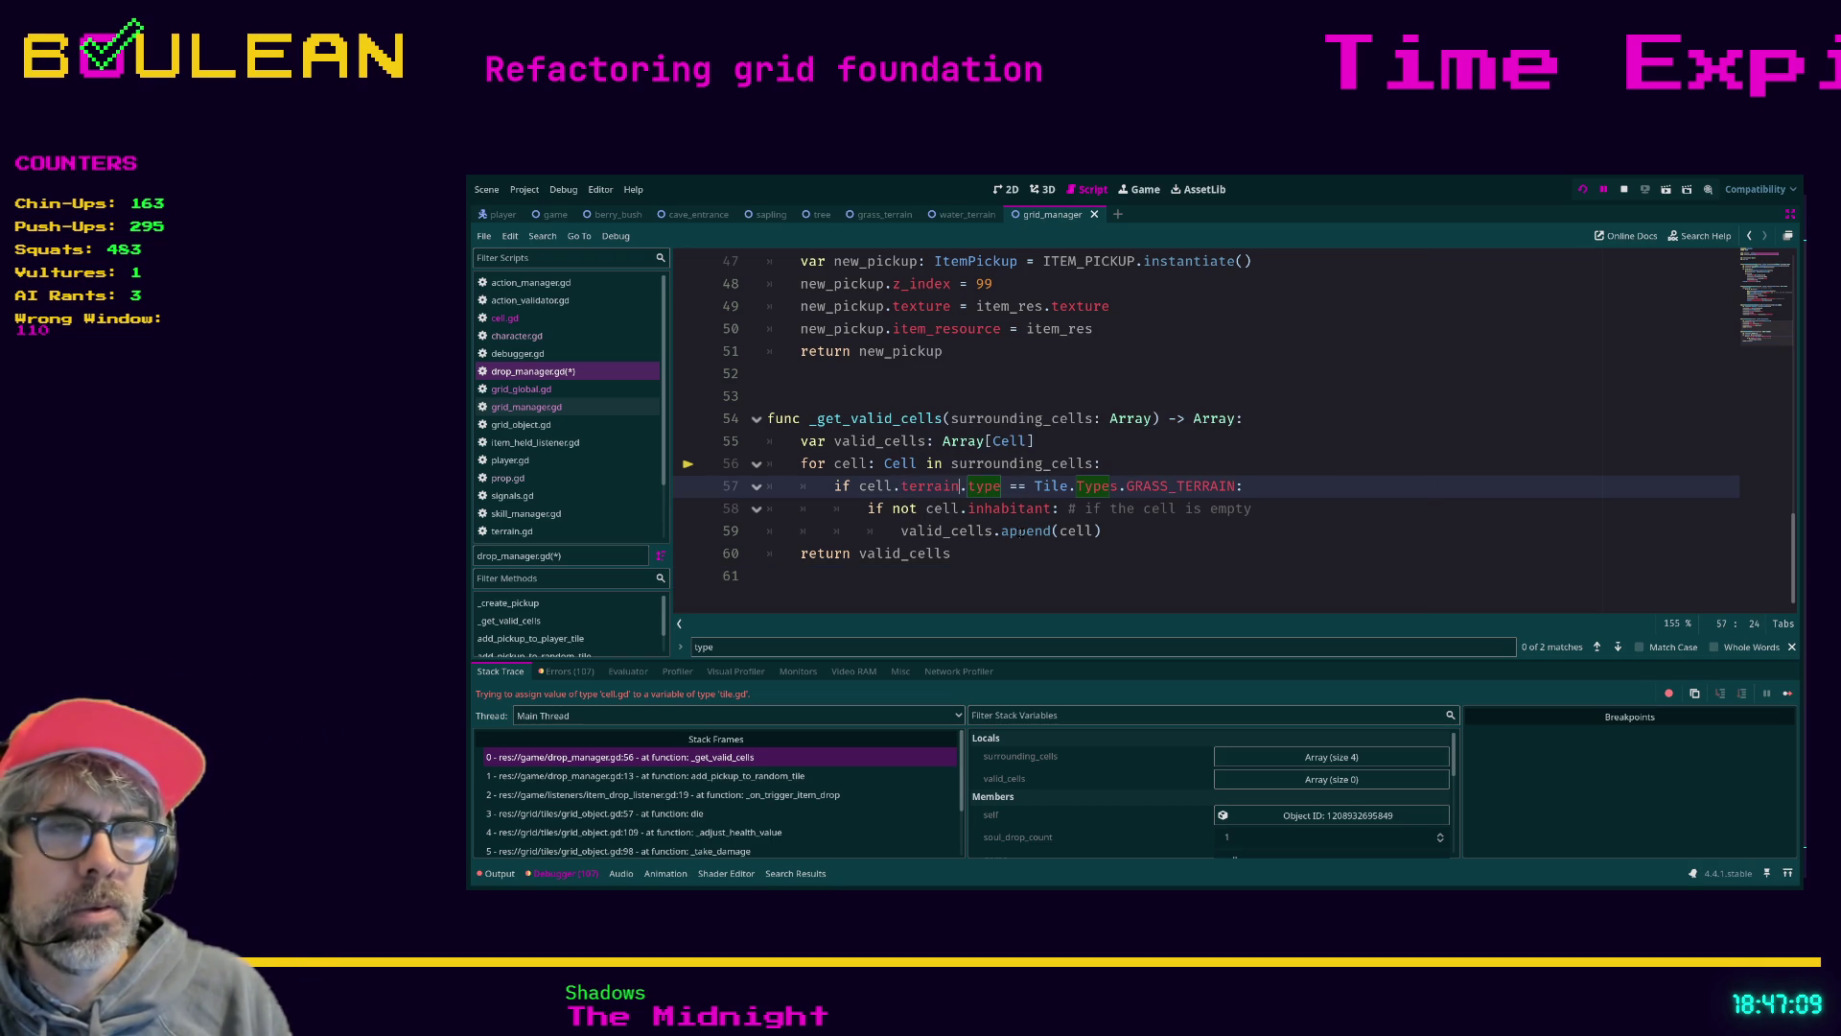
pyautogui.press('Delete')
pyautogui.write('.')
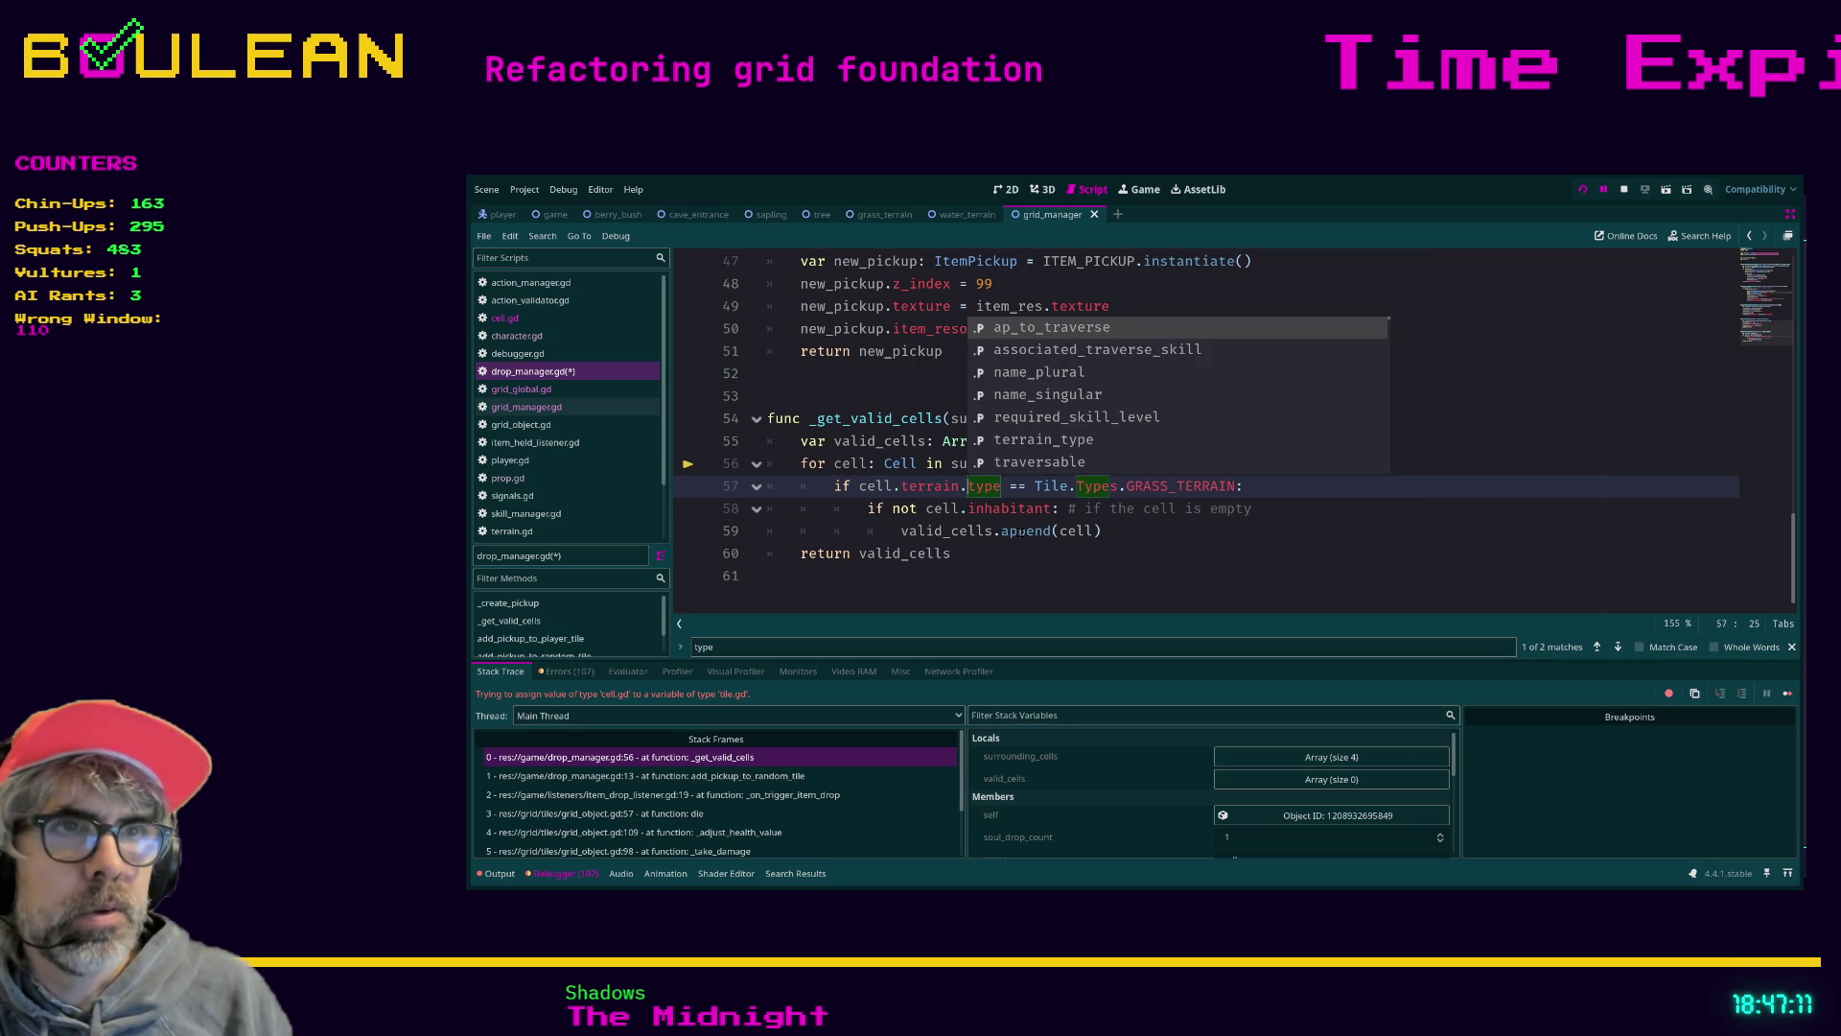
pyautogui.press('Right')
pyautogui.press('Right')
pyautogui.press('Right')
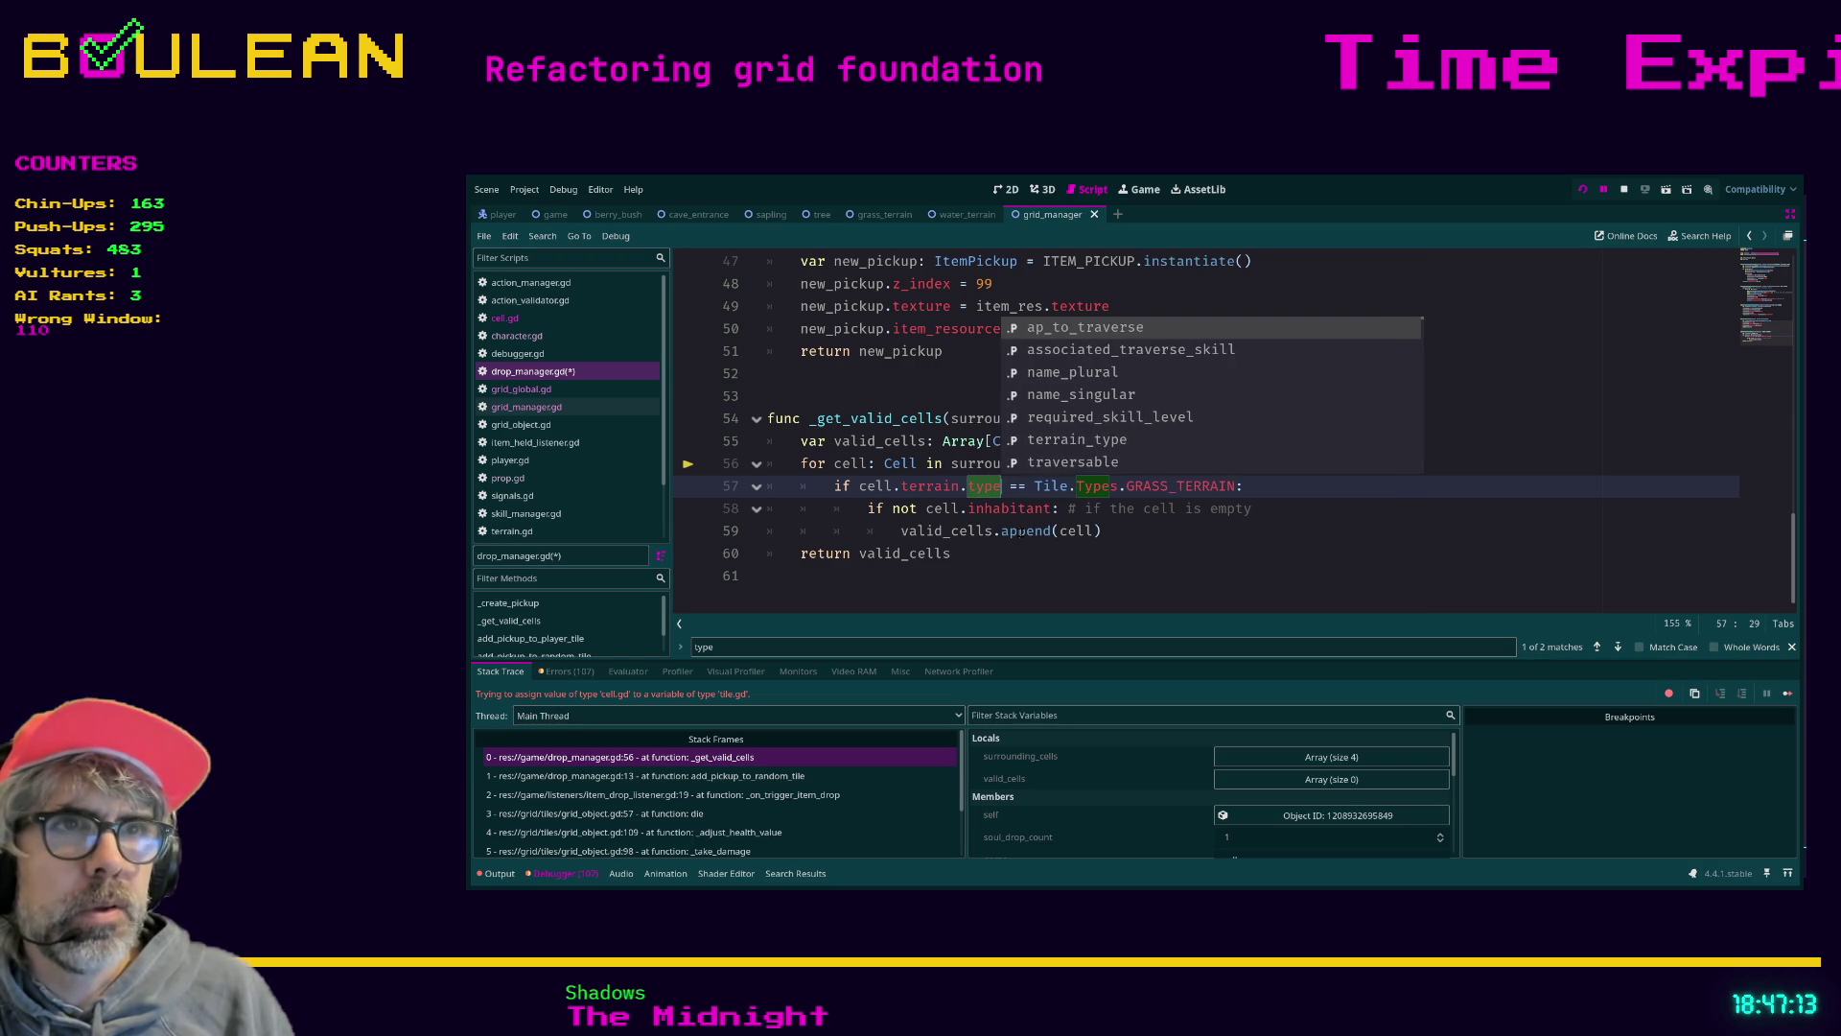
pyautogui.press('BackSpace')
pyautogui.press('BackSpace')
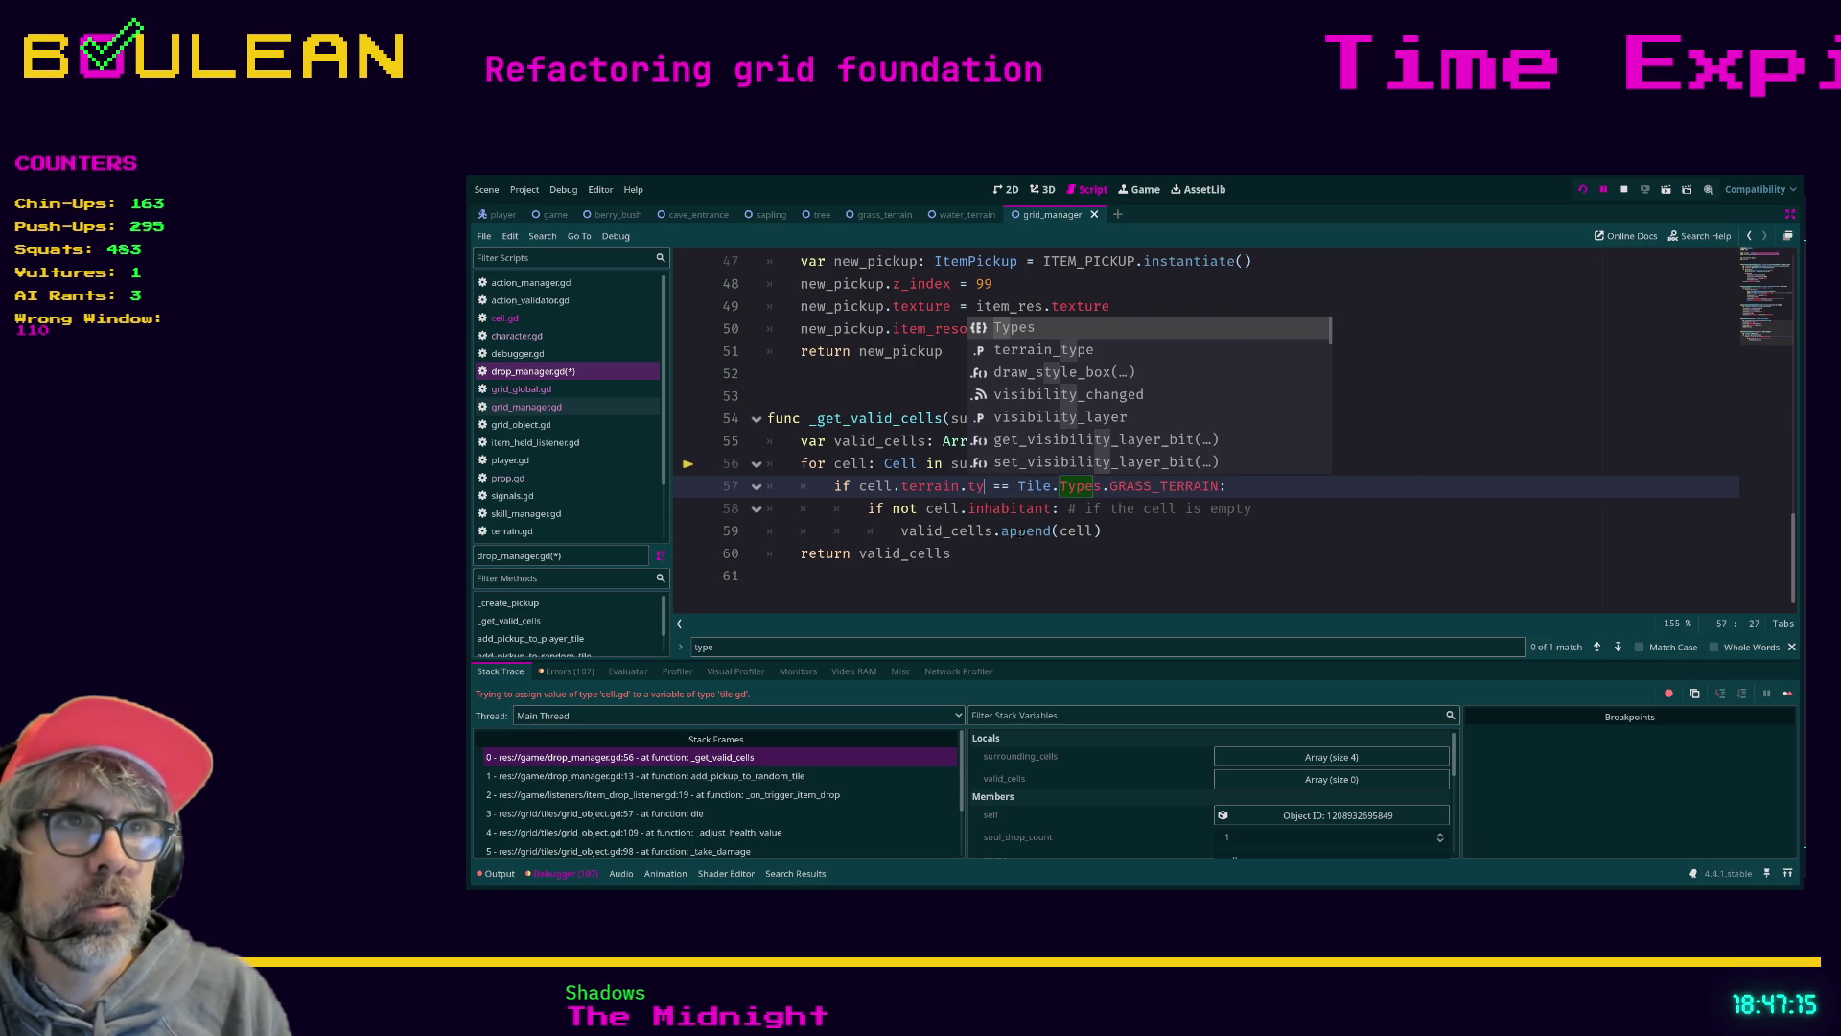
pyautogui.write('p')
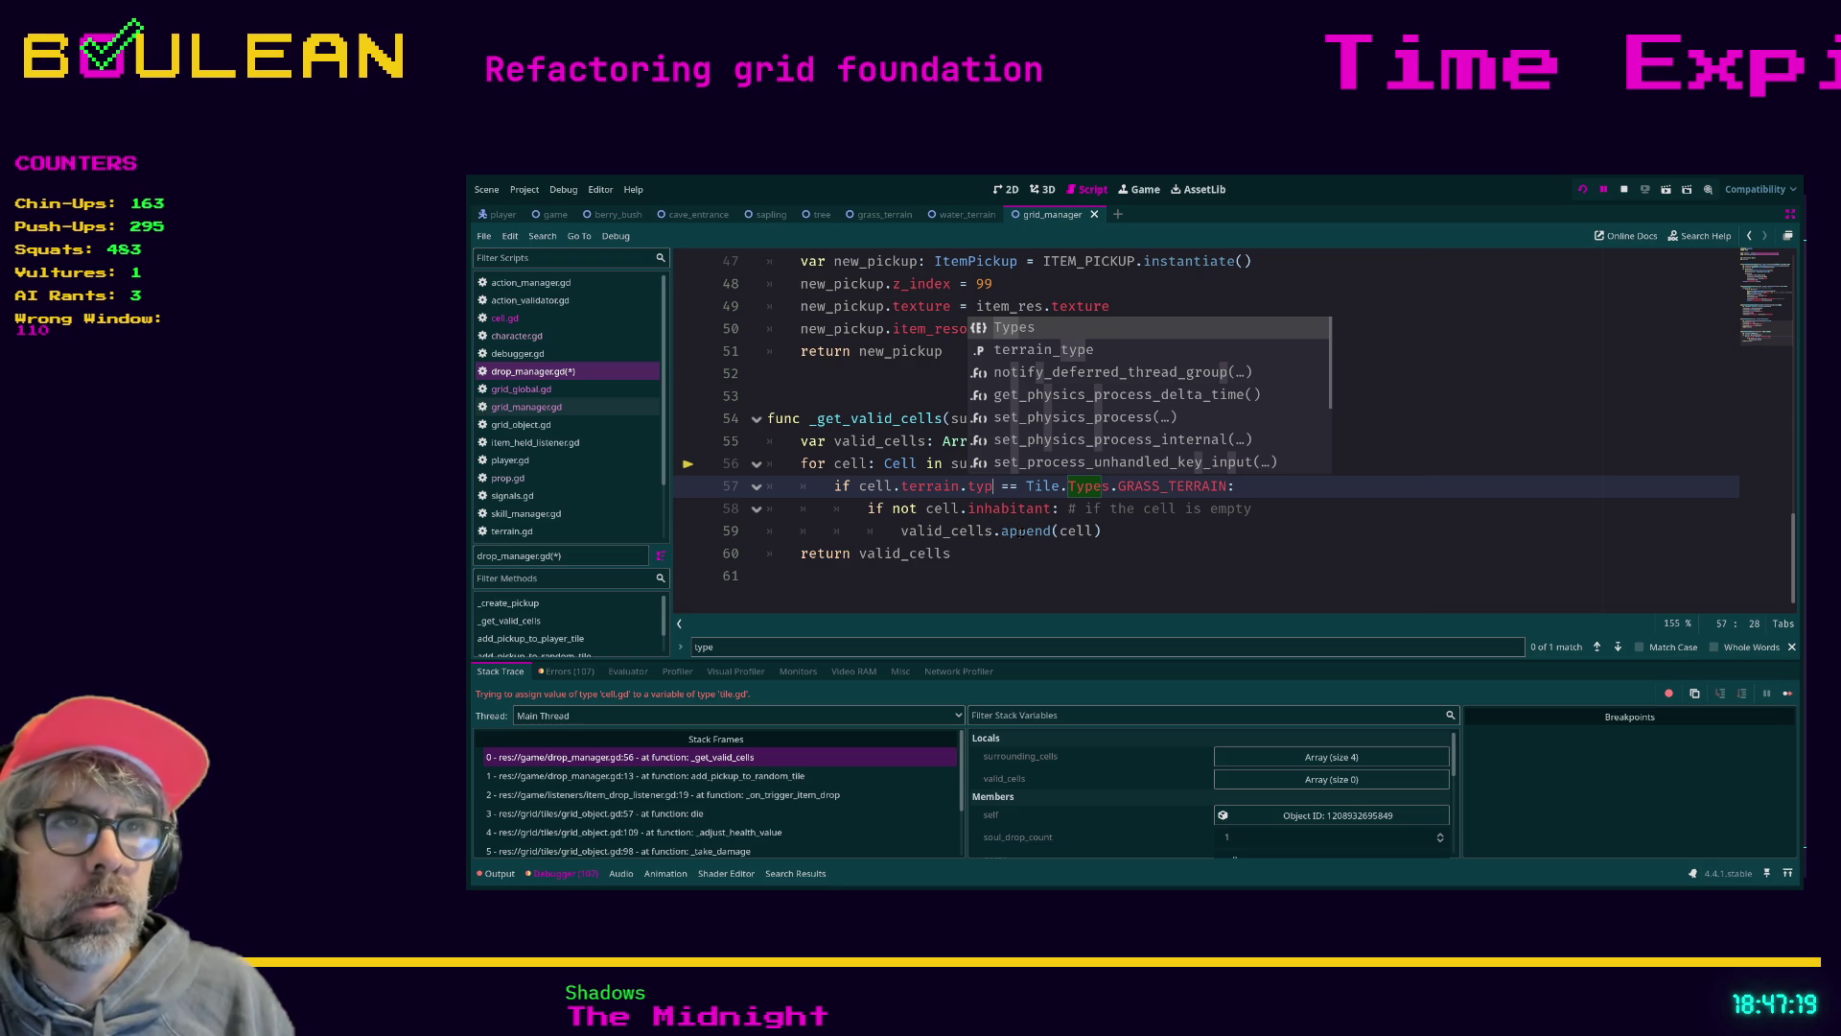
pyautogui.press('Down')
pyautogui.press('Return')
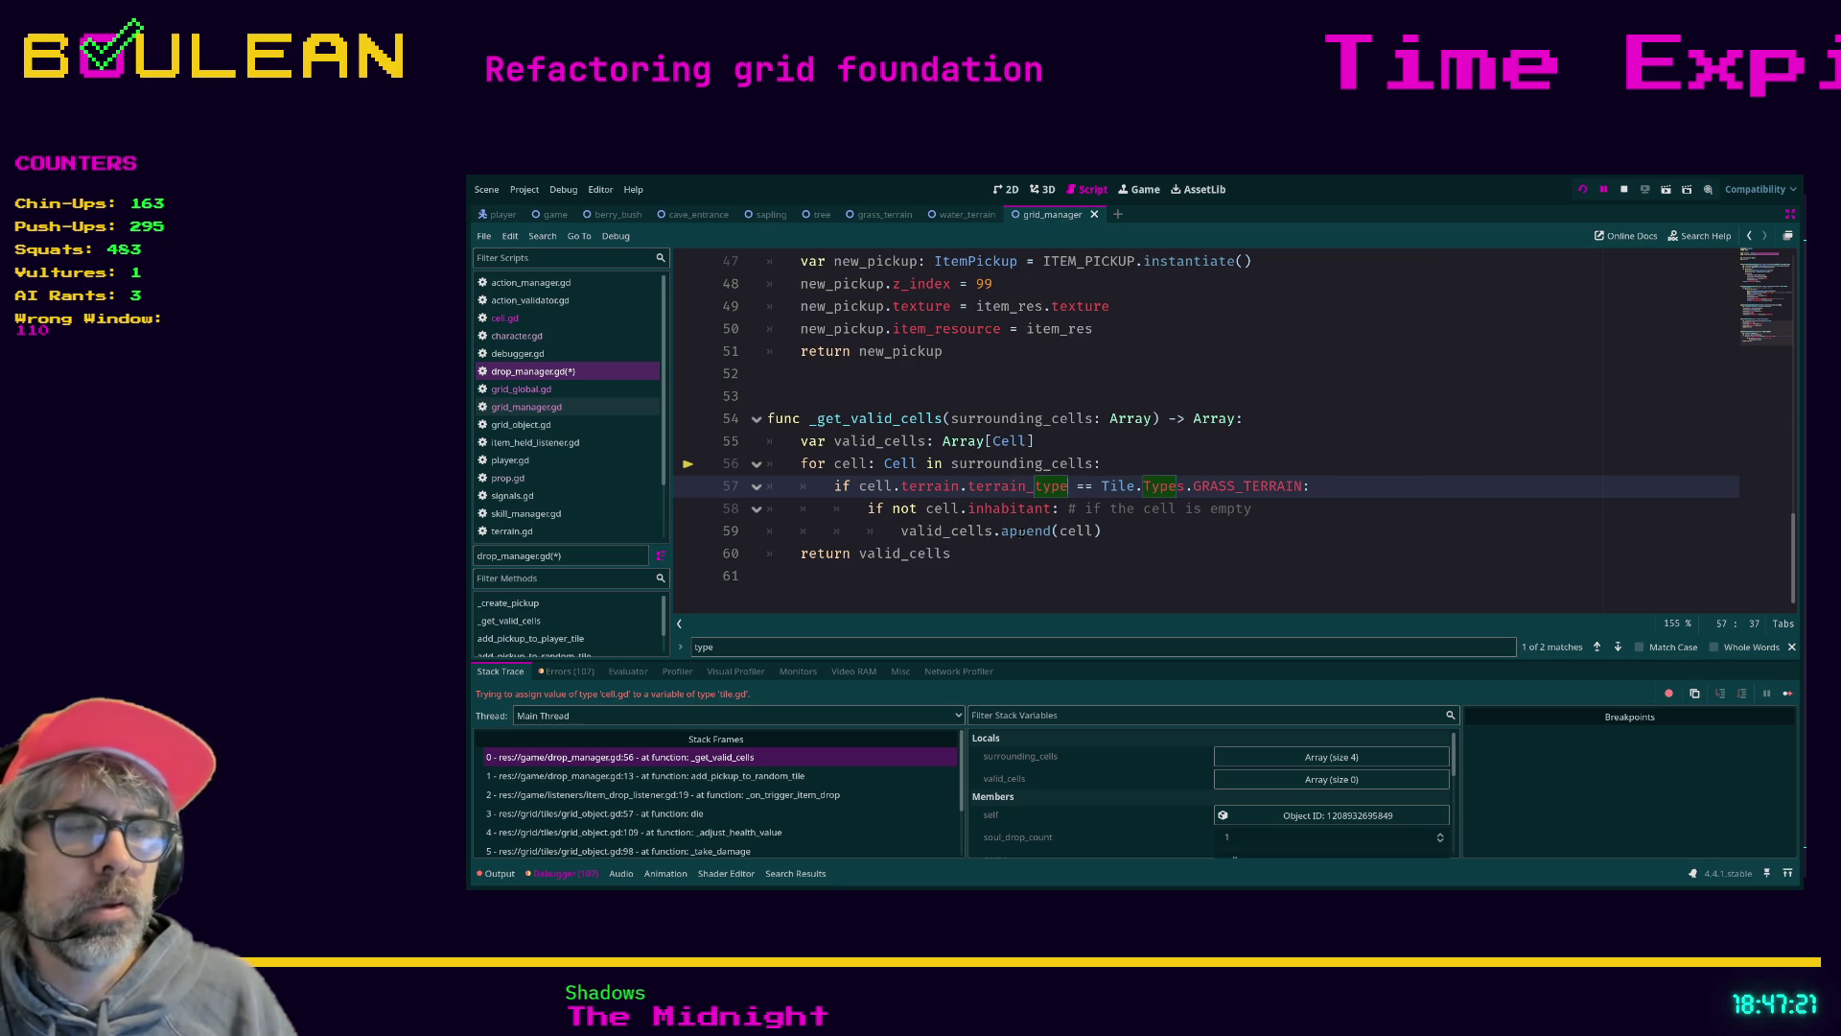
# Confirm where terrain_type is declared and save drop_manager.gd
pyautogui.keyDown('ctrl'); pyautogui.click(1048, 487); pyautogui.keyUp('ctrl')
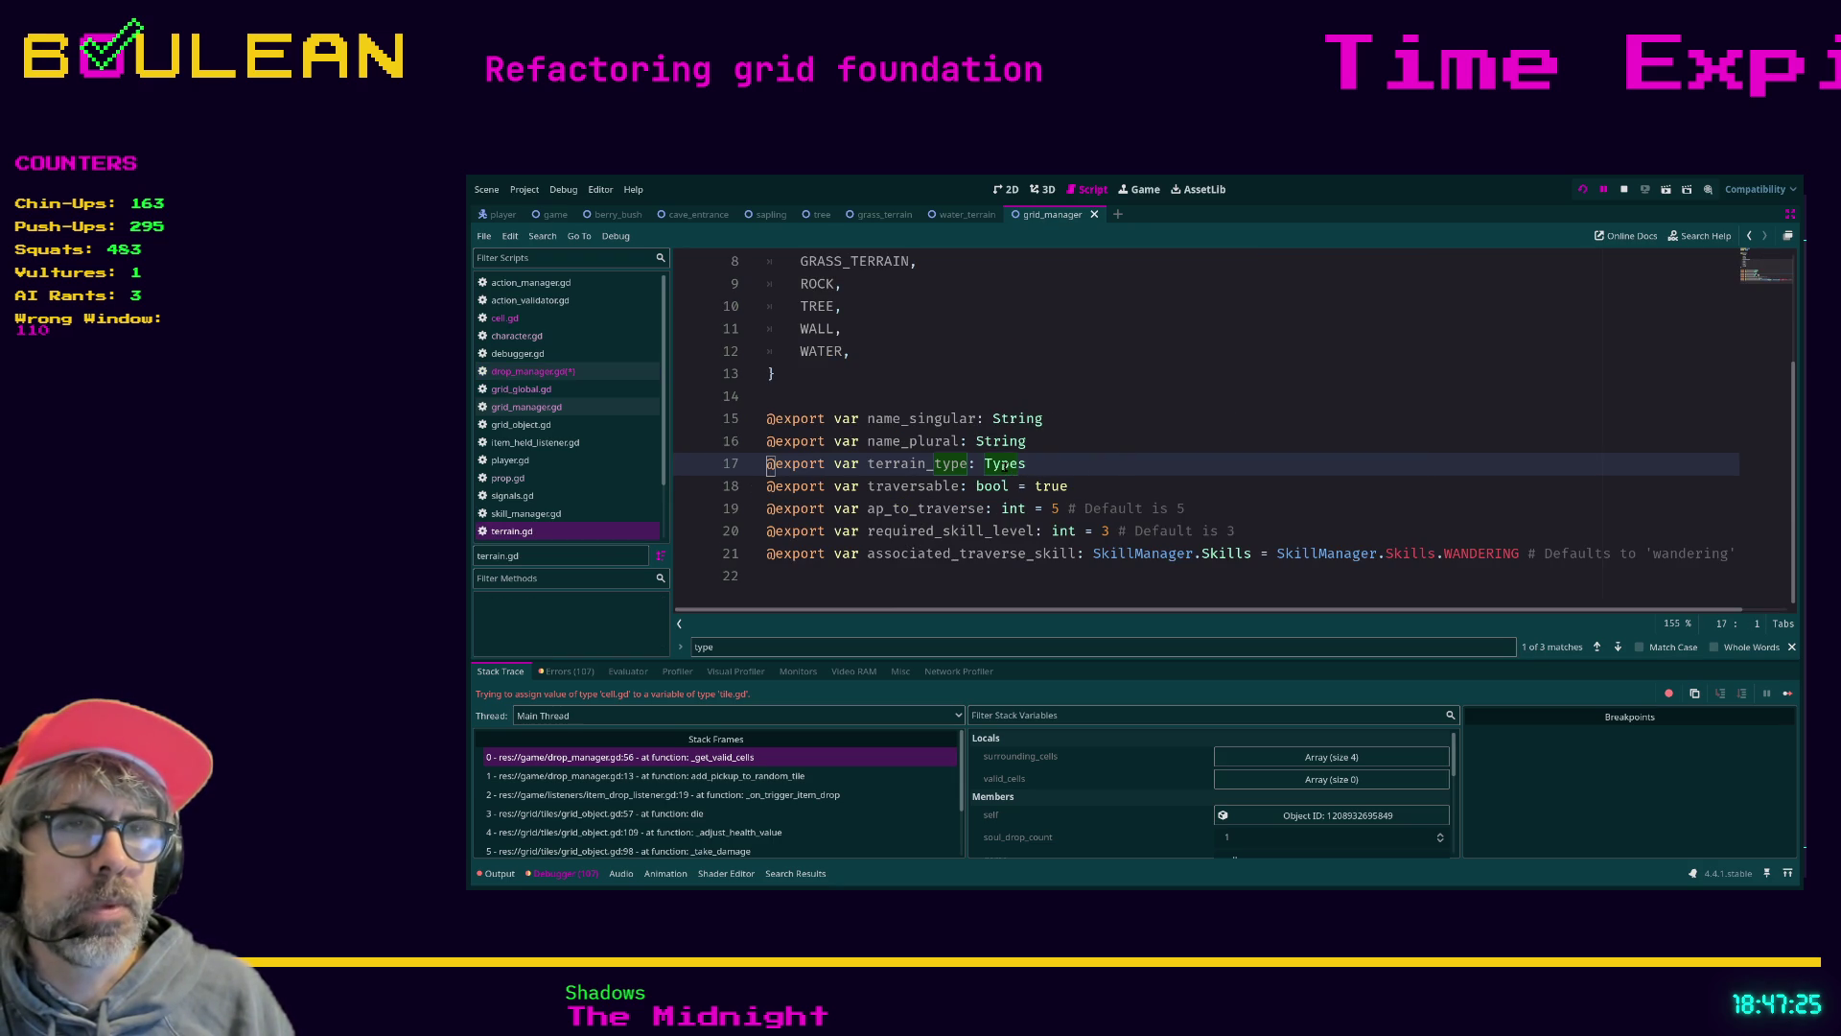
pyautogui.click(532, 371)
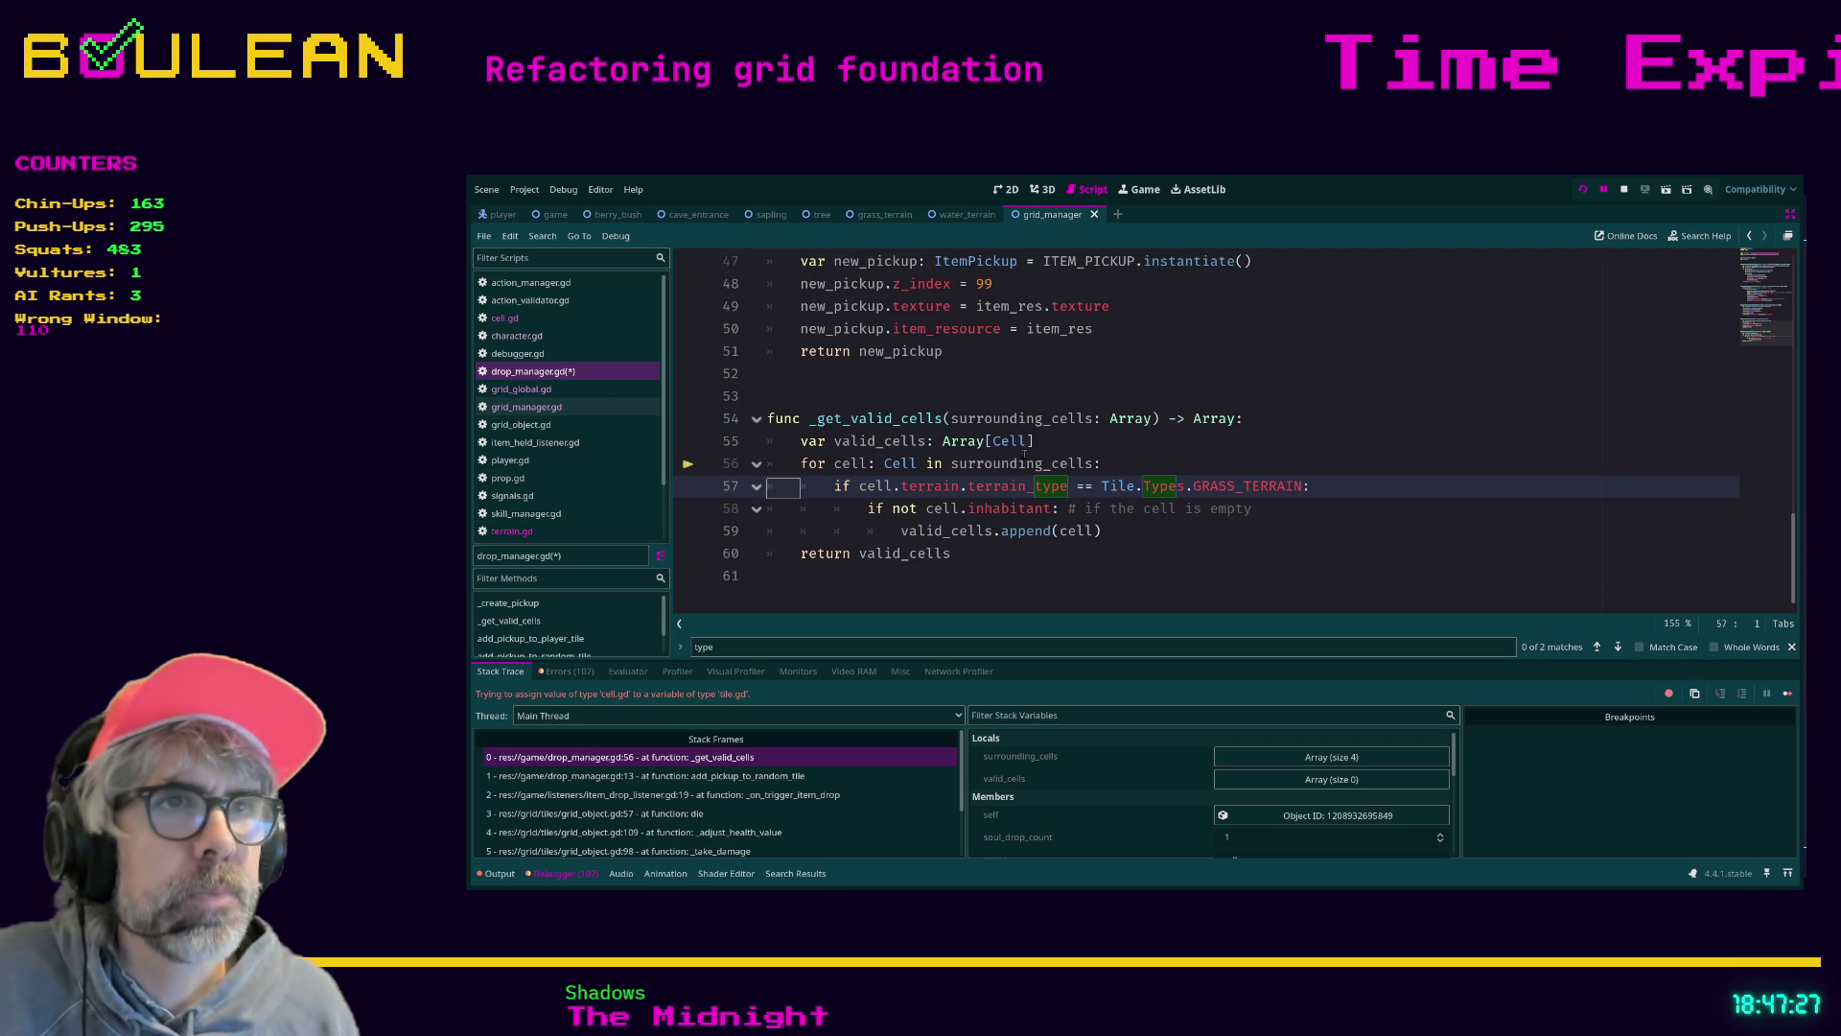
pyautogui.click(1069, 545)
pyautogui.hotkey('ctrl', 's')
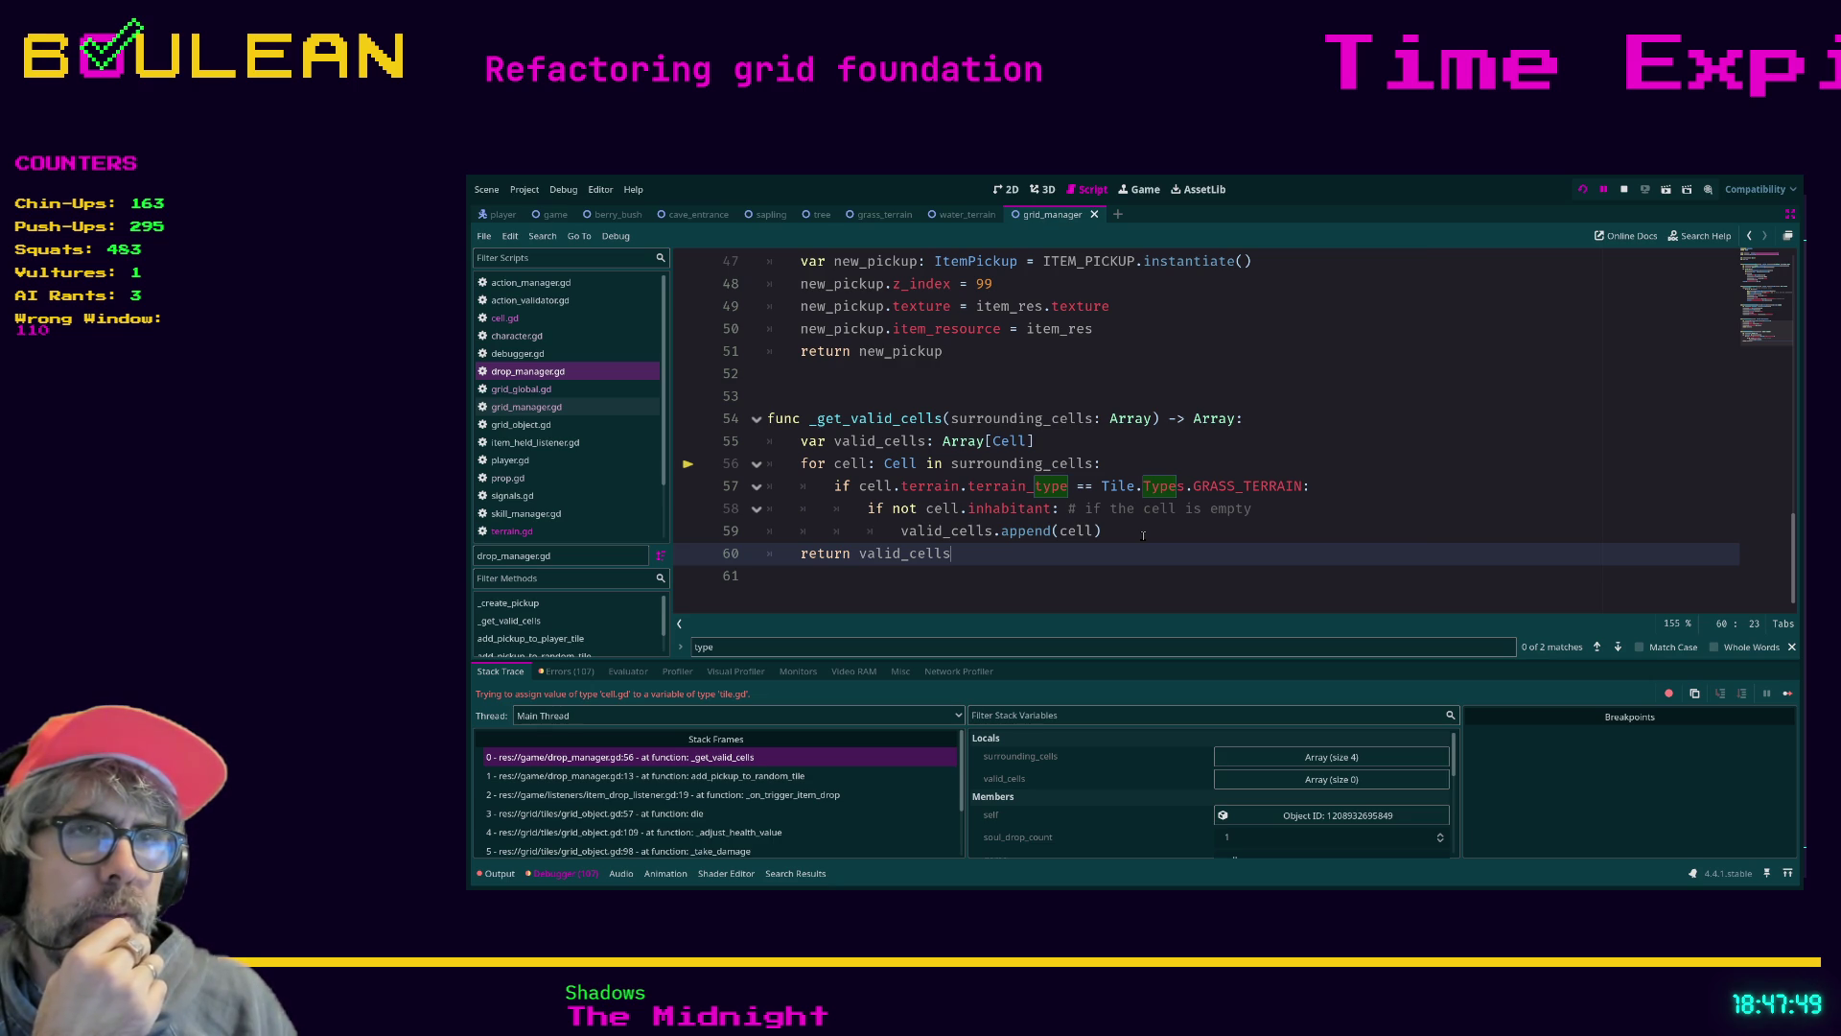
# Replace inhabitant with inhabitants_array on line 58, save, and return to cell.gd
pyautogui.doubleClick(1041, 518)
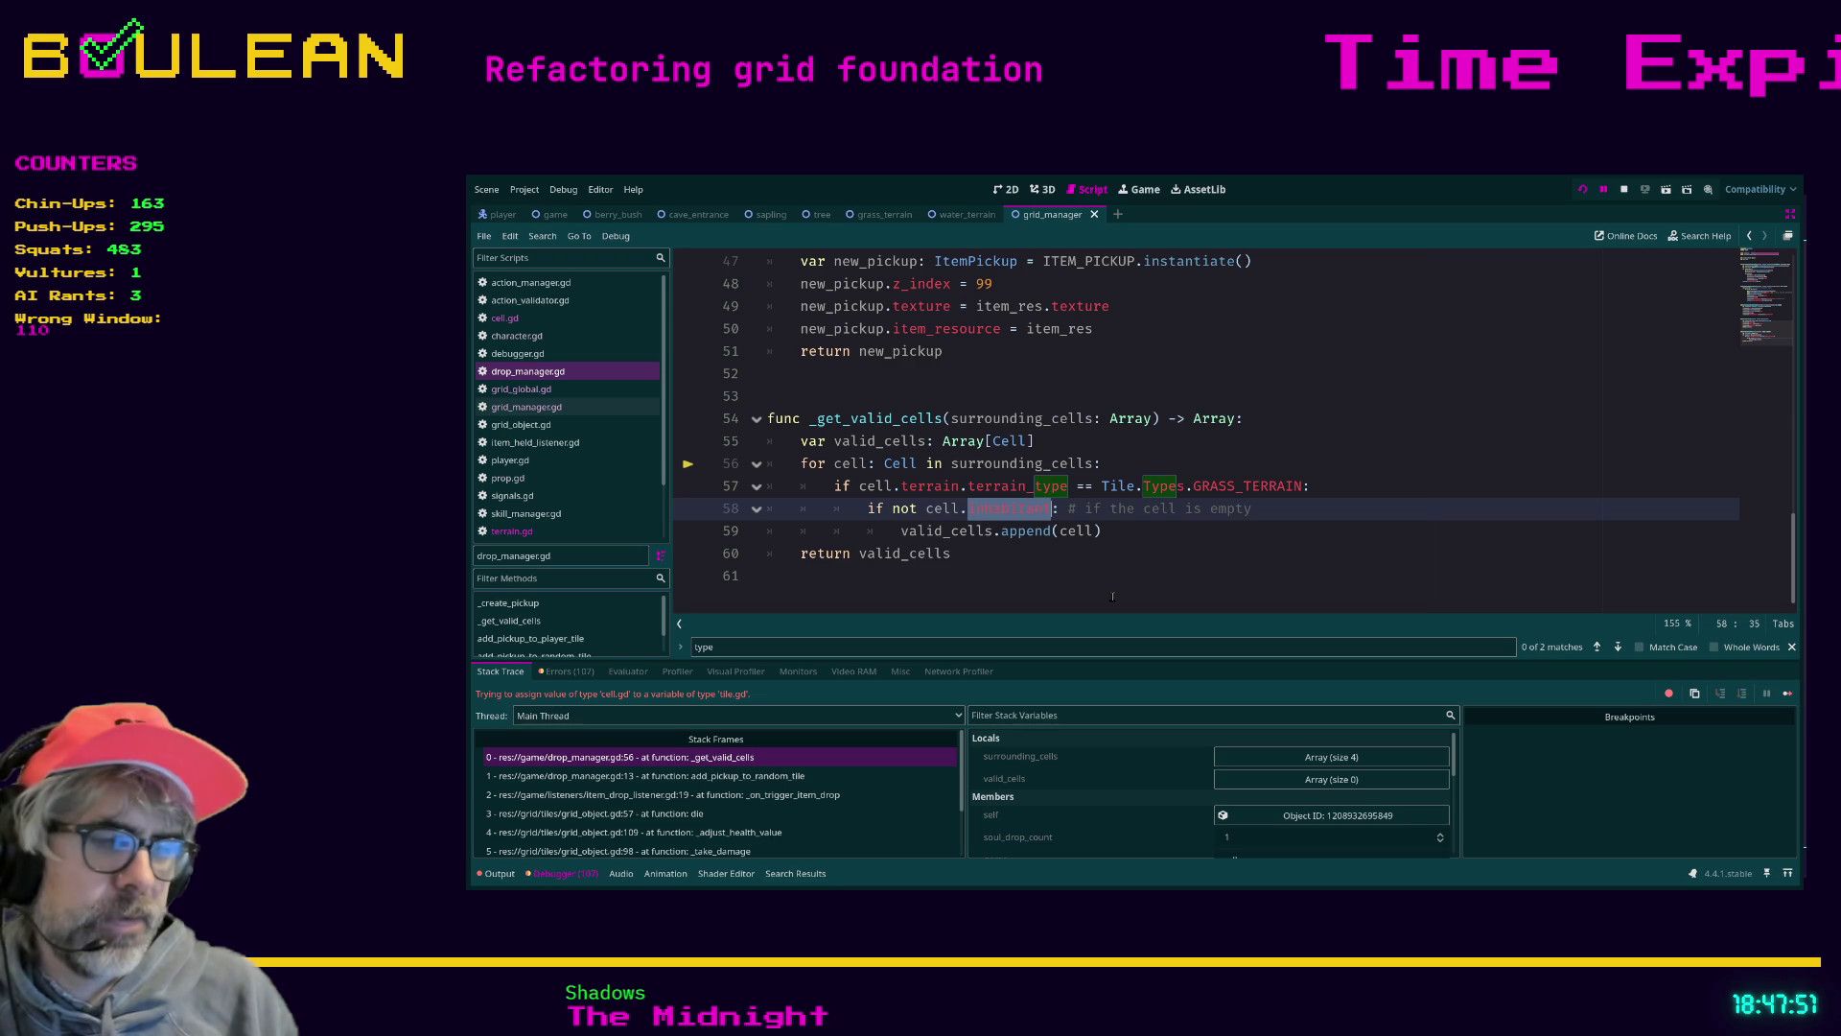
pyautogui.write('inhabitant')
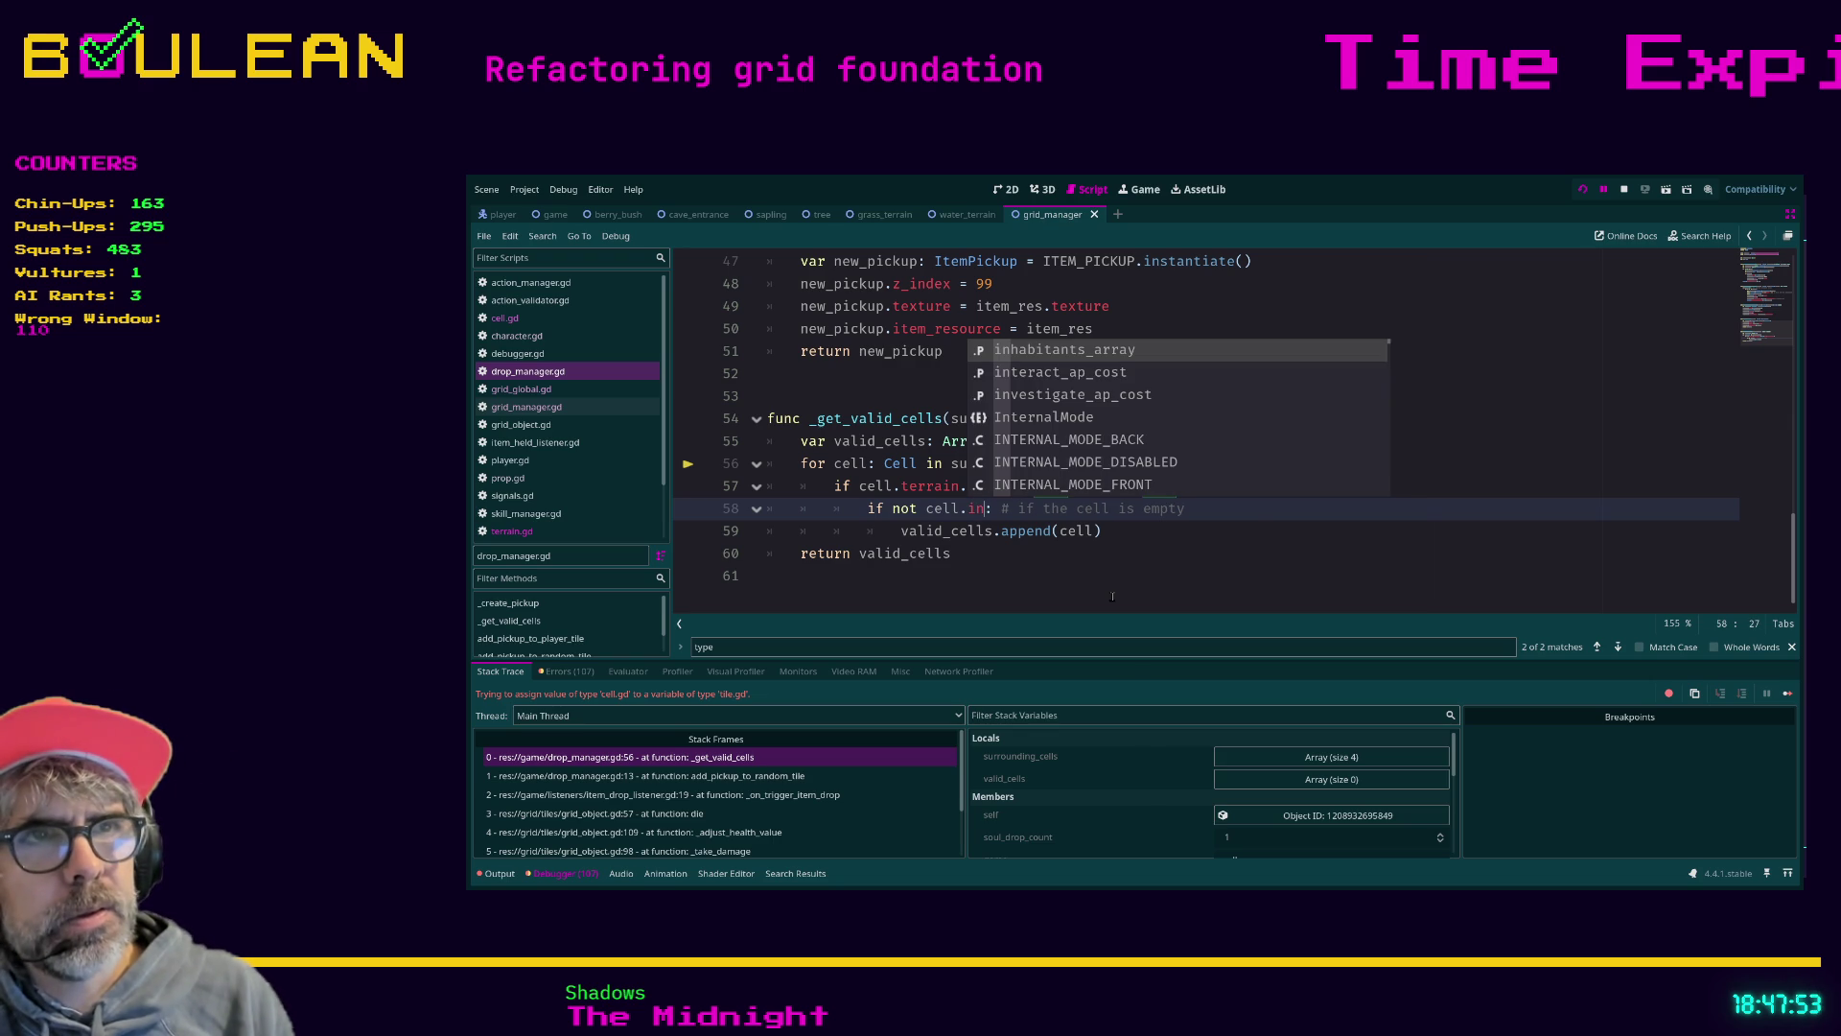
pyautogui.press('Return')
pyautogui.click(1125, 575)
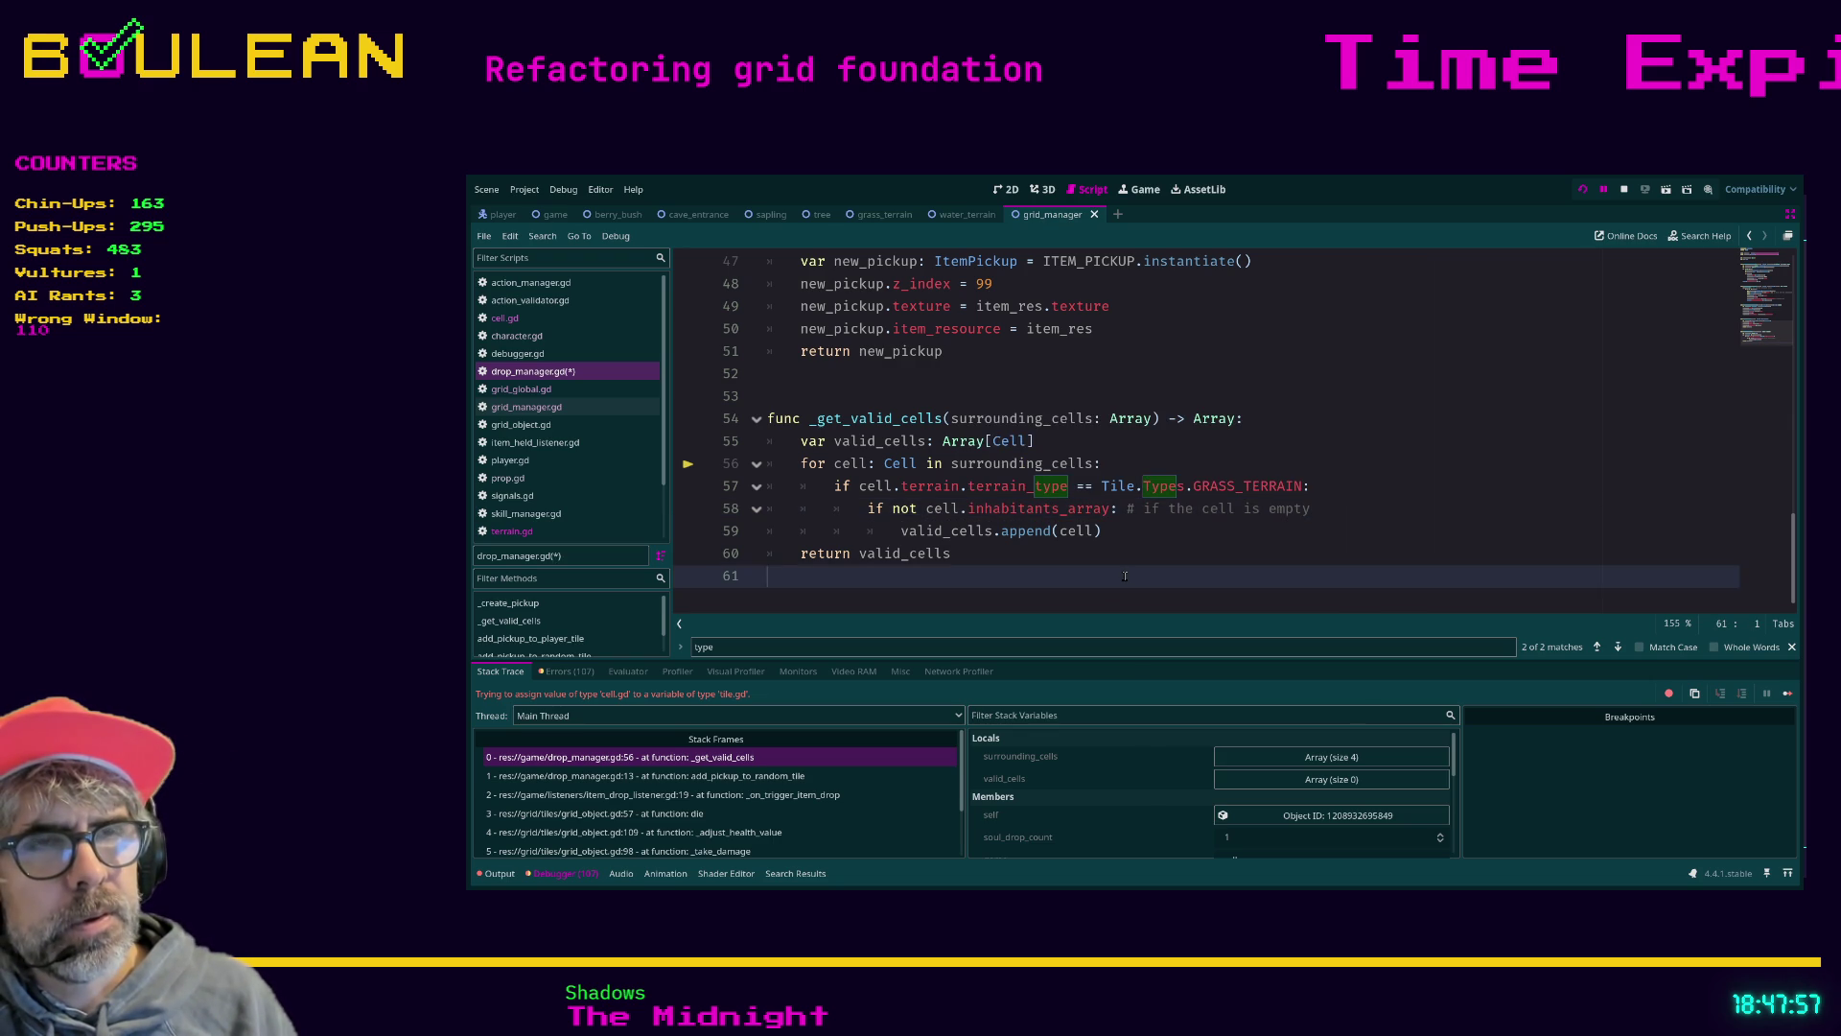
pyautogui.hotkey('ctrl', 's')
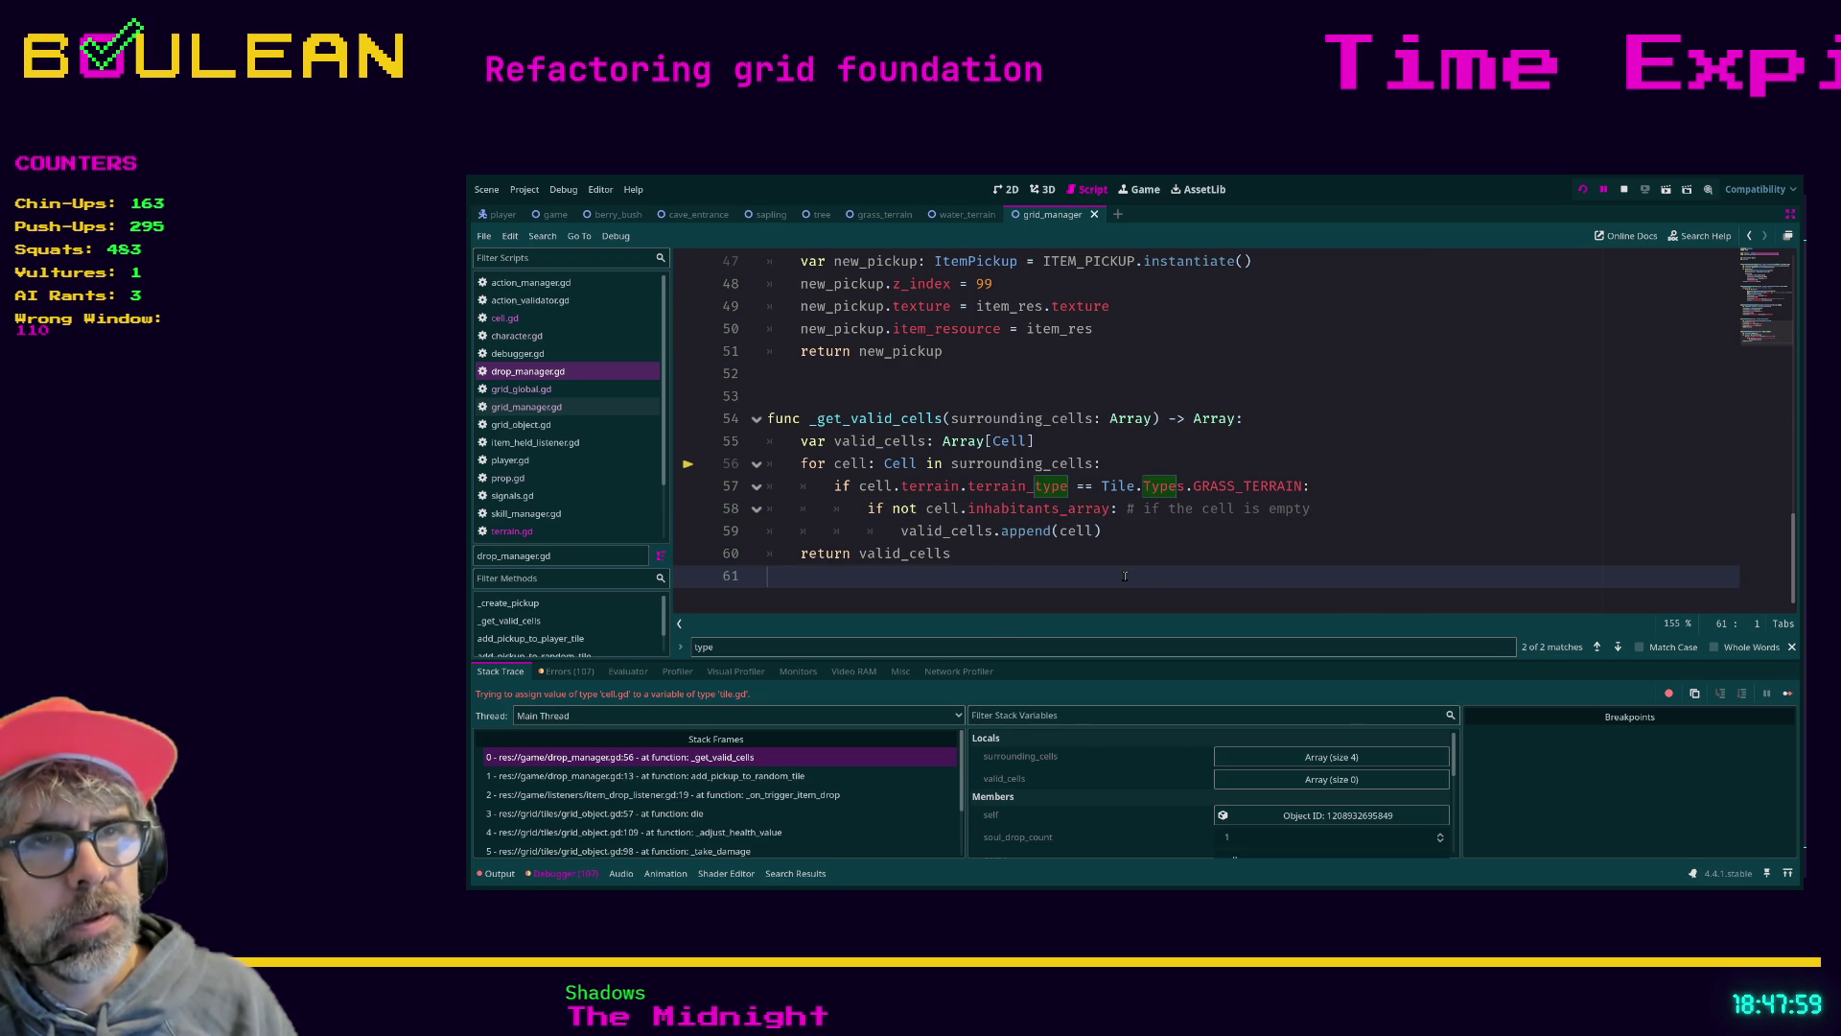
pyautogui.click(520, 319)
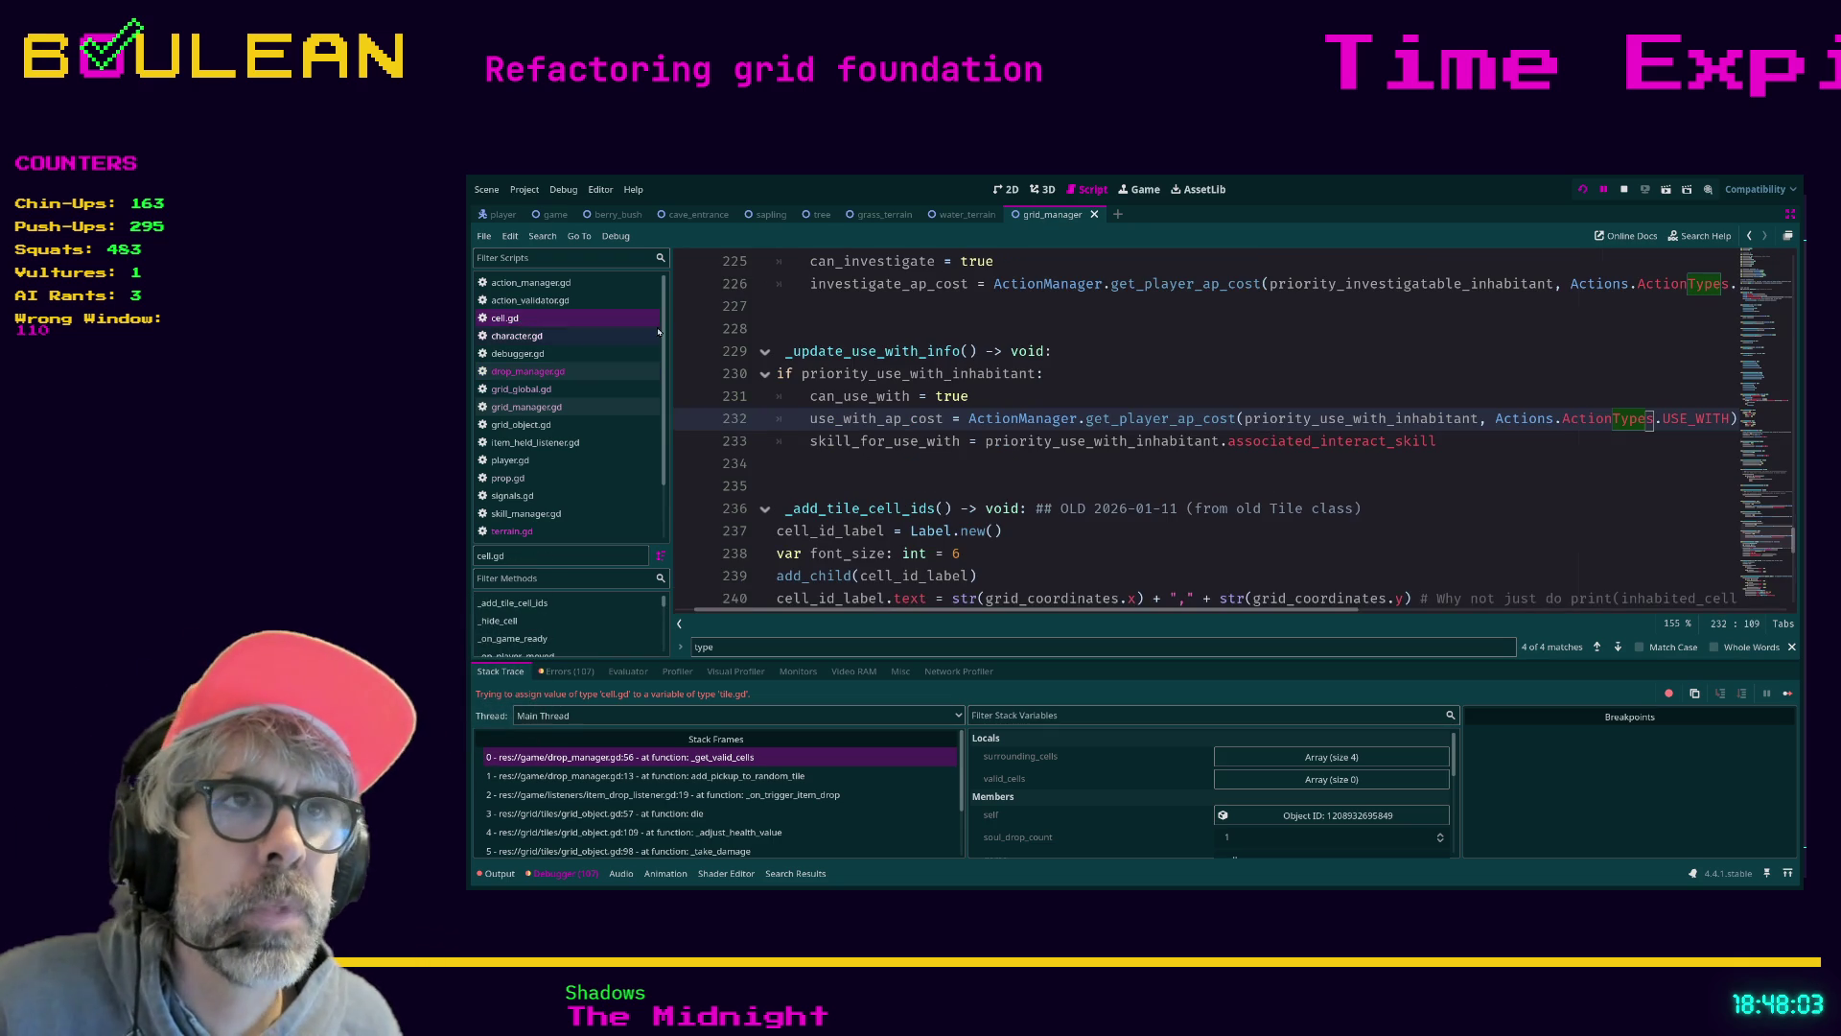
pyautogui.scroll(-3, 998, 406)
pyautogui.scroll(6, 999, 405)
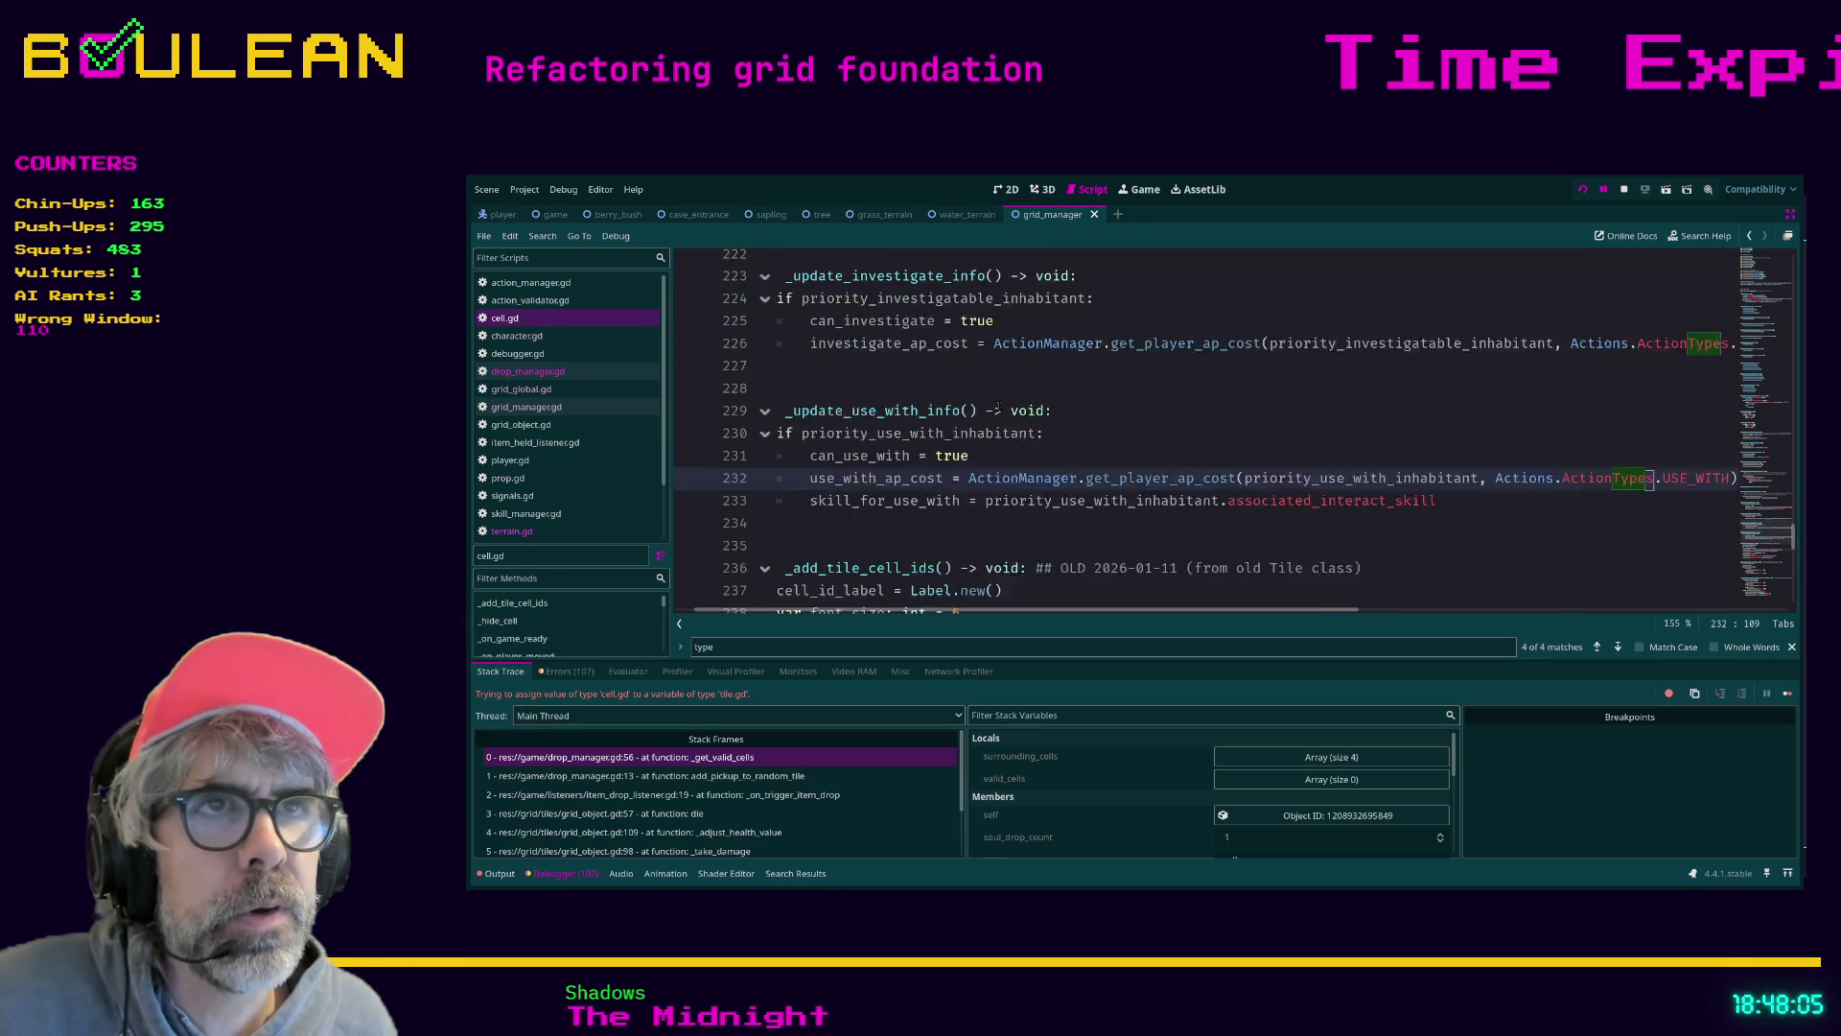
pyautogui.scroll(6, 1123, 458)
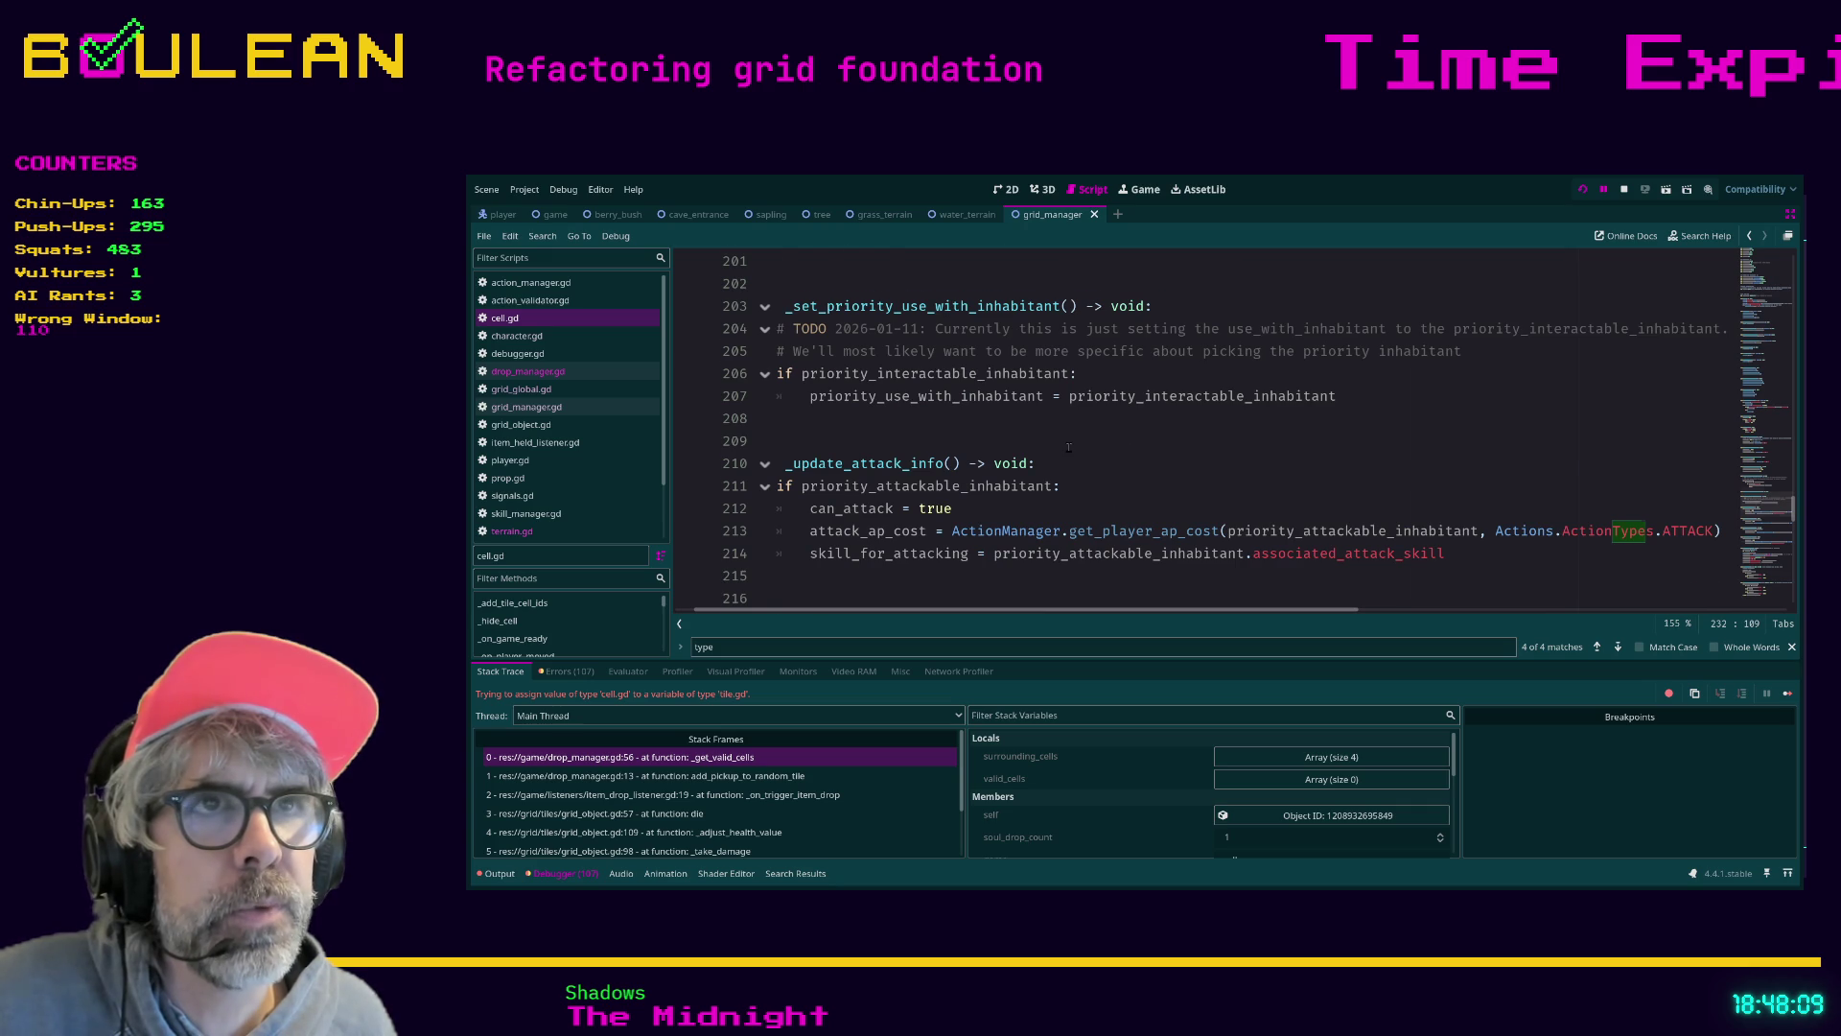
pyautogui.scroll(2, 1068, 446)
pyautogui.scroll(7, 1069, 446)
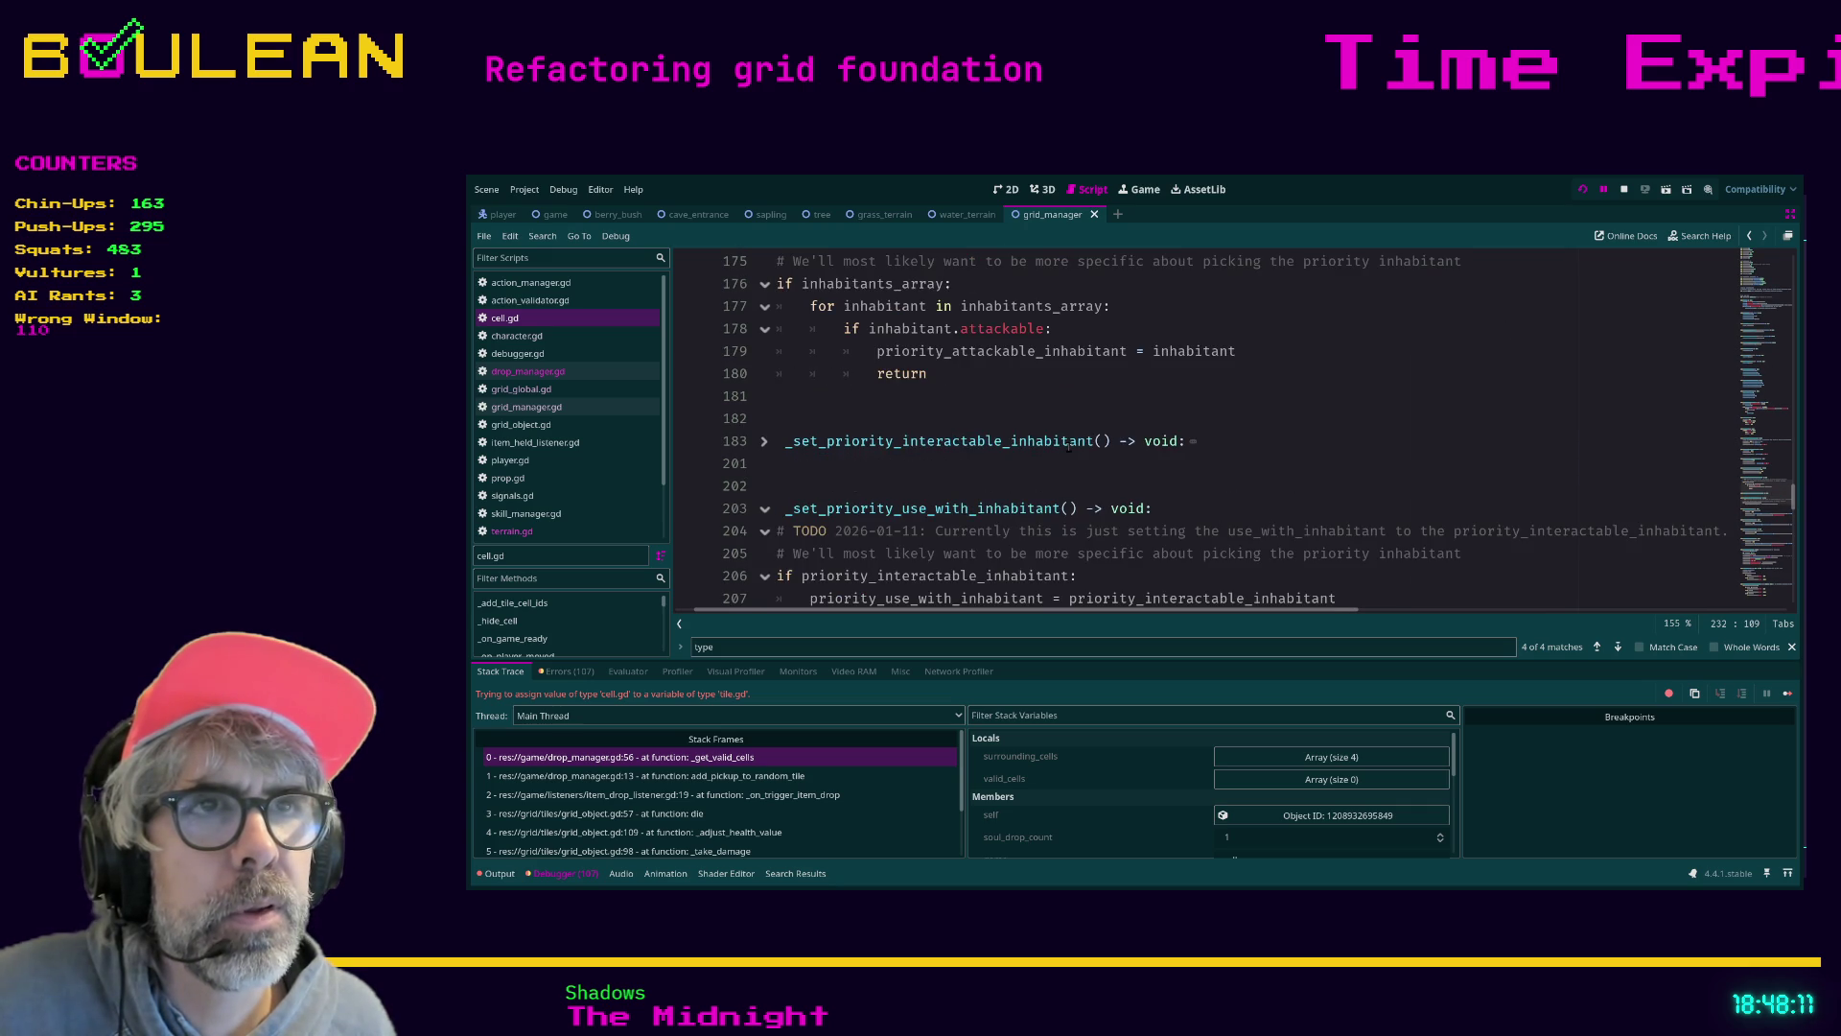
pyautogui.scroll(8, 1069, 446)
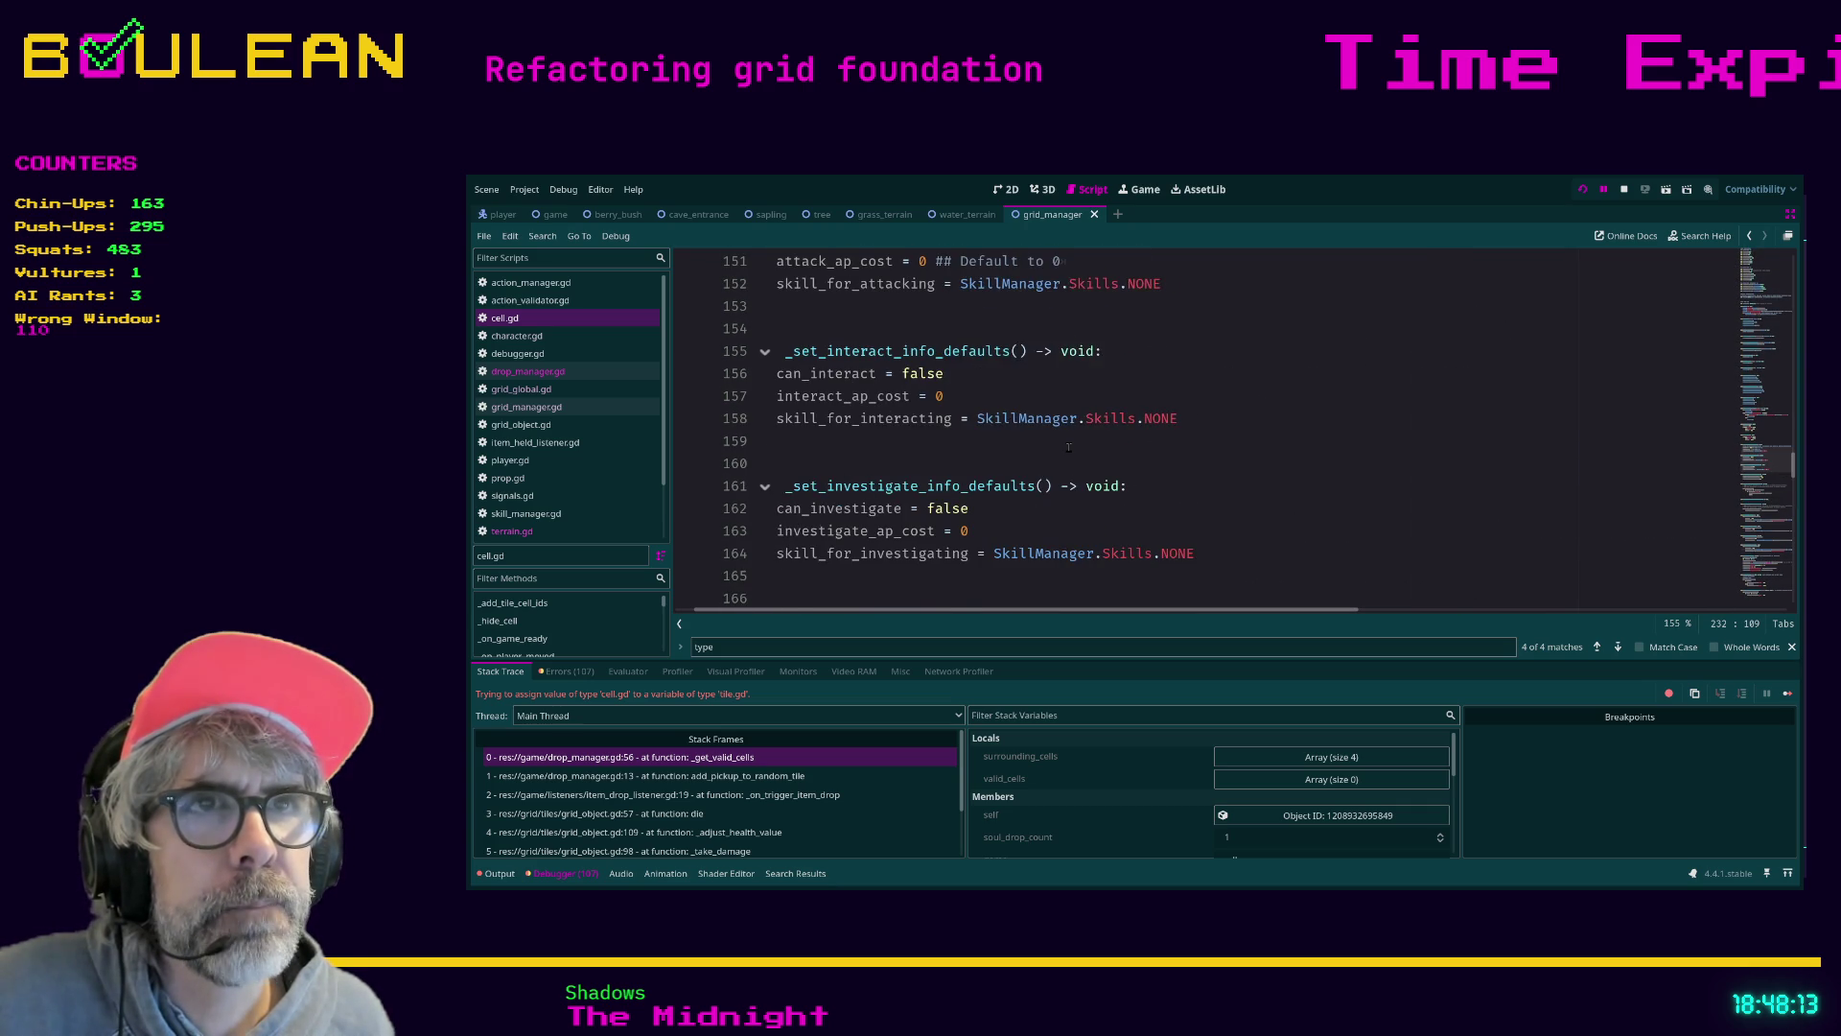
pyautogui.scroll(5, 1068, 446)
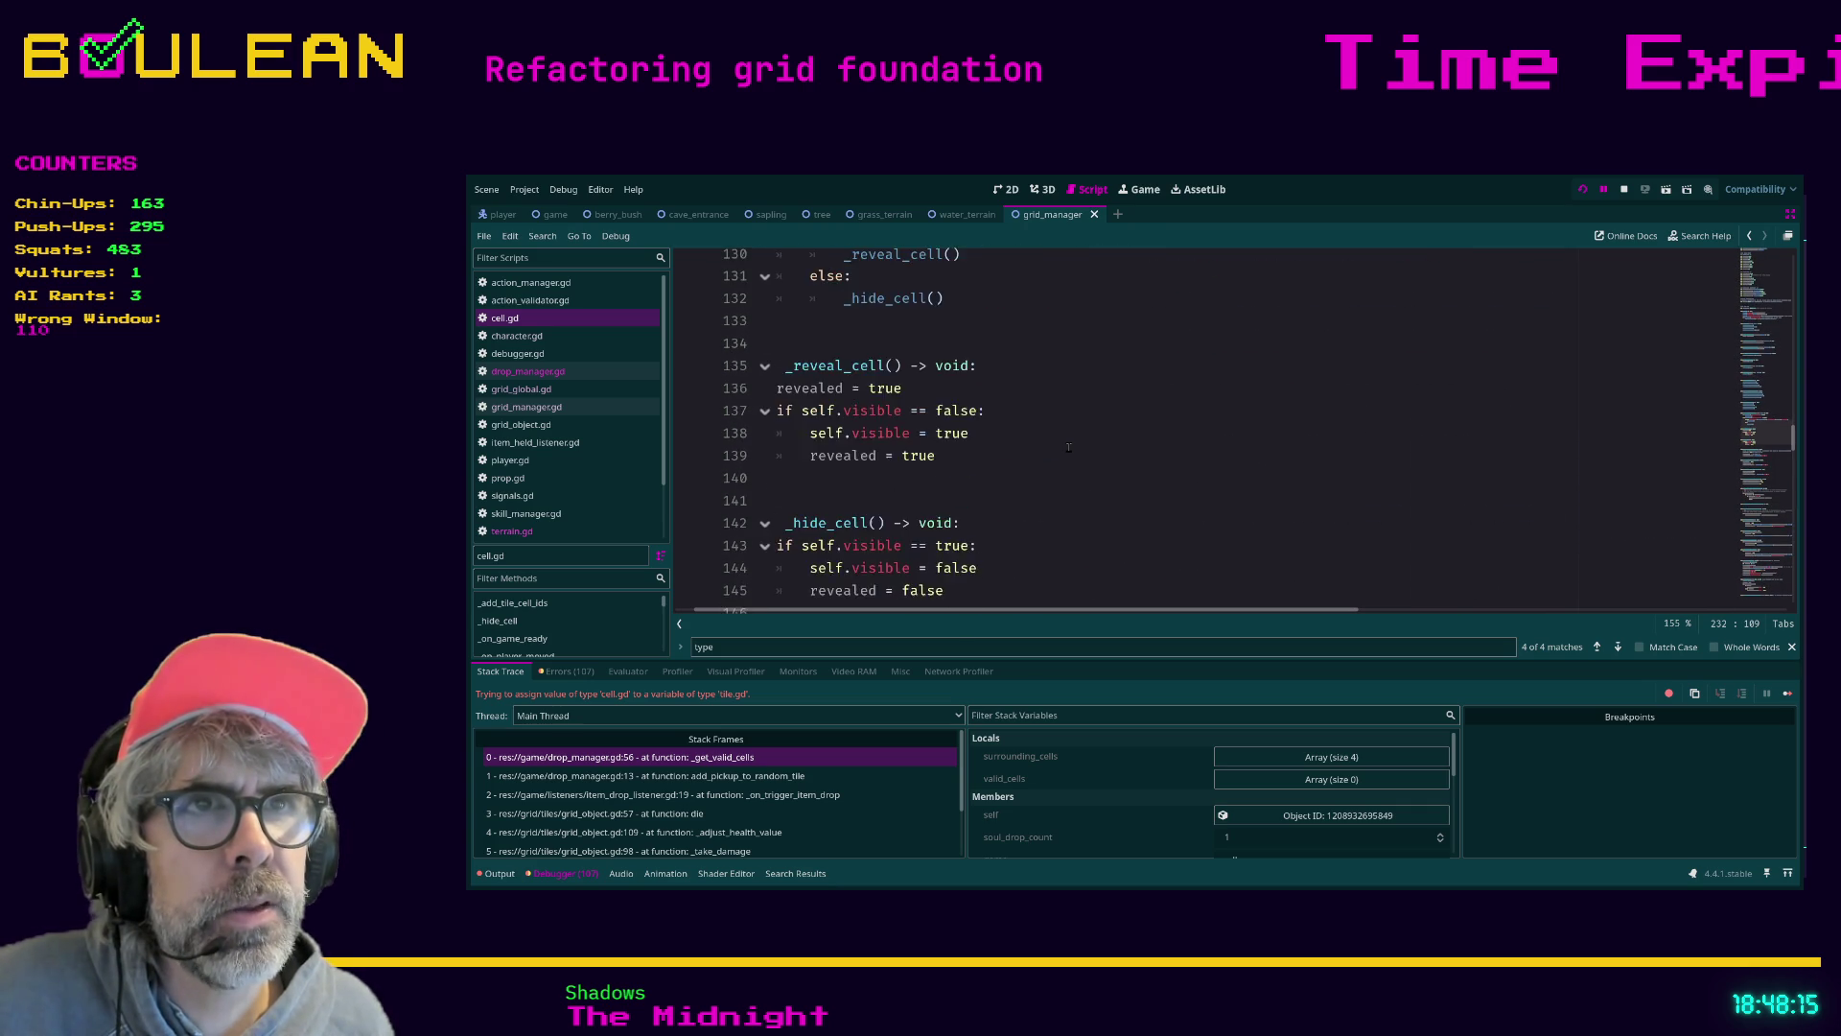
pyautogui.scroll(18, 1069, 446)
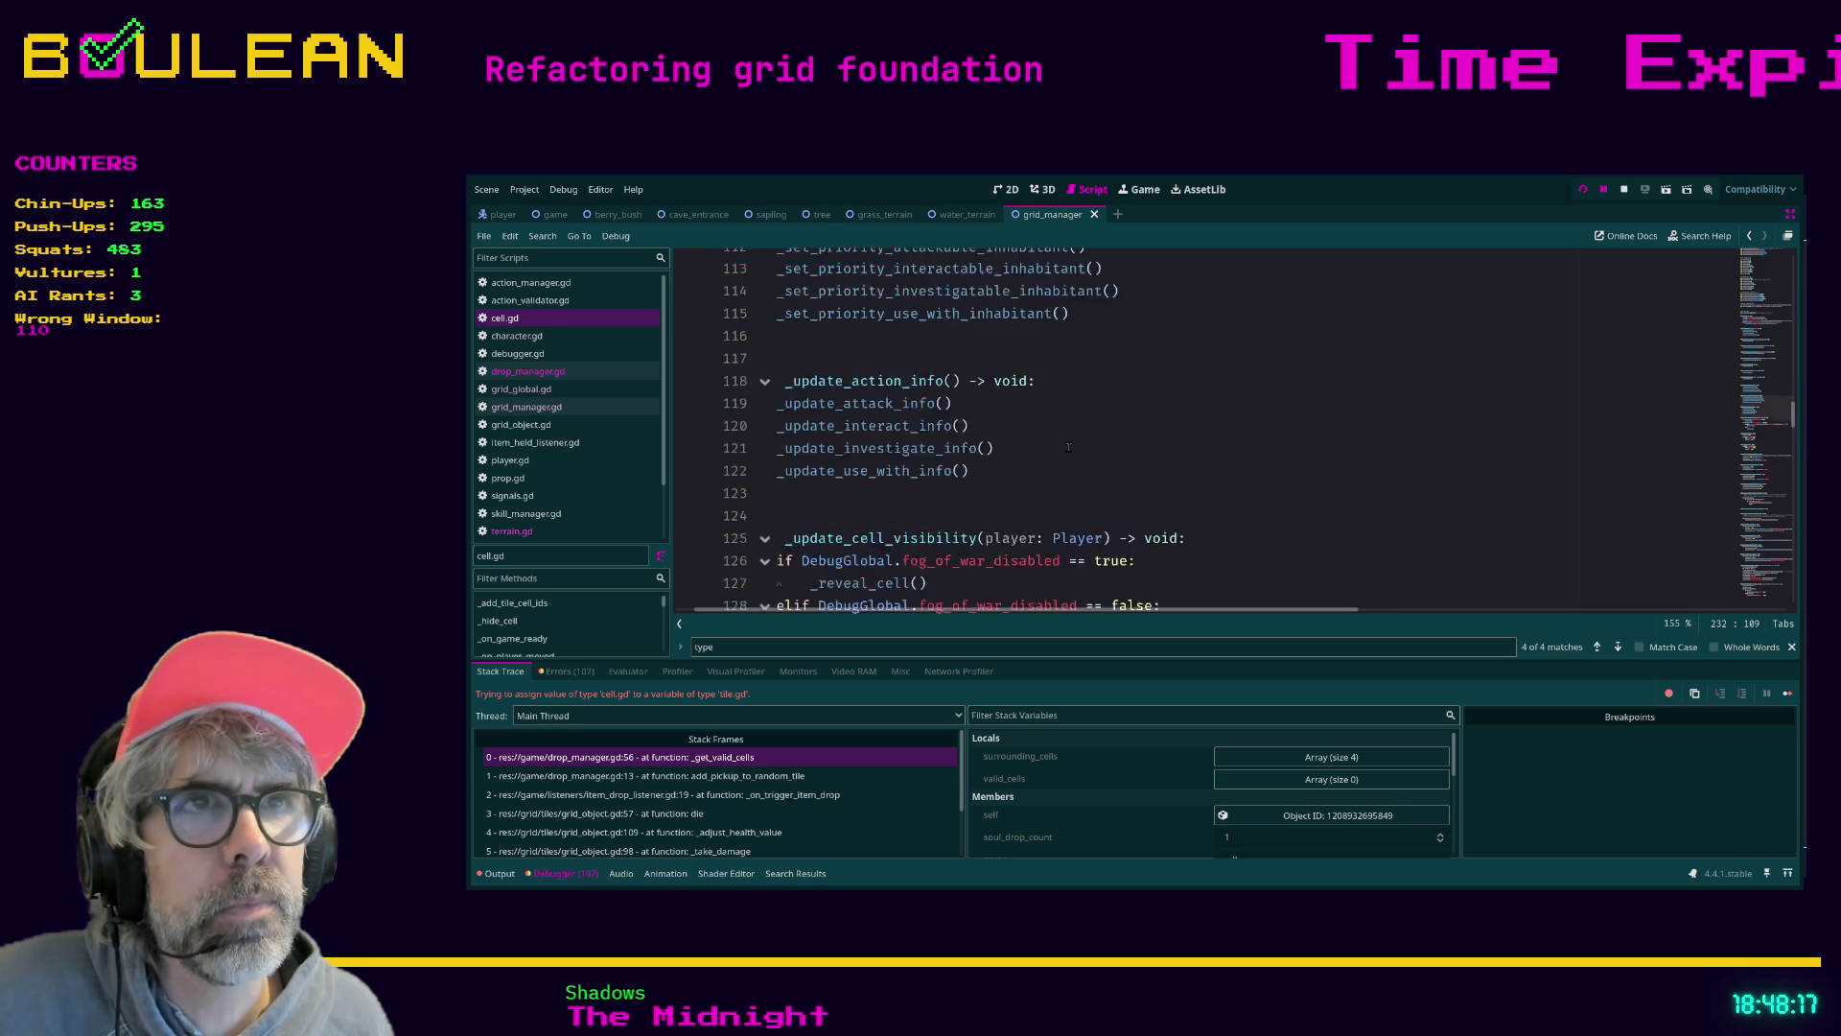
pyautogui.scroll(2, 1068, 446)
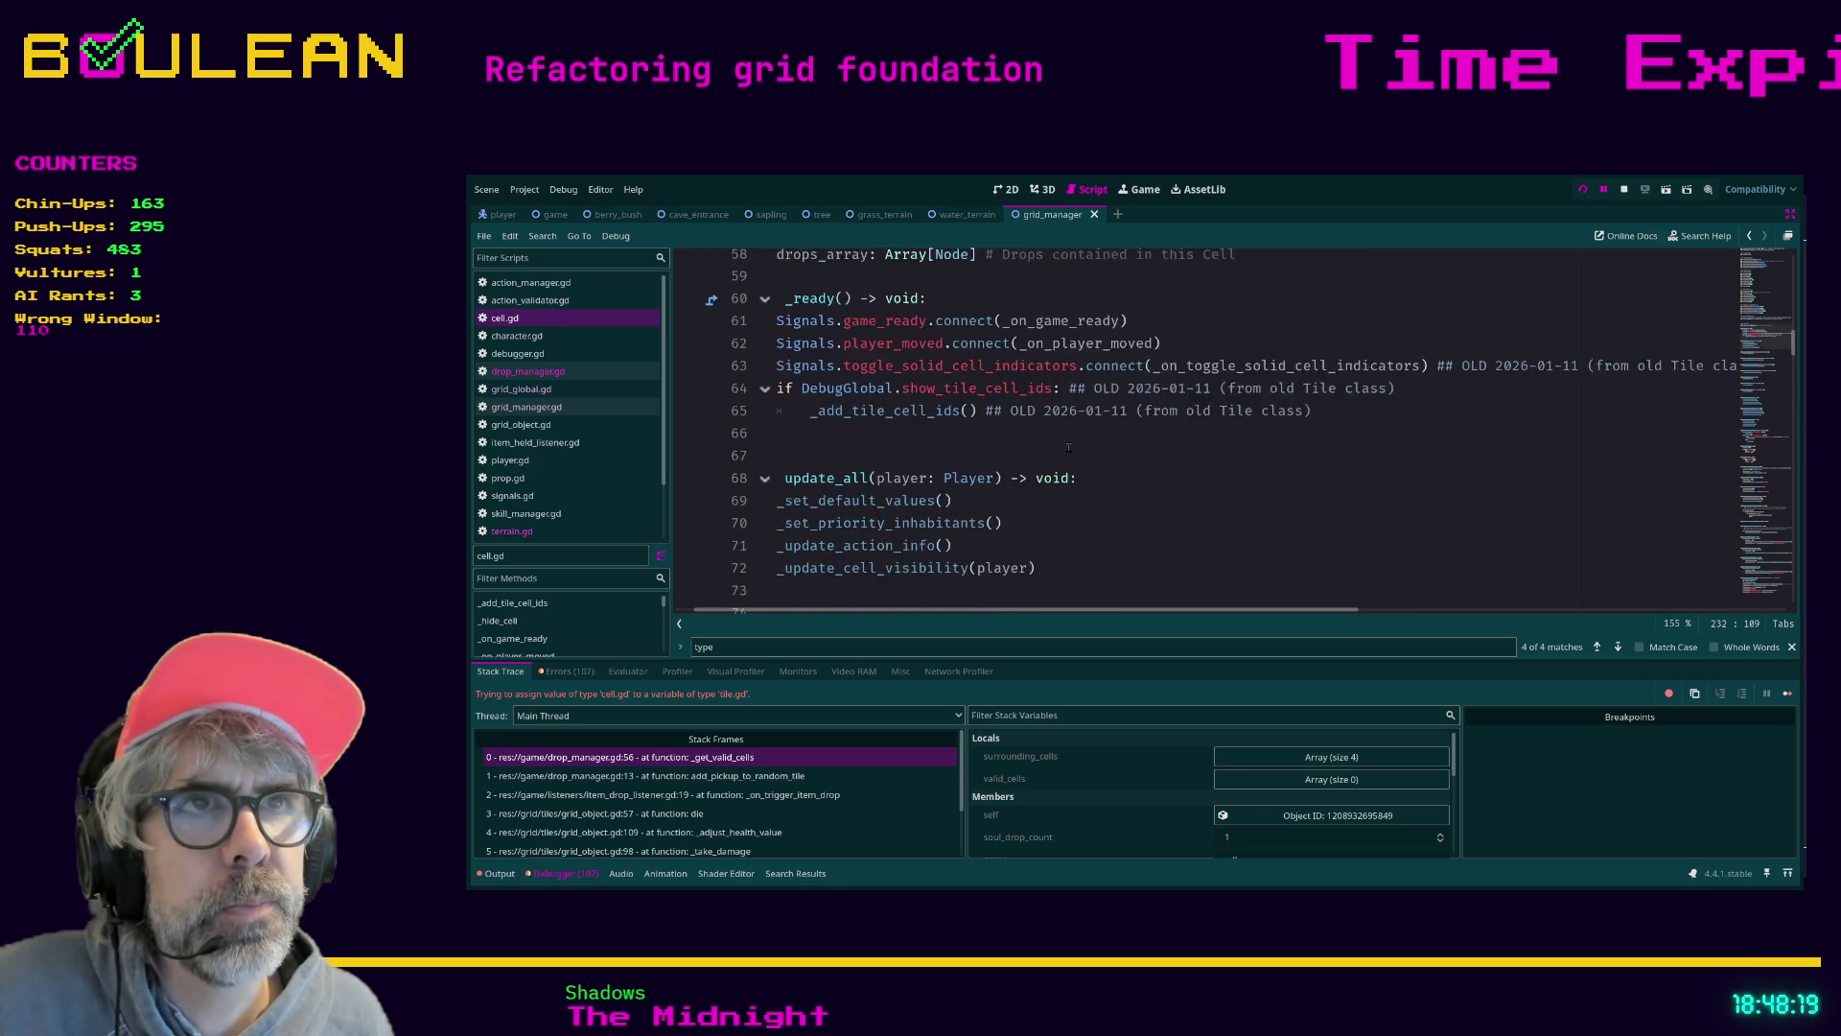
pyautogui.scroll(-3, 1068, 446)
pyautogui.scroll(-3, 1068, 446)
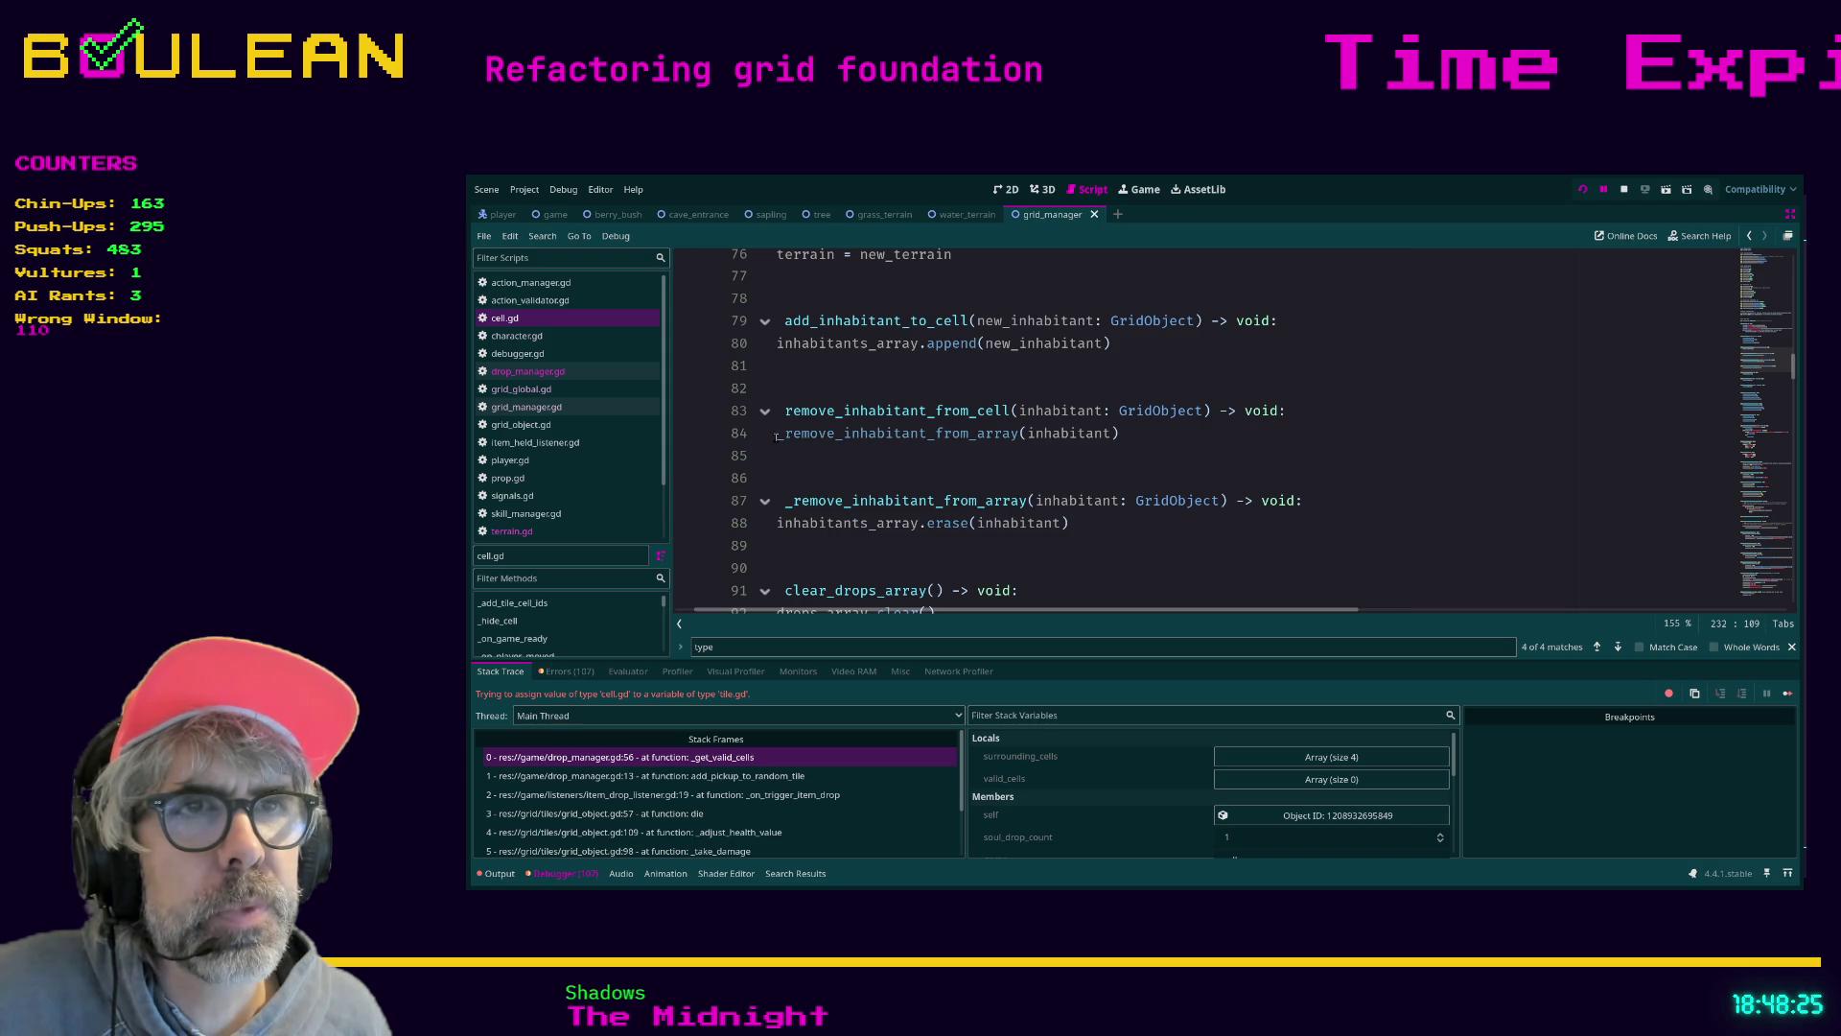
pyautogui.moveTo(1118, 439); pyautogui.dragTo(1147, 414)
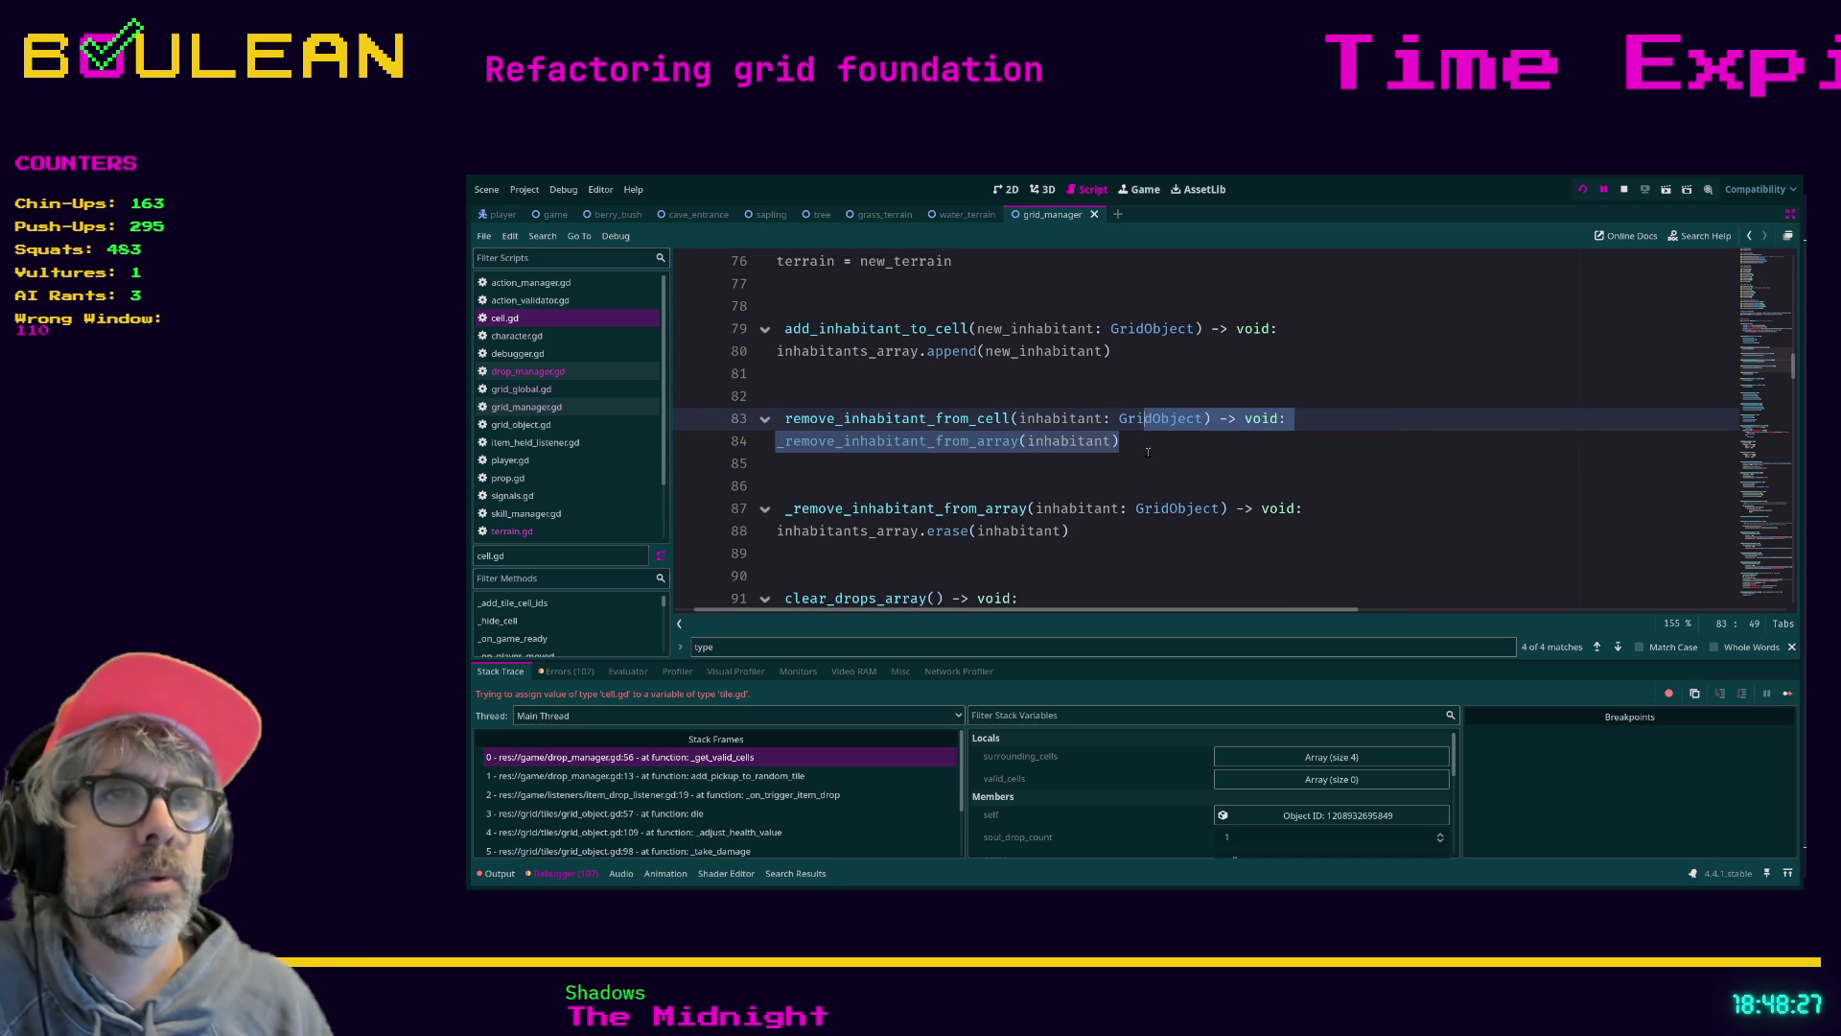
pyautogui.click(1149, 440)
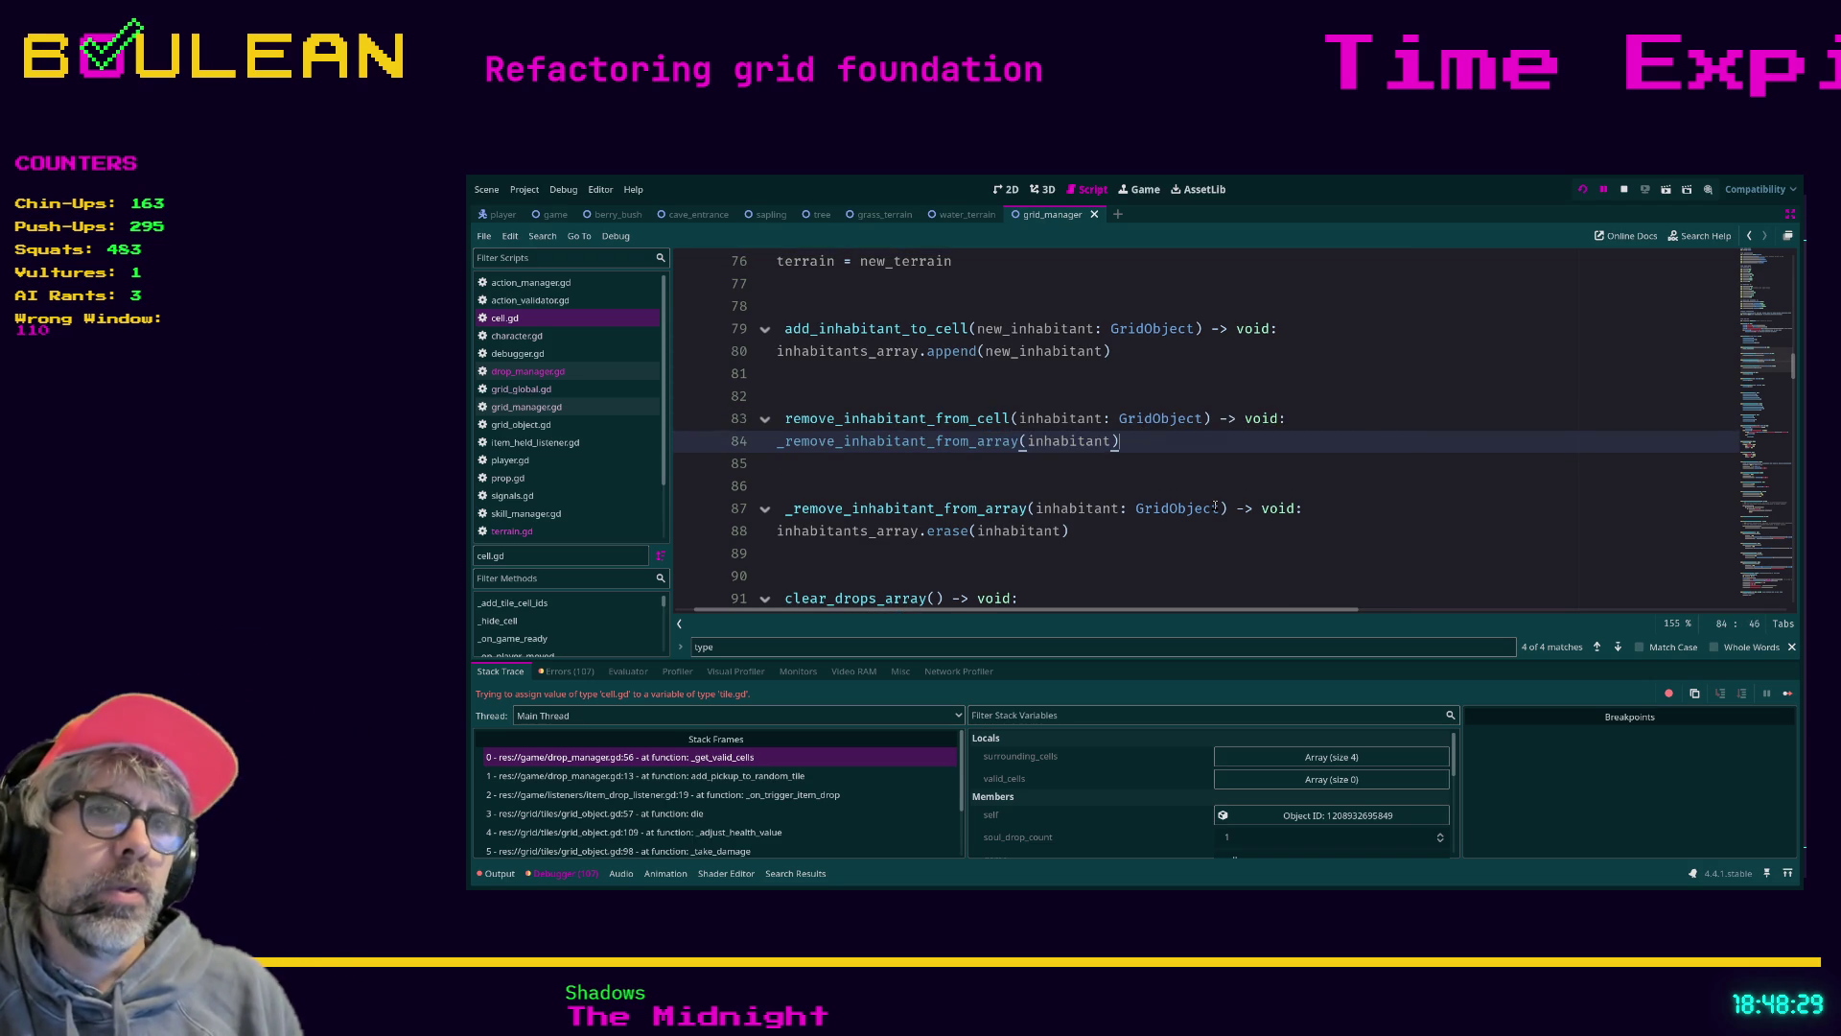
pyautogui.press('Return')
pyautogui.press('Up')
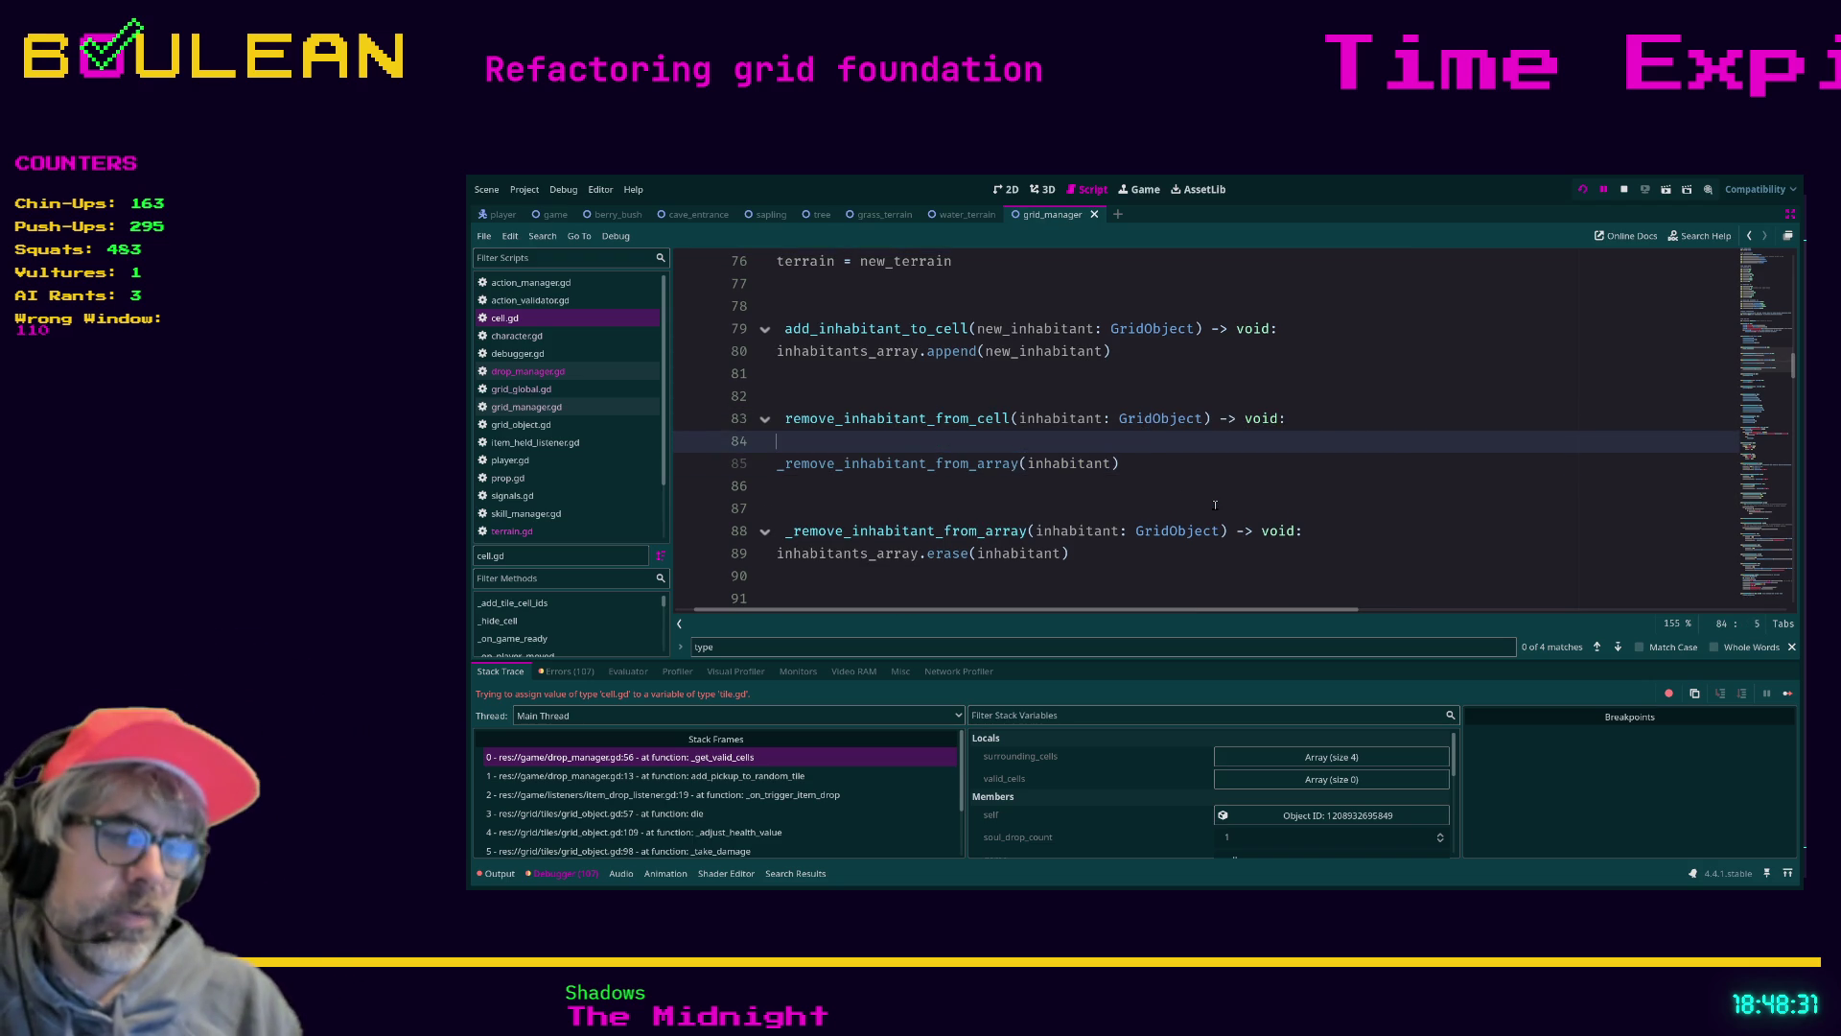
pyautogui.write('if inh')
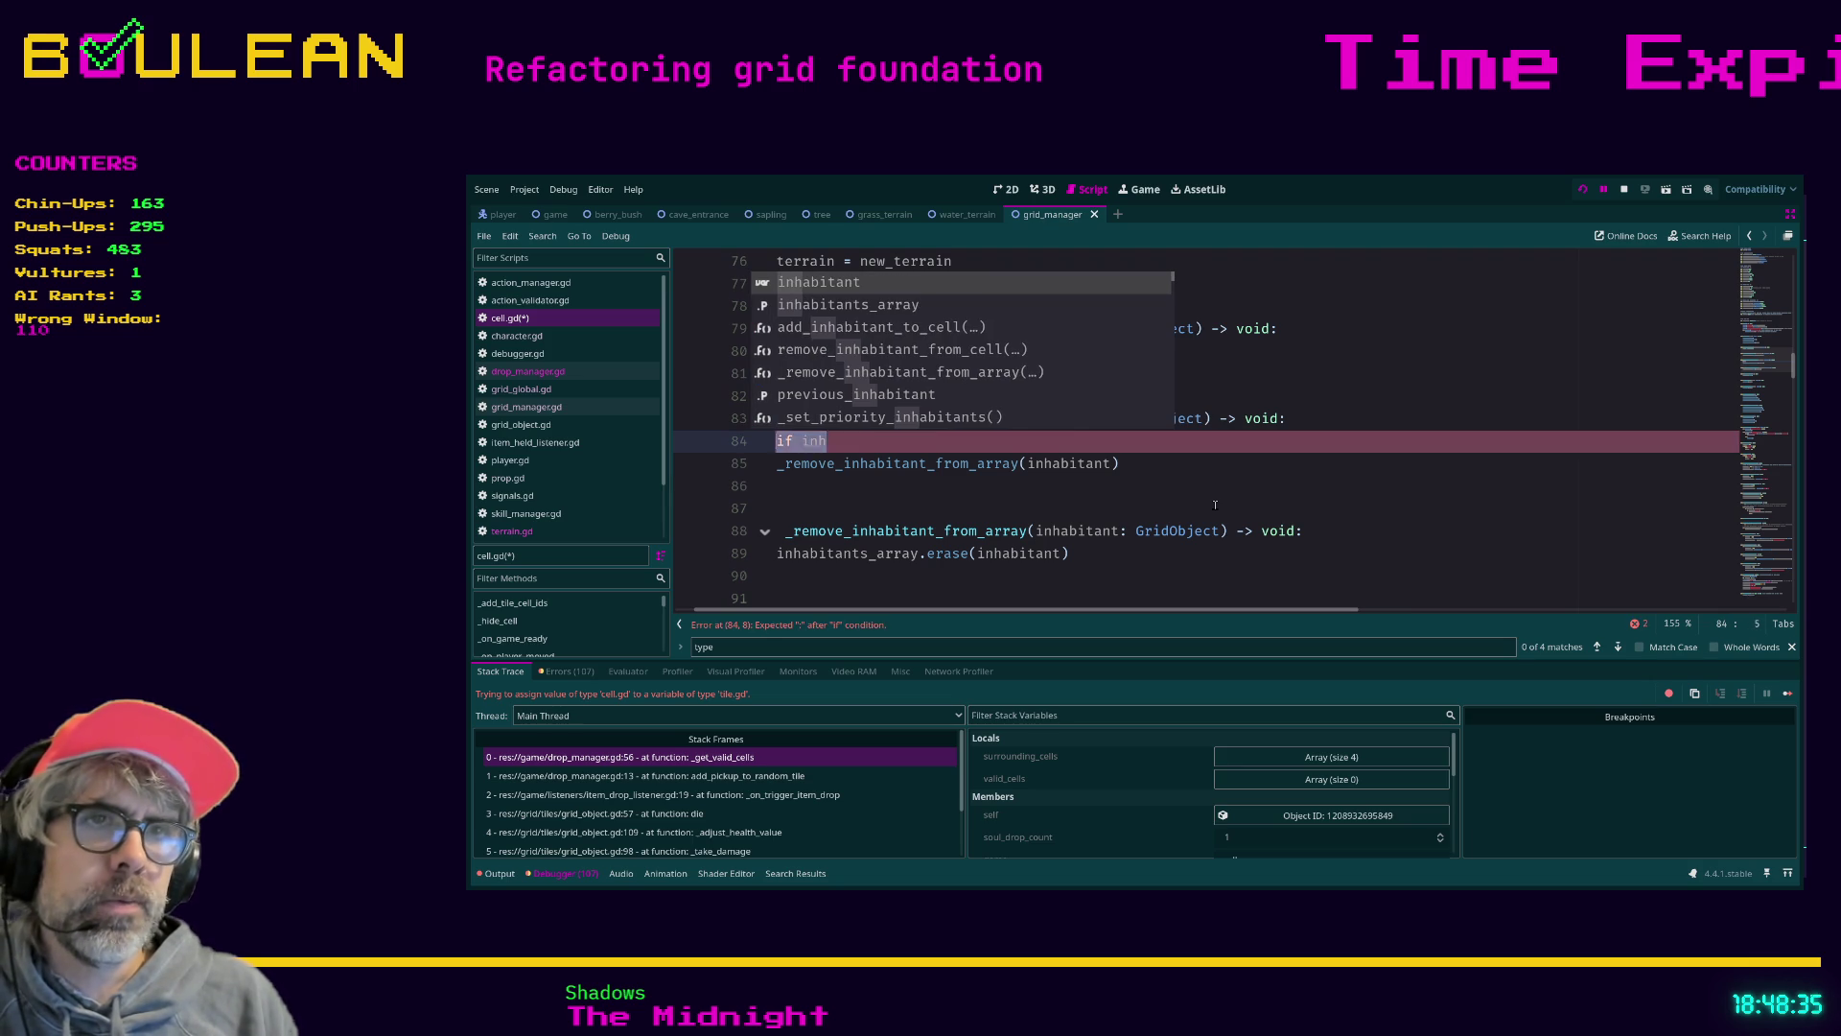
pyautogui.press('BackSpace')
pyautogui.press('BackSpace')
pyautogui.press('BackSpace')
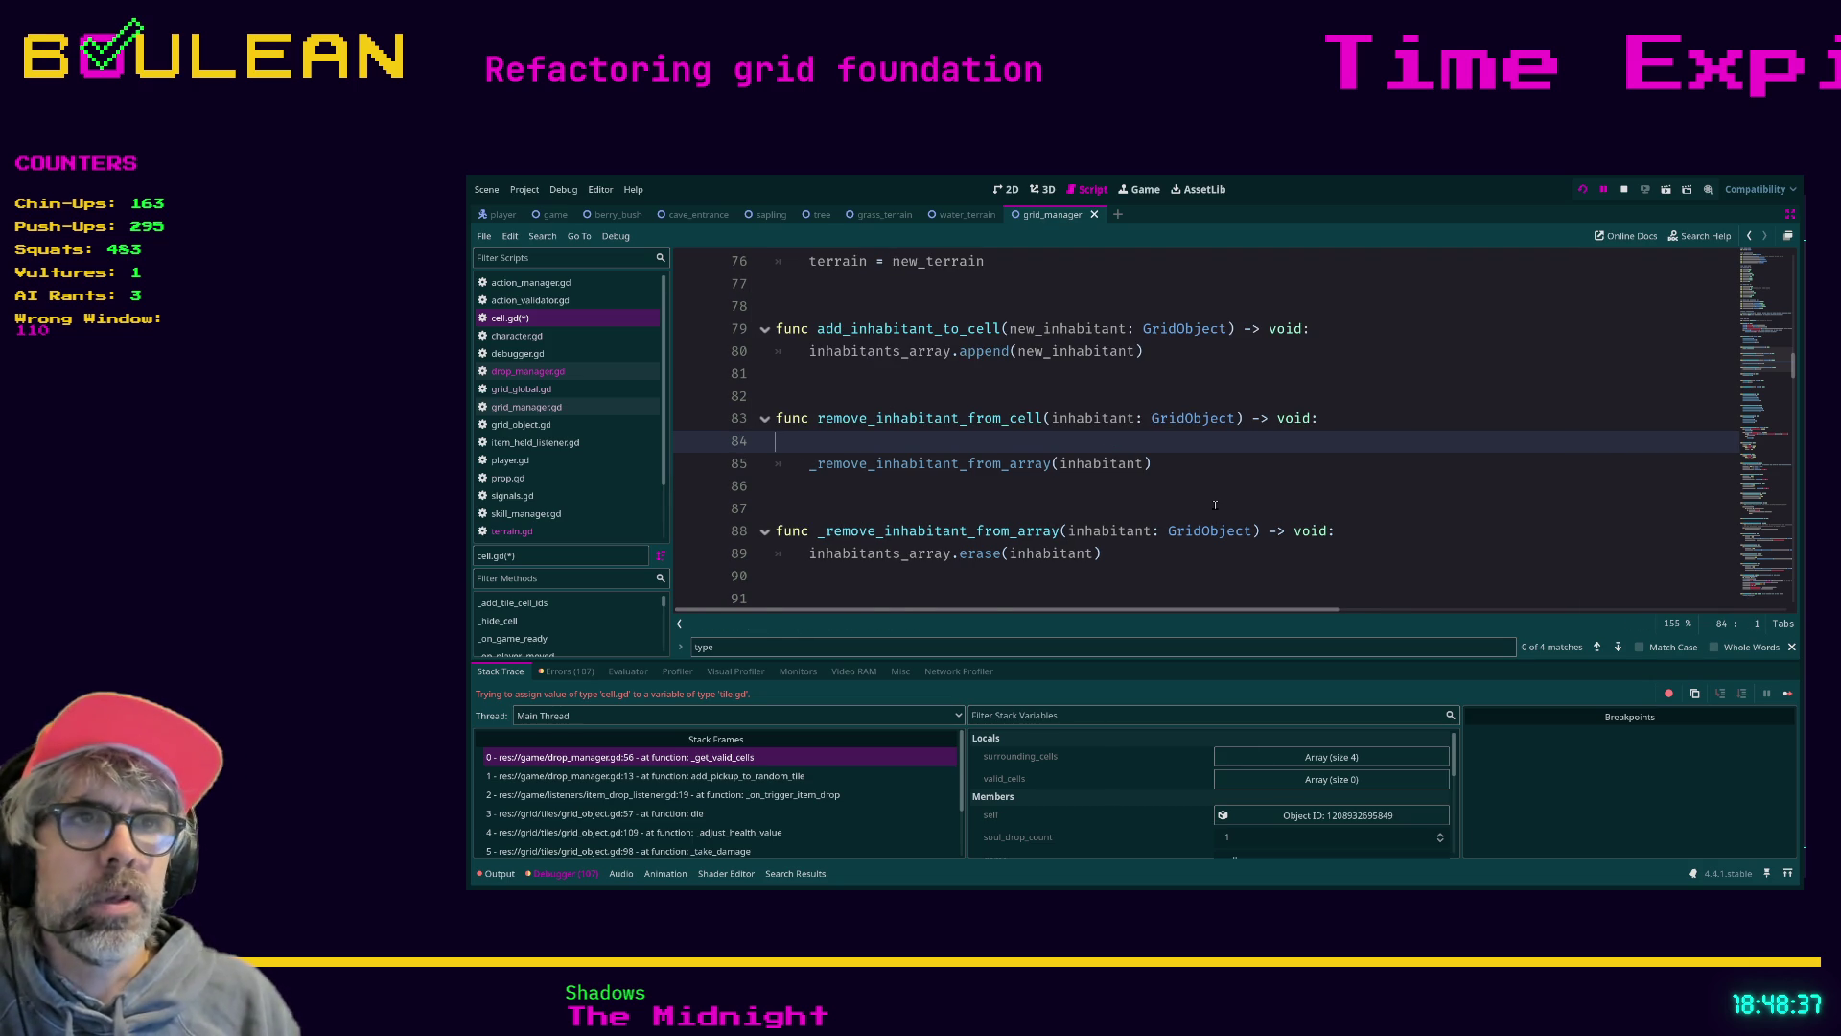
pyautogui.press('BackSpace')
pyautogui.scroll(-1, 905, 474)
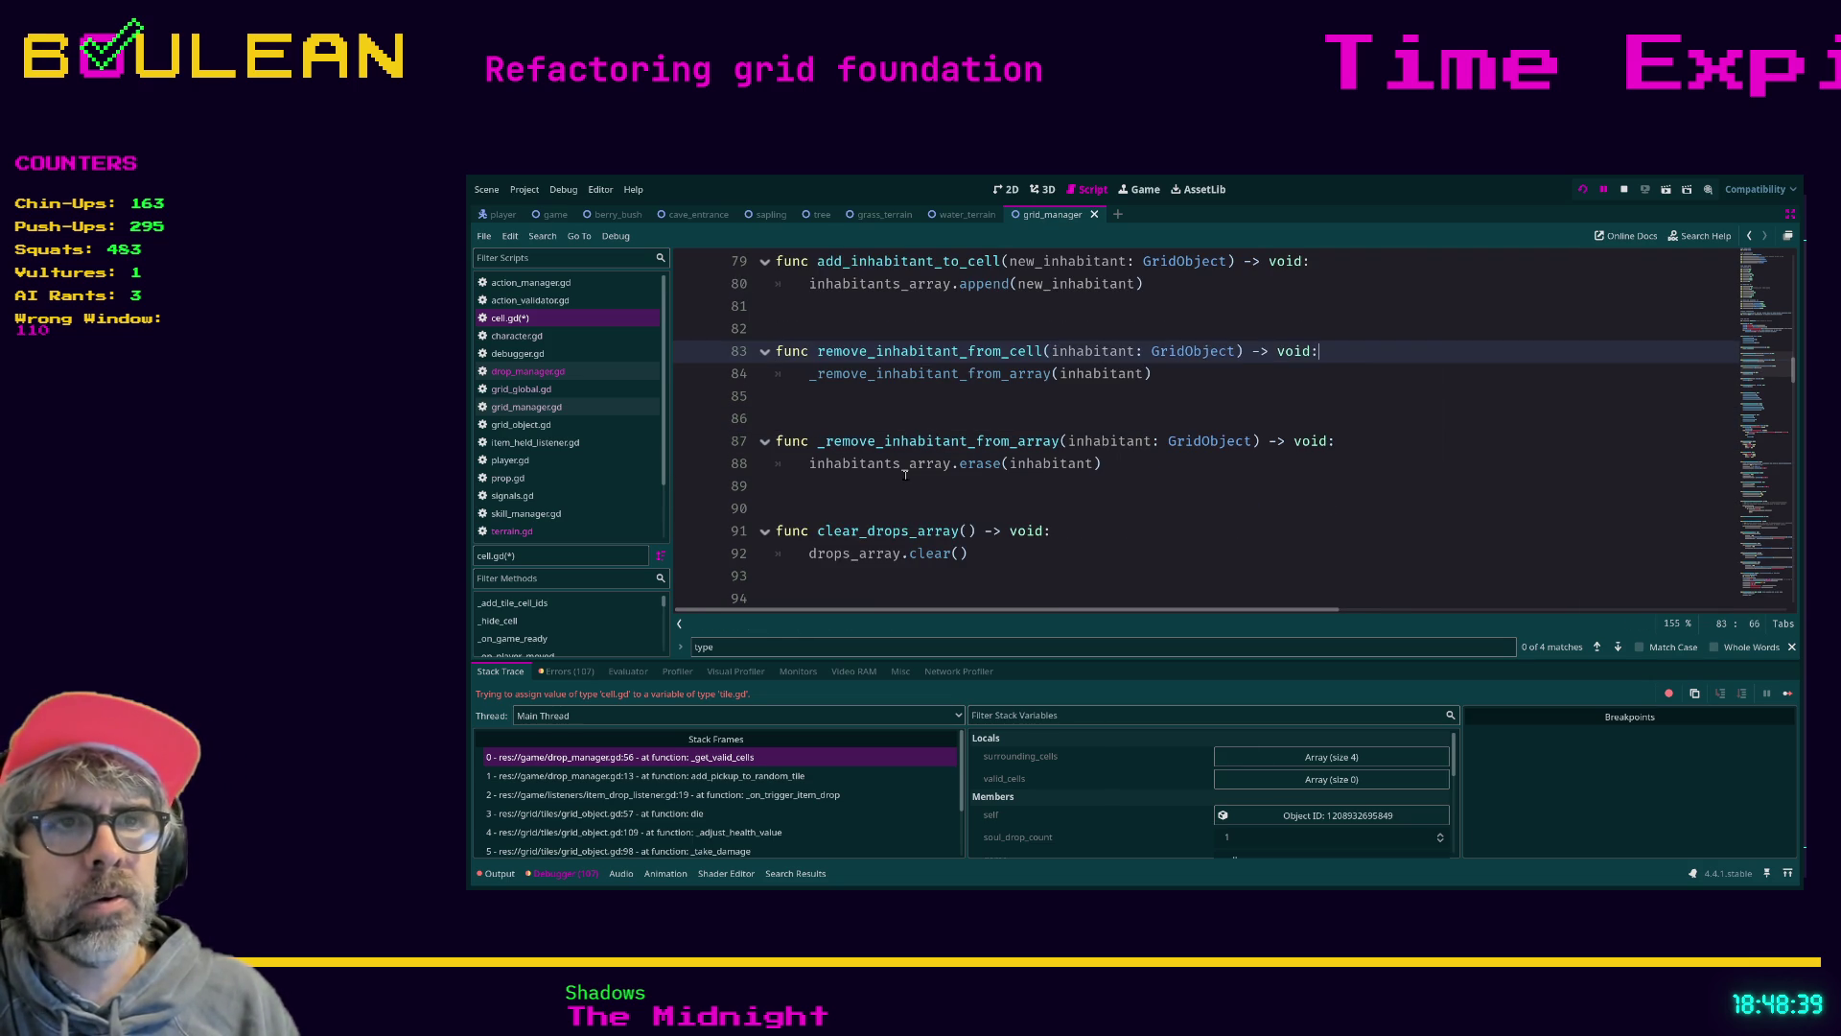
pyautogui.scroll(4, 905, 475)
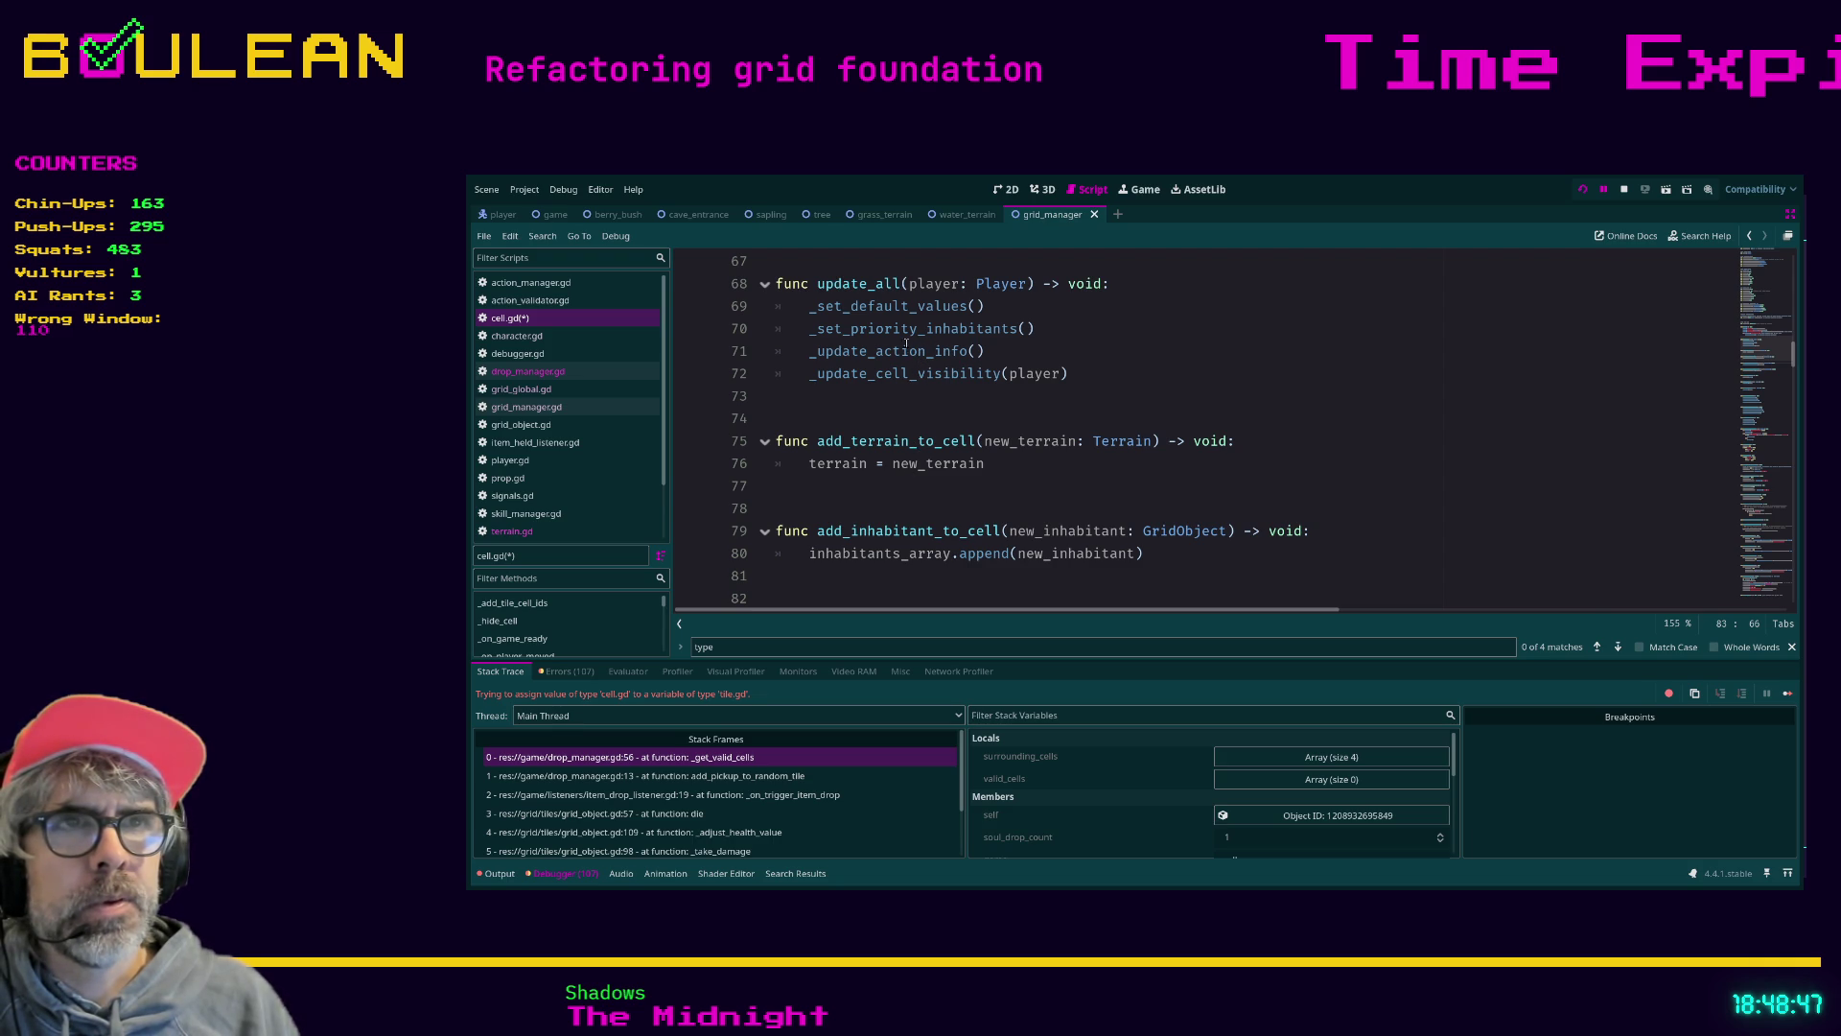
# Follow cell.gd's default-setting calls to the _set_priority_inhabitant_defaults definition near line 169
pyautogui.keyDown('ctrl'); pyautogui.click(873, 309); pyautogui.keyUp('ctrl')
pyautogui.scroll(-2, 921, 413)
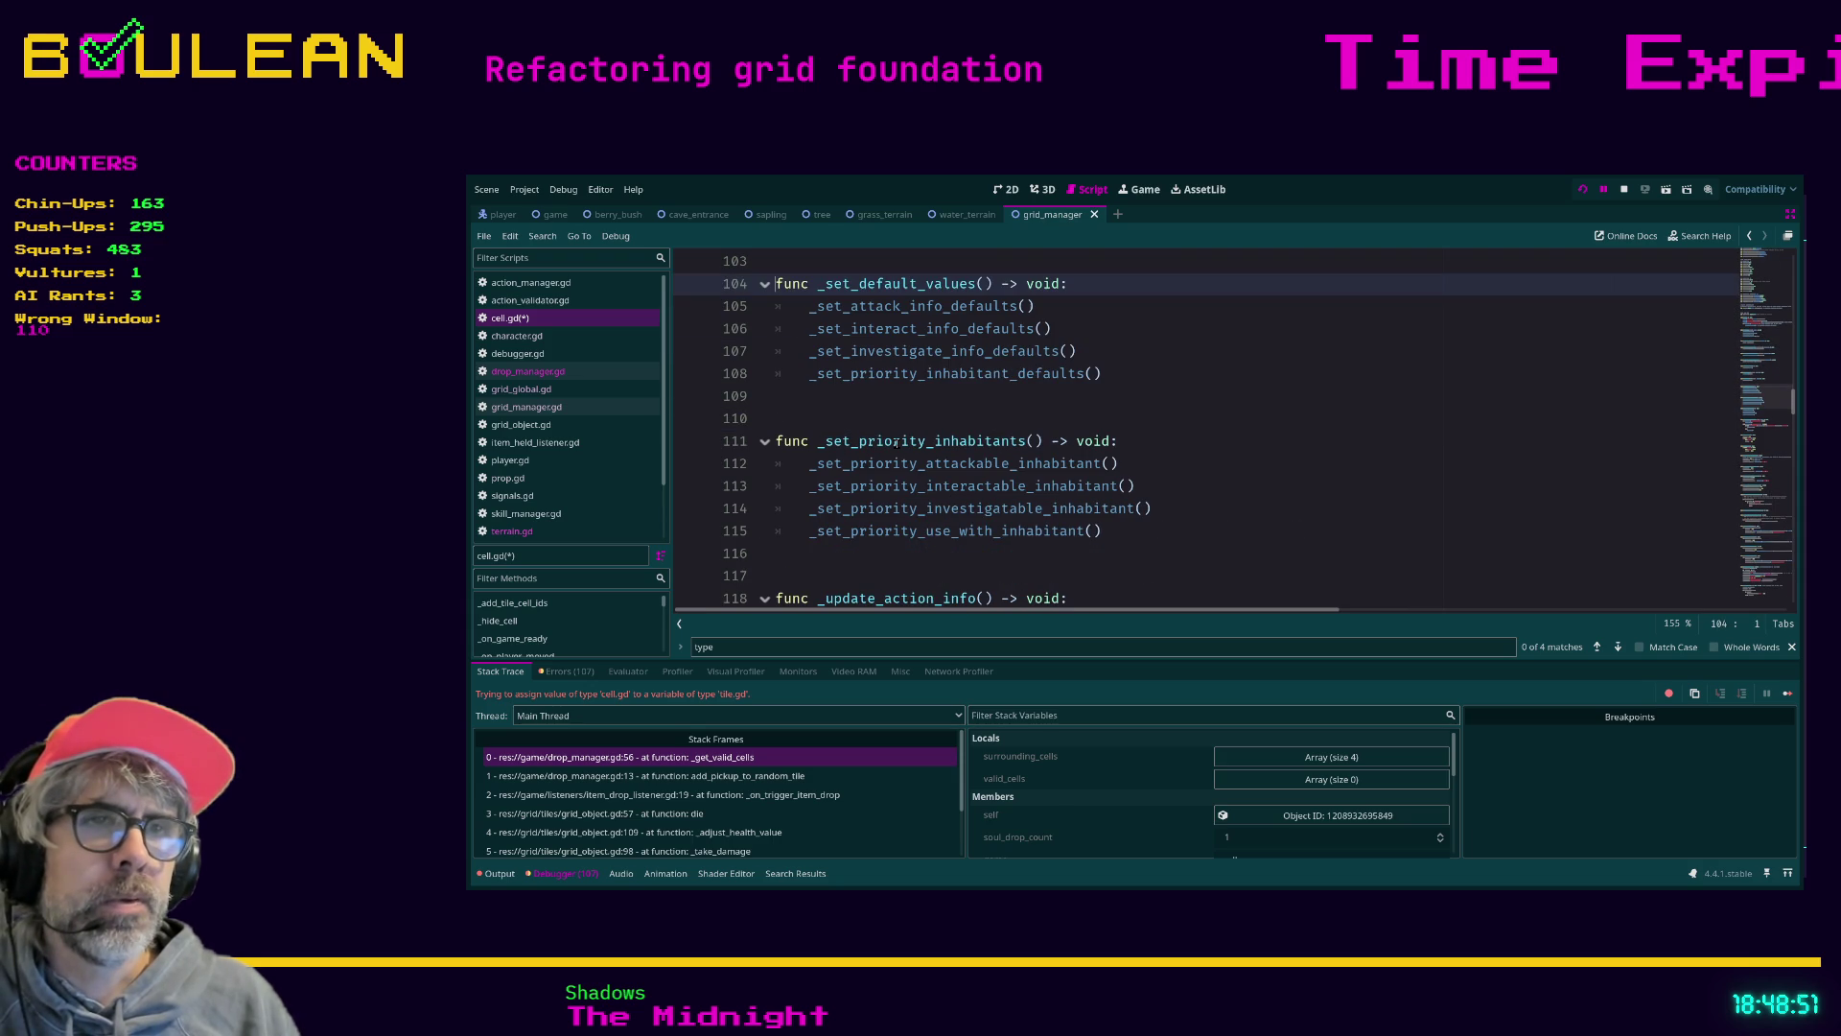
pyautogui.keyDown('ctrl'); pyautogui.click(868, 331); pyautogui.keyUp('ctrl')
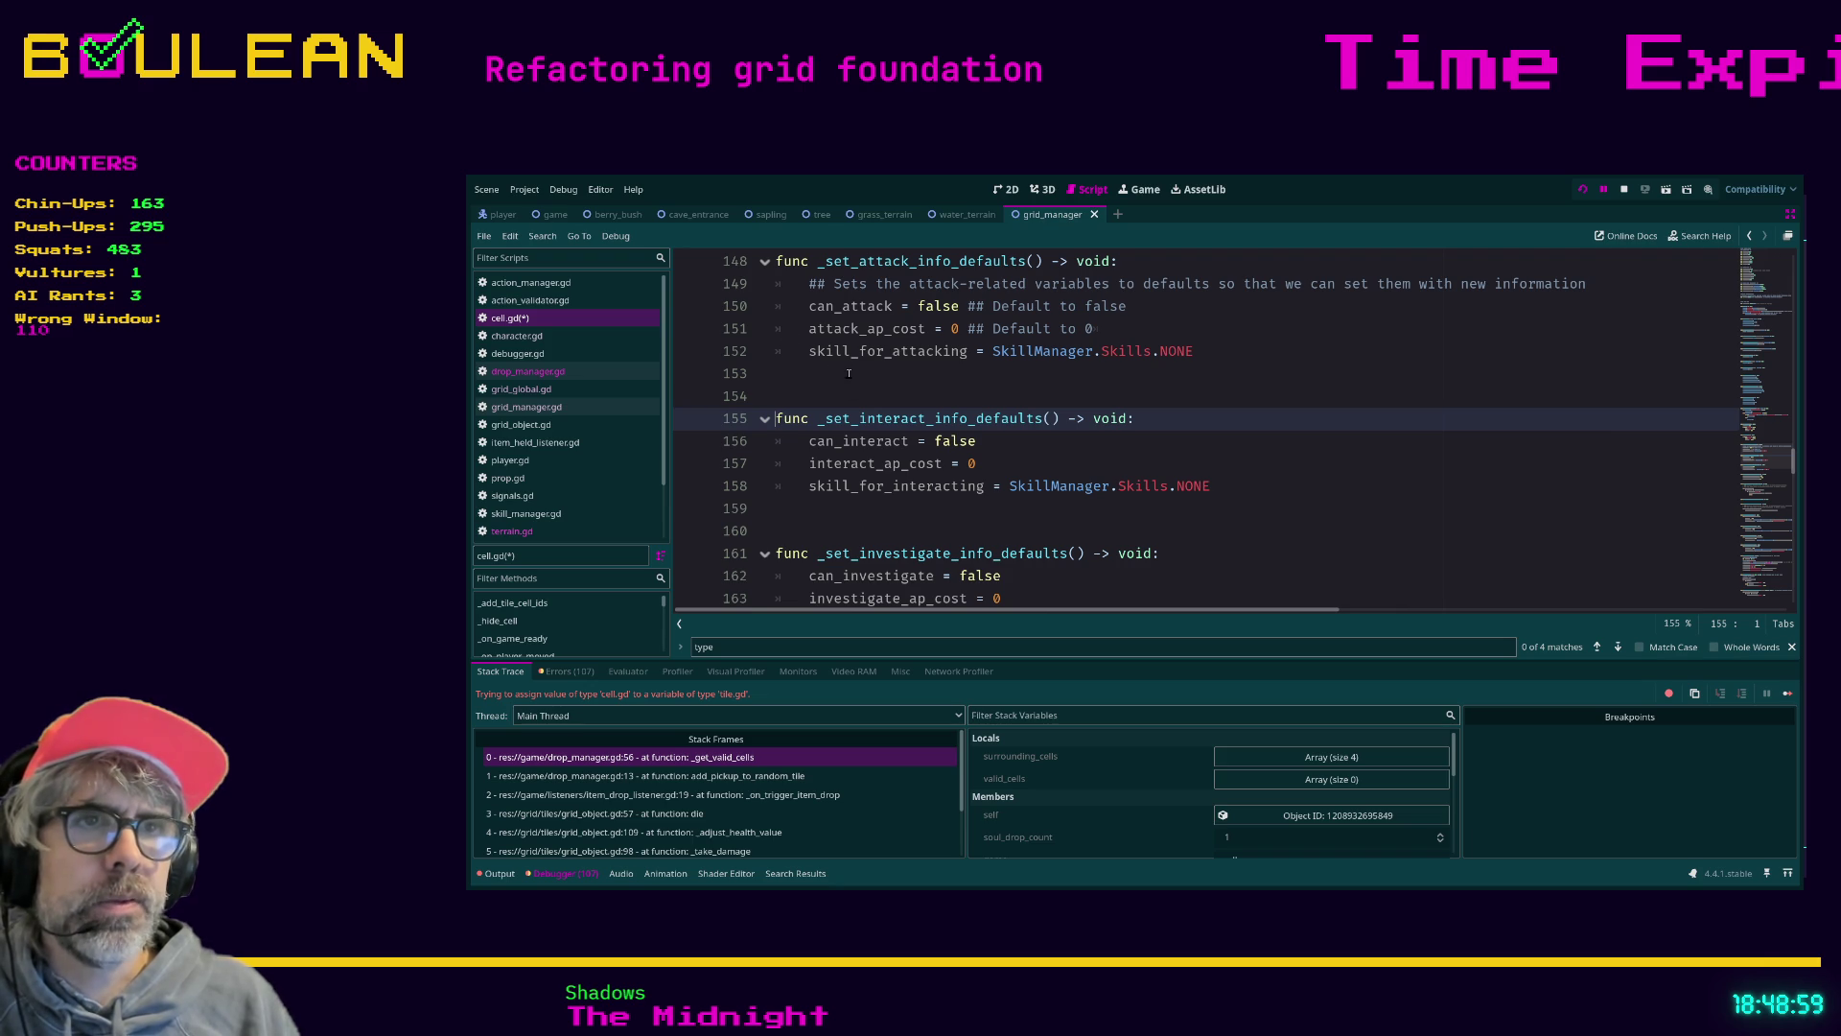
pyautogui.scroll(10, 849, 374)
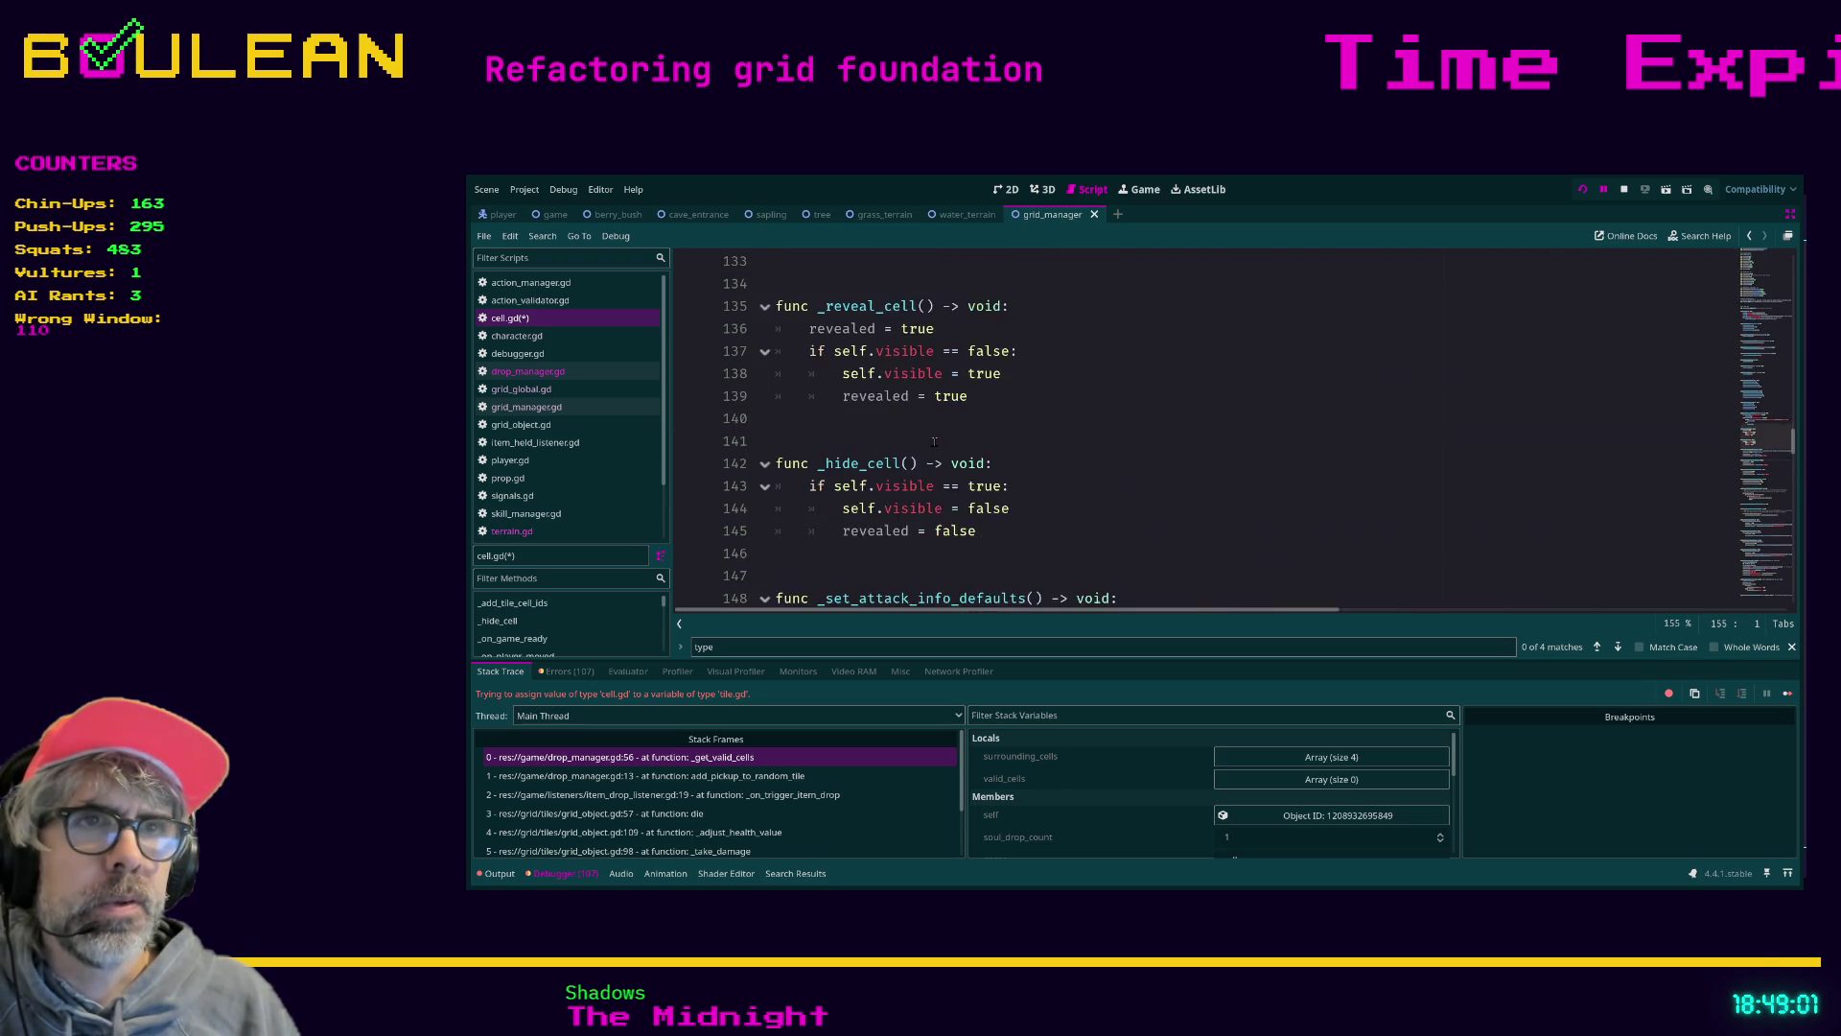
pyautogui.scroll(1, 963, 450)
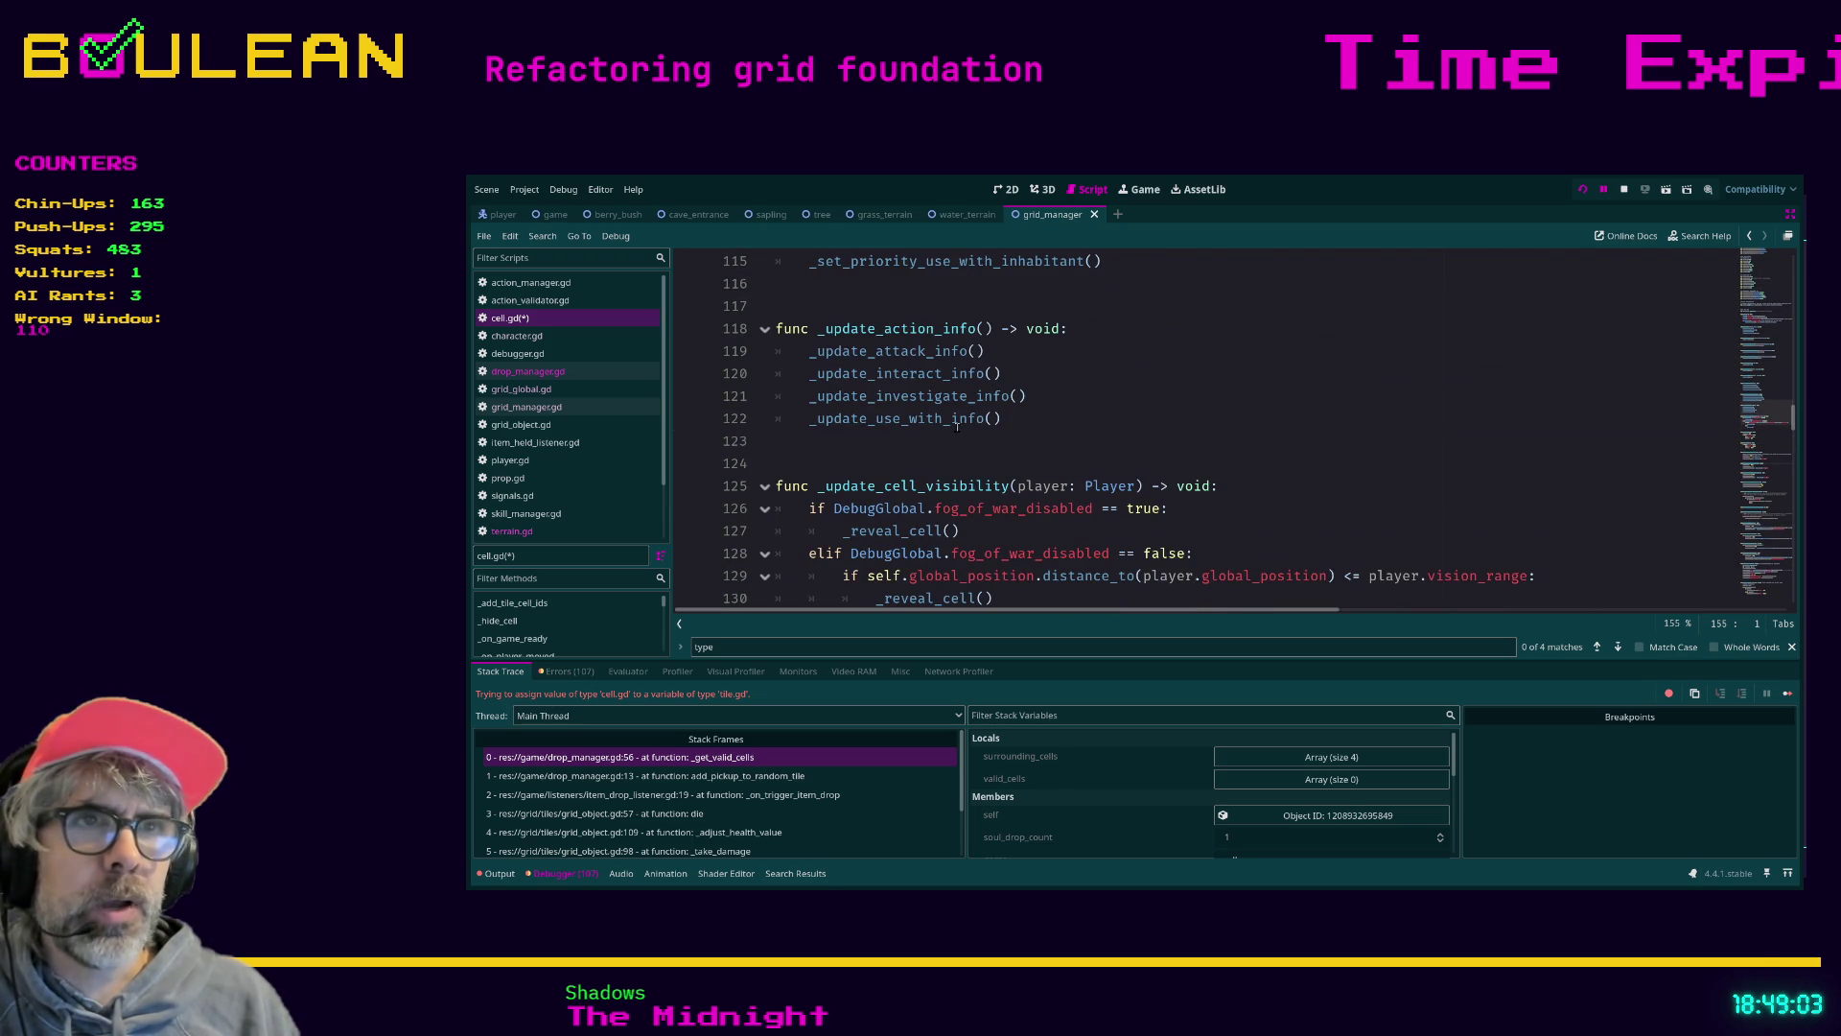
pyautogui.scroll(2, 959, 424)
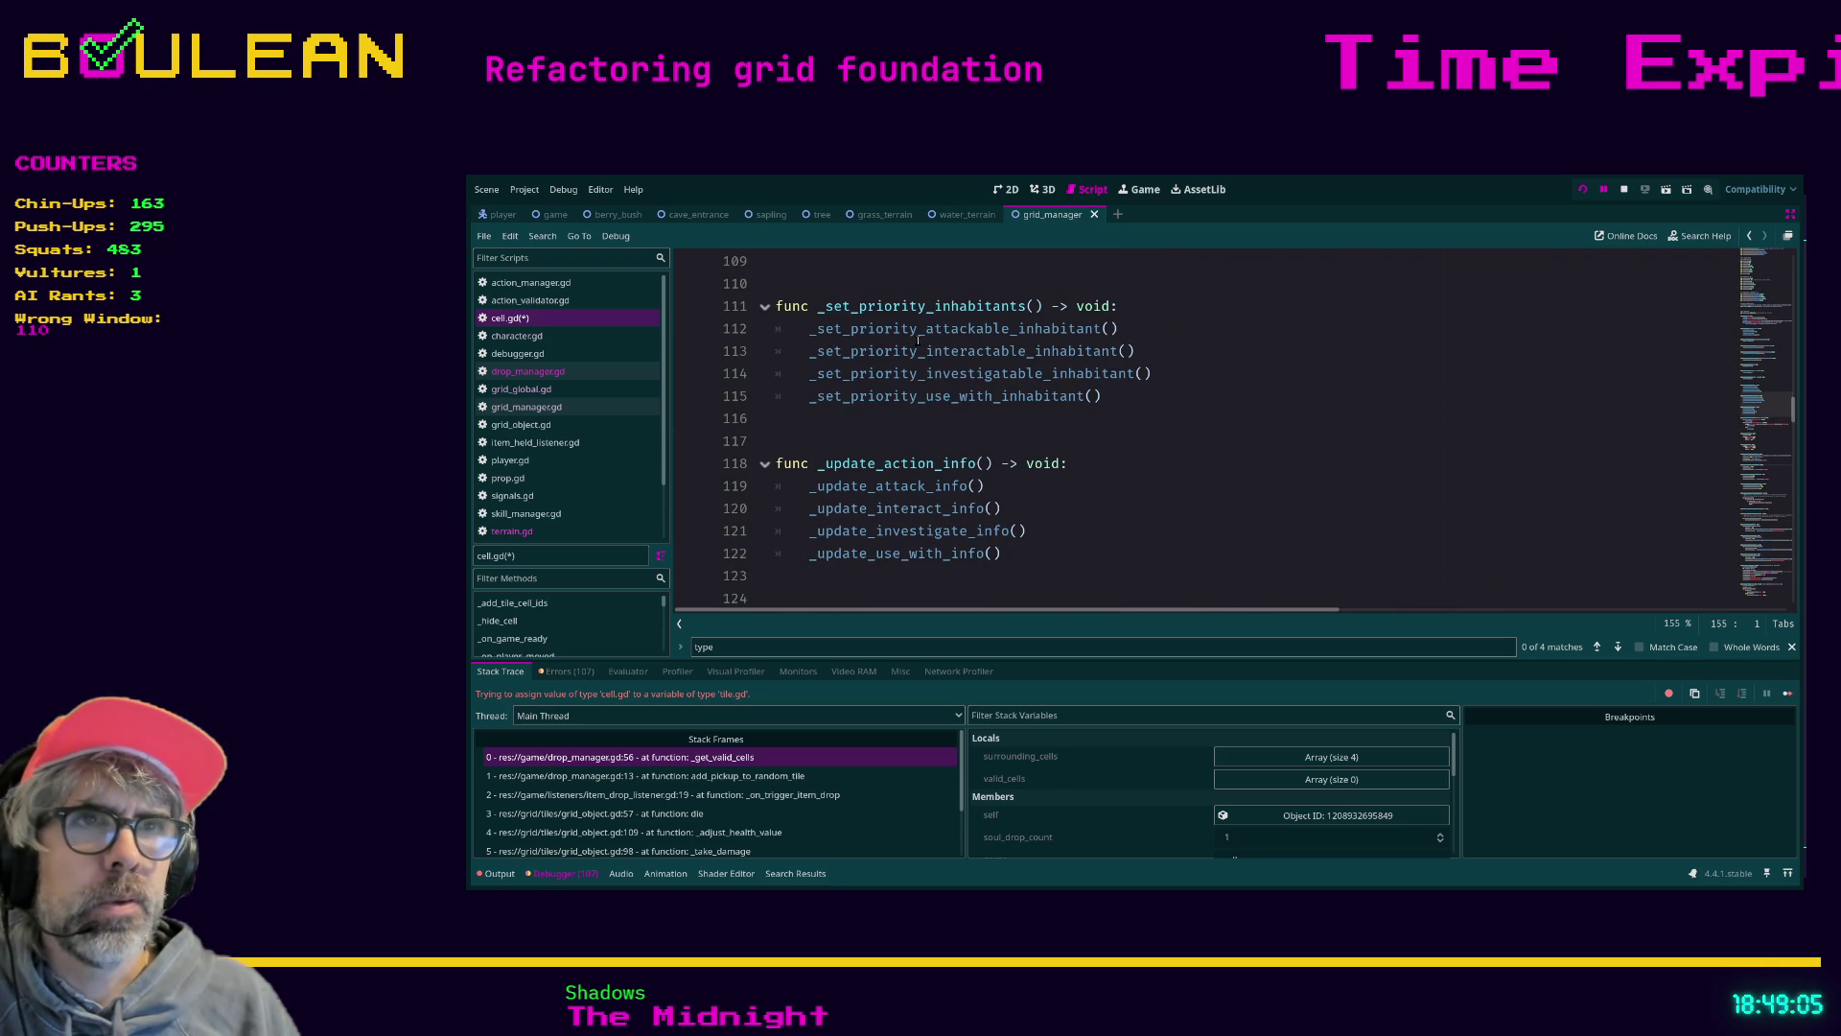
pyautogui.scroll(1, 990, 433)
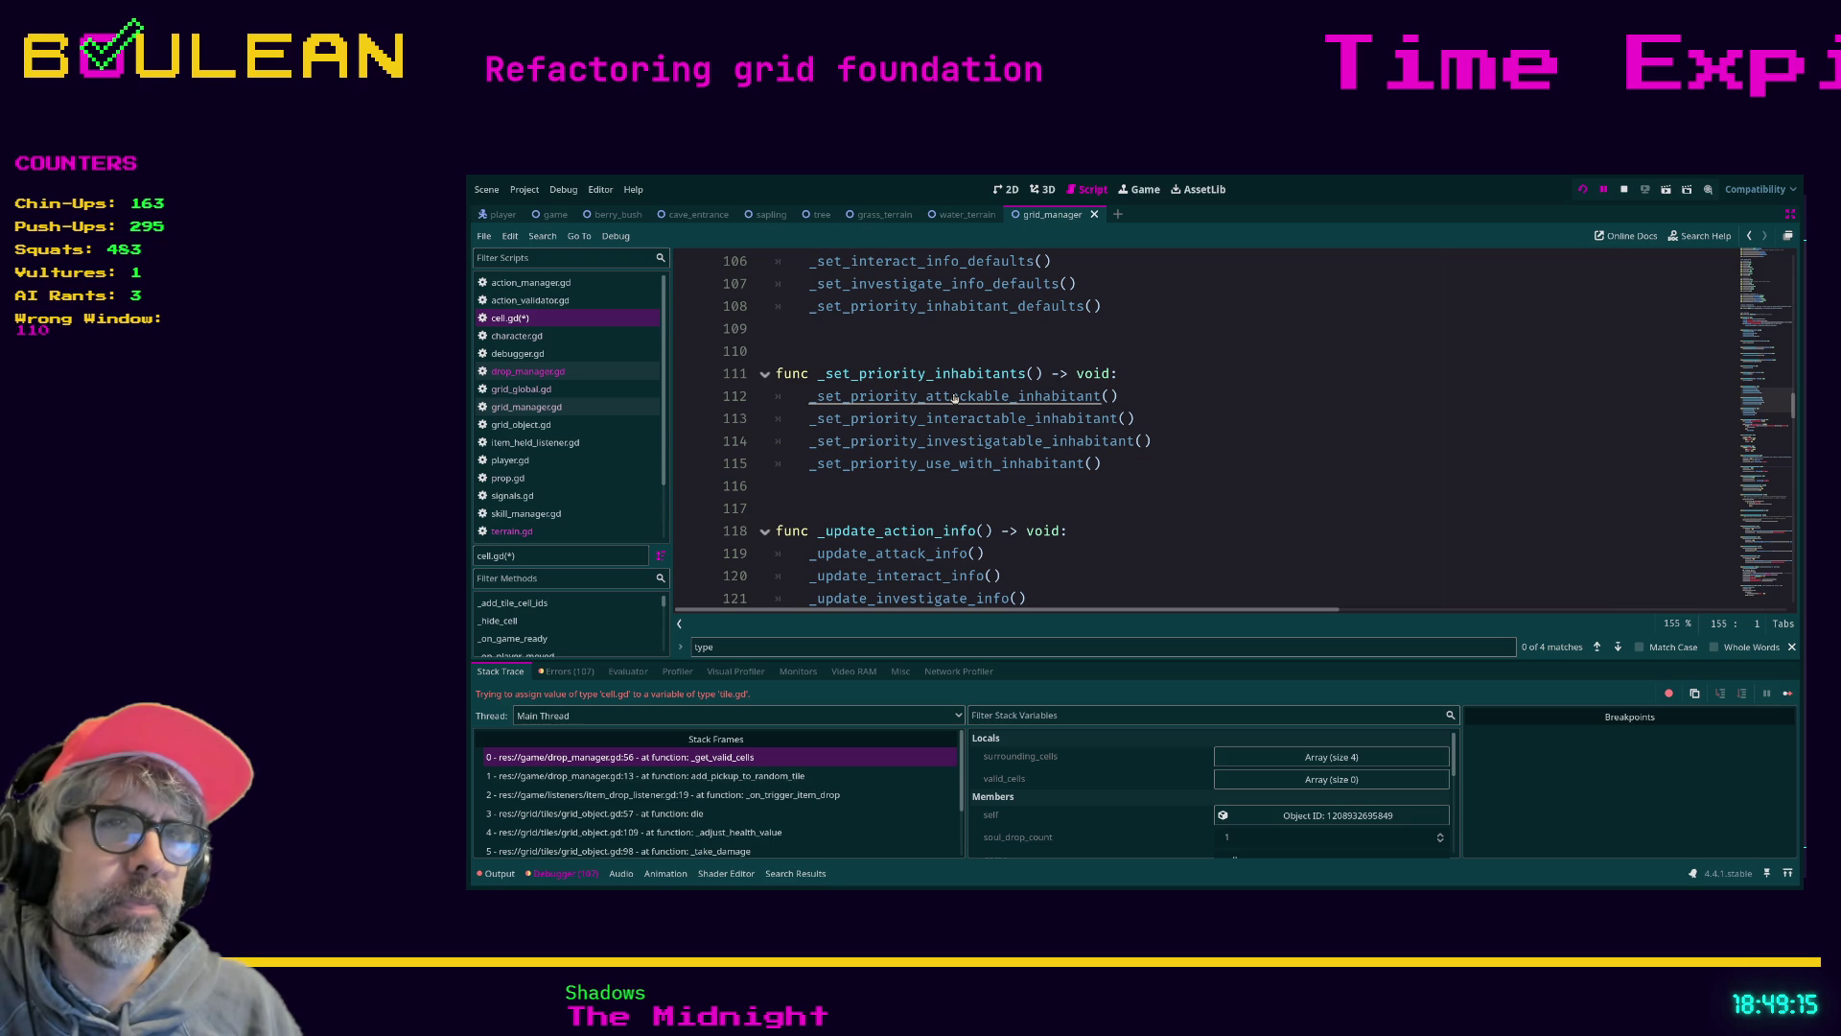
pyautogui.keyDown('ctrl'); pyautogui.click(954, 397); pyautogui.keyUp('ctrl')
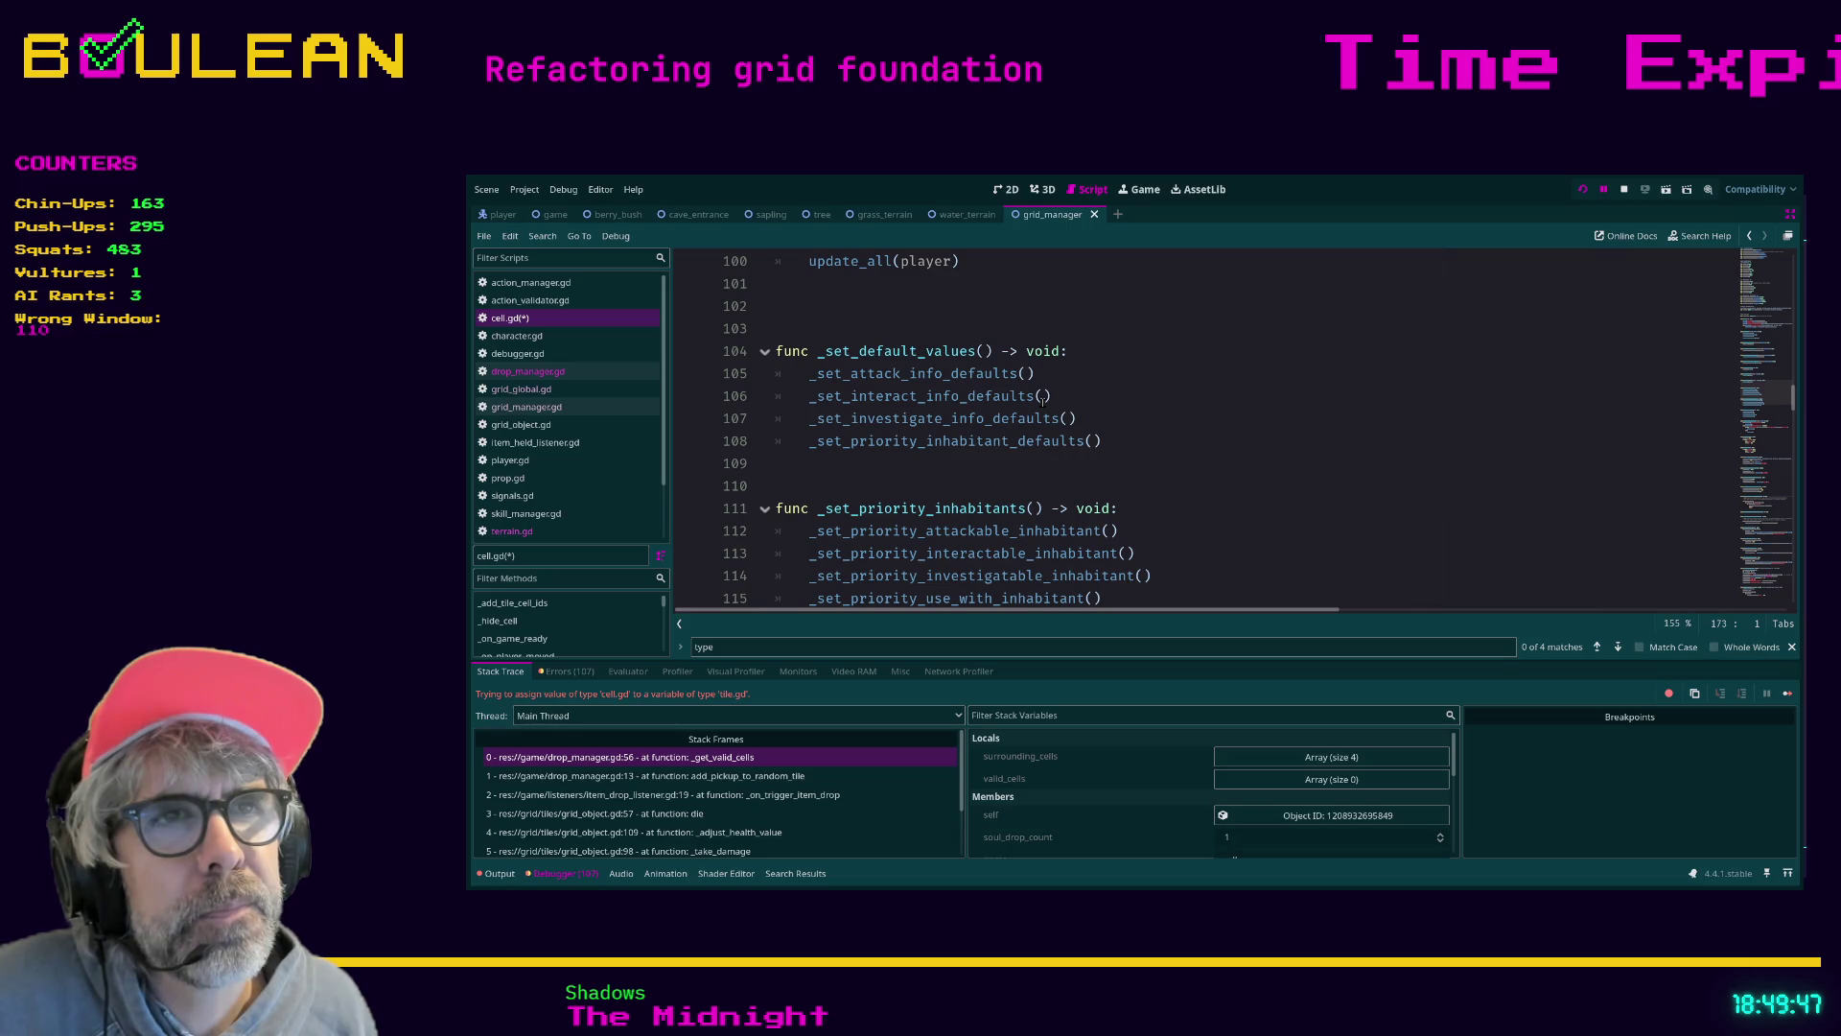
pyautogui.keyDown('ctrl'); pyautogui.click(1013, 440); pyautogui.keyUp('ctrl')
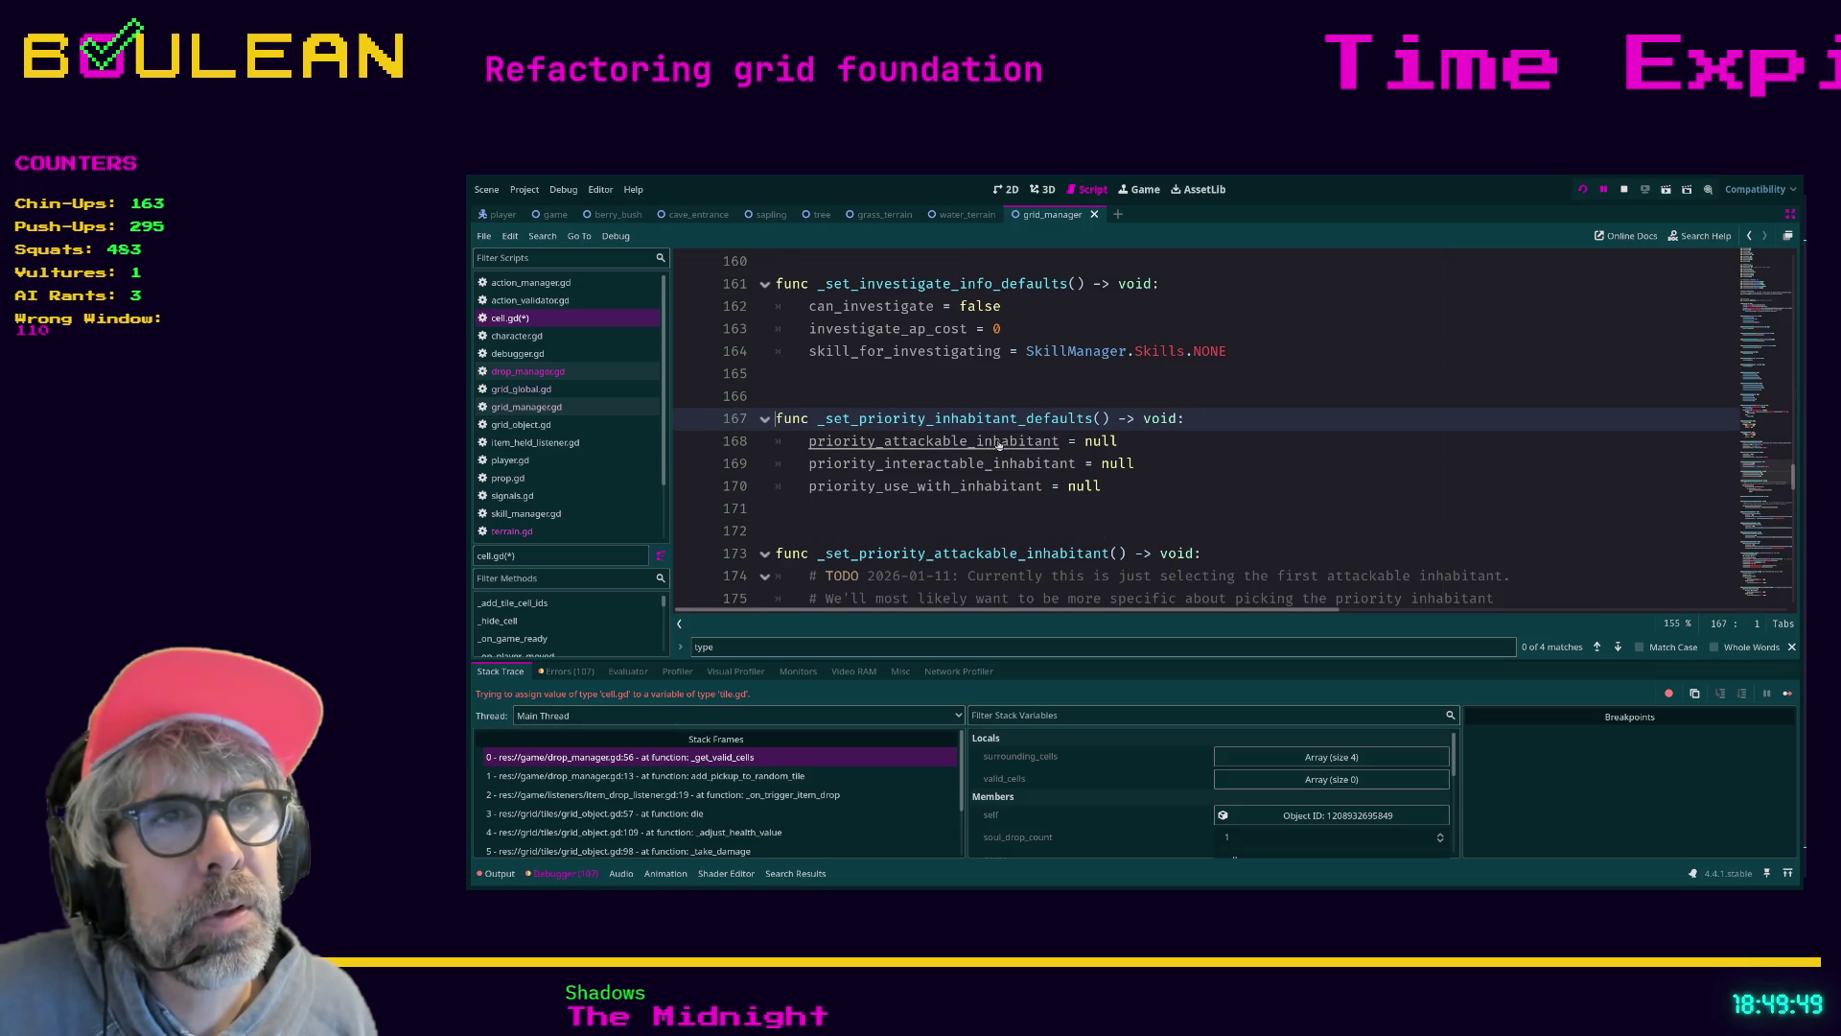
pyautogui.click(1182, 467)
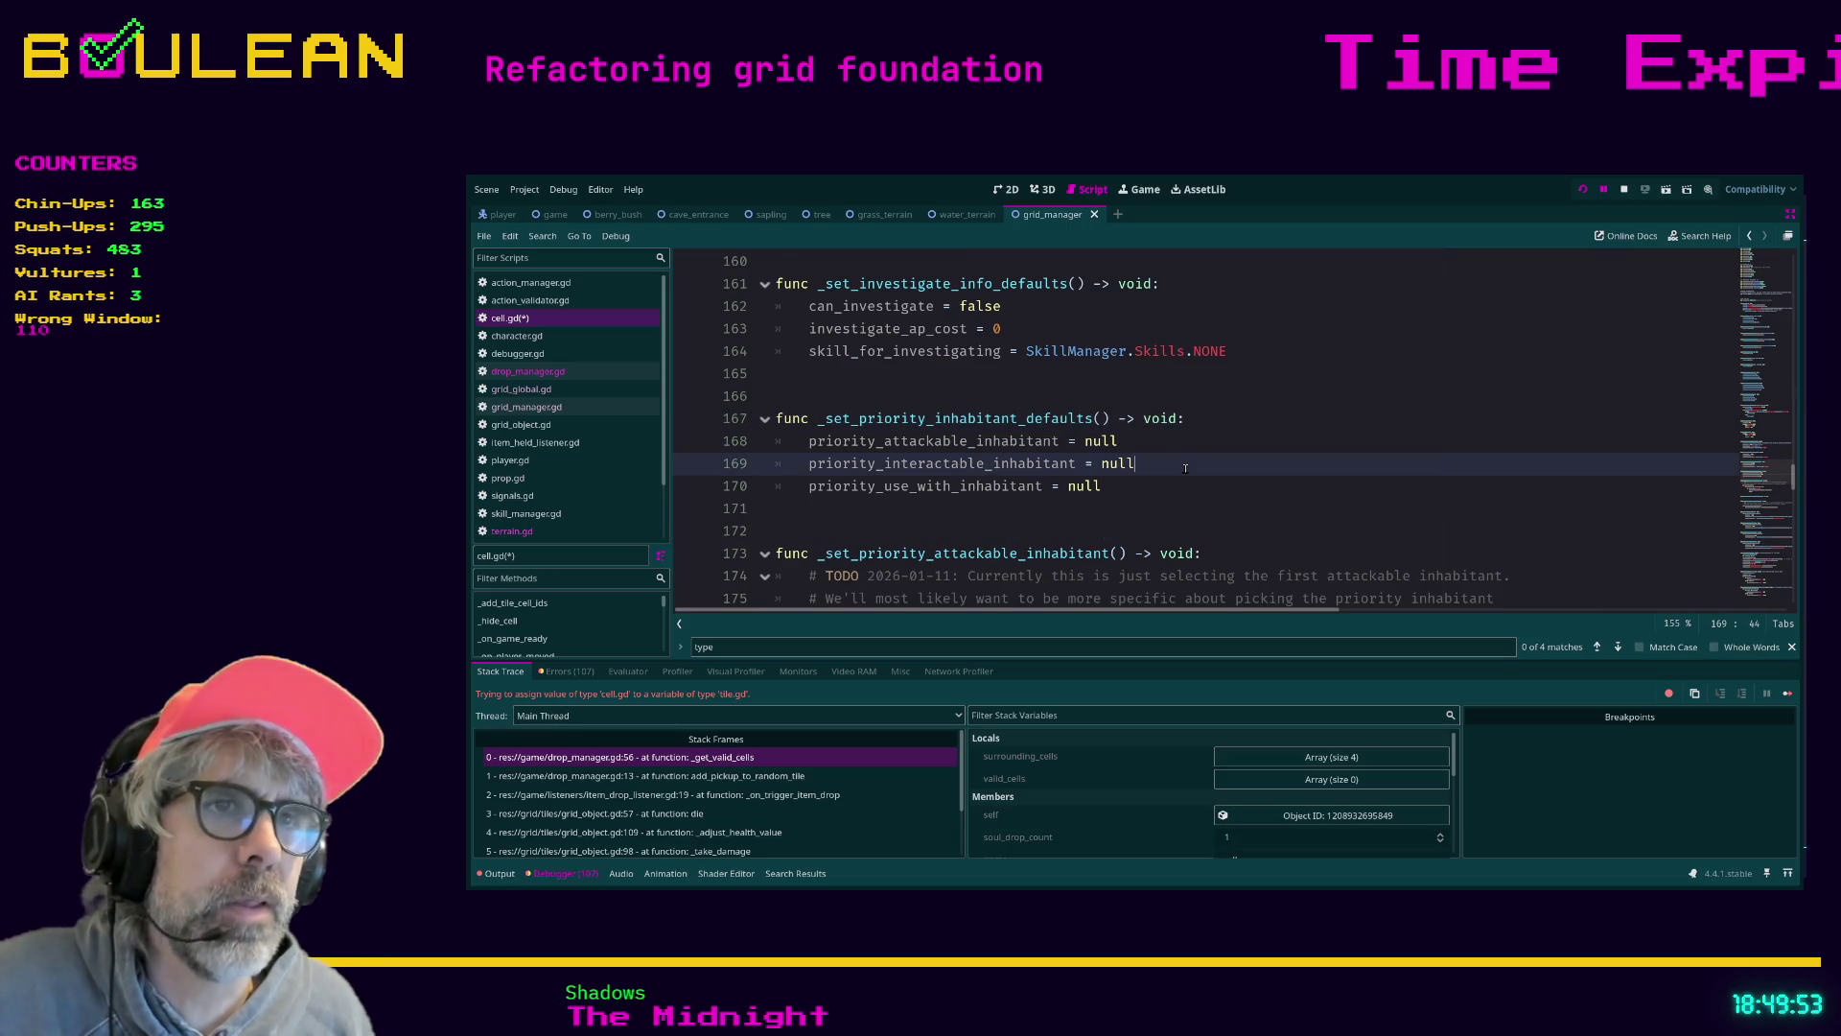
pyautogui.hotkey('ctrl', 'f')
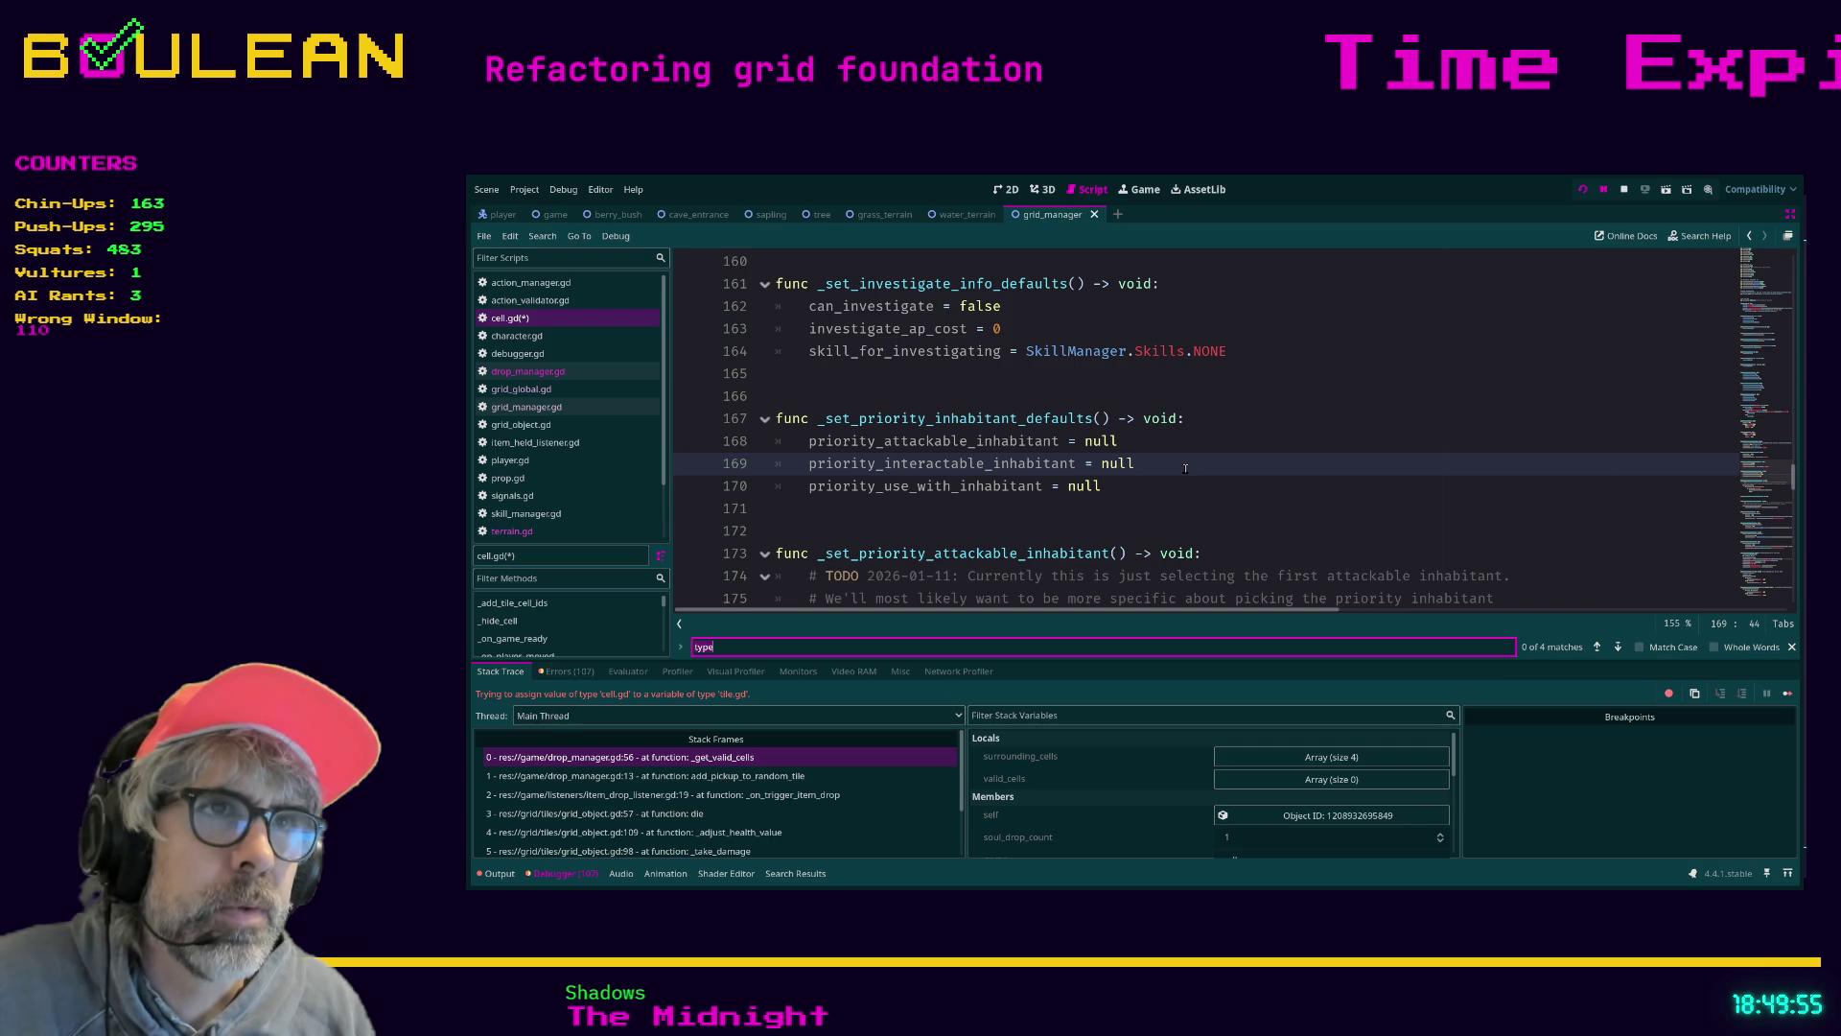
# Add _set_priority_inhabitant_defaults() and _set_priority_inhabitants() calls after line 84, then save cell.gd
pyautogui.write('remove')
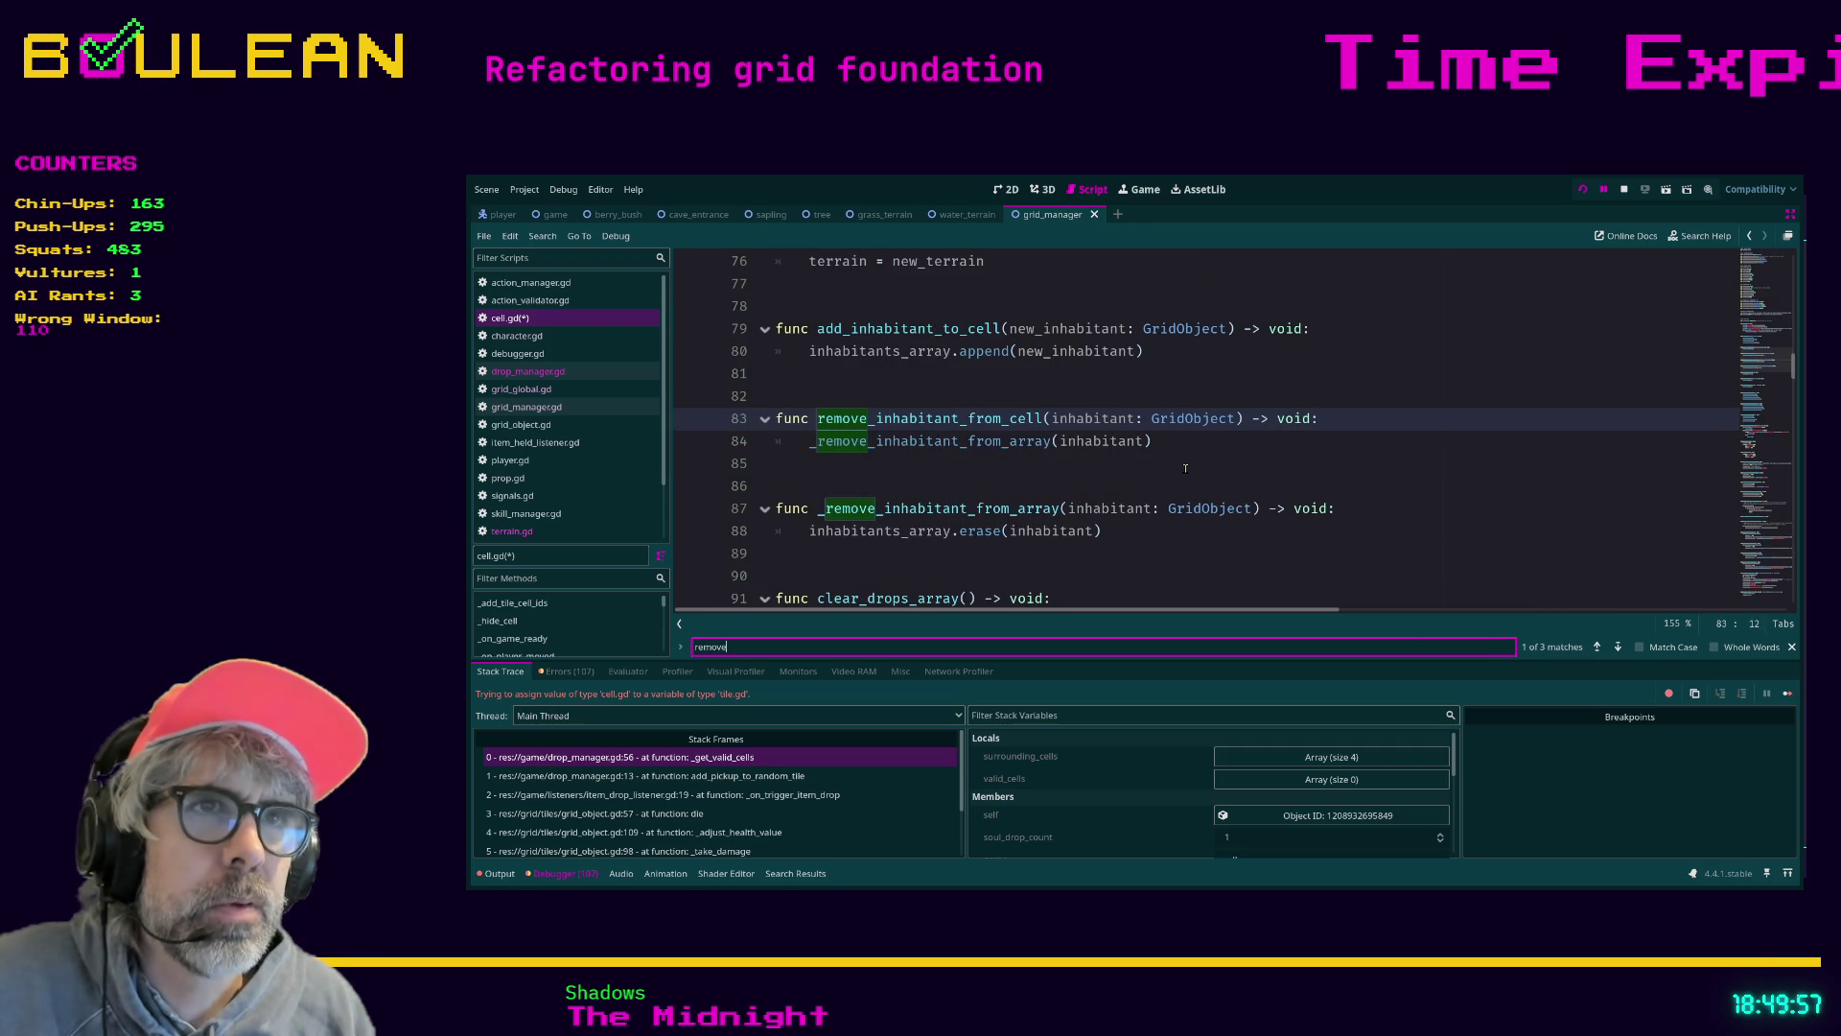
pyautogui.click(1185, 438)
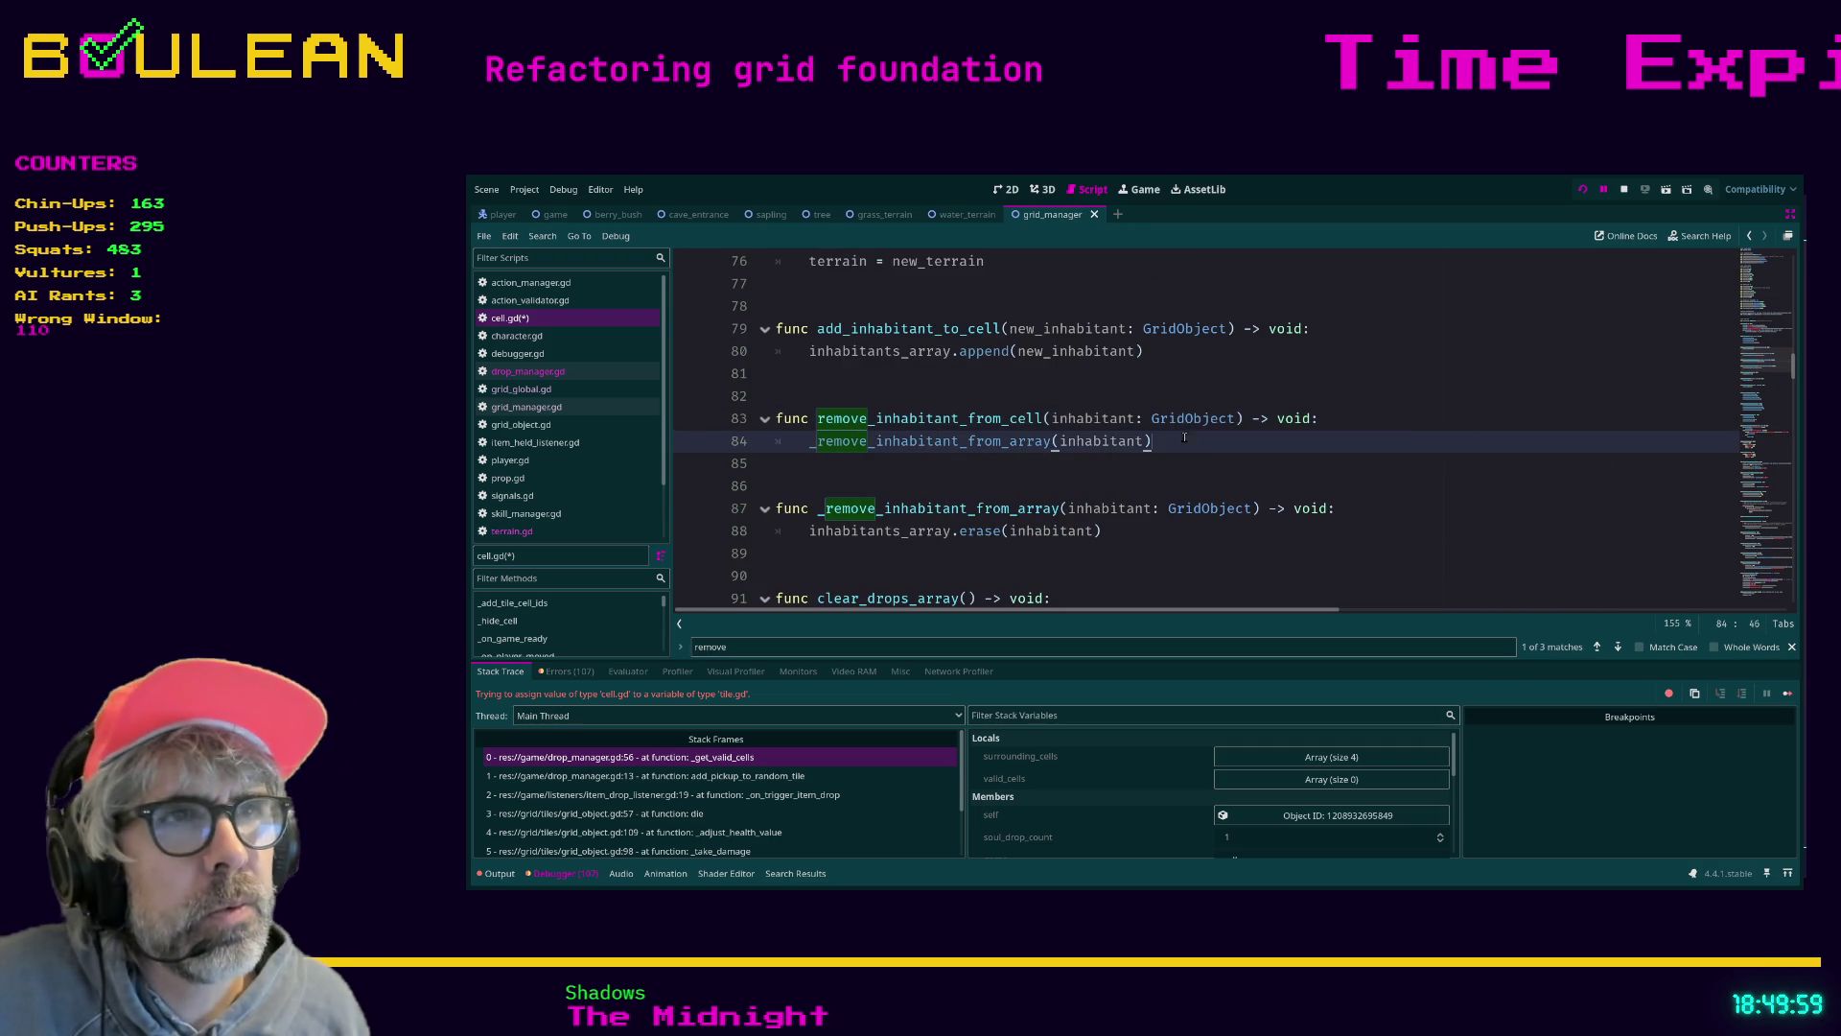
pyautogui.press('Return')
pyautogui.write('_set')
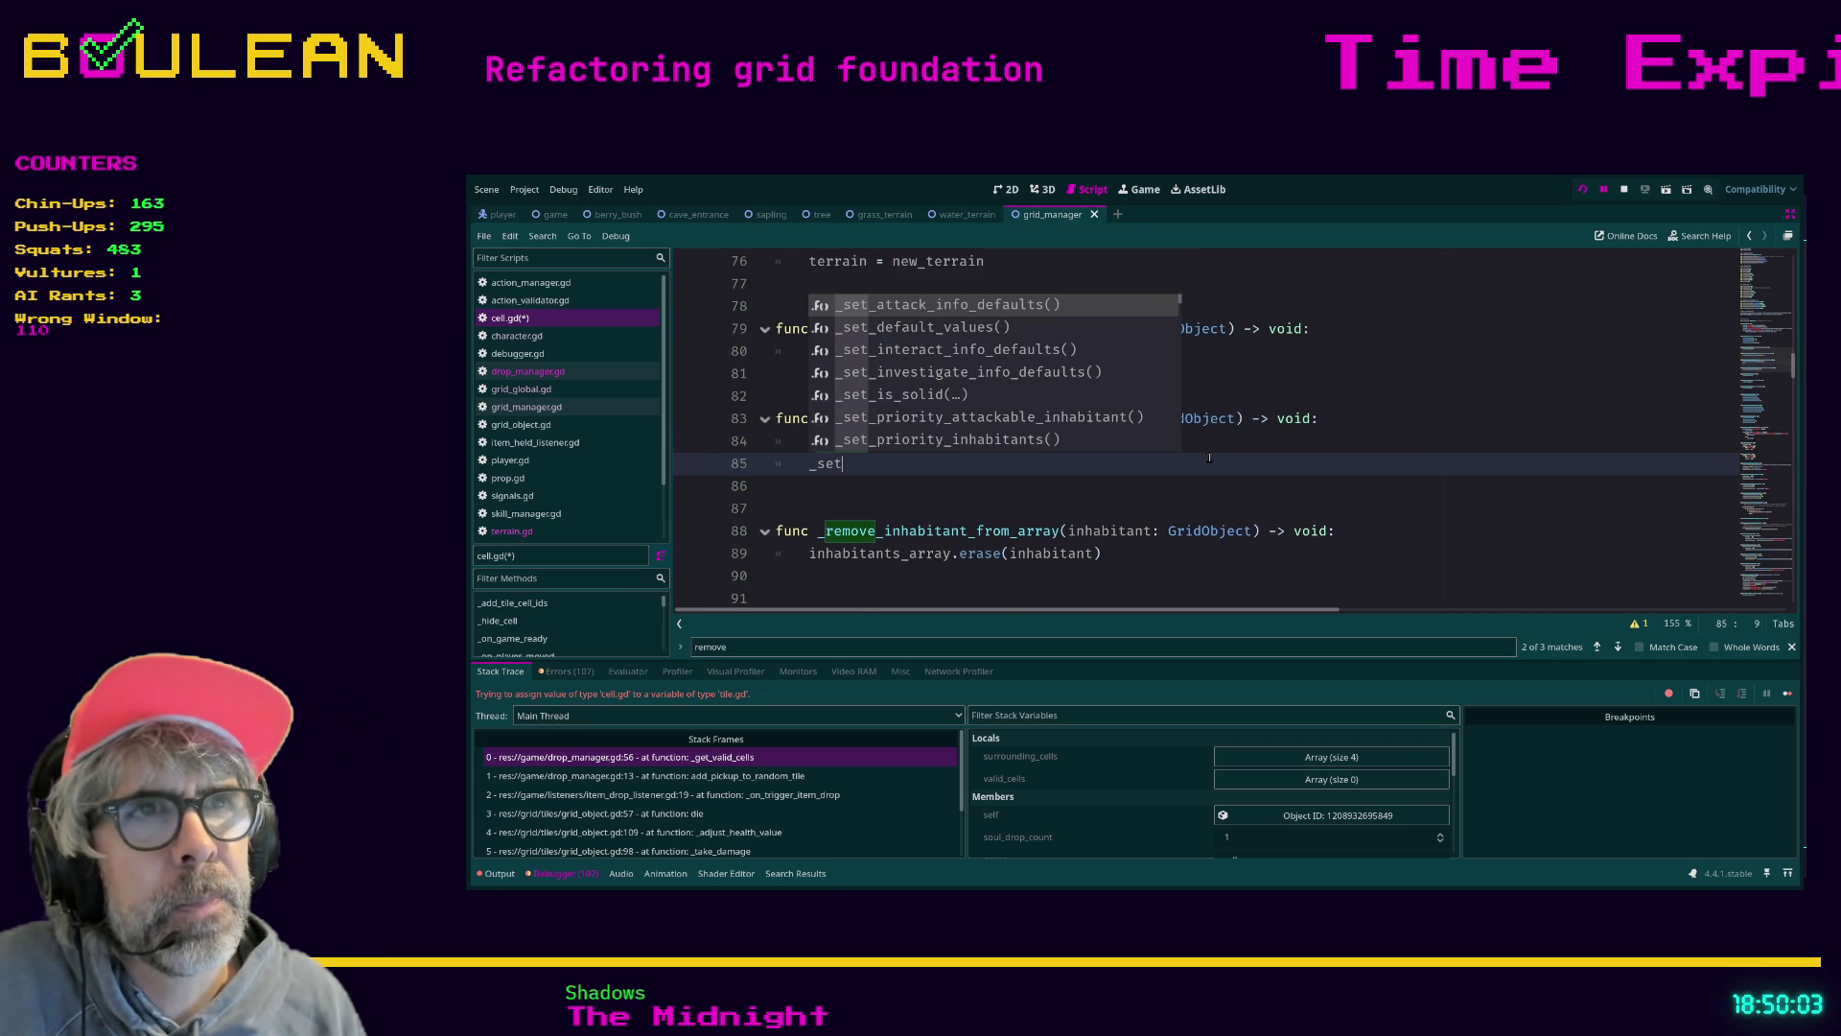
pyautogui.press('Down')
pyautogui.press('Down')
pyautogui.press('Down')
pyautogui.press('Down')
pyautogui.press('Down')
pyautogui.press('Return')
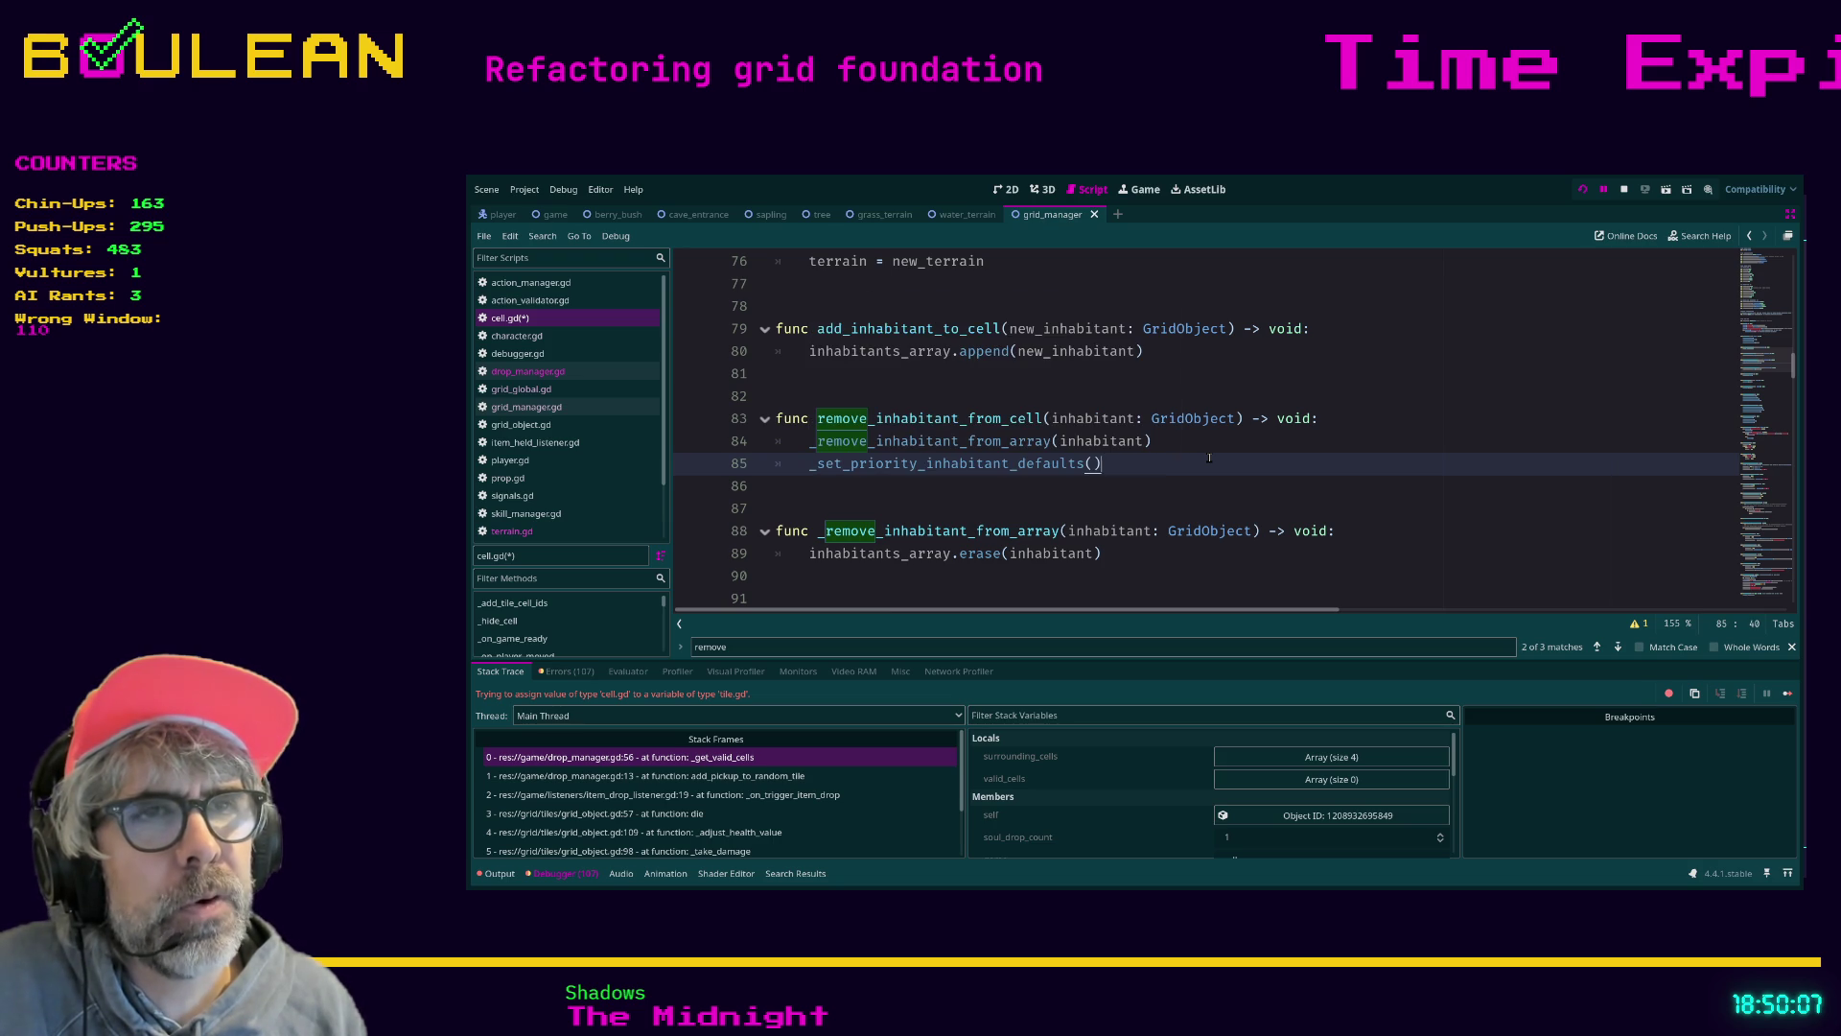
pyautogui.press('Return')
pyautogui.write('_')
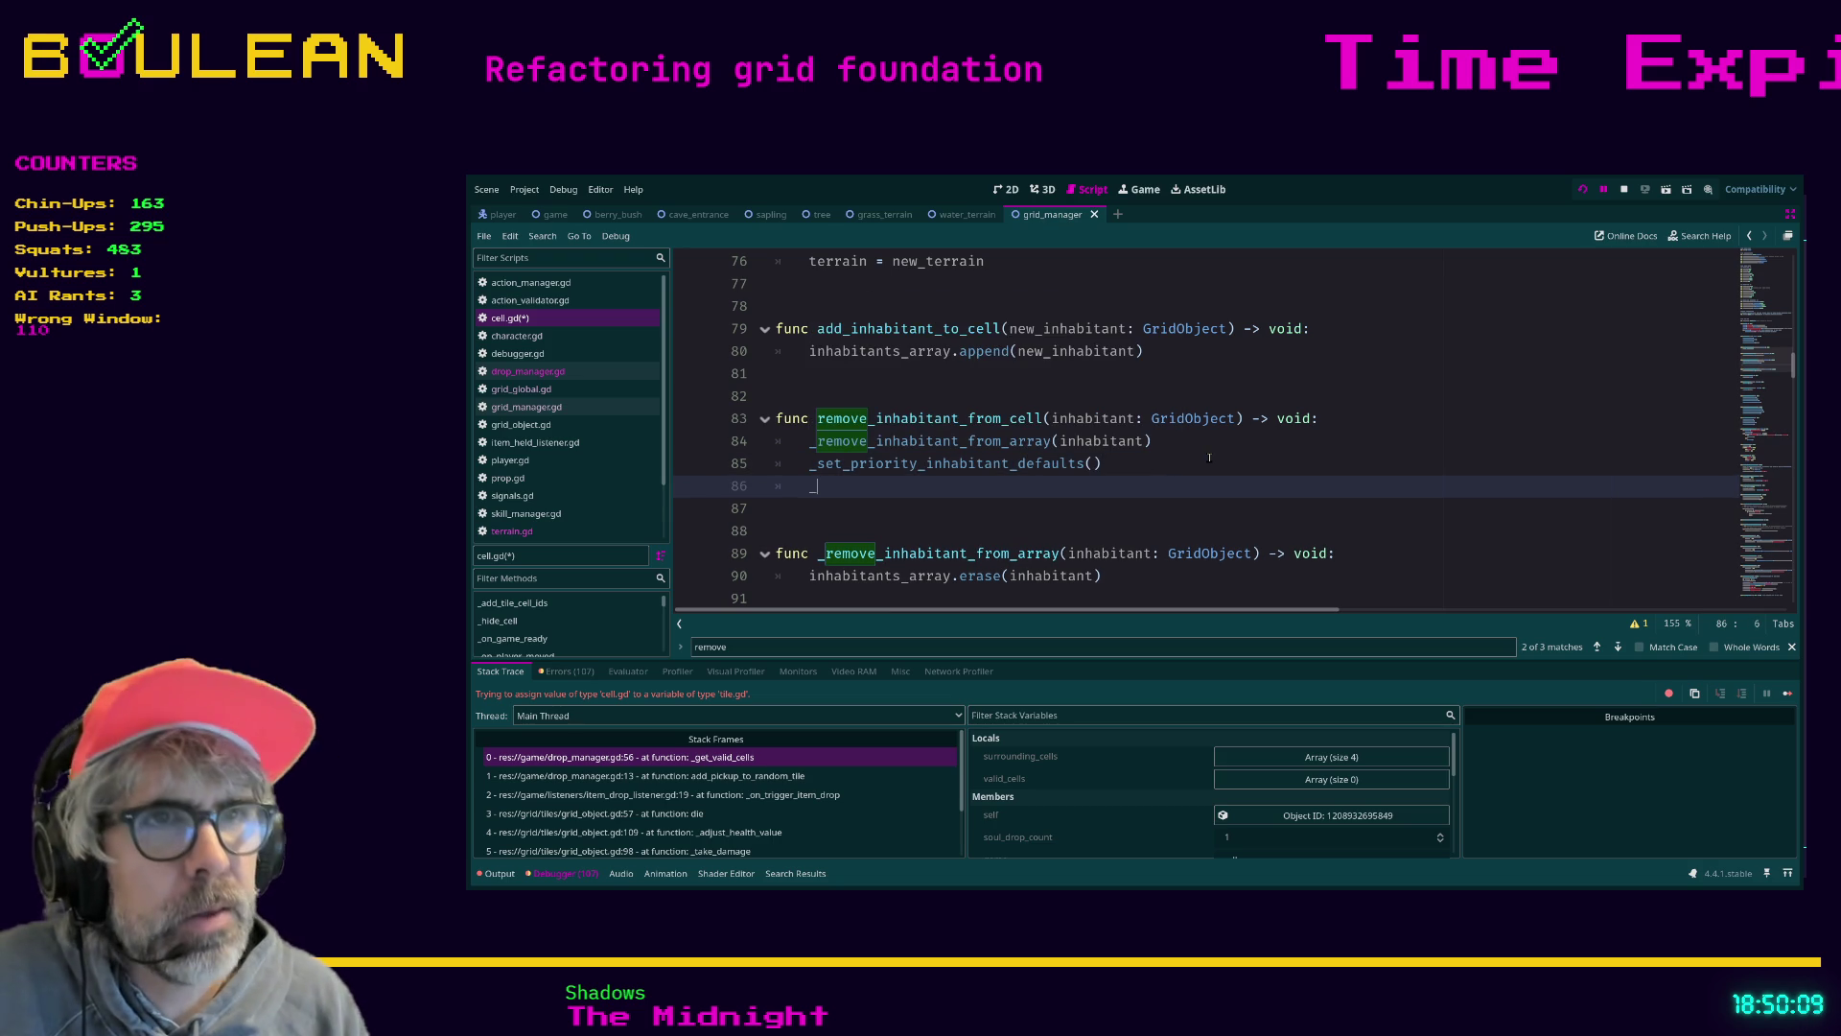
pyautogui.write('ge')
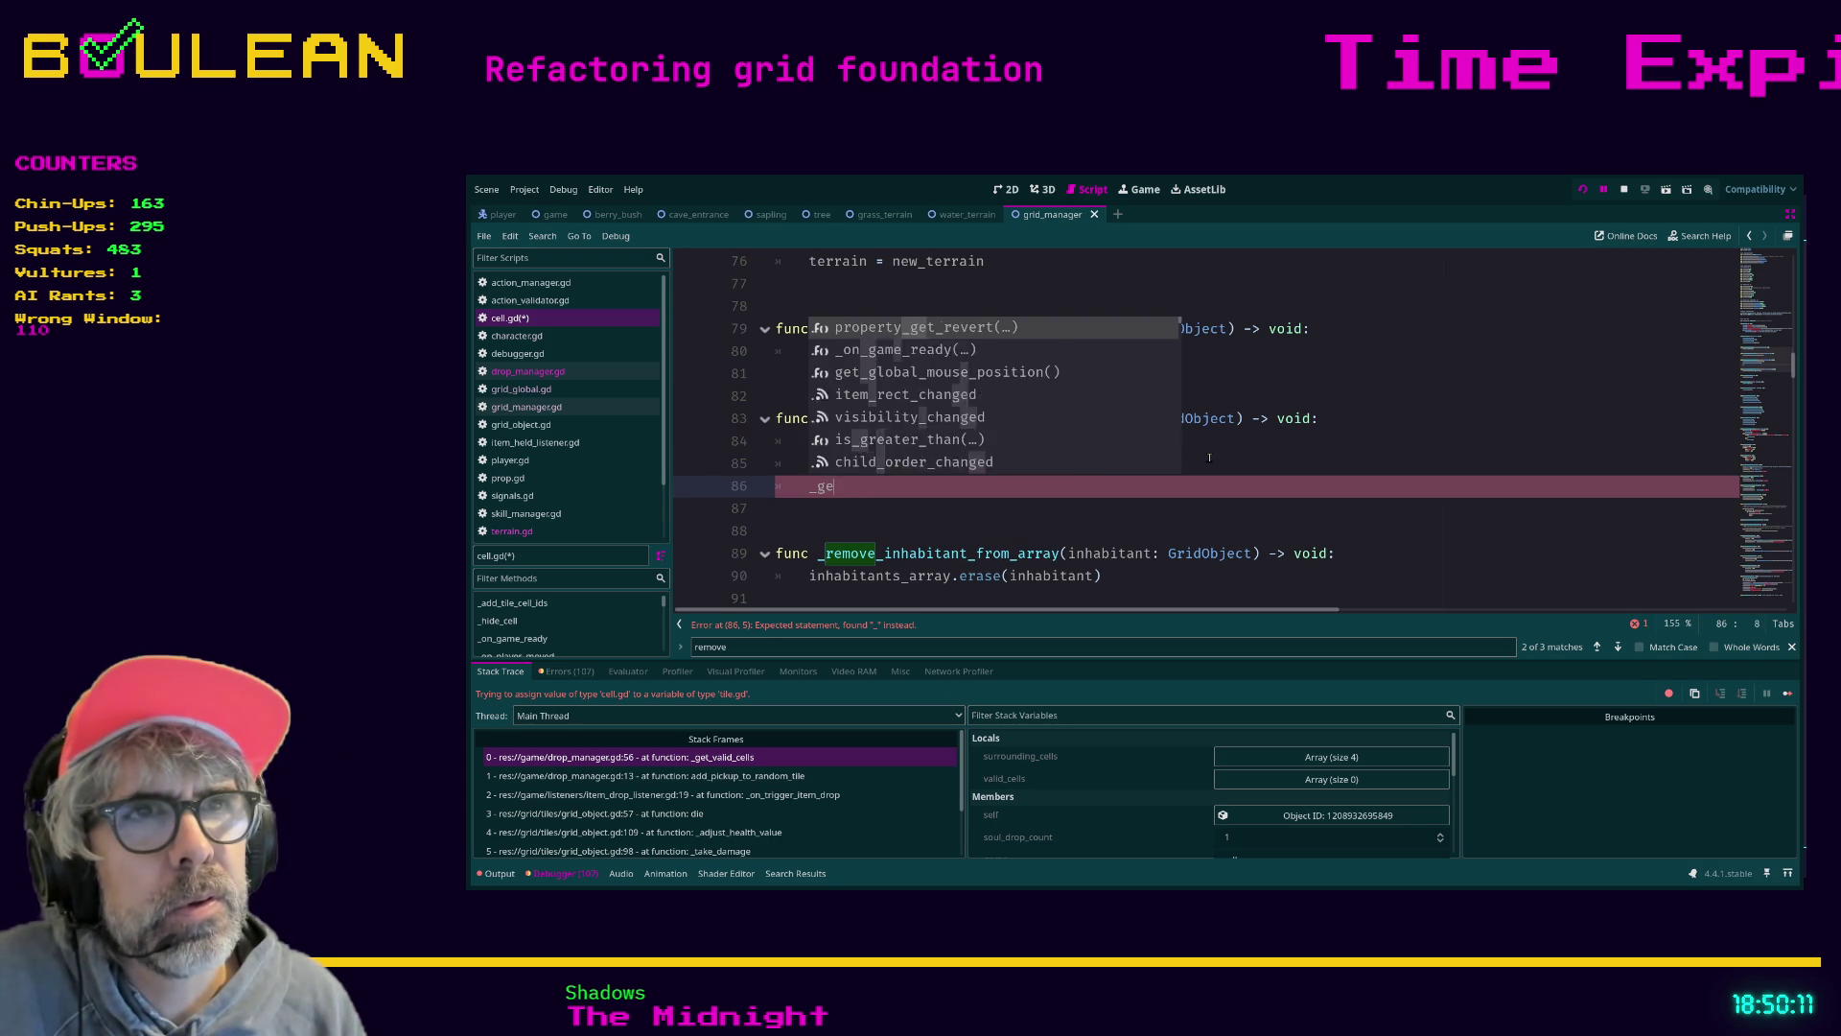
pyautogui.press('BackSpace')
pyautogui.press('BackSpace')
pyautogui.write('prio')
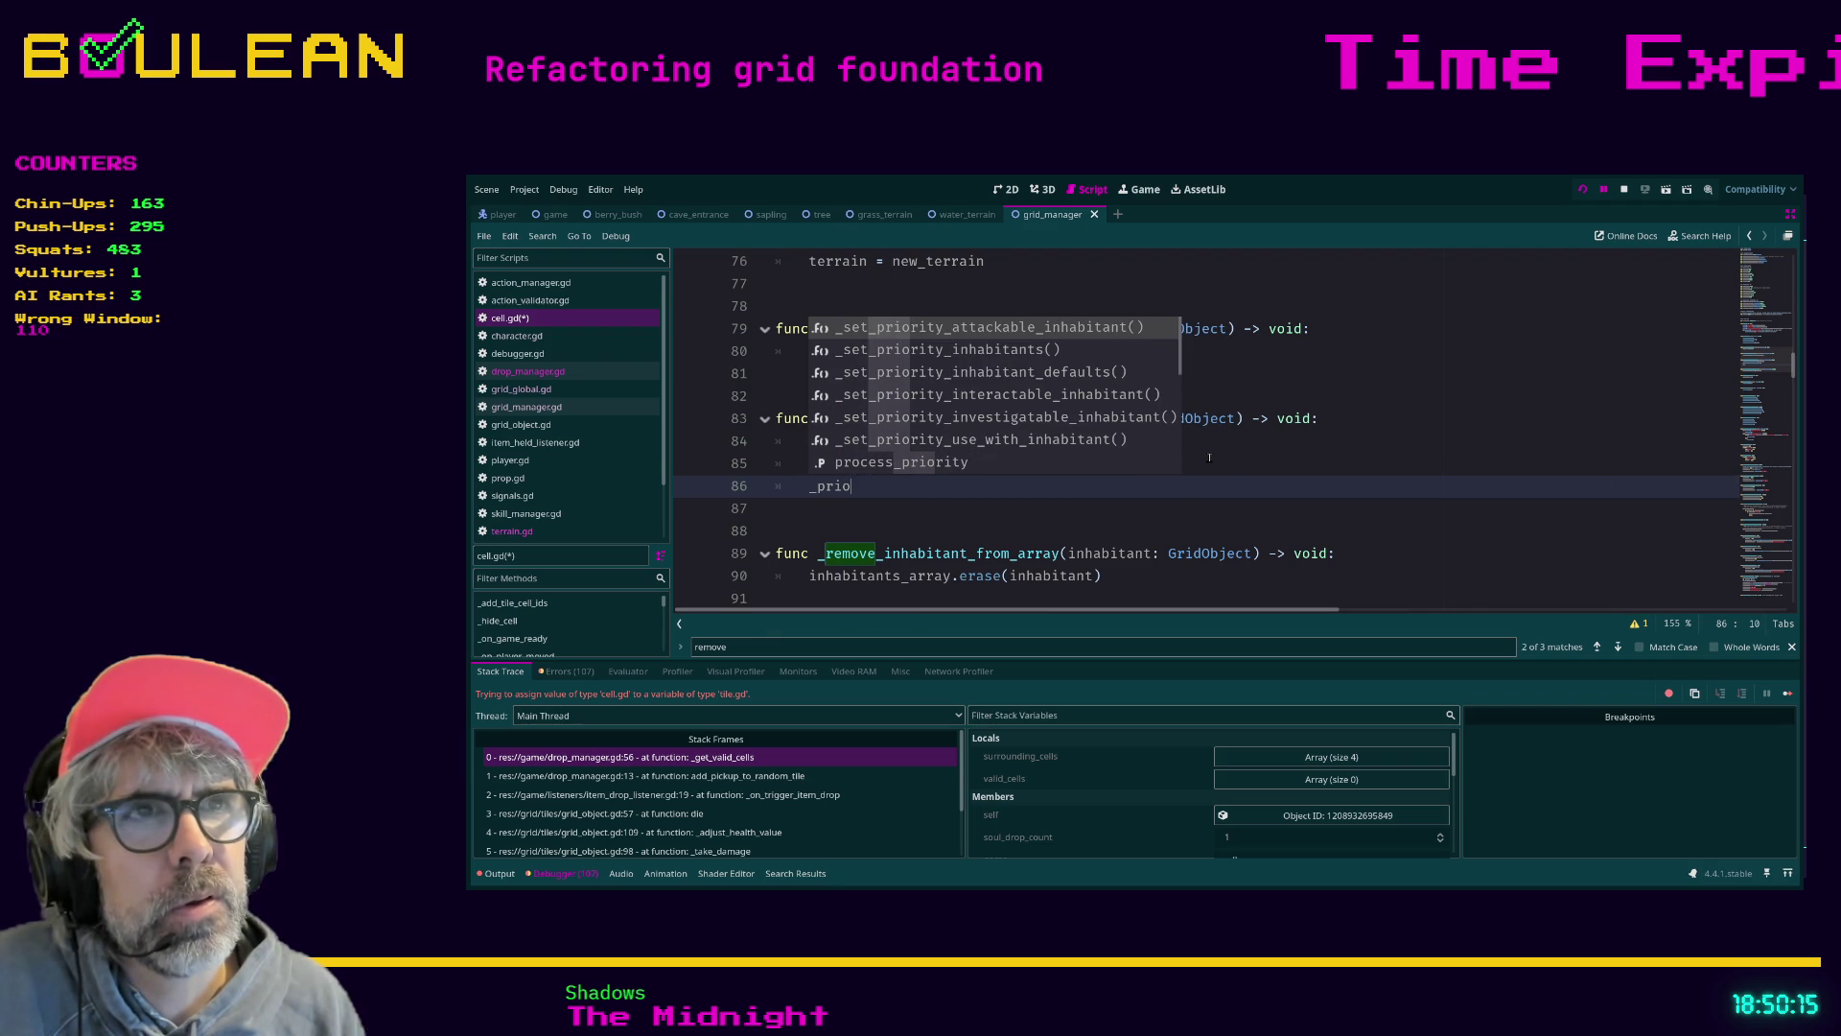
pyautogui.press('Down')
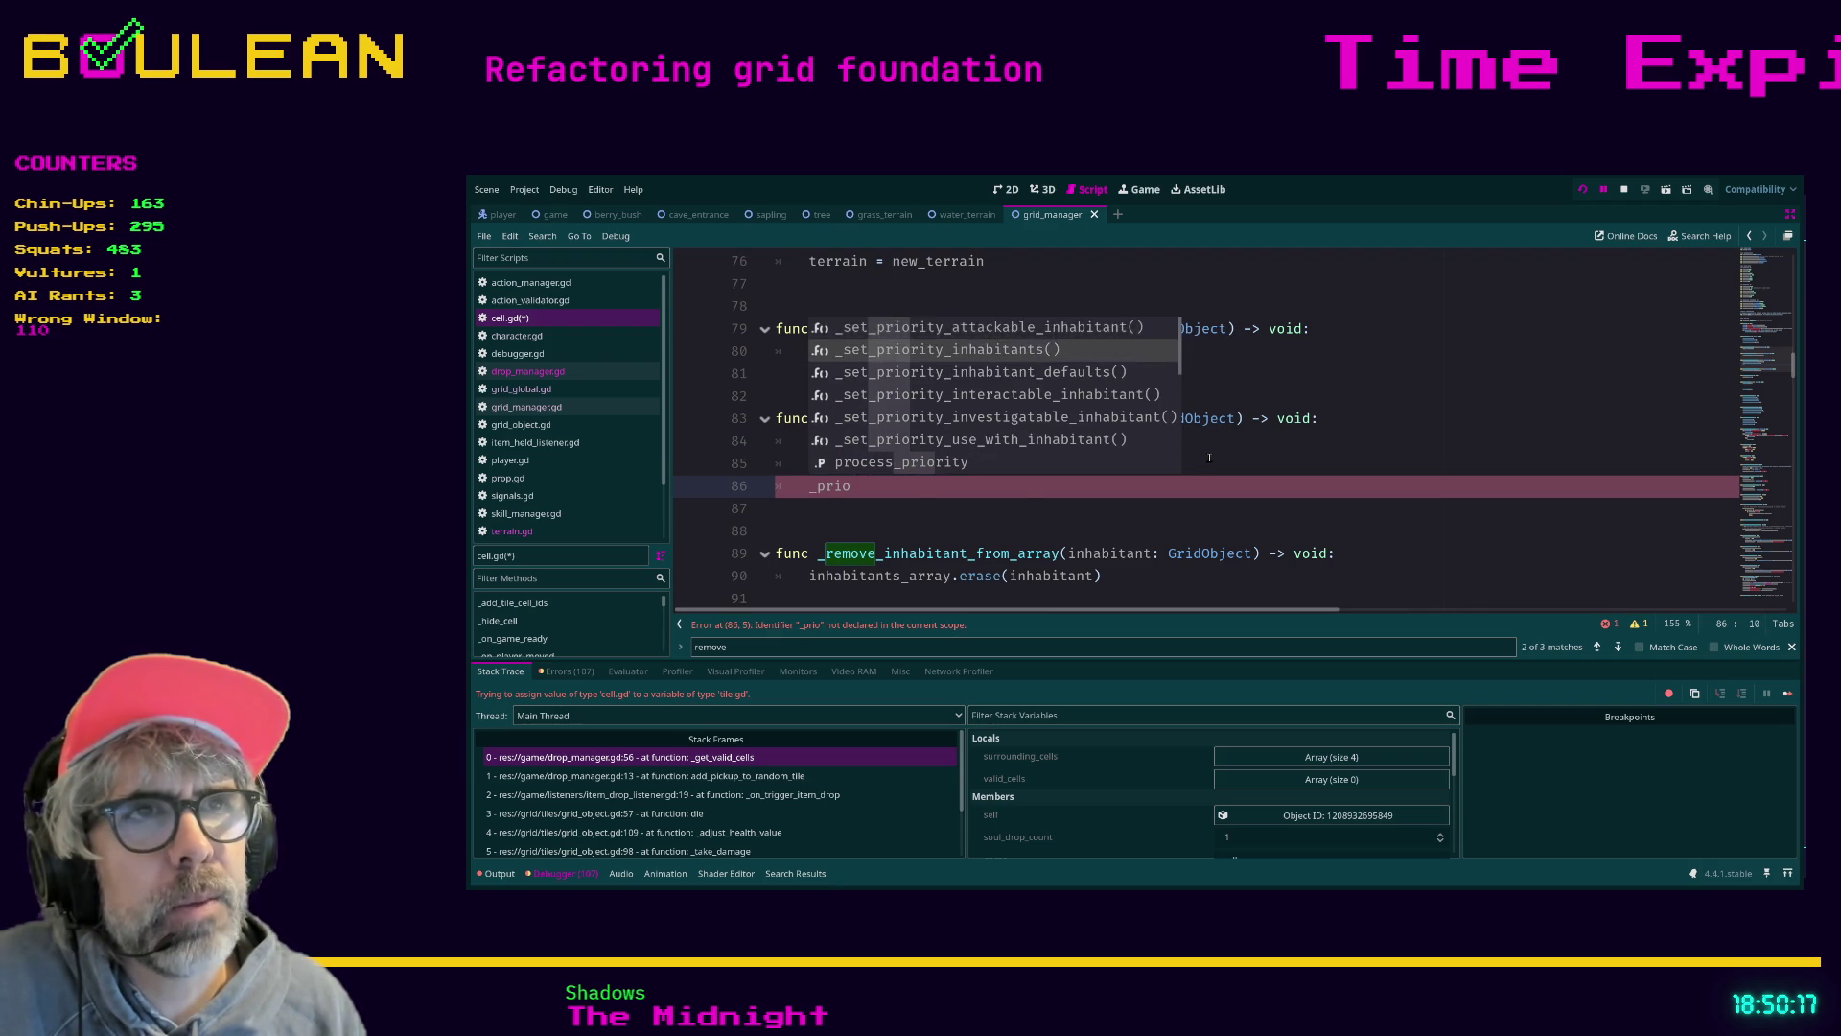
pyautogui.press('Return')
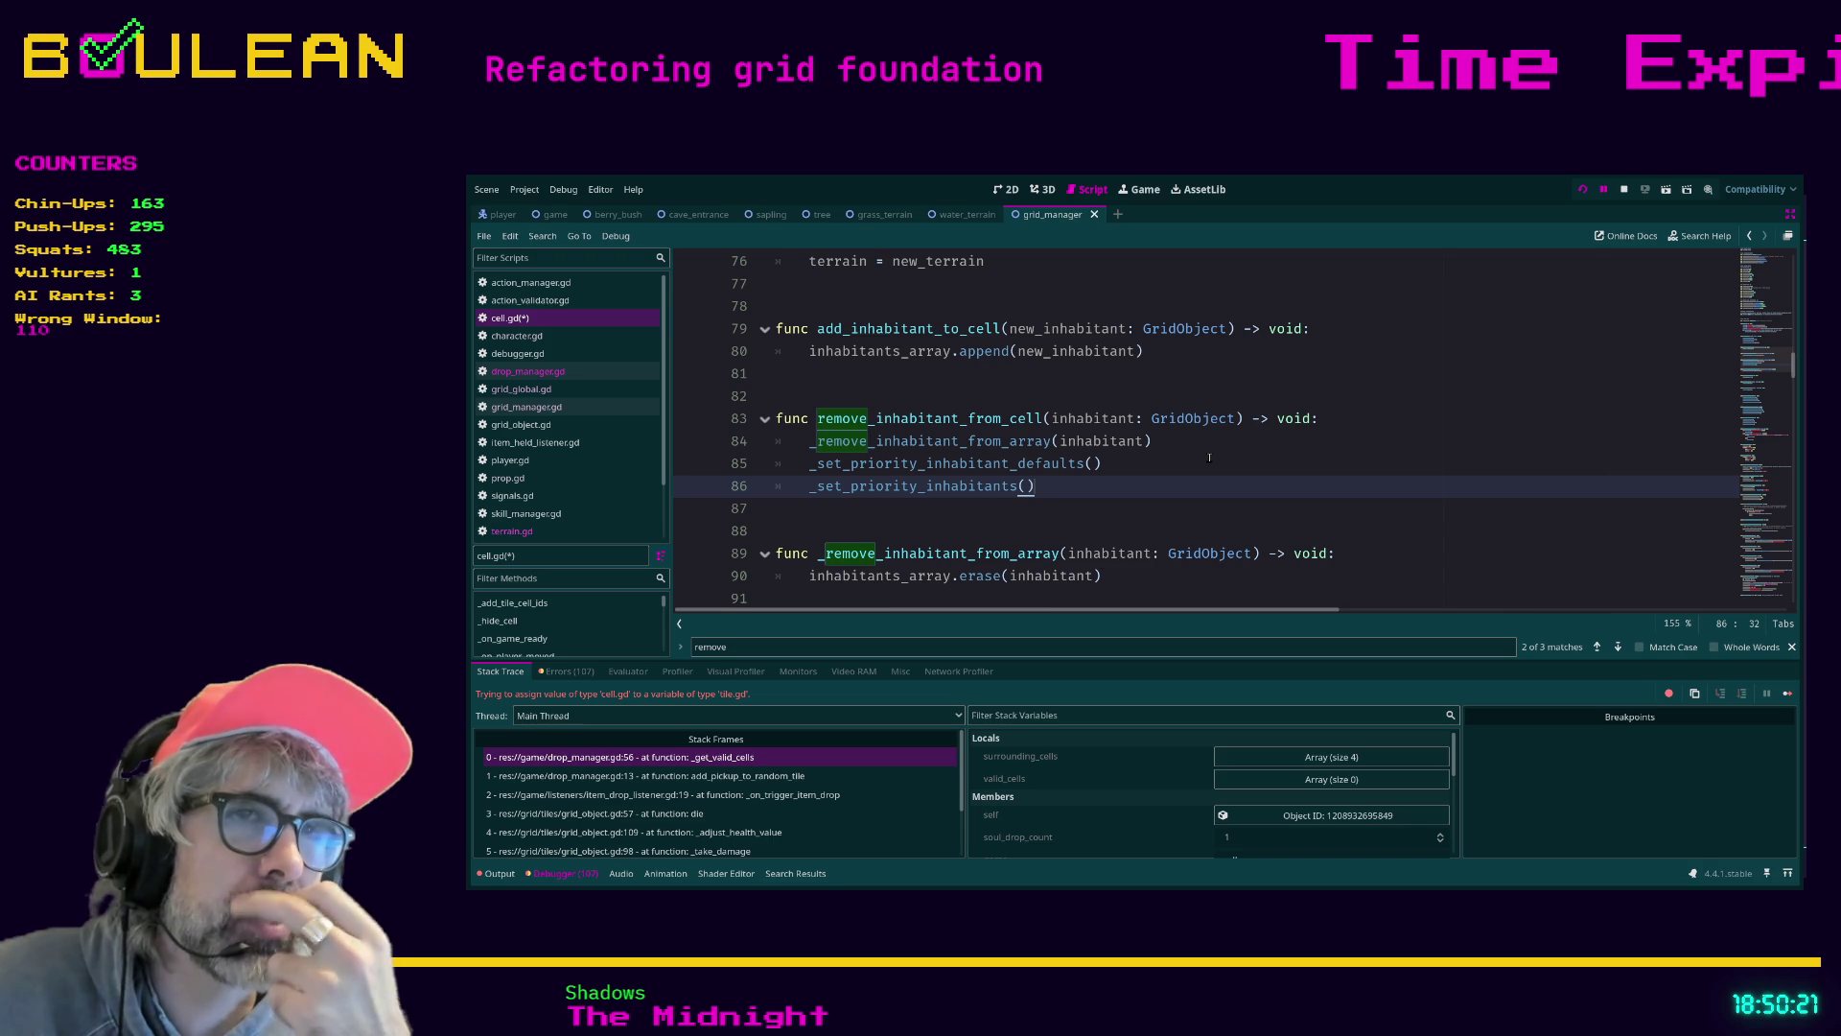
pyautogui.hotkey('ctrl', 's')
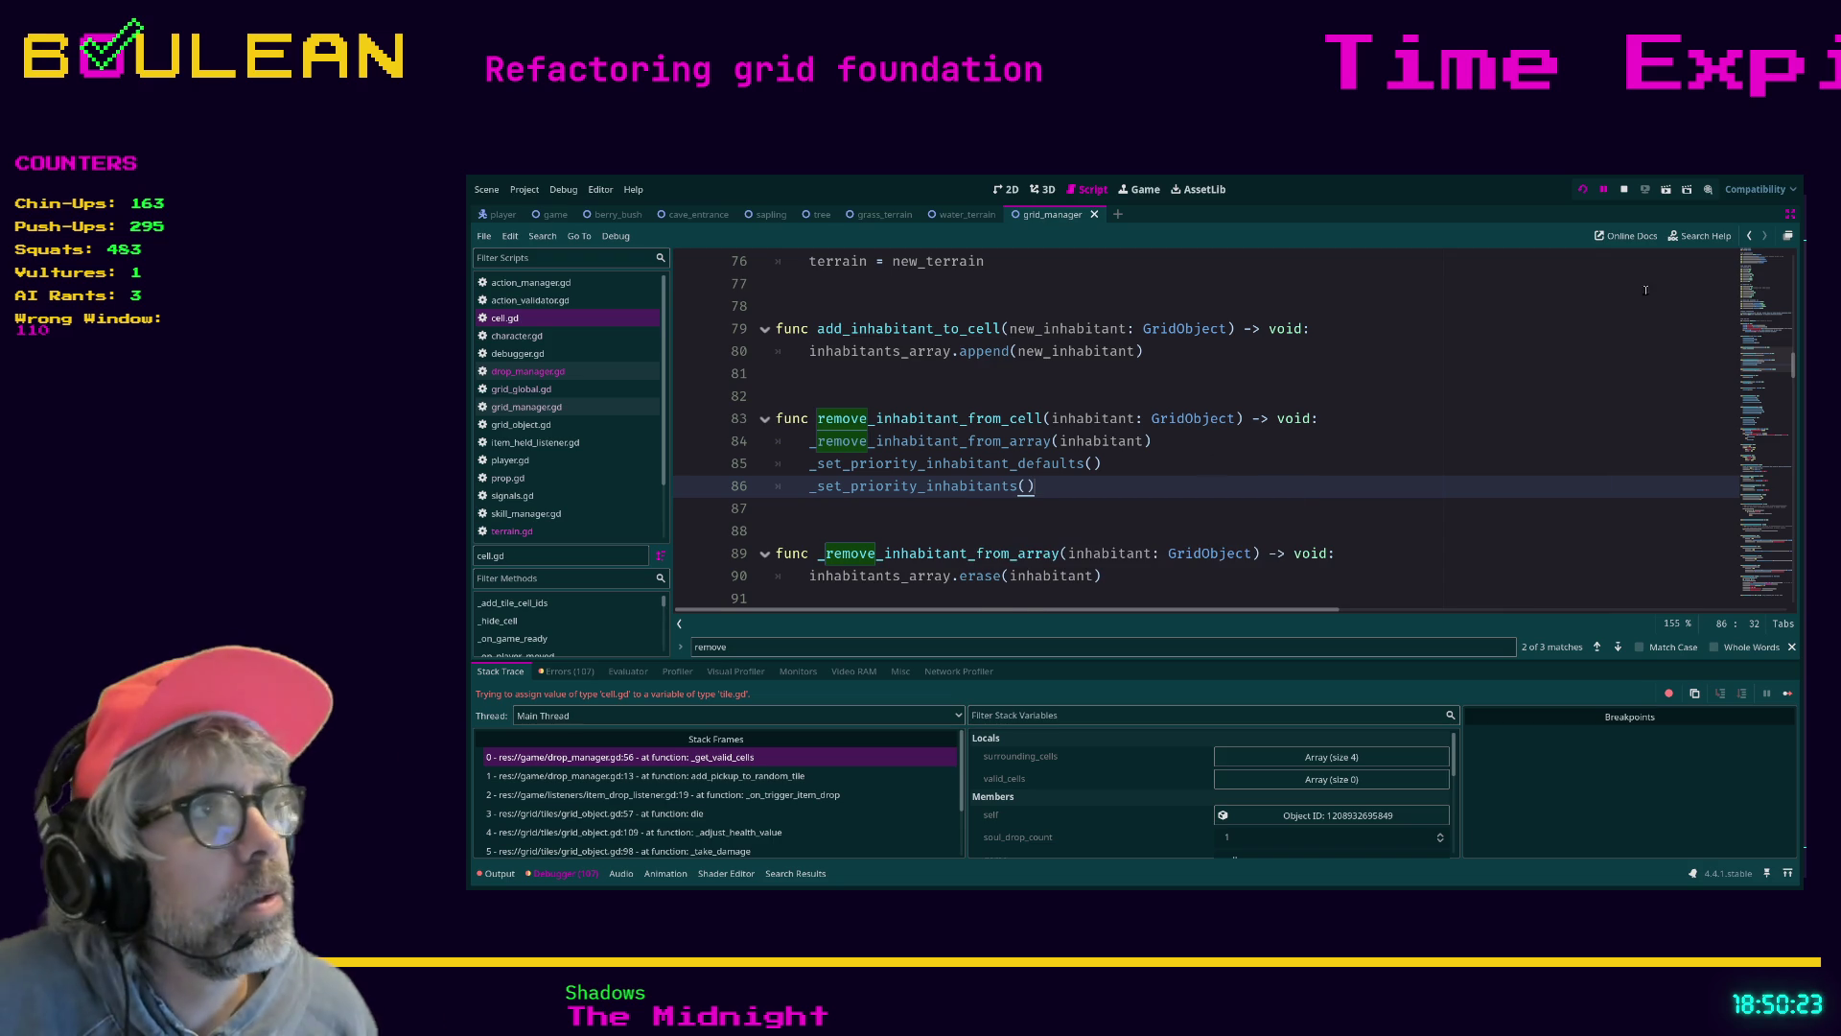
# Select and review the priority_* inhabitant declarations on lines 8–23 of cell.gd
pyautogui.scroll(12, 1083, 391)
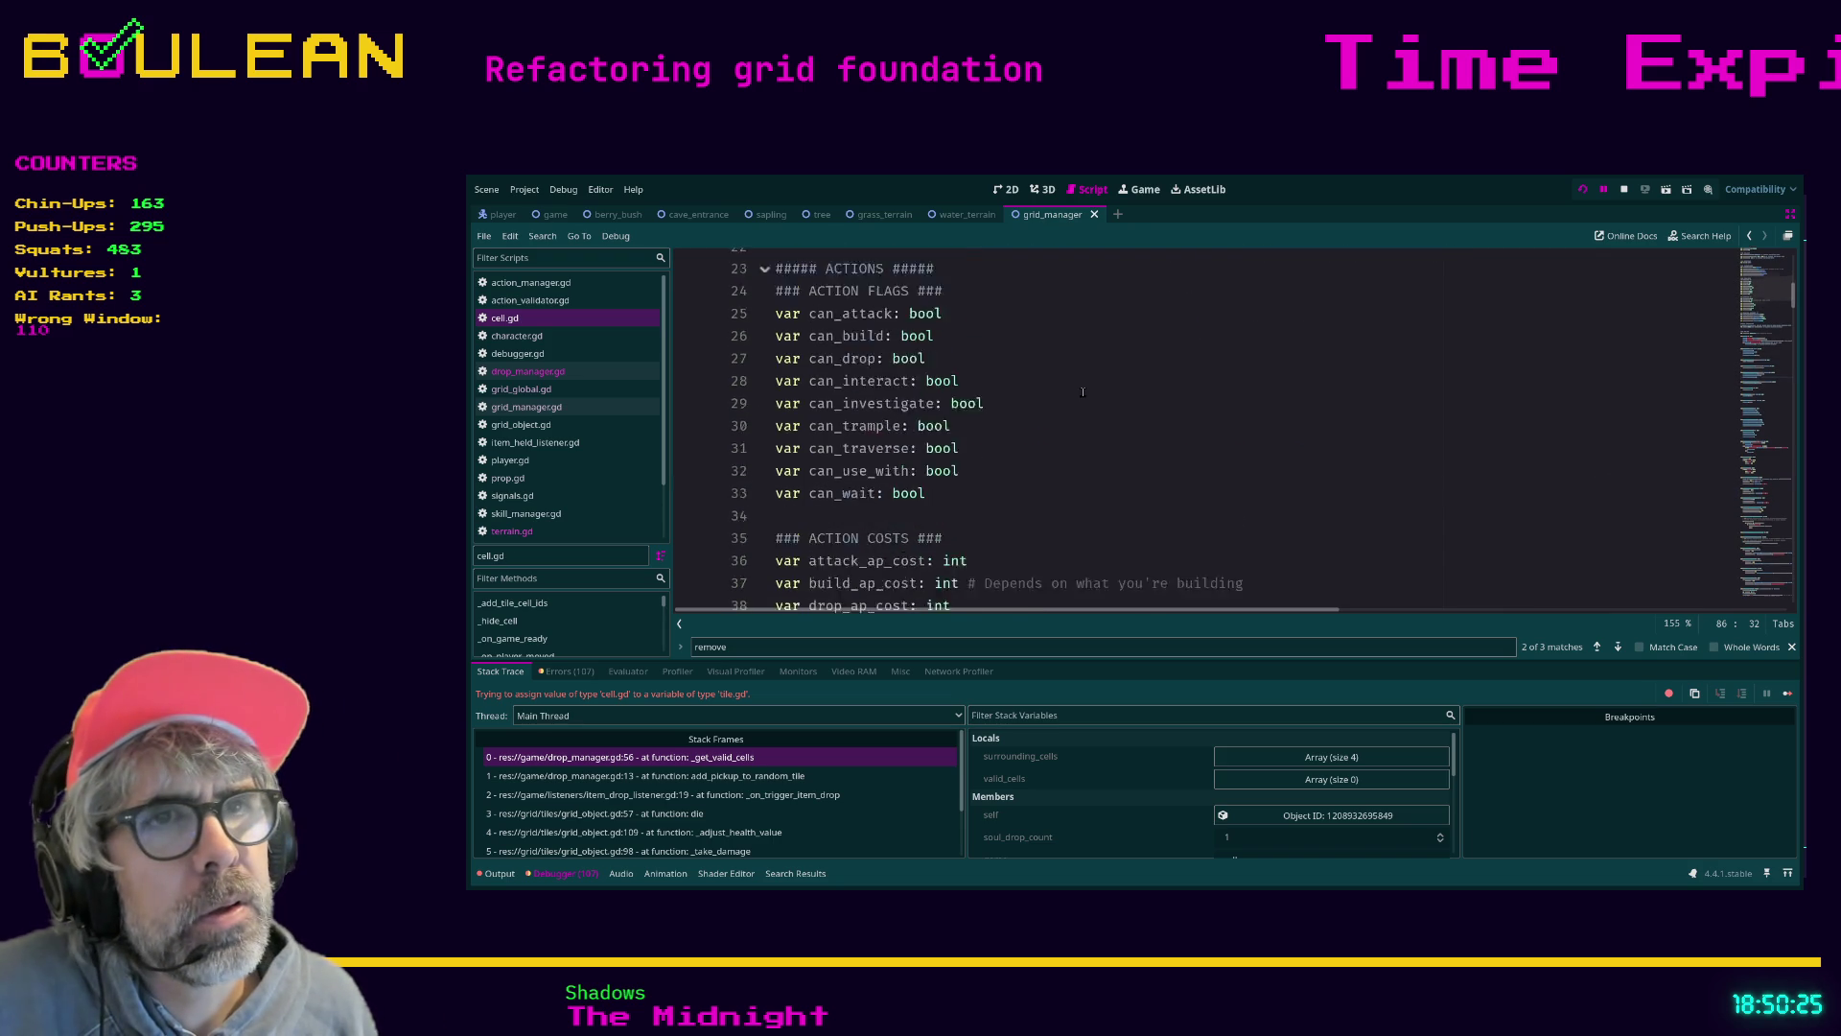
pyautogui.scroll(-2, 1083, 391)
pyautogui.scroll(-5, 1083, 391)
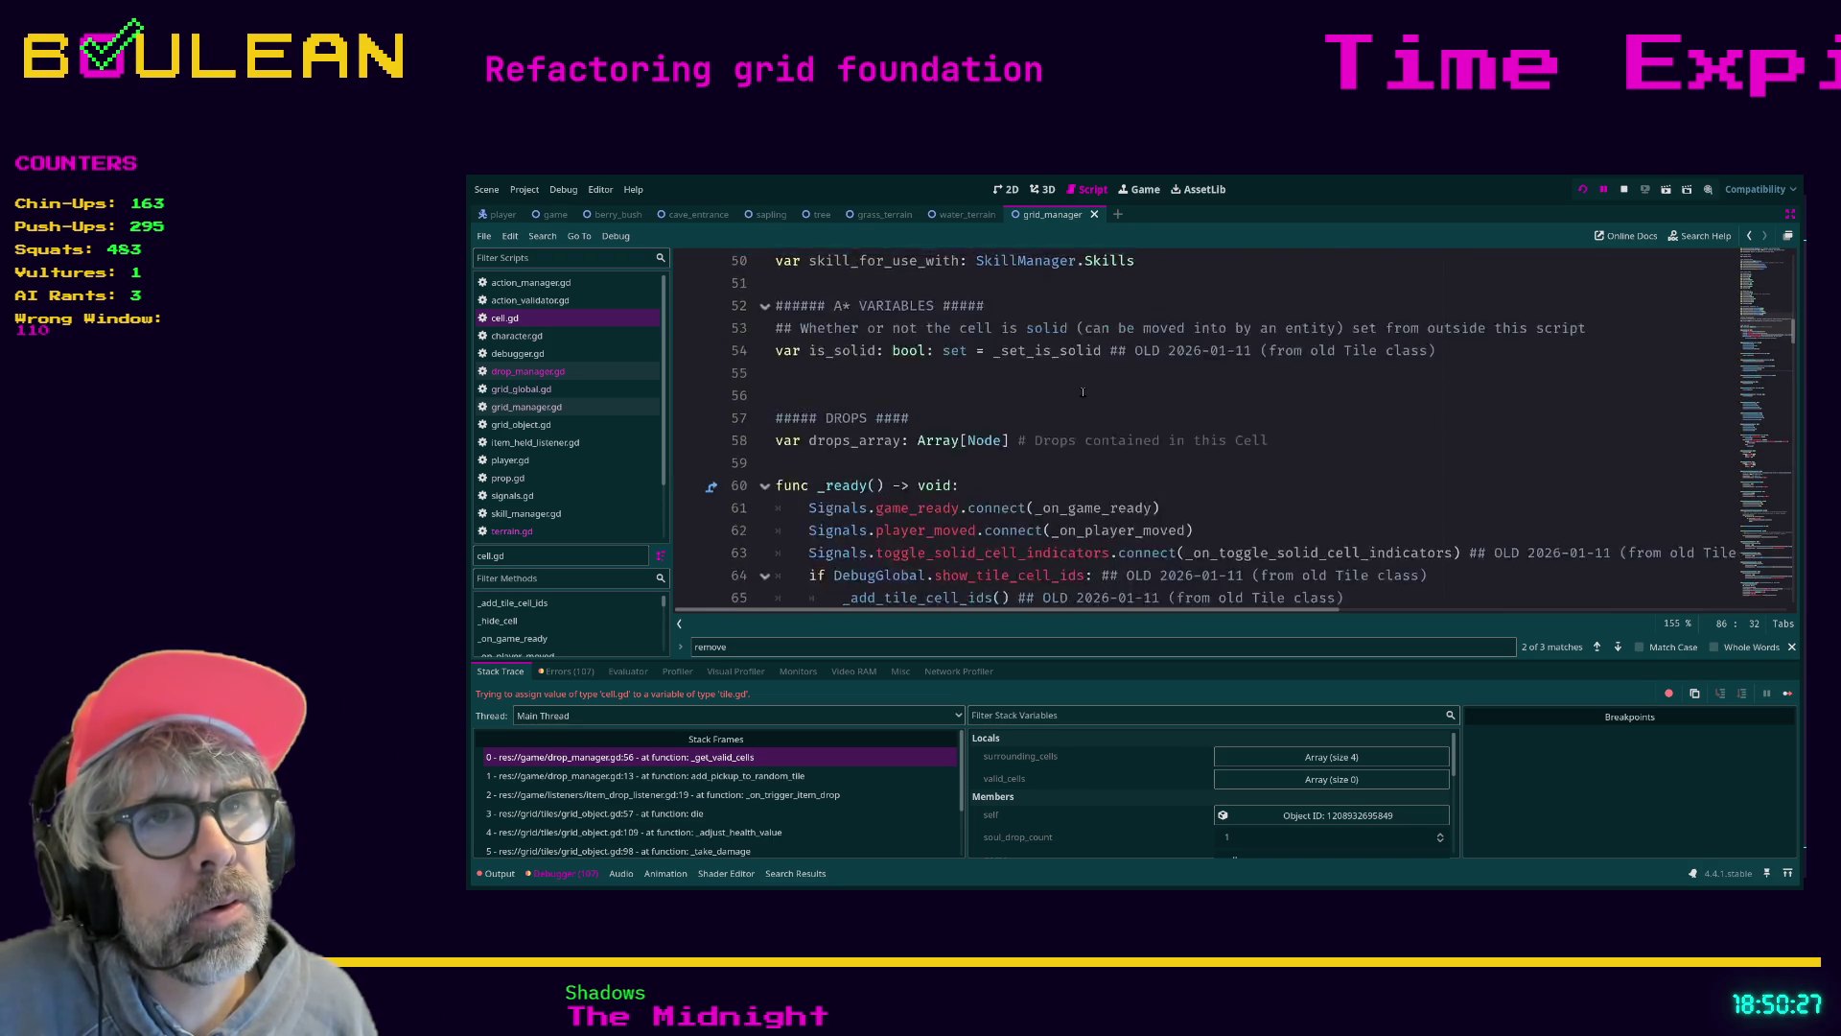
pyautogui.scroll(17, 1082, 391)
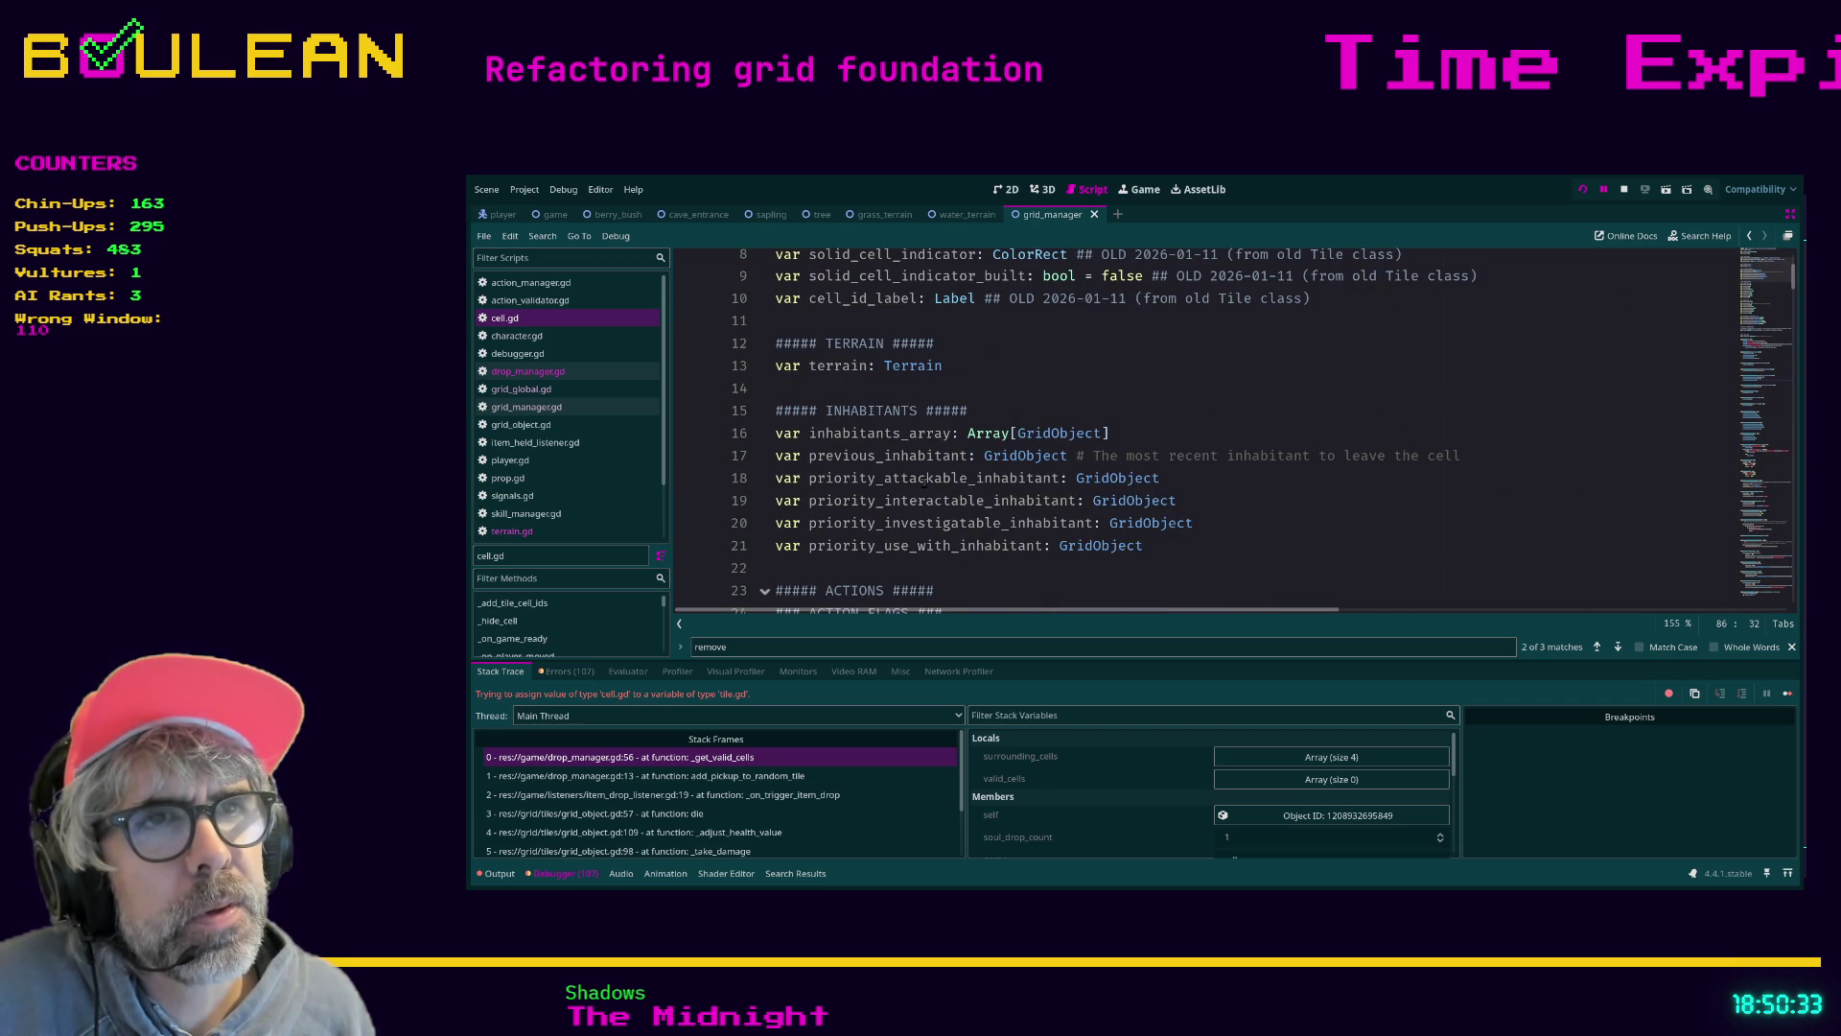
pyautogui.moveTo(1146, 546); pyautogui.dragTo(765, 493)
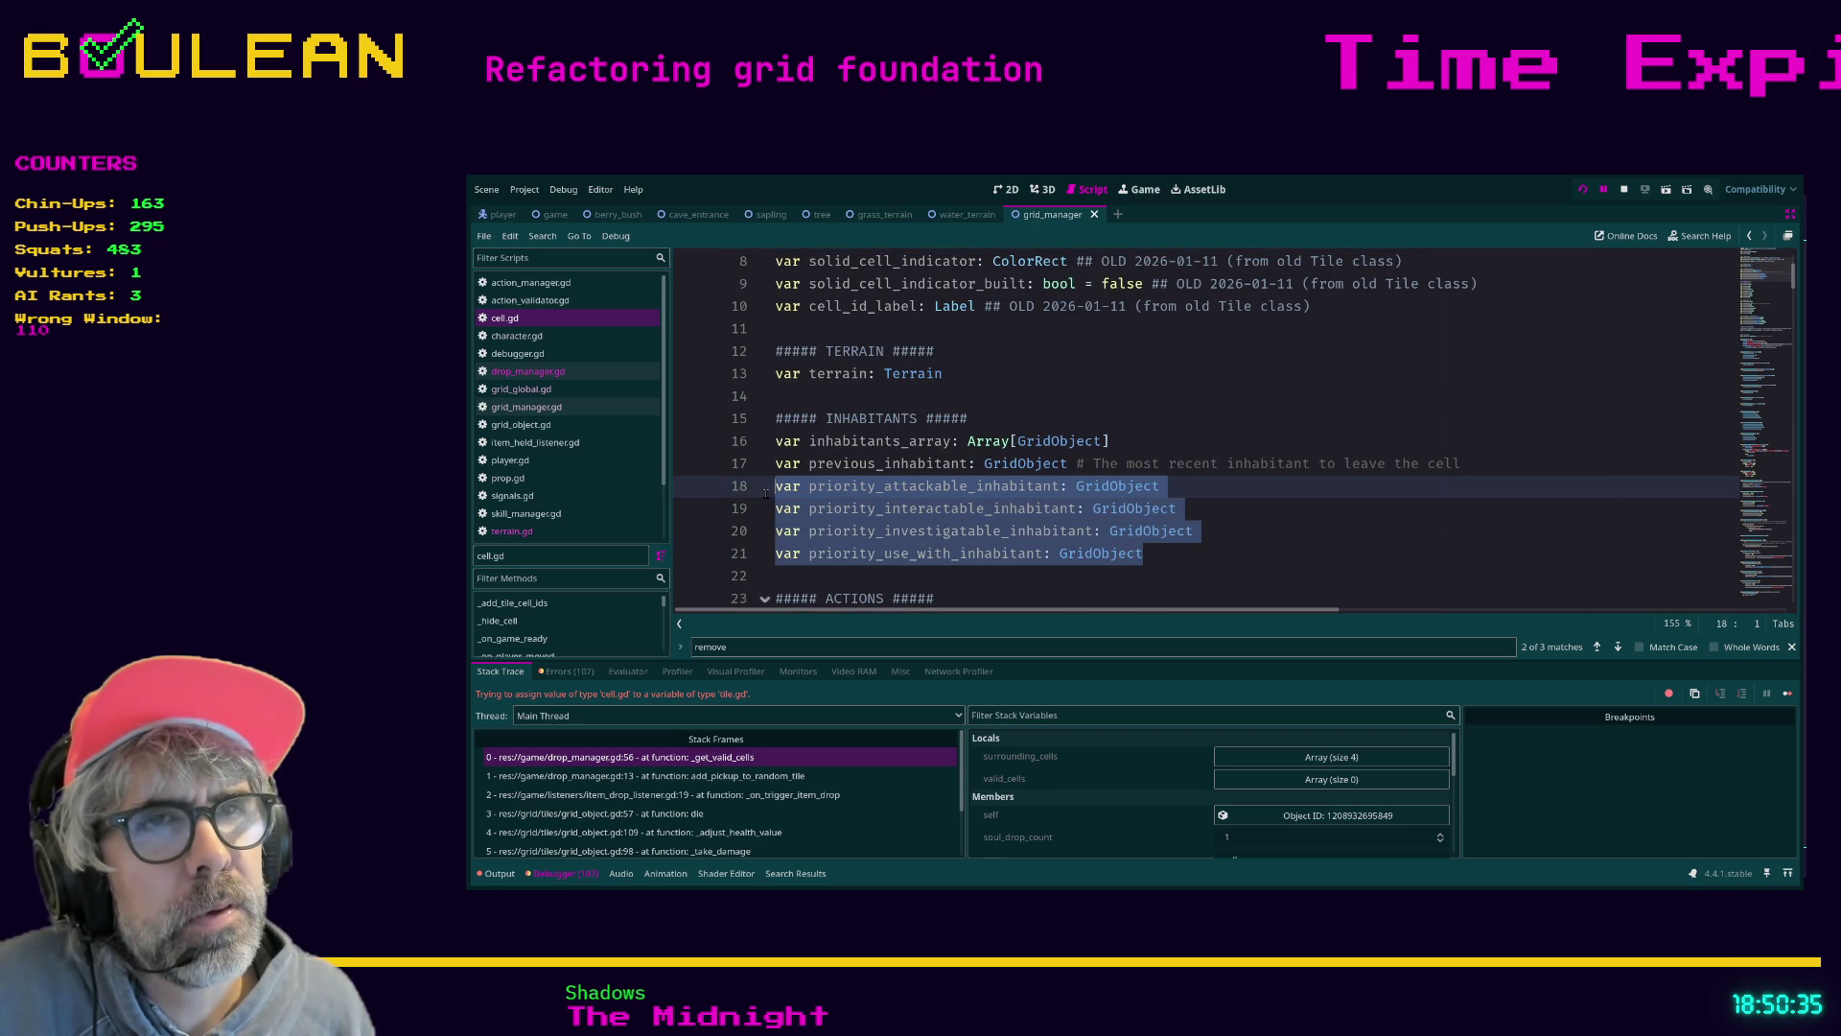
pyautogui.click(1176, 556)
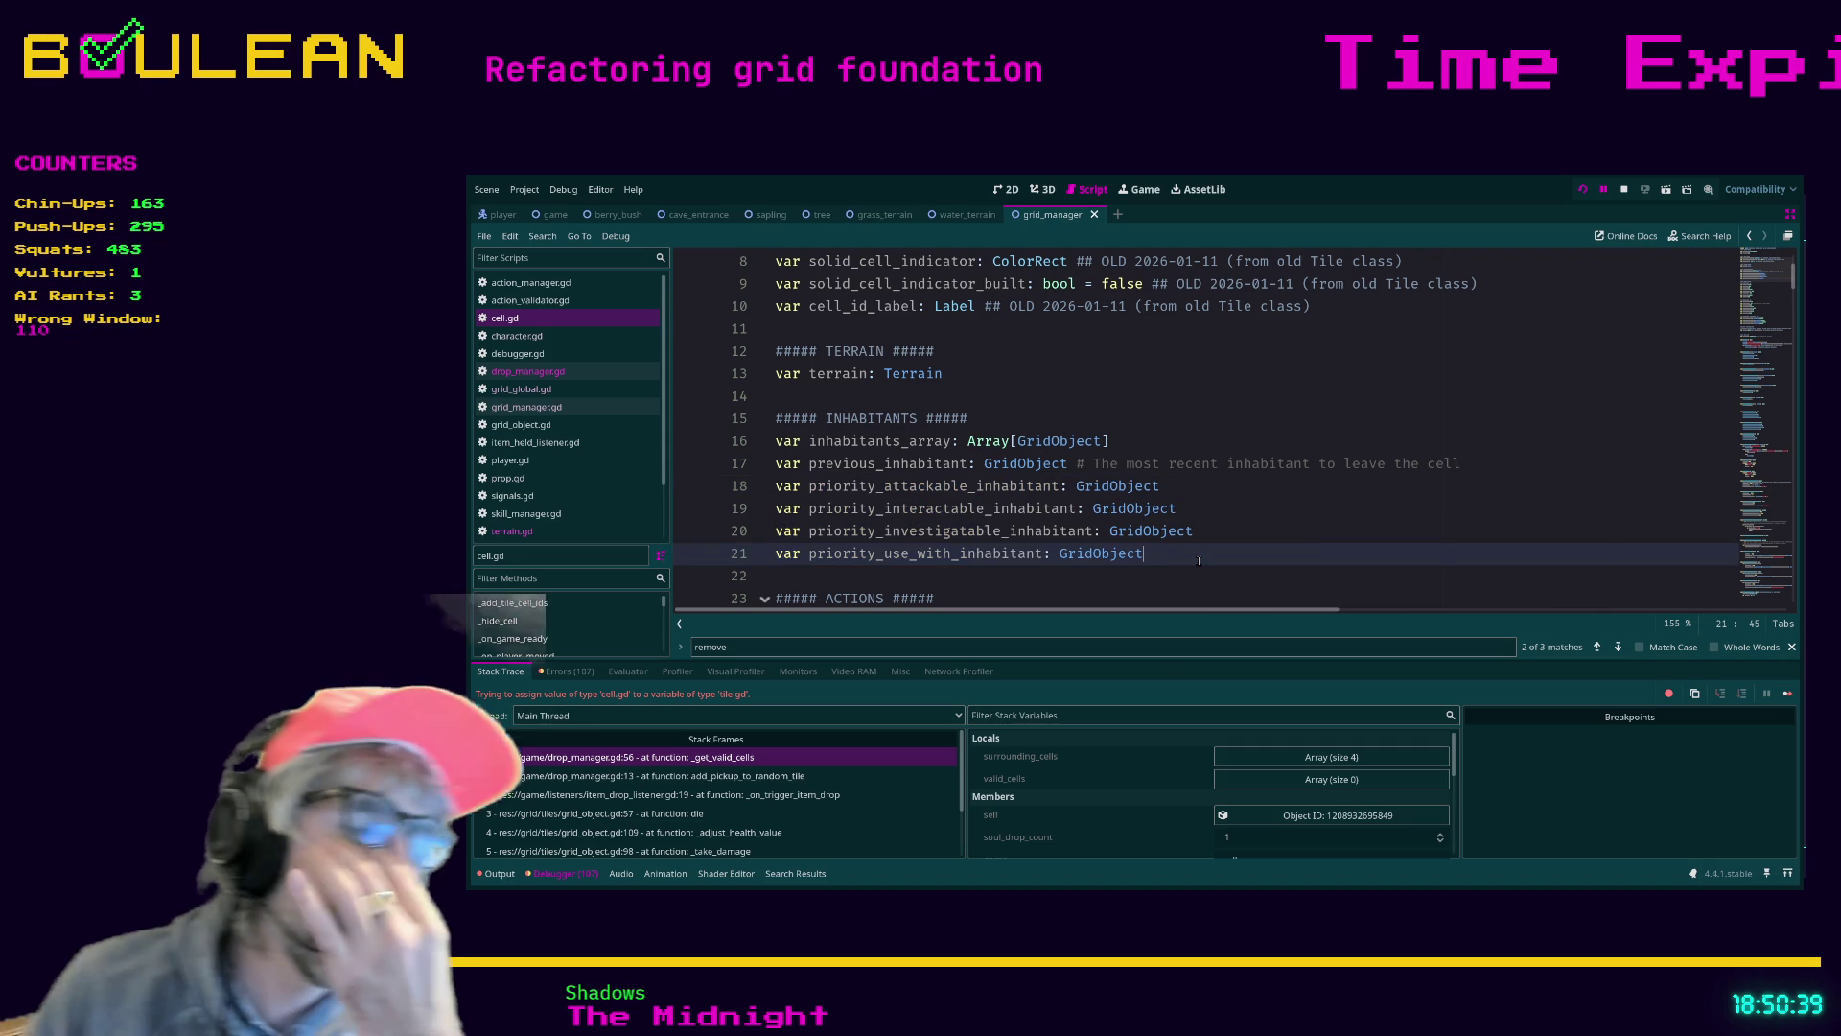
pyautogui.press('F5')
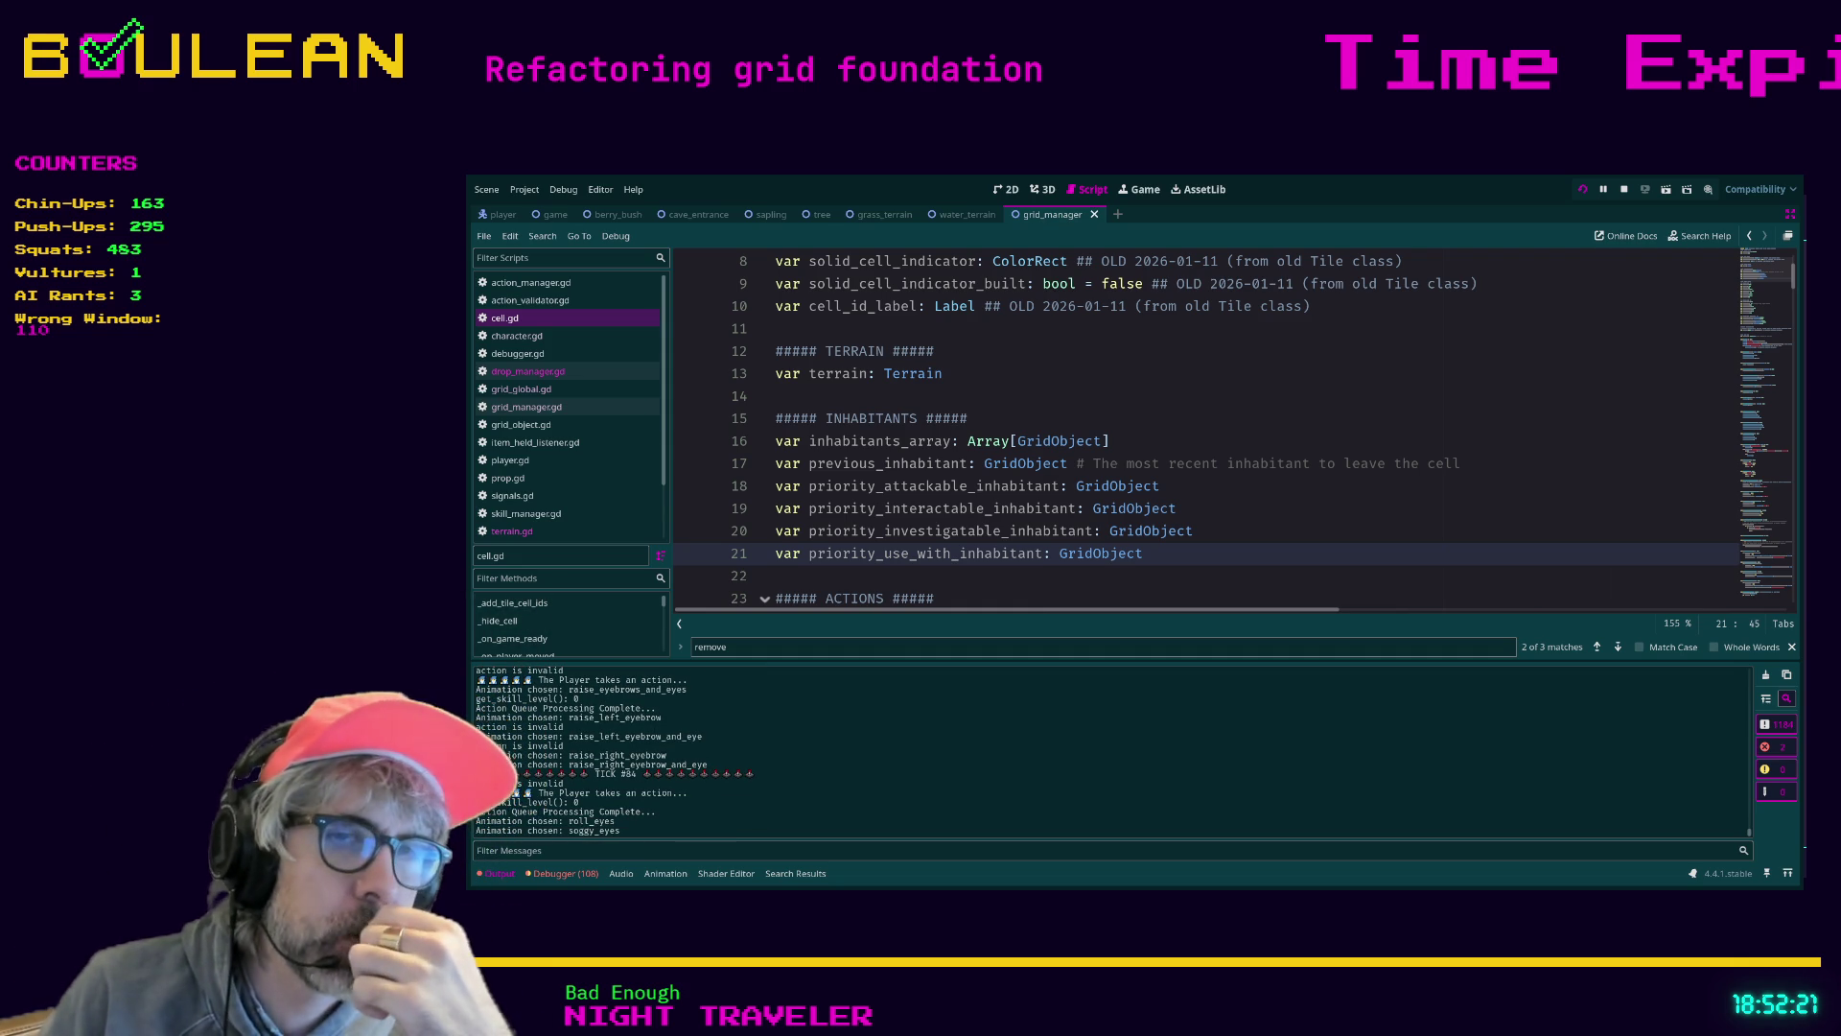
# Stop the running game after watching its action log in the Output panel
pyautogui.press('F8')
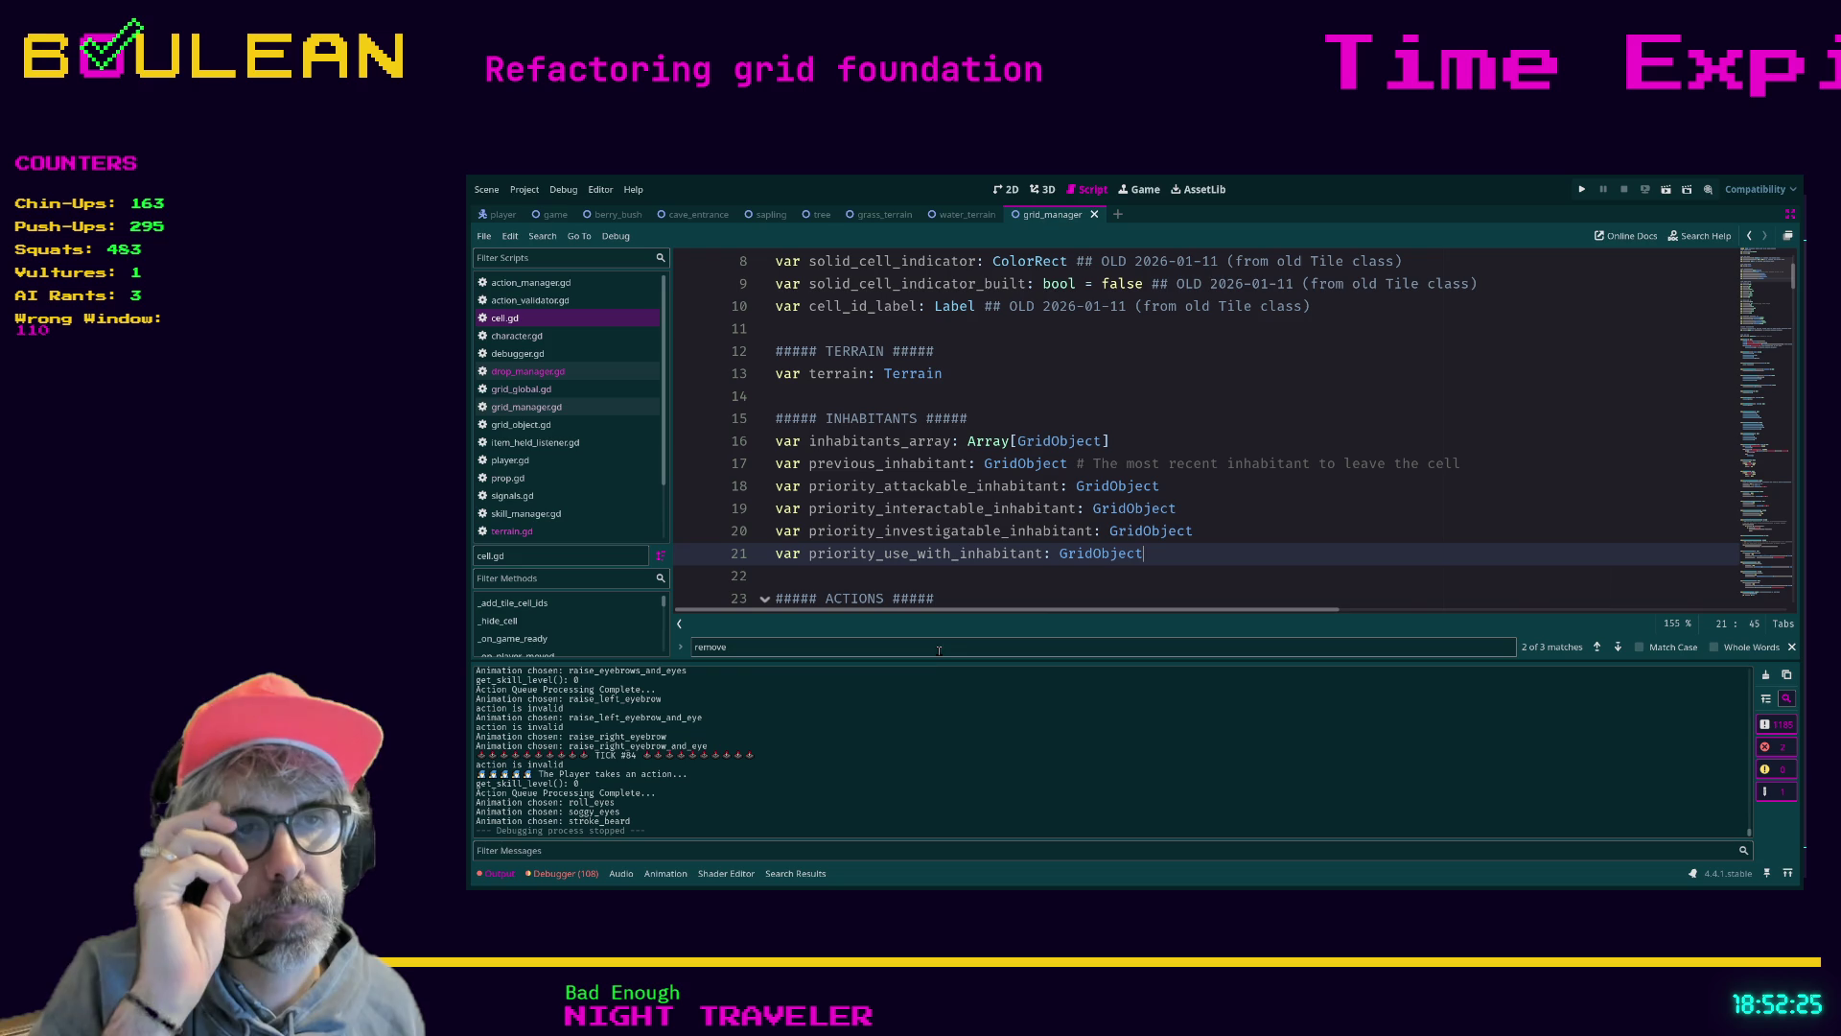
# Enlarge the code area and select cell.gd's action flag declarations, including can_attack on line 25
pyautogui.moveTo(939, 660); pyautogui.dragTo(916, 696)
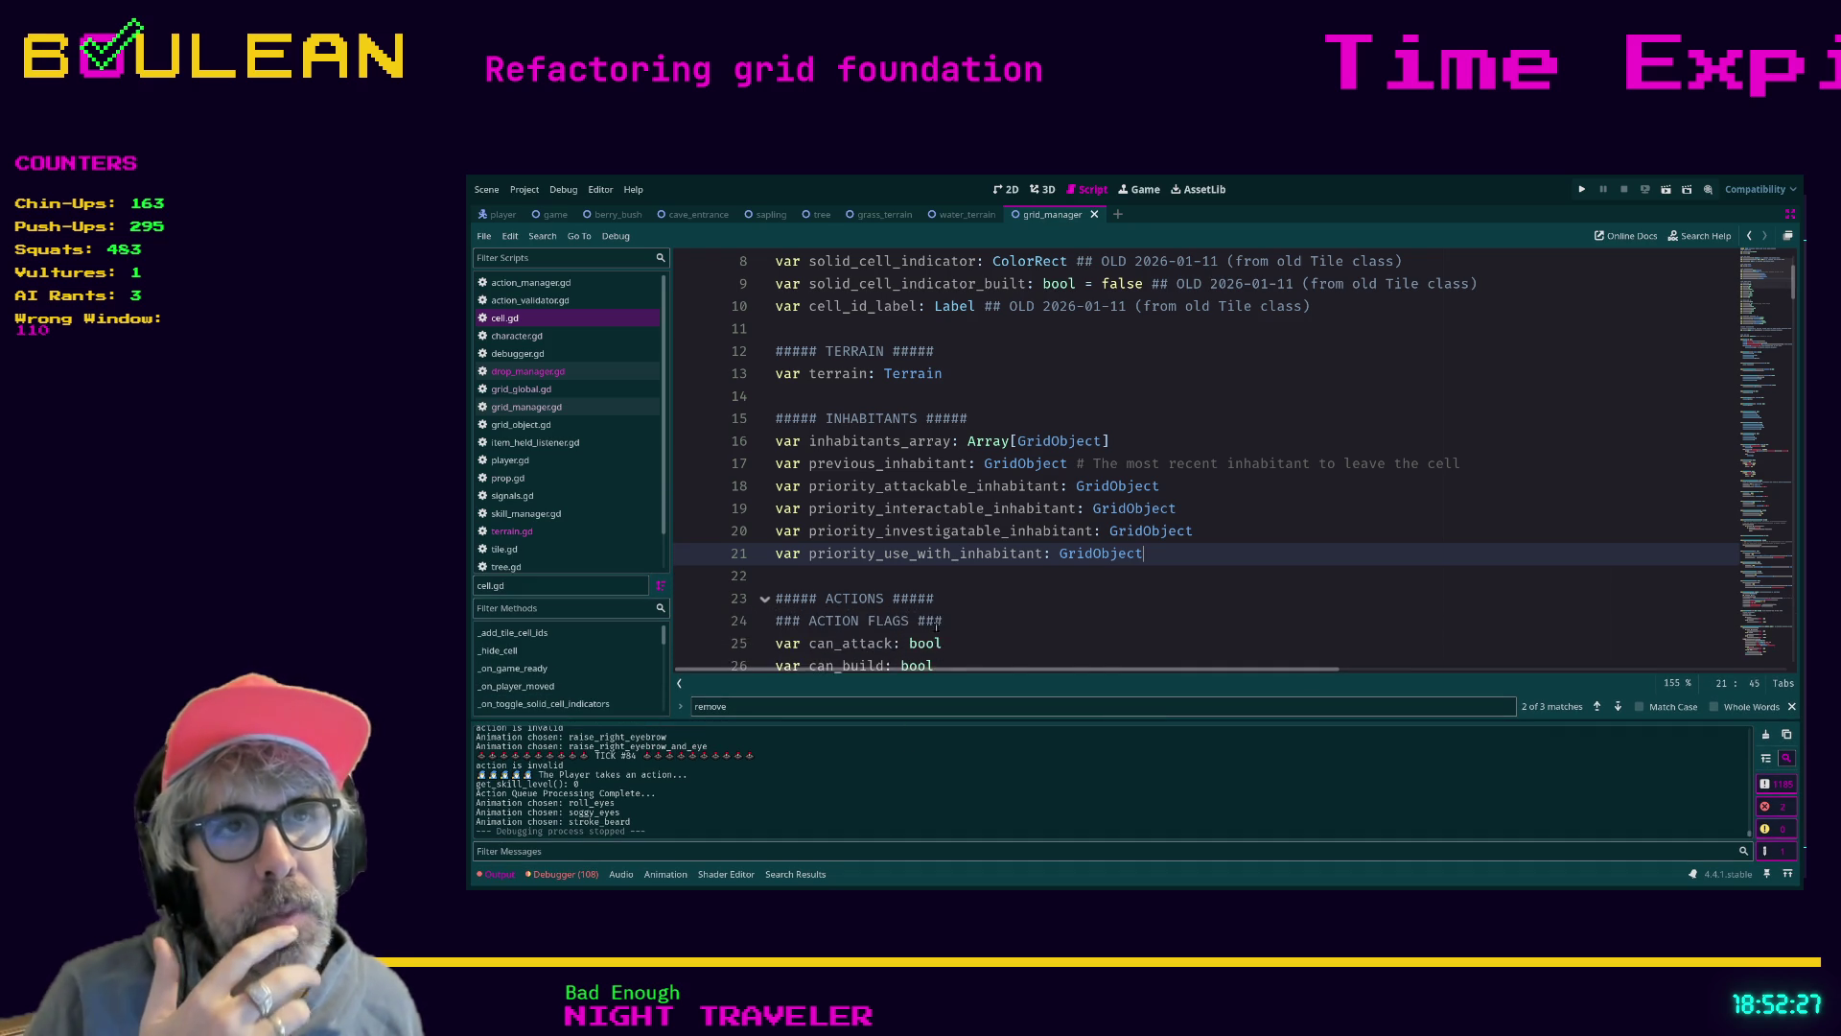
pyautogui.scroll(3, 1027, 556)
pyautogui.scroll(-1, 1114, 484)
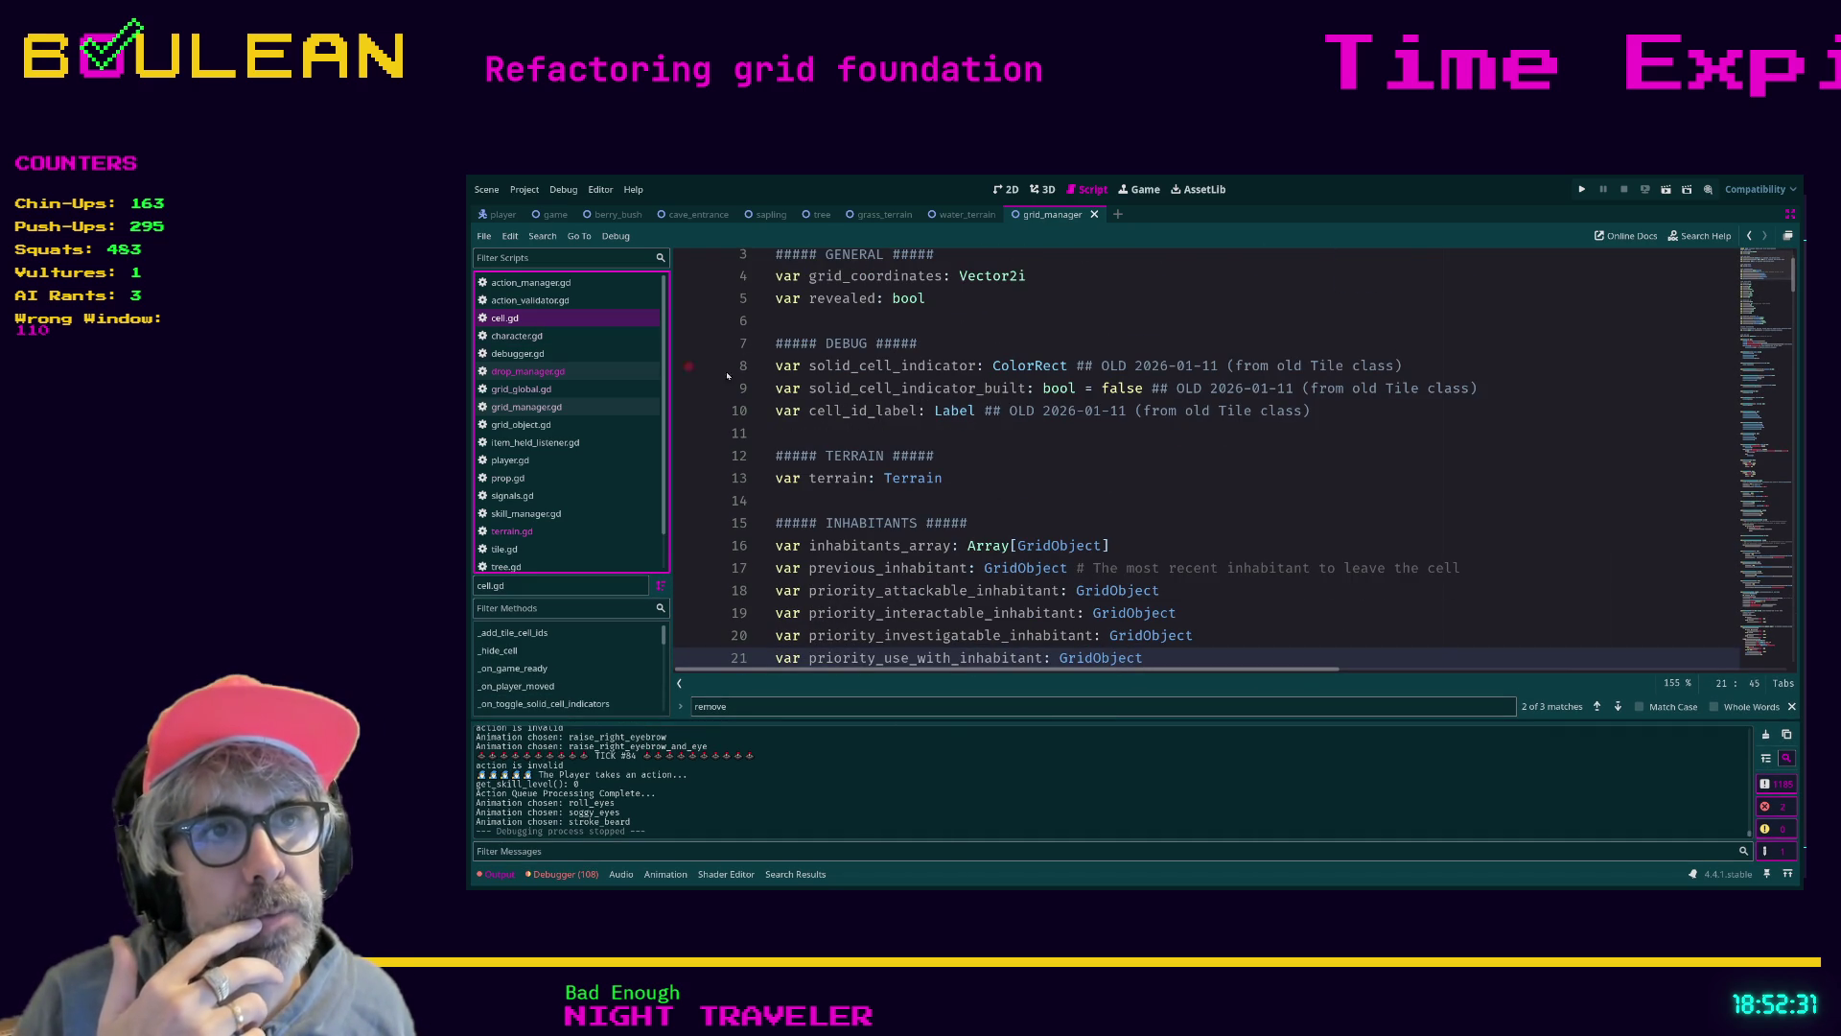
pyautogui.scroll(-5, 960, 475)
pyautogui.moveTo(927, 599)
pyautogui.mouseDown()
pyautogui.moveTo(797, 576)
pyautogui.moveTo(735, 428)
pyautogui.mouseUp()
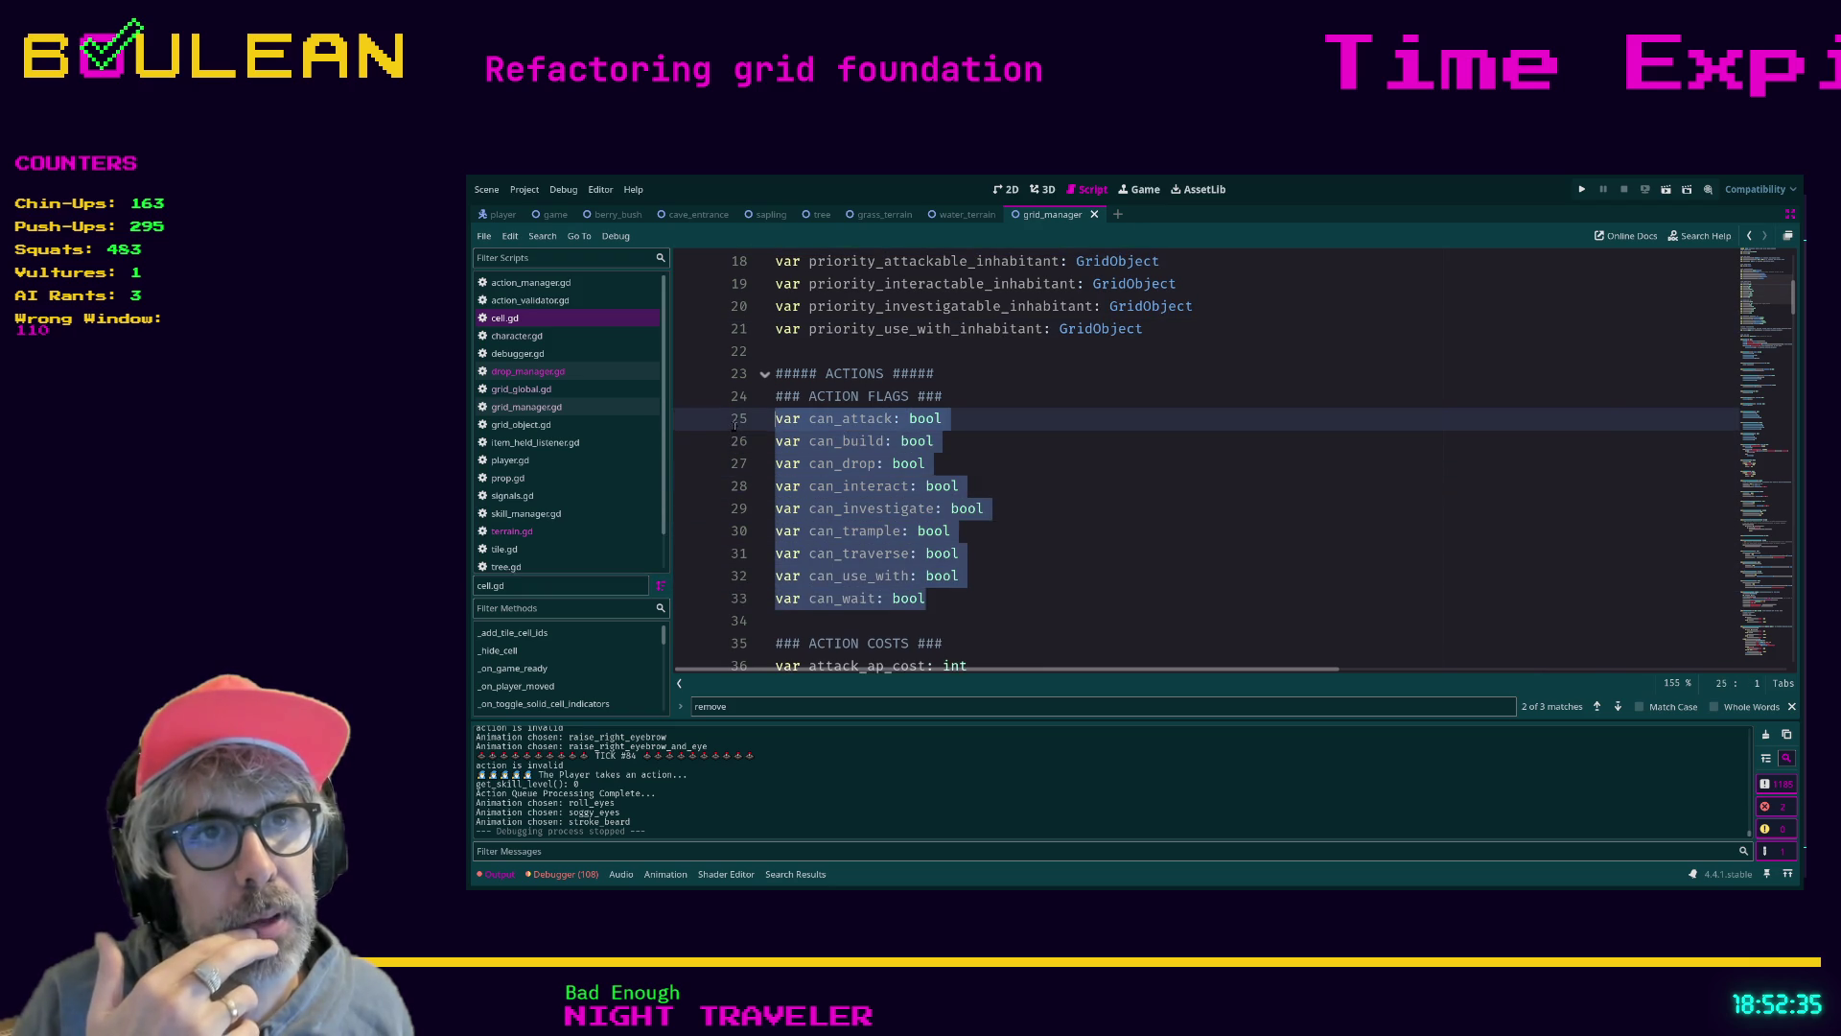
pyautogui.click(816, 418)
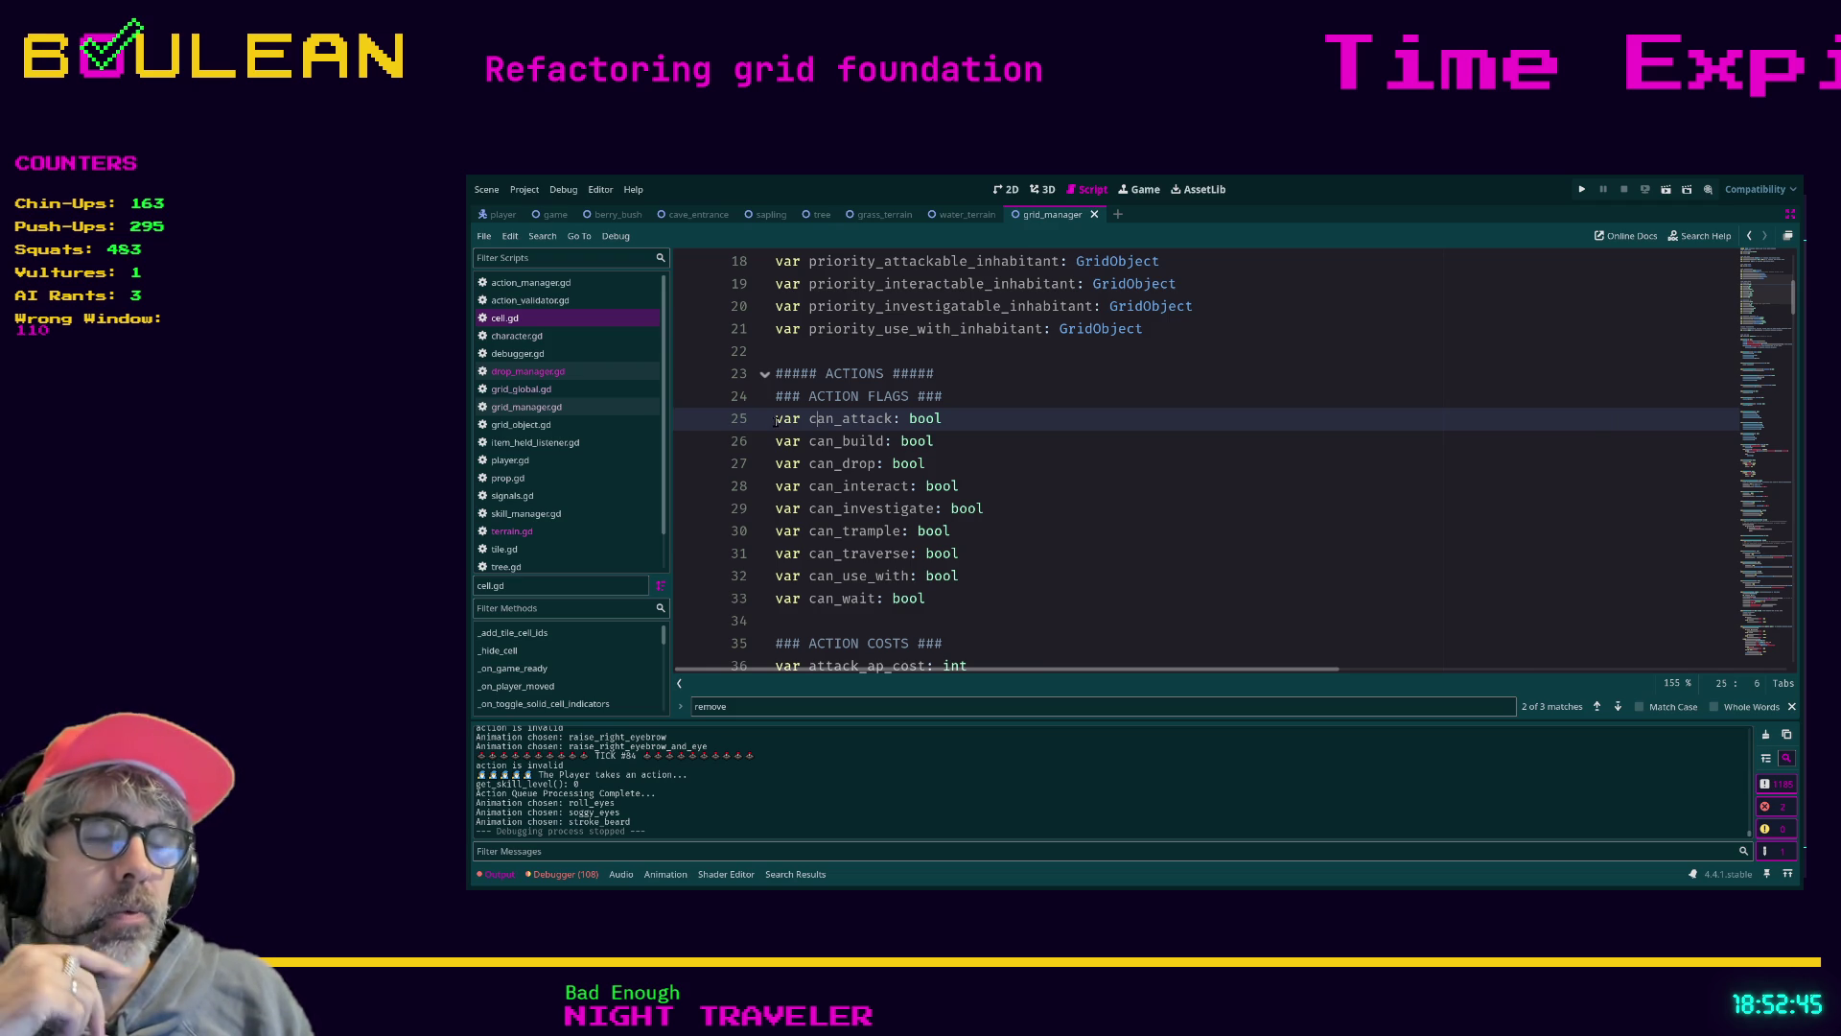
pyautogui.moveTo(777, 419); pyautogui.dragTo(949, 419)
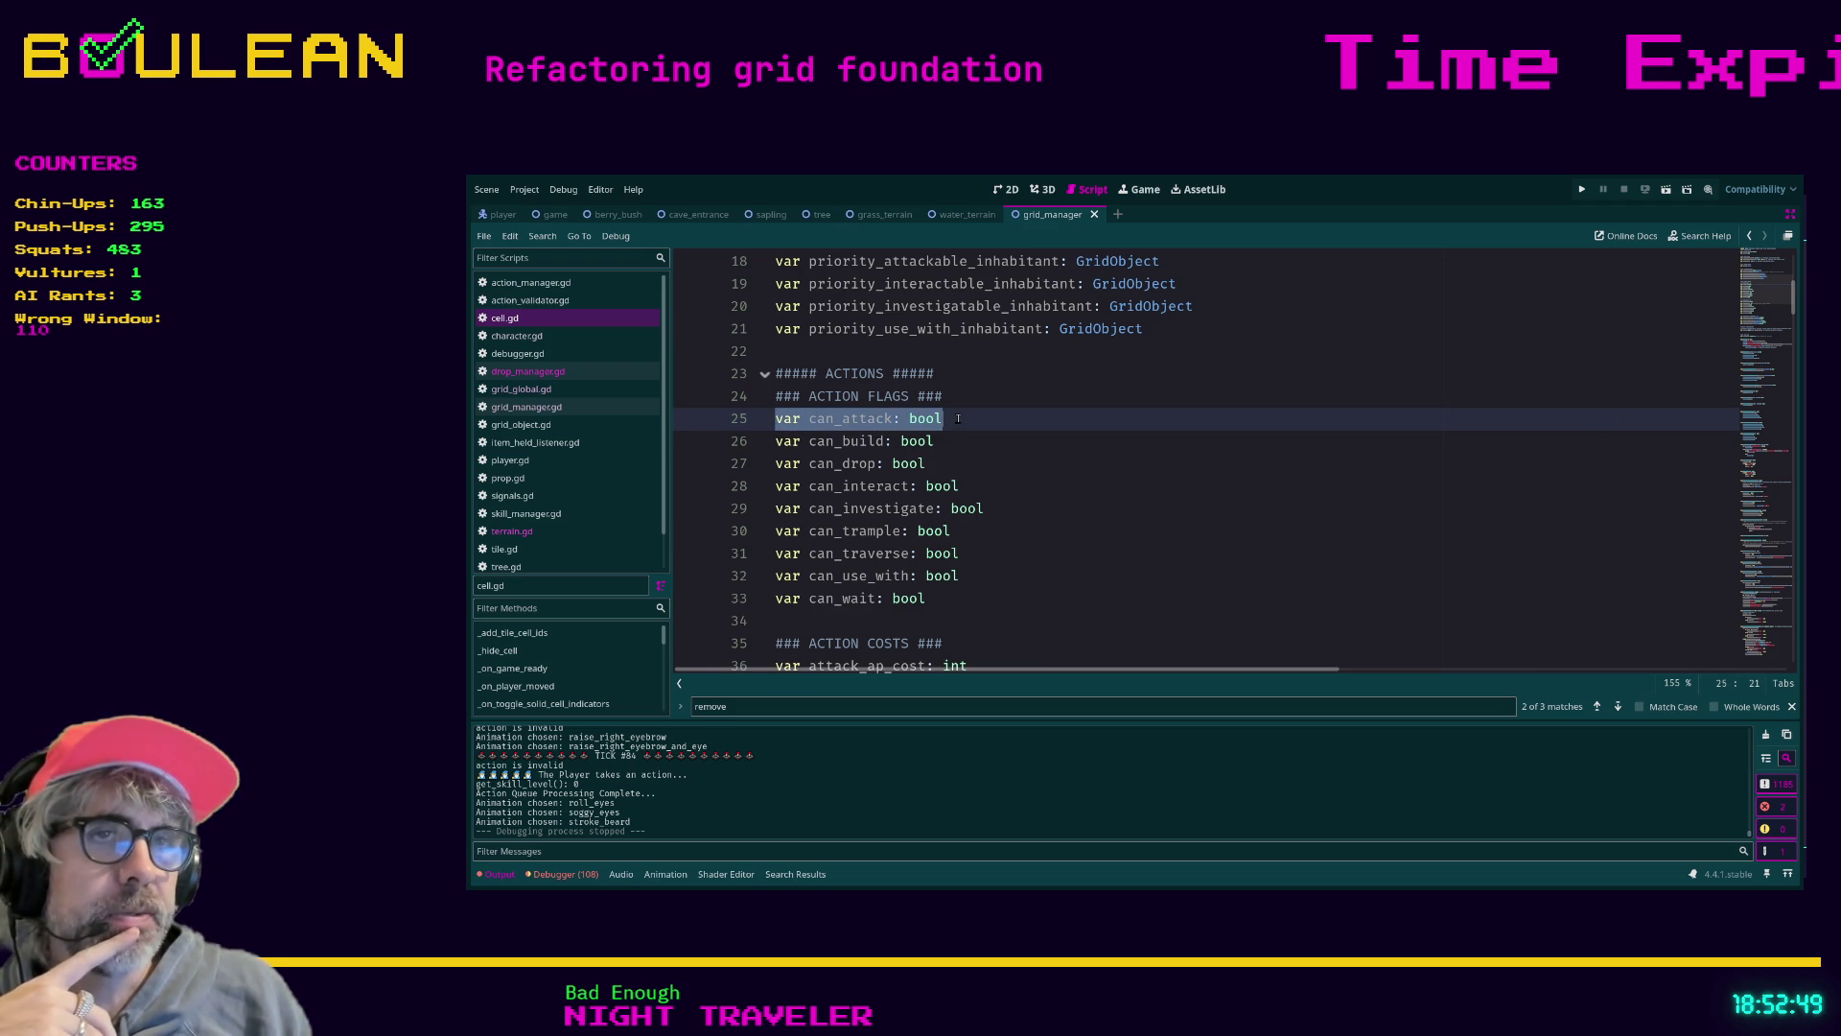
pyautogui.click(959, 419)
pyautogui.moveTo(959, 419); pyautogui.dragTo(771, 423)
# Scroll down and select the whole remove_inhabitant_from_cell function
pyautogui.scroll(-6, 944, 465)
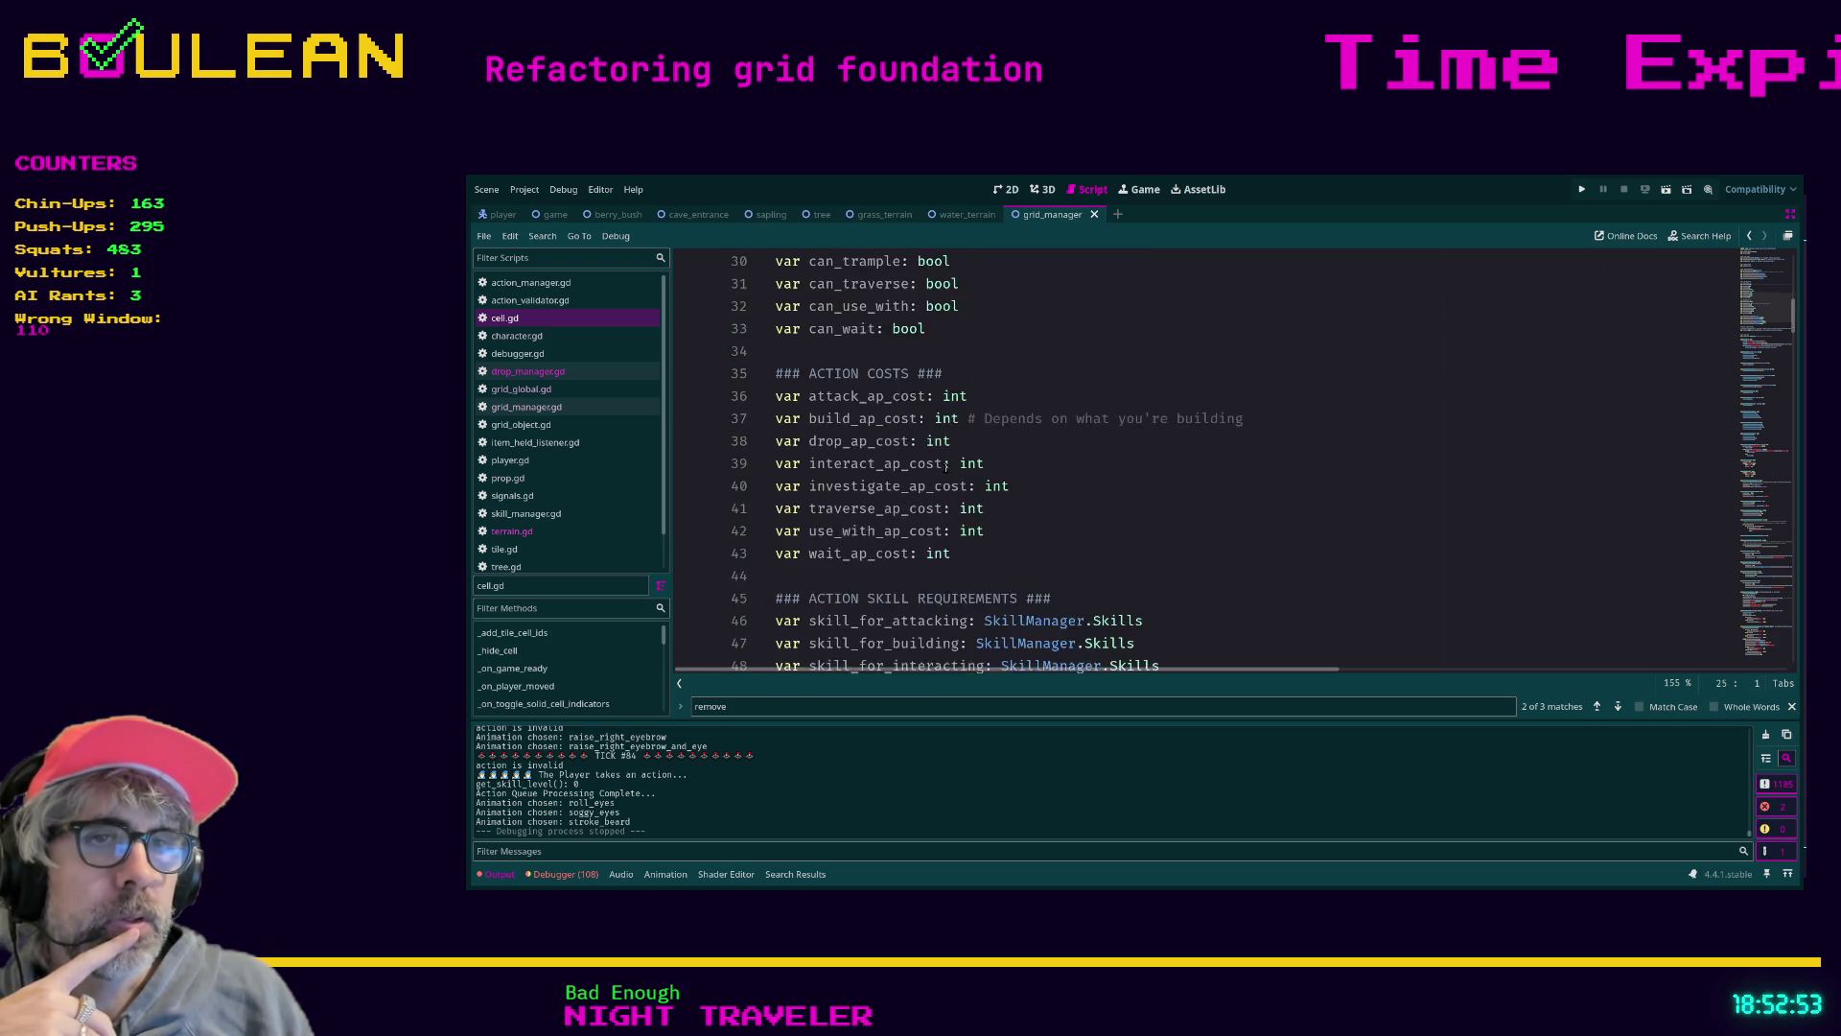
pyautogui.scroll(-5, 944, 465)
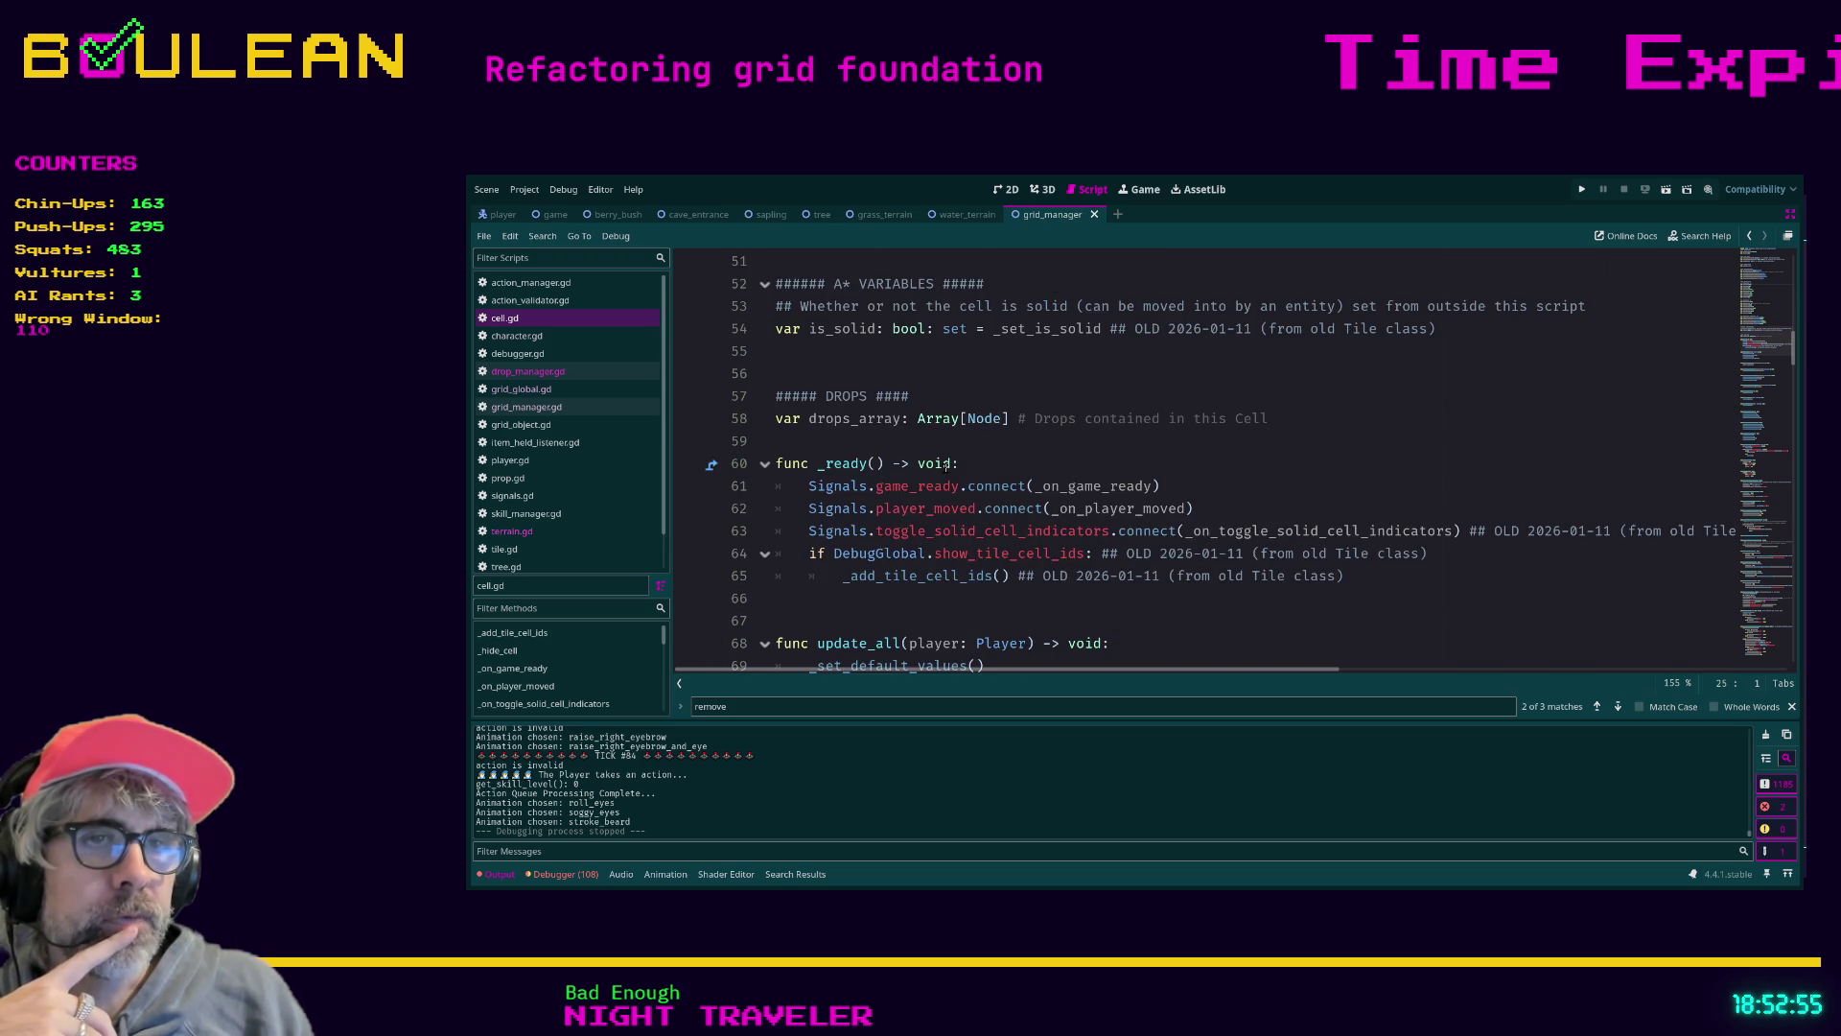
pyautogui.scroll(-6, 947, 465)
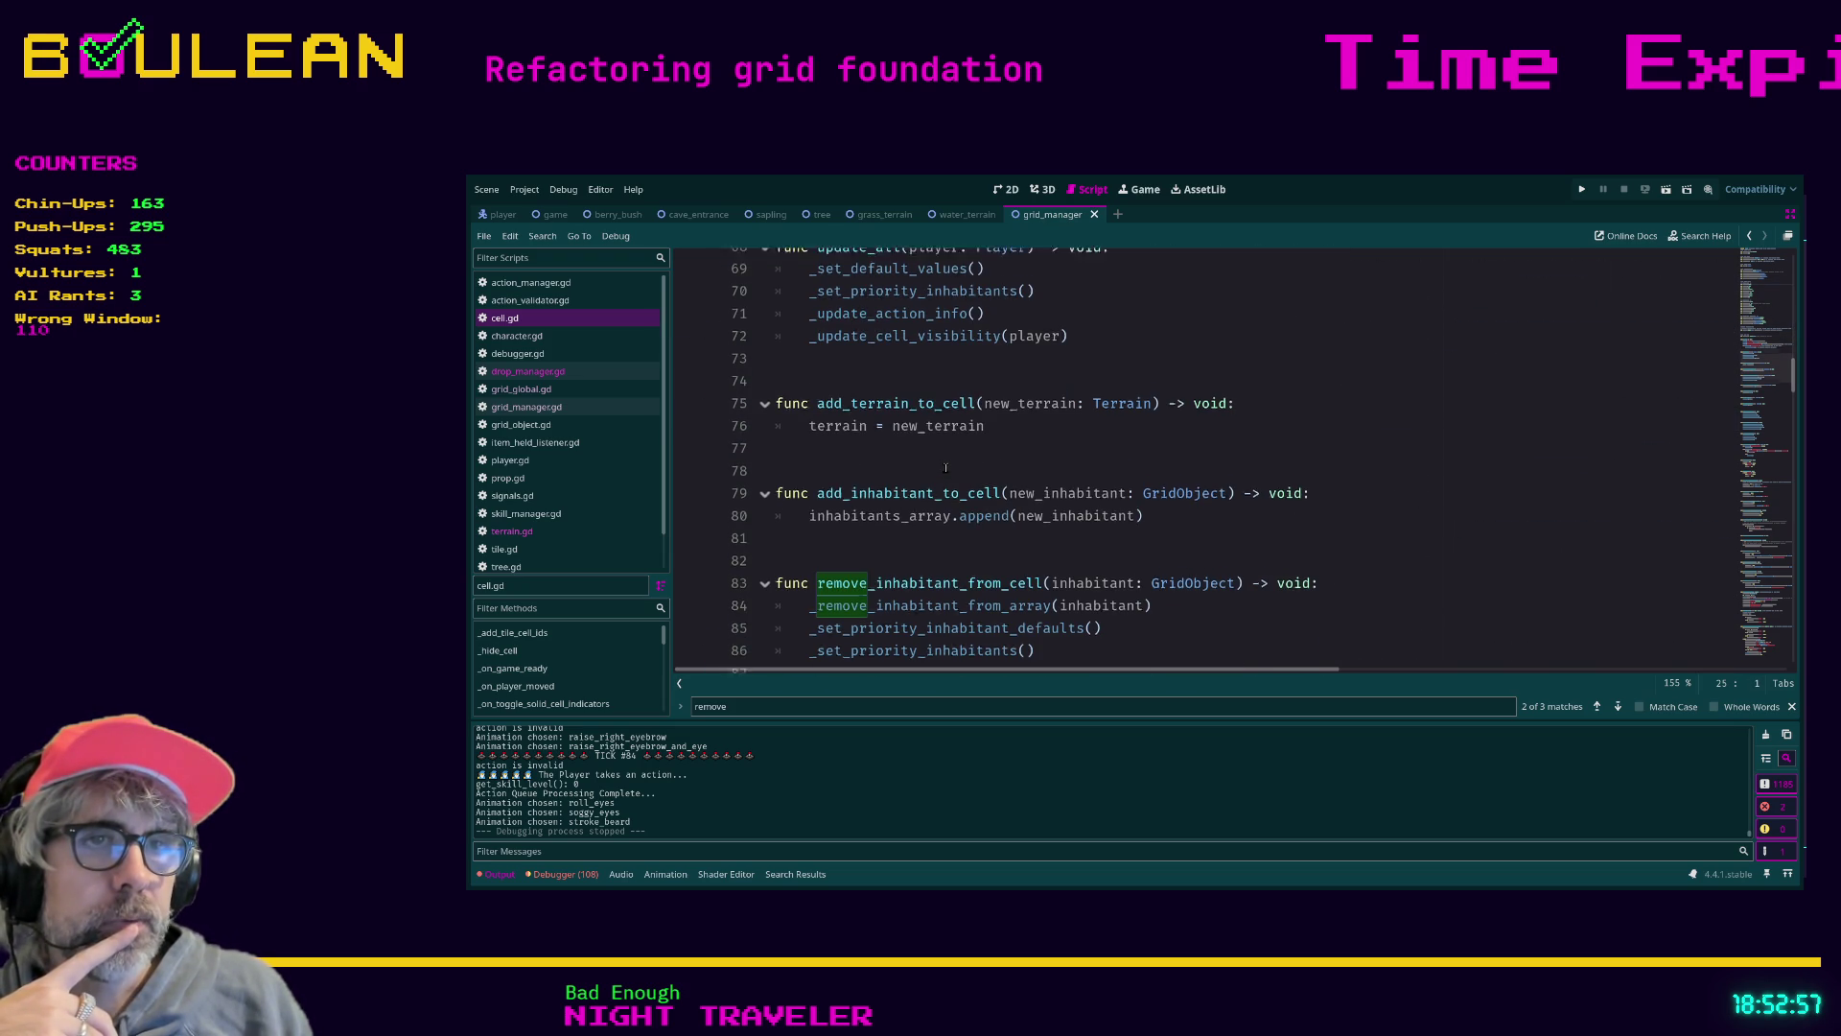
pyautogui.scroll(-1, 946, 467)
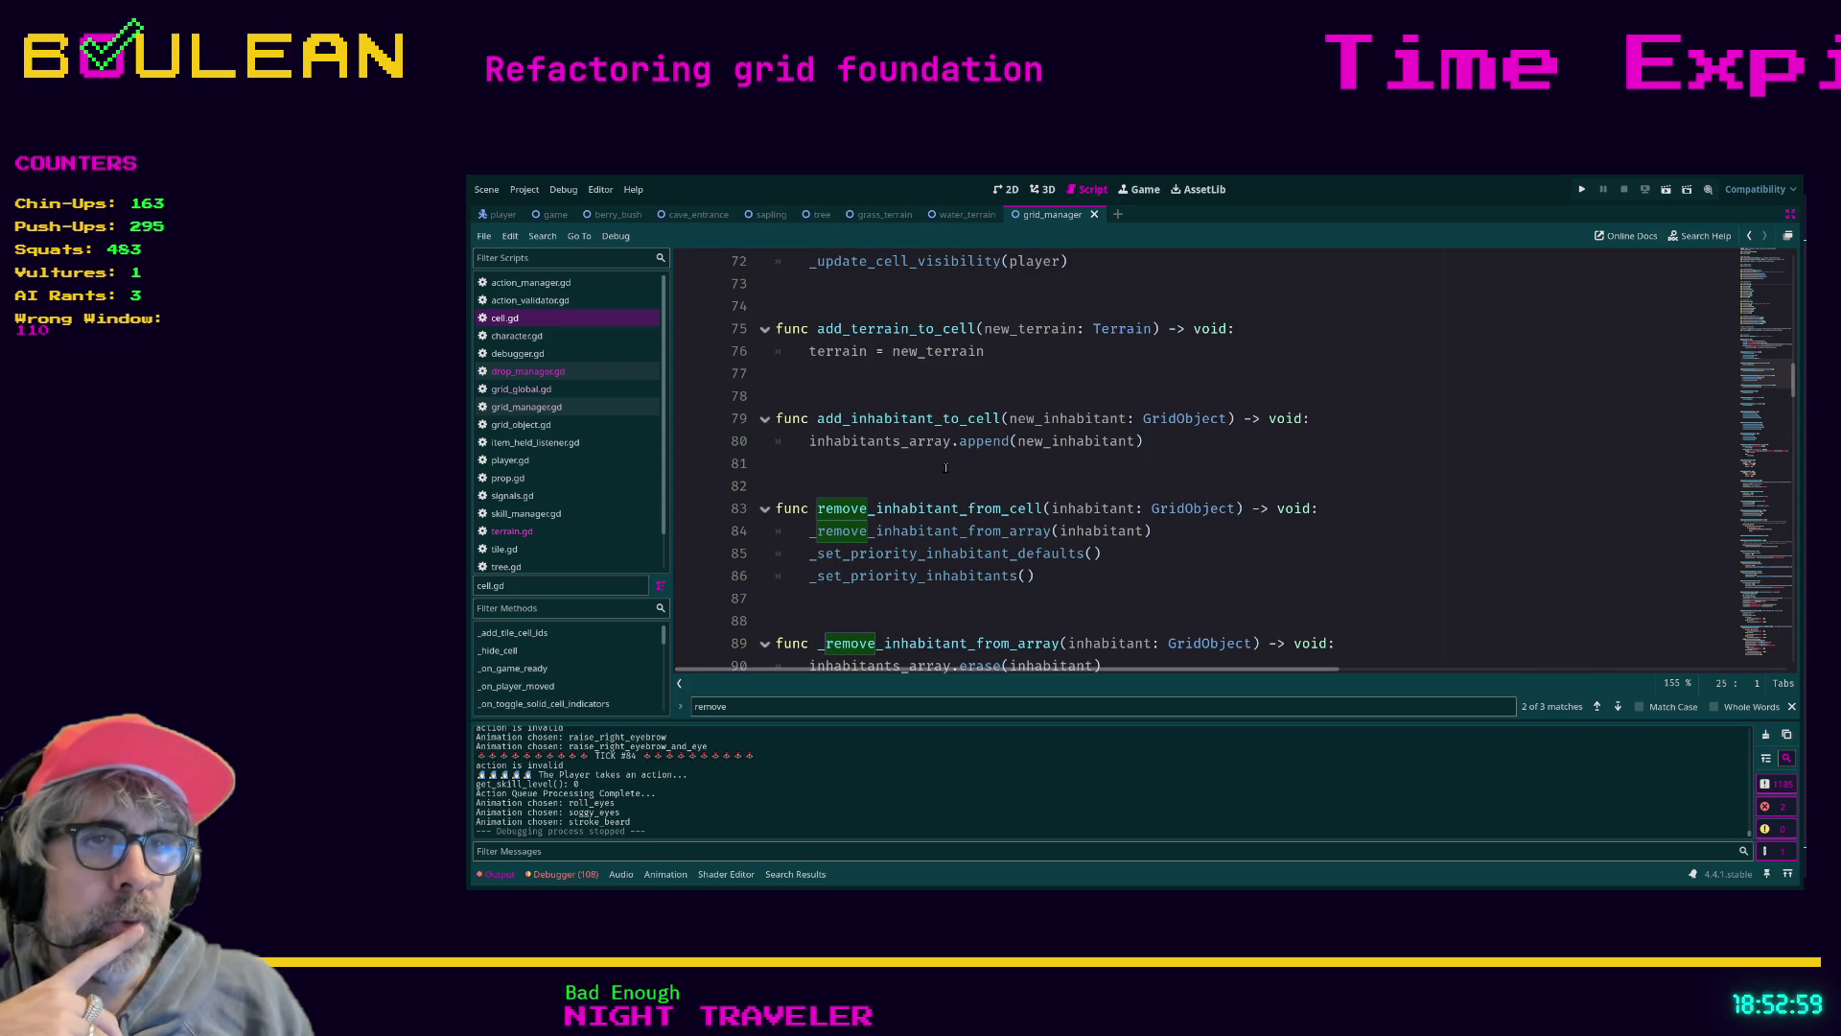
pyautogui.moveTo(1072, 580)
pyautogui.mouseDown()
pyautogui.moveTo(910, 578)
pyautogui.moveTo(758, 515)
pyautogui.mouseUp()
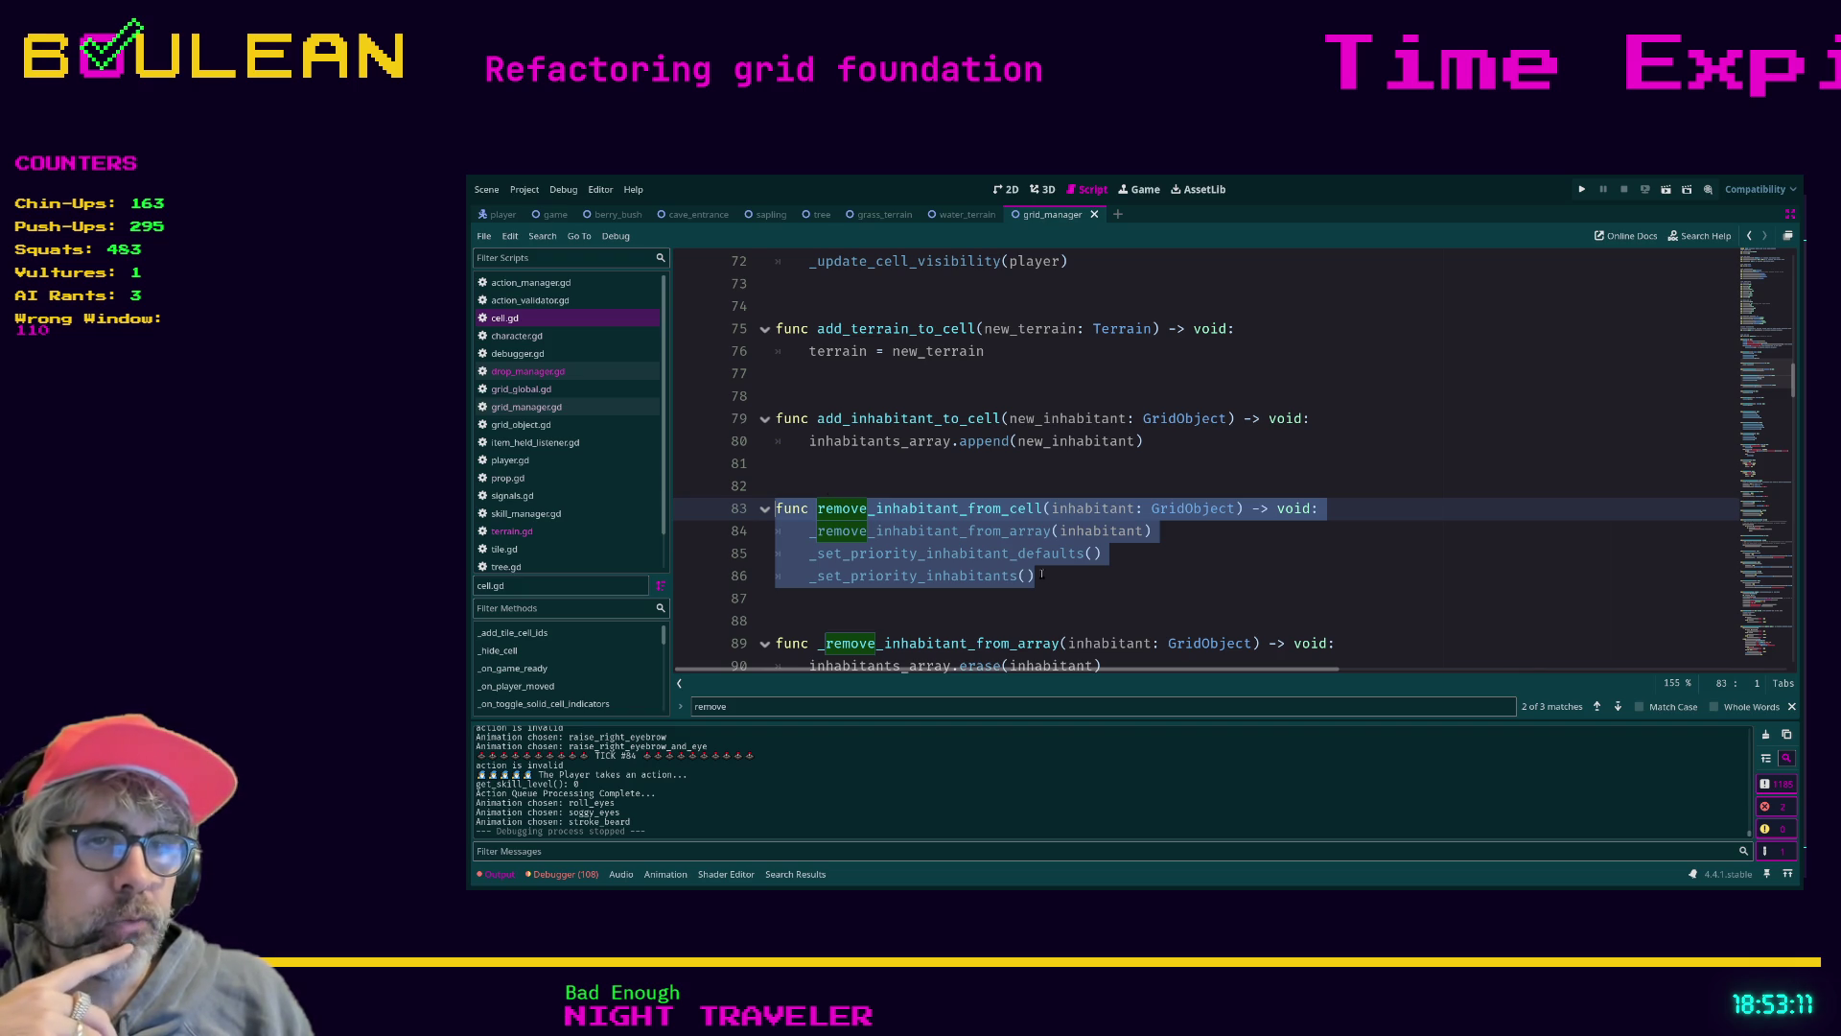
pyautogui.scroll(-6, 1043, 574)
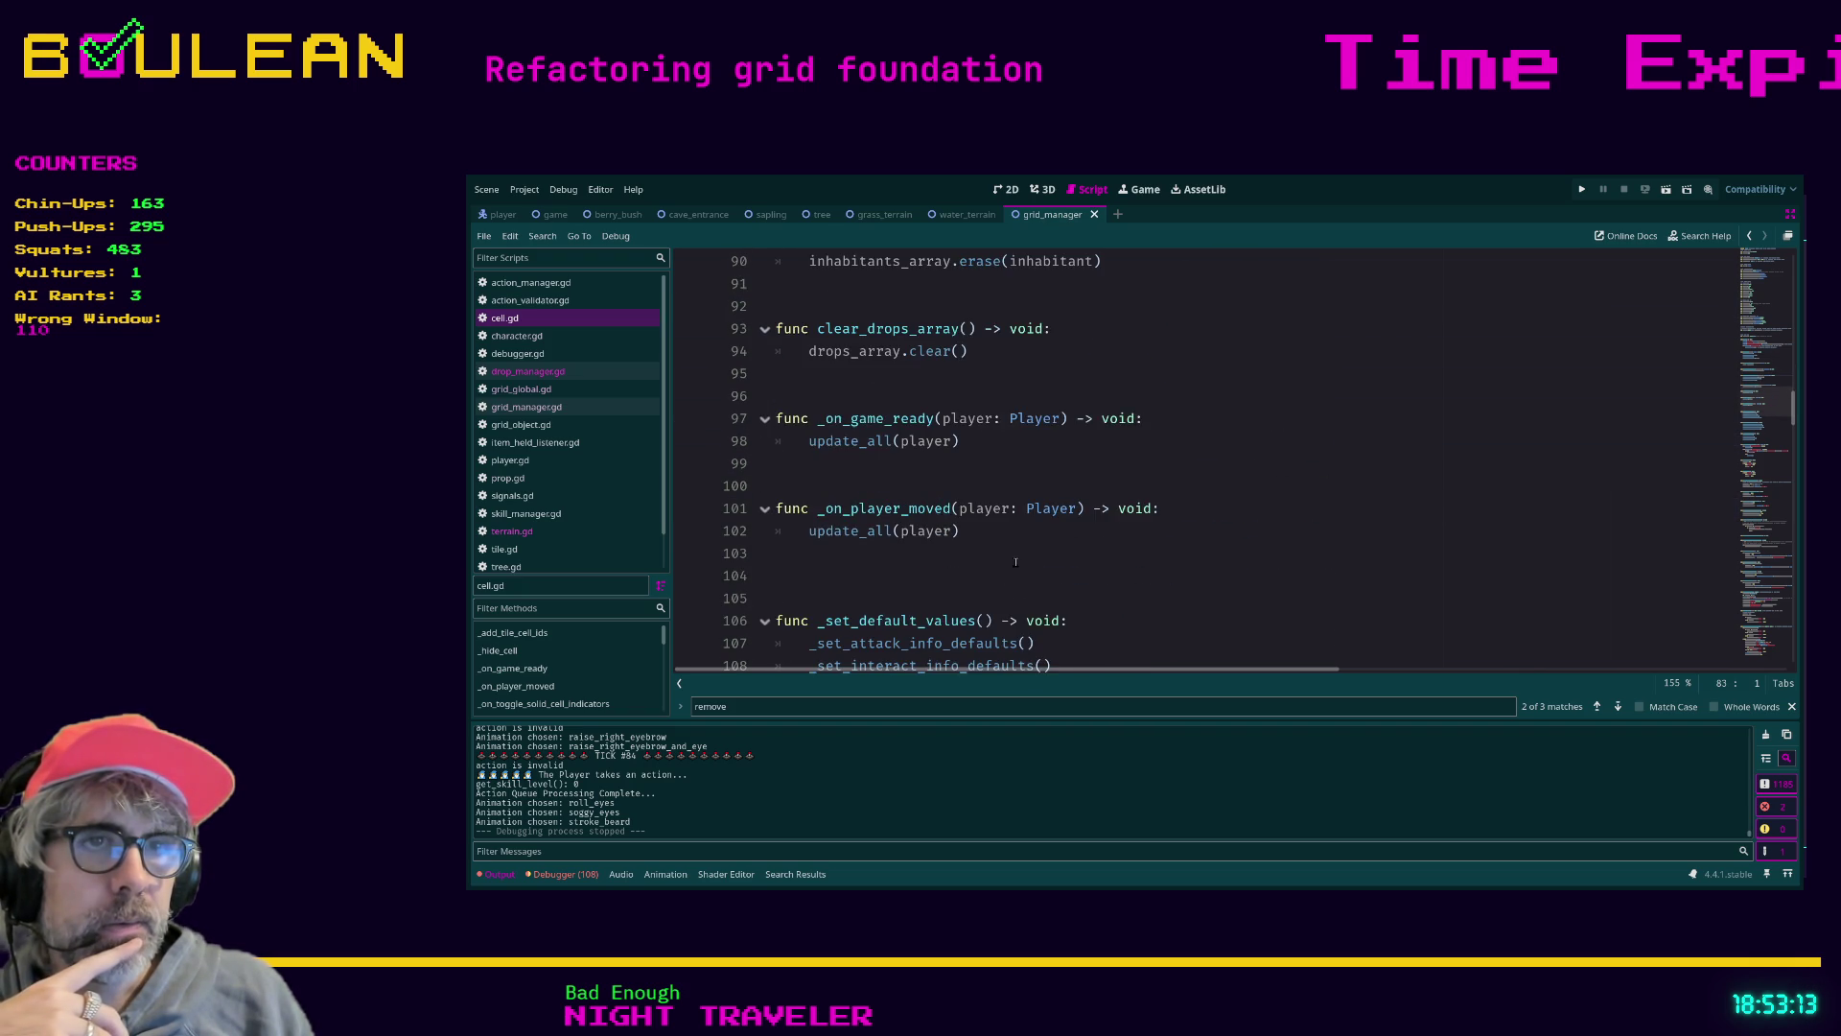
pyautogui.scroll(-2, 1015, 562)
pyautogui.scroll(-11, 982, 523)
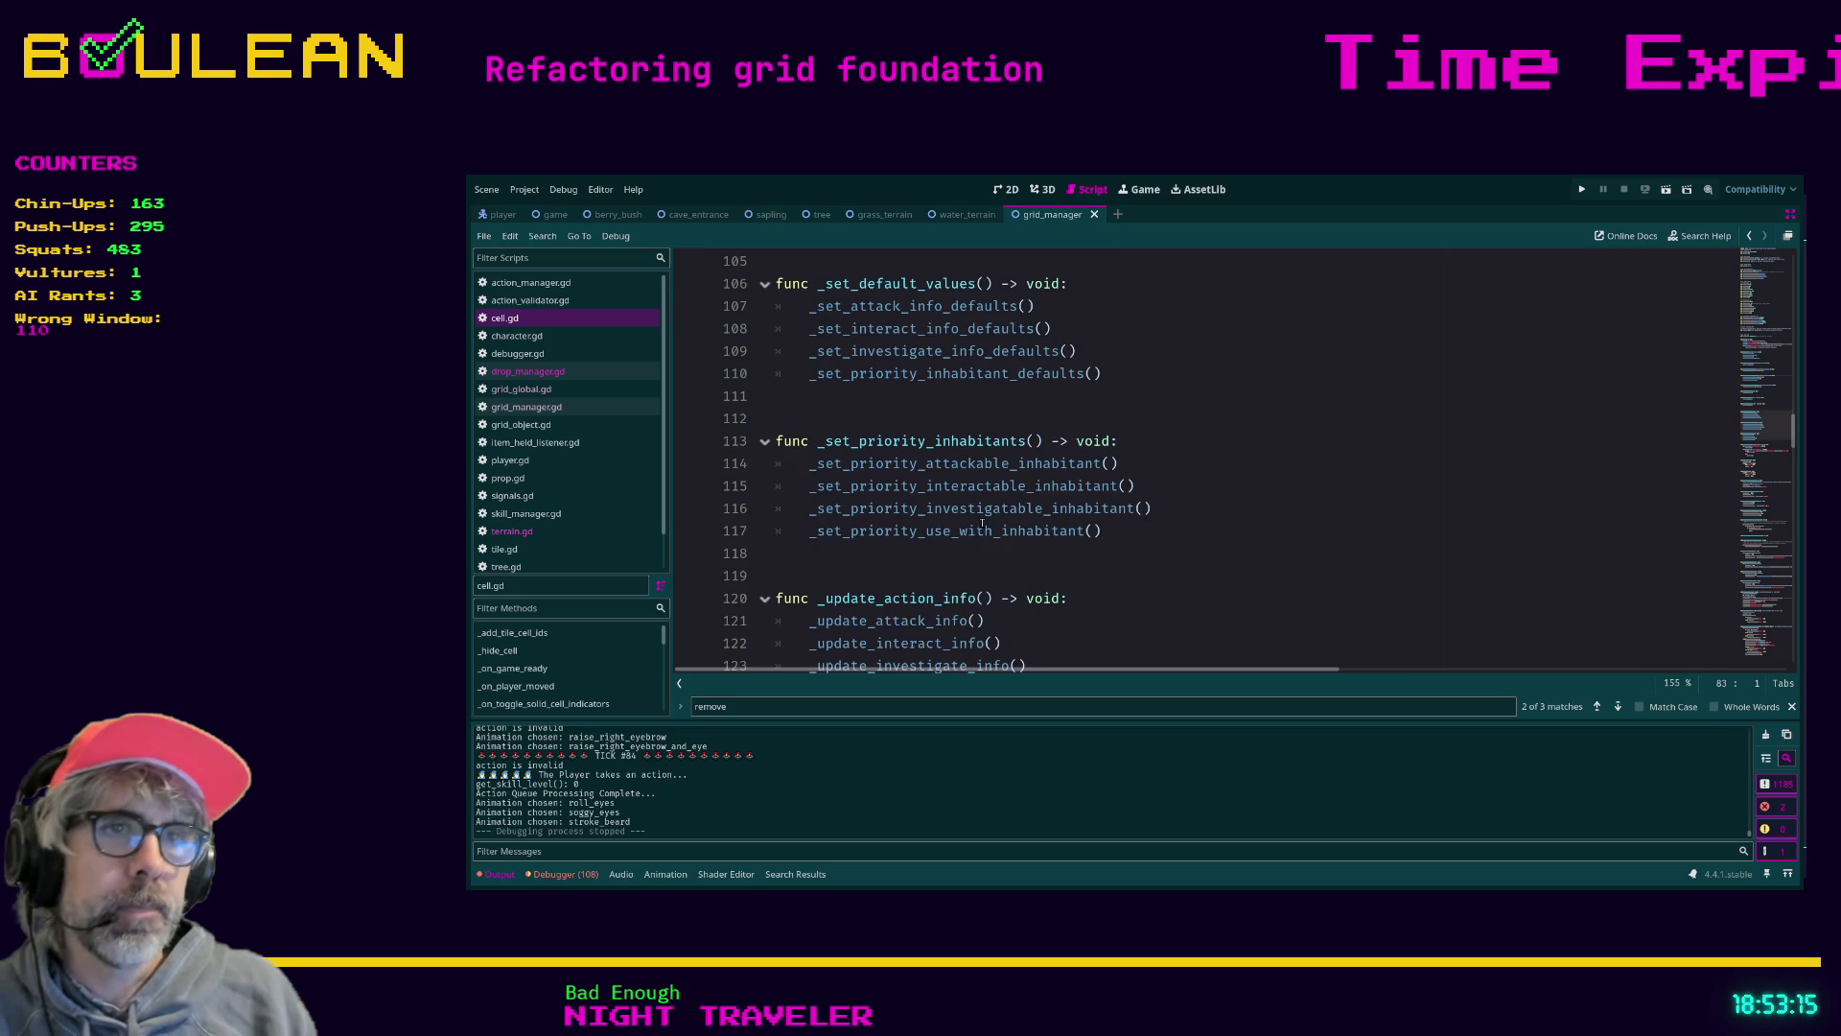
pyautogui.scroll(-3, 986, 519)
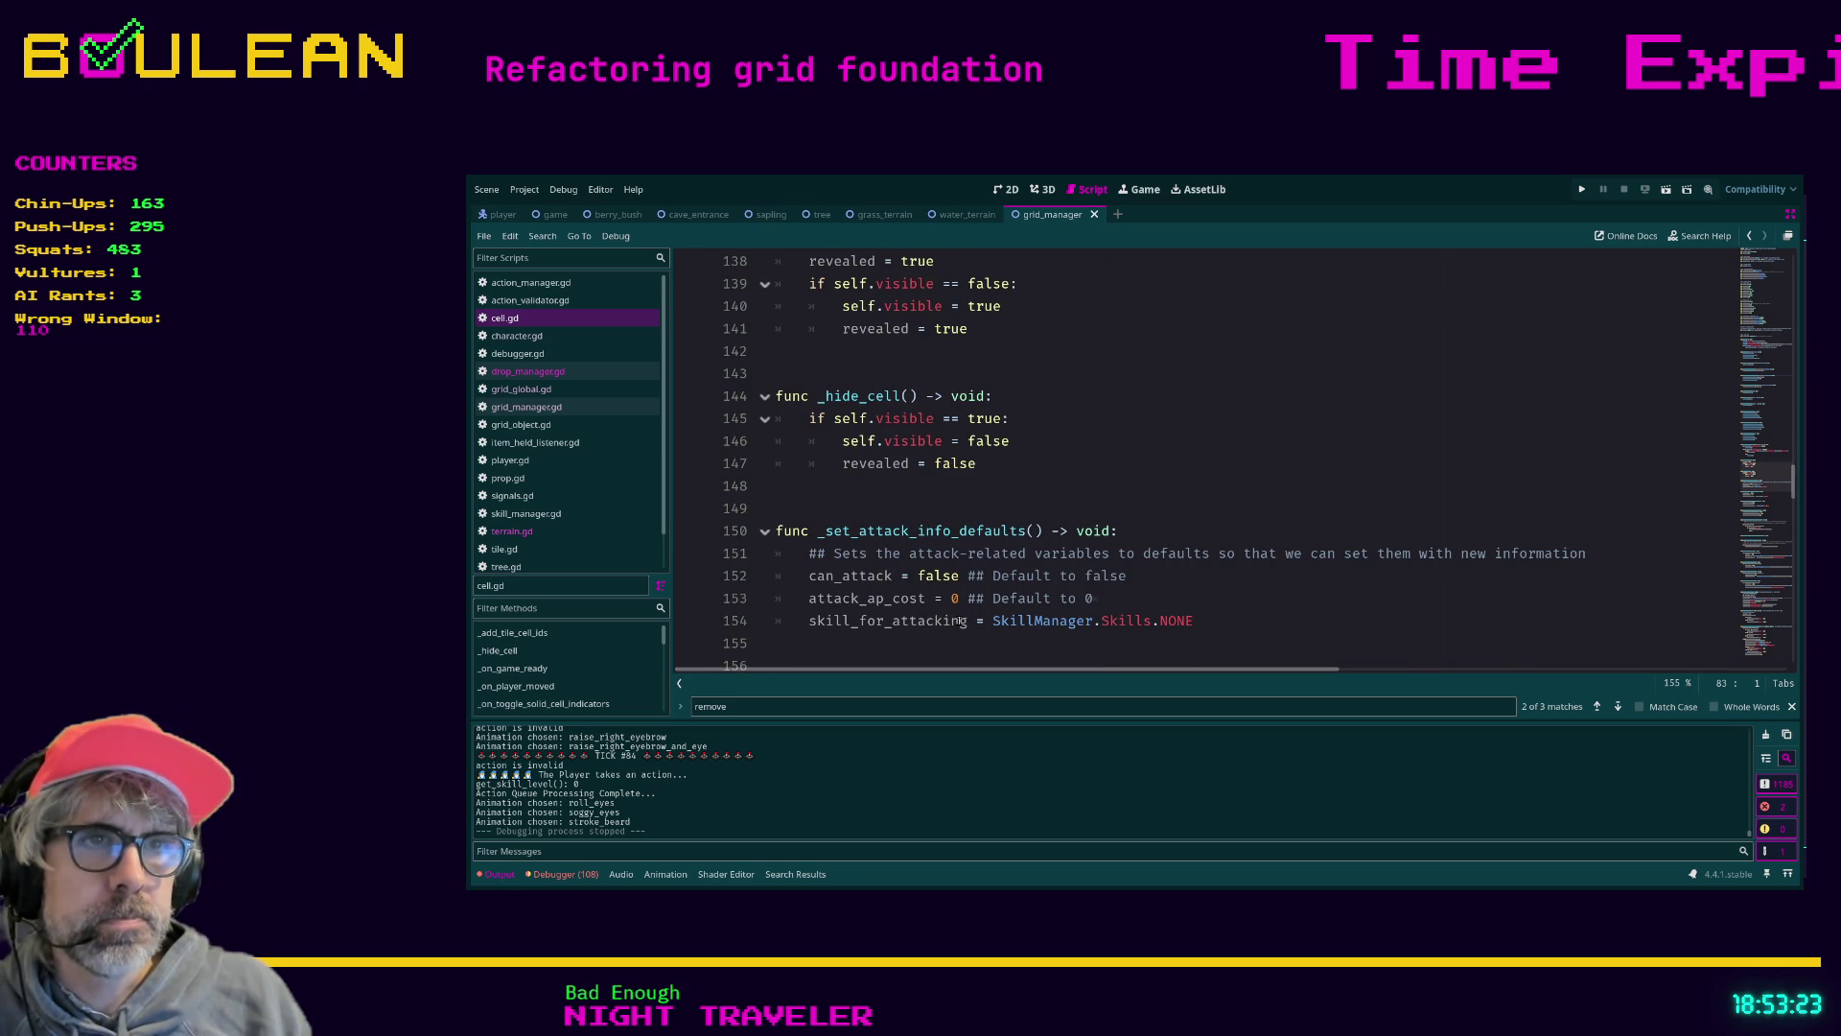
pyautogui.scroll(-4, 950, 620)
pyautogui.scroll(-2, 958, 621)
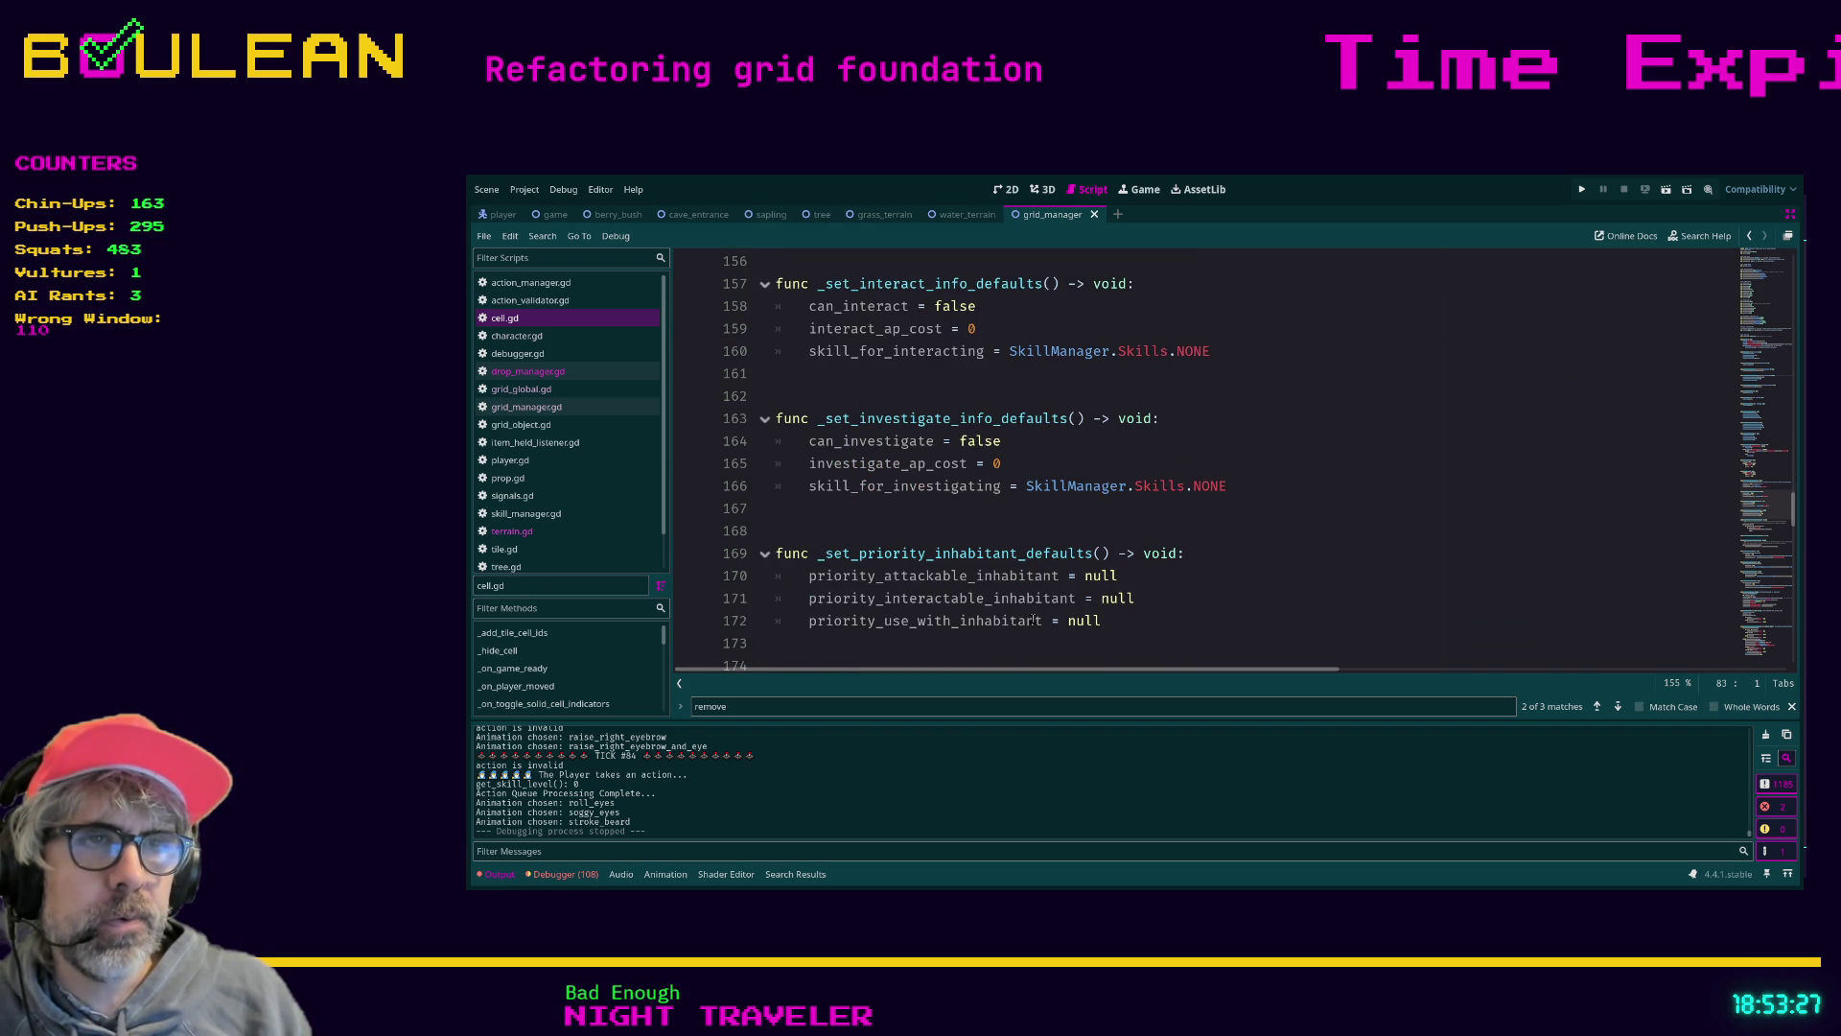
pyautogui.scroll(-2, 1034, 620)
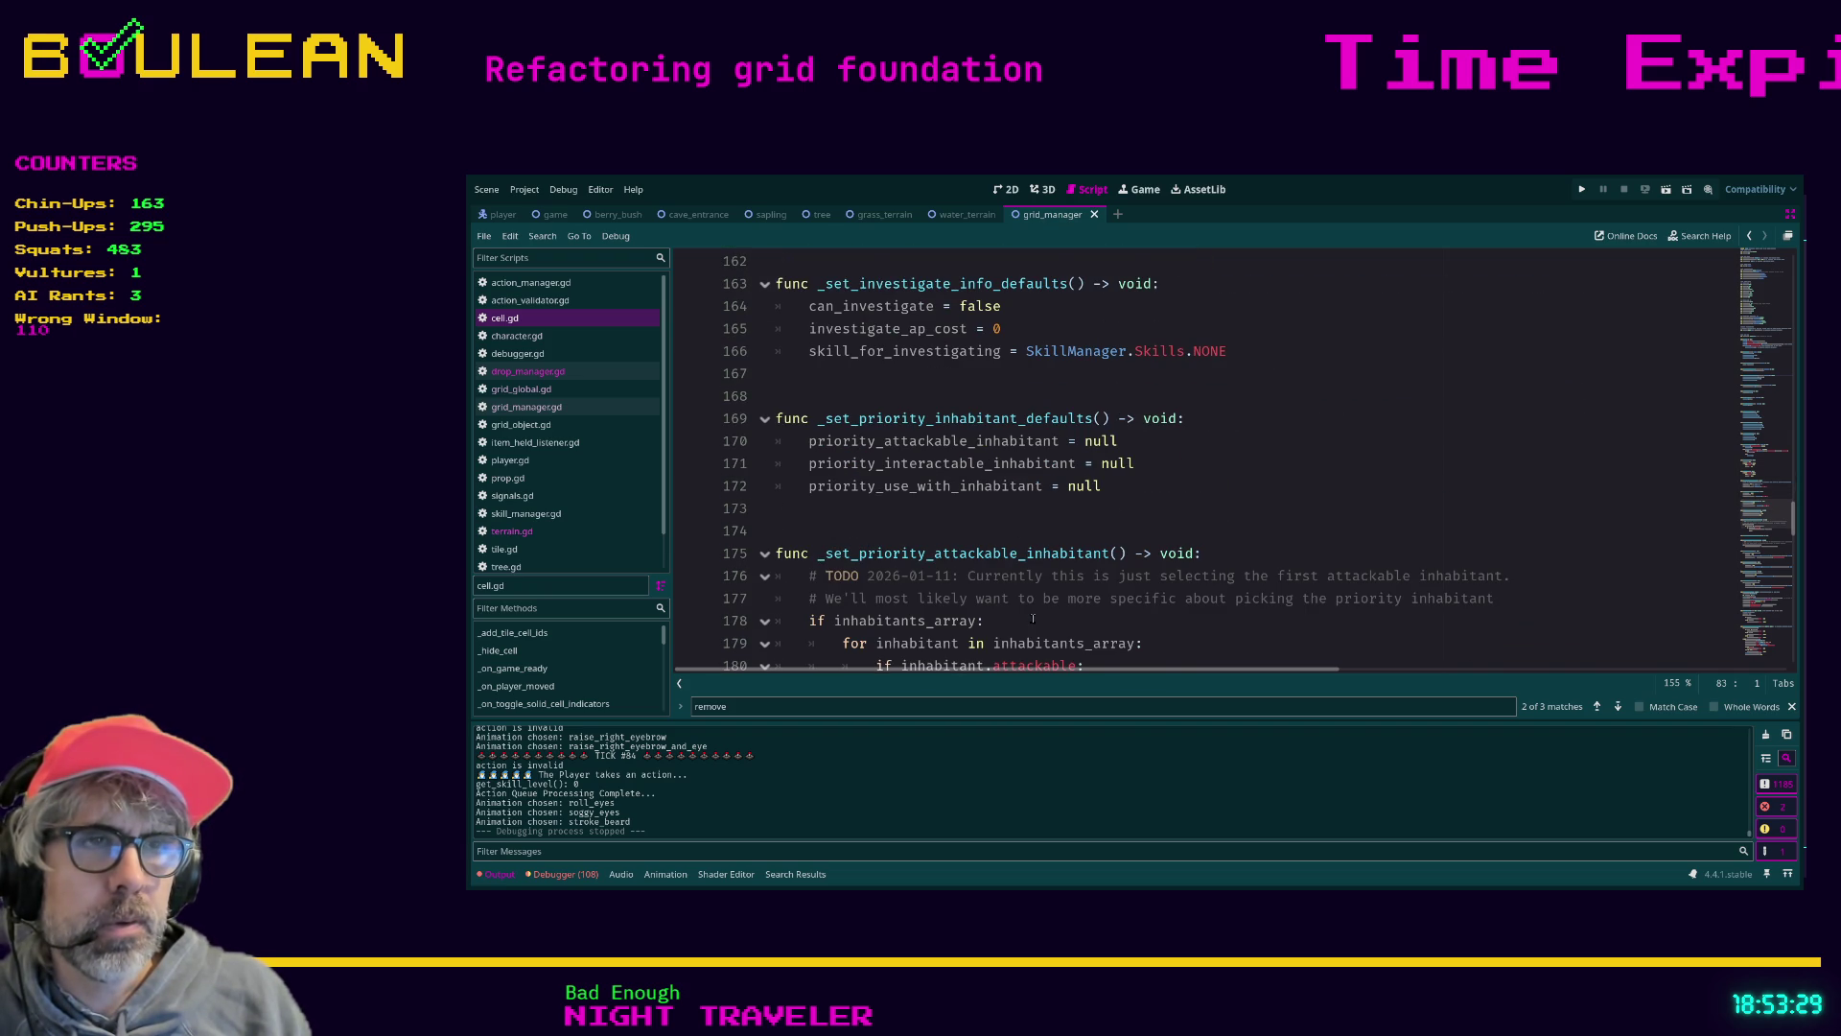
pyautogui.scroll(-1, 1034, 619)
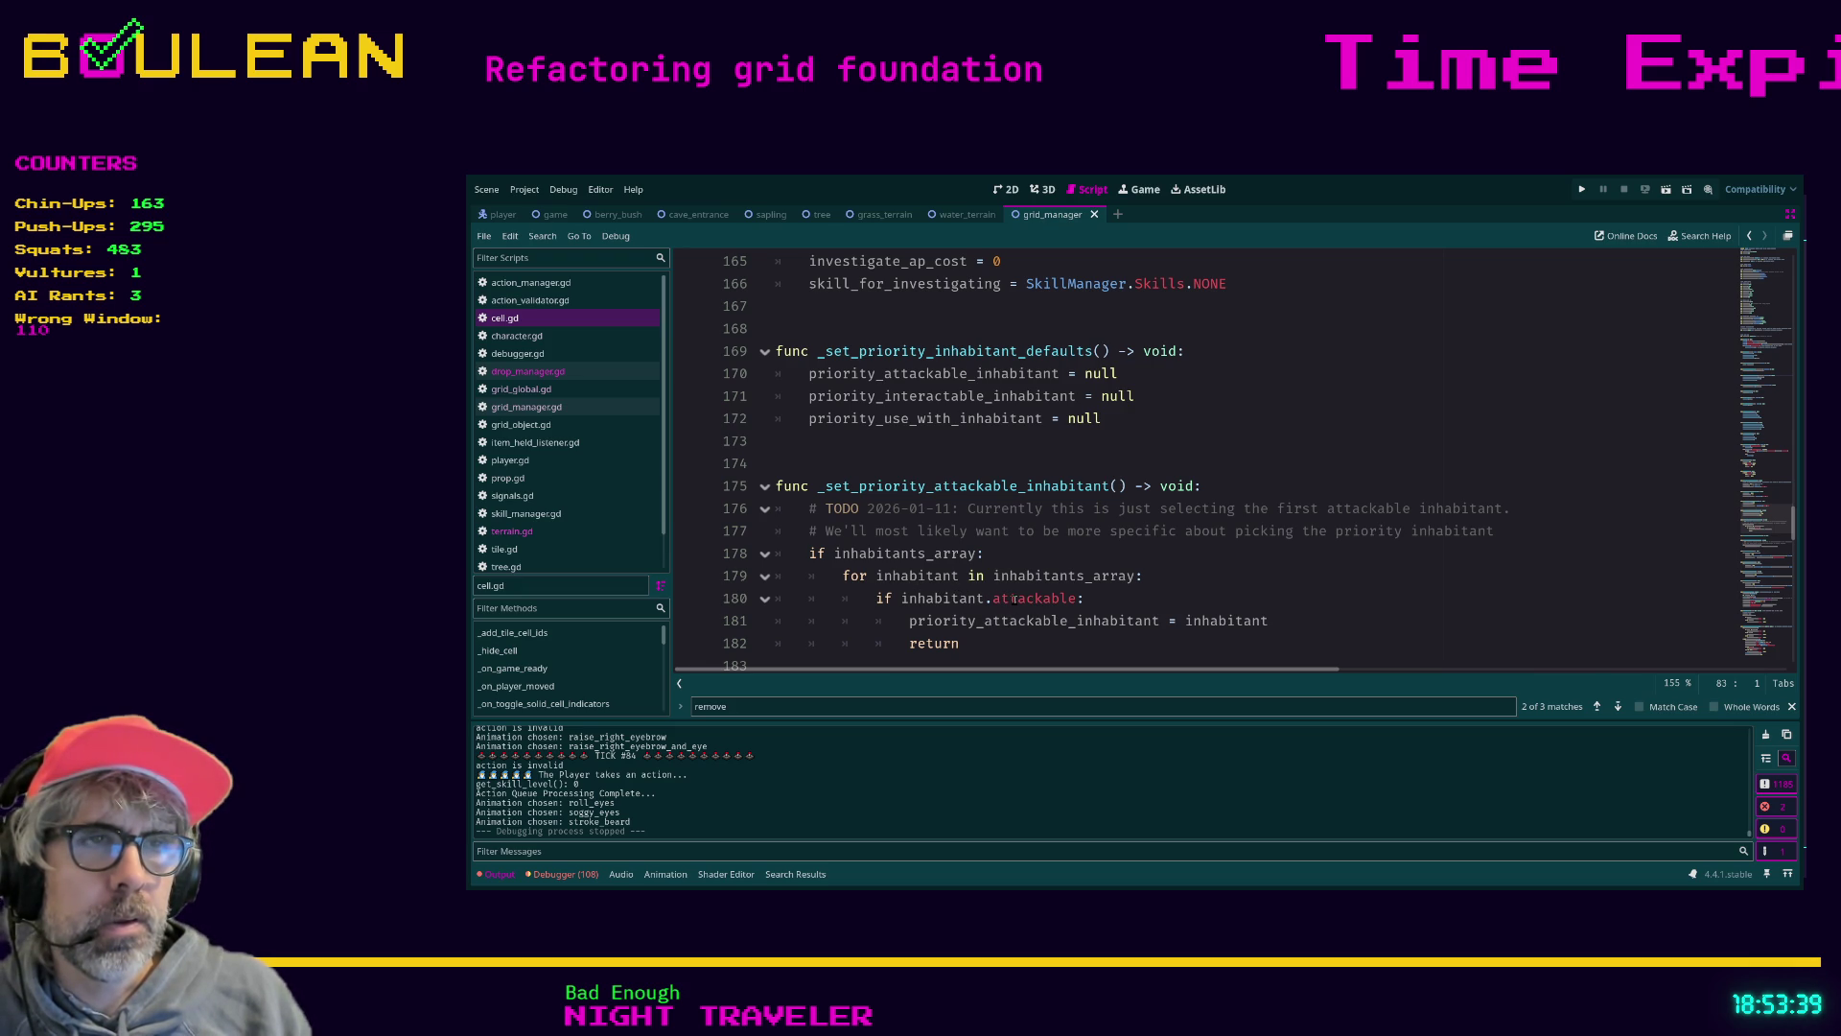
pyautogui.scroll(-2, 1014, 600)
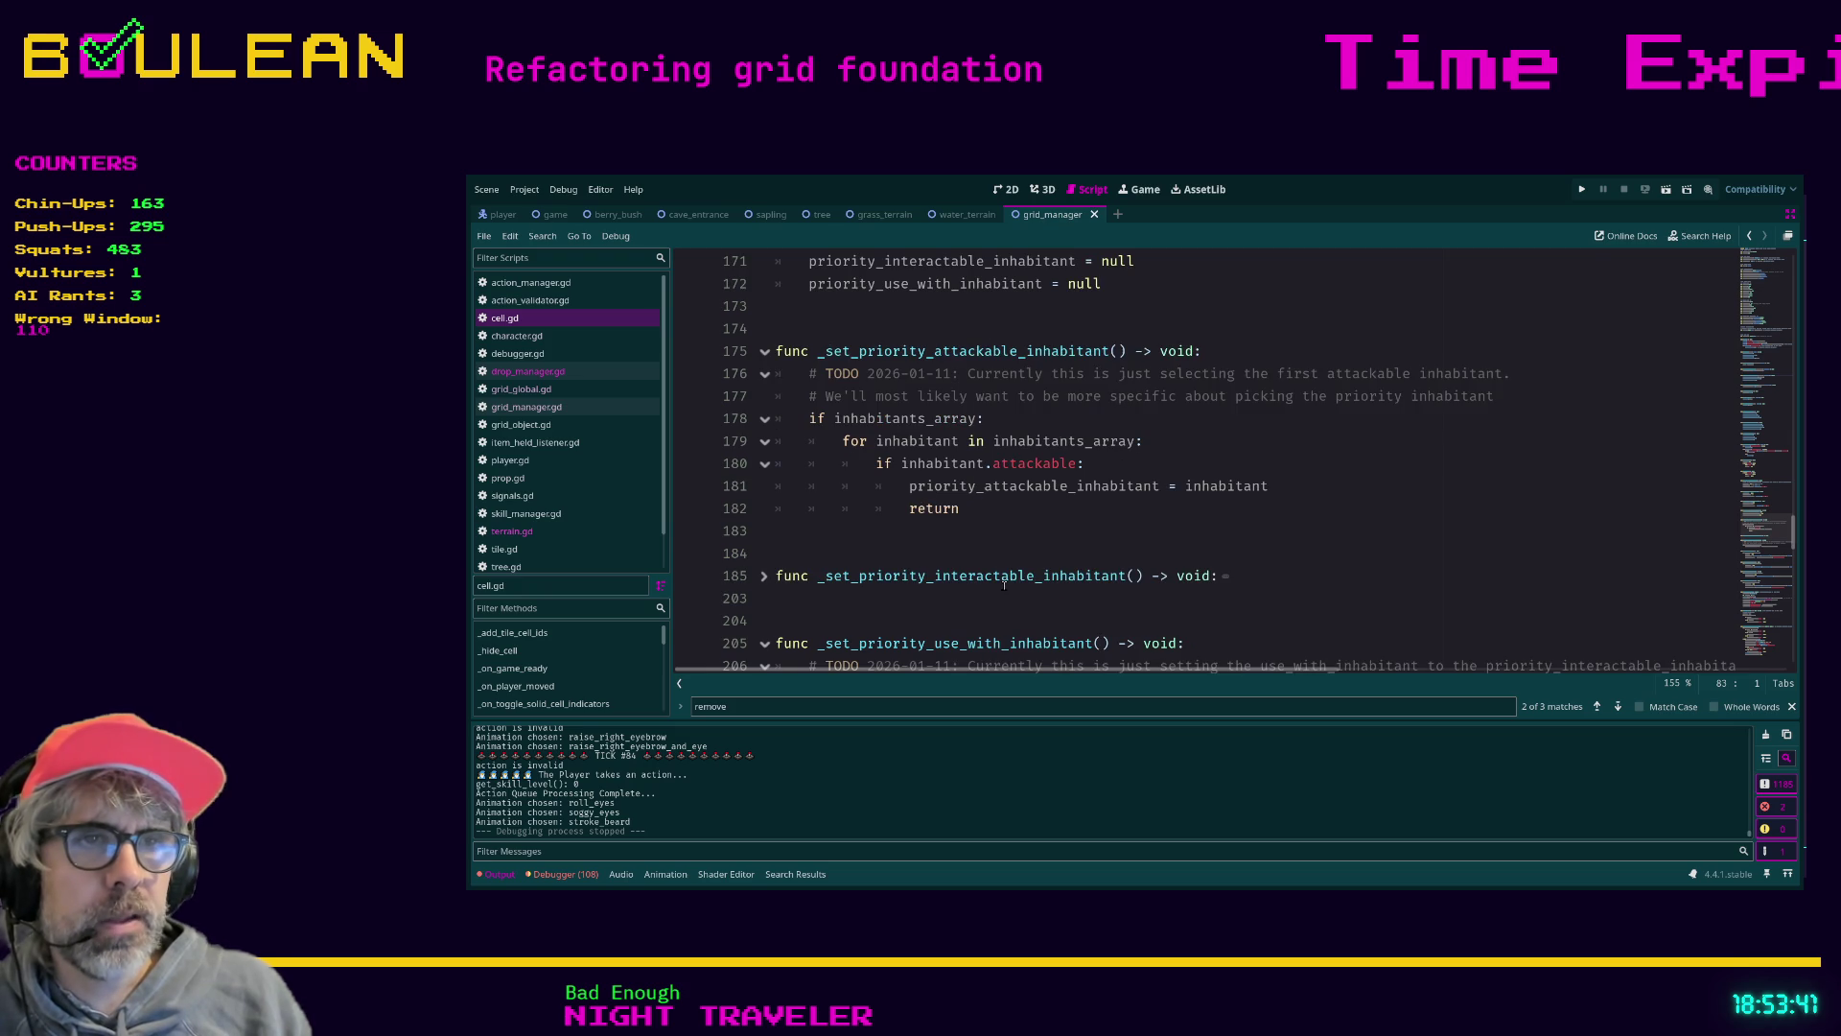
pyautogui.click(1004, 579)
# Search cell.gd for 'attackable', place the caret on line 218, then switch to the browser
pyautogui.hotkey('ctrl', 'f')
pyautogui.write('attackable')
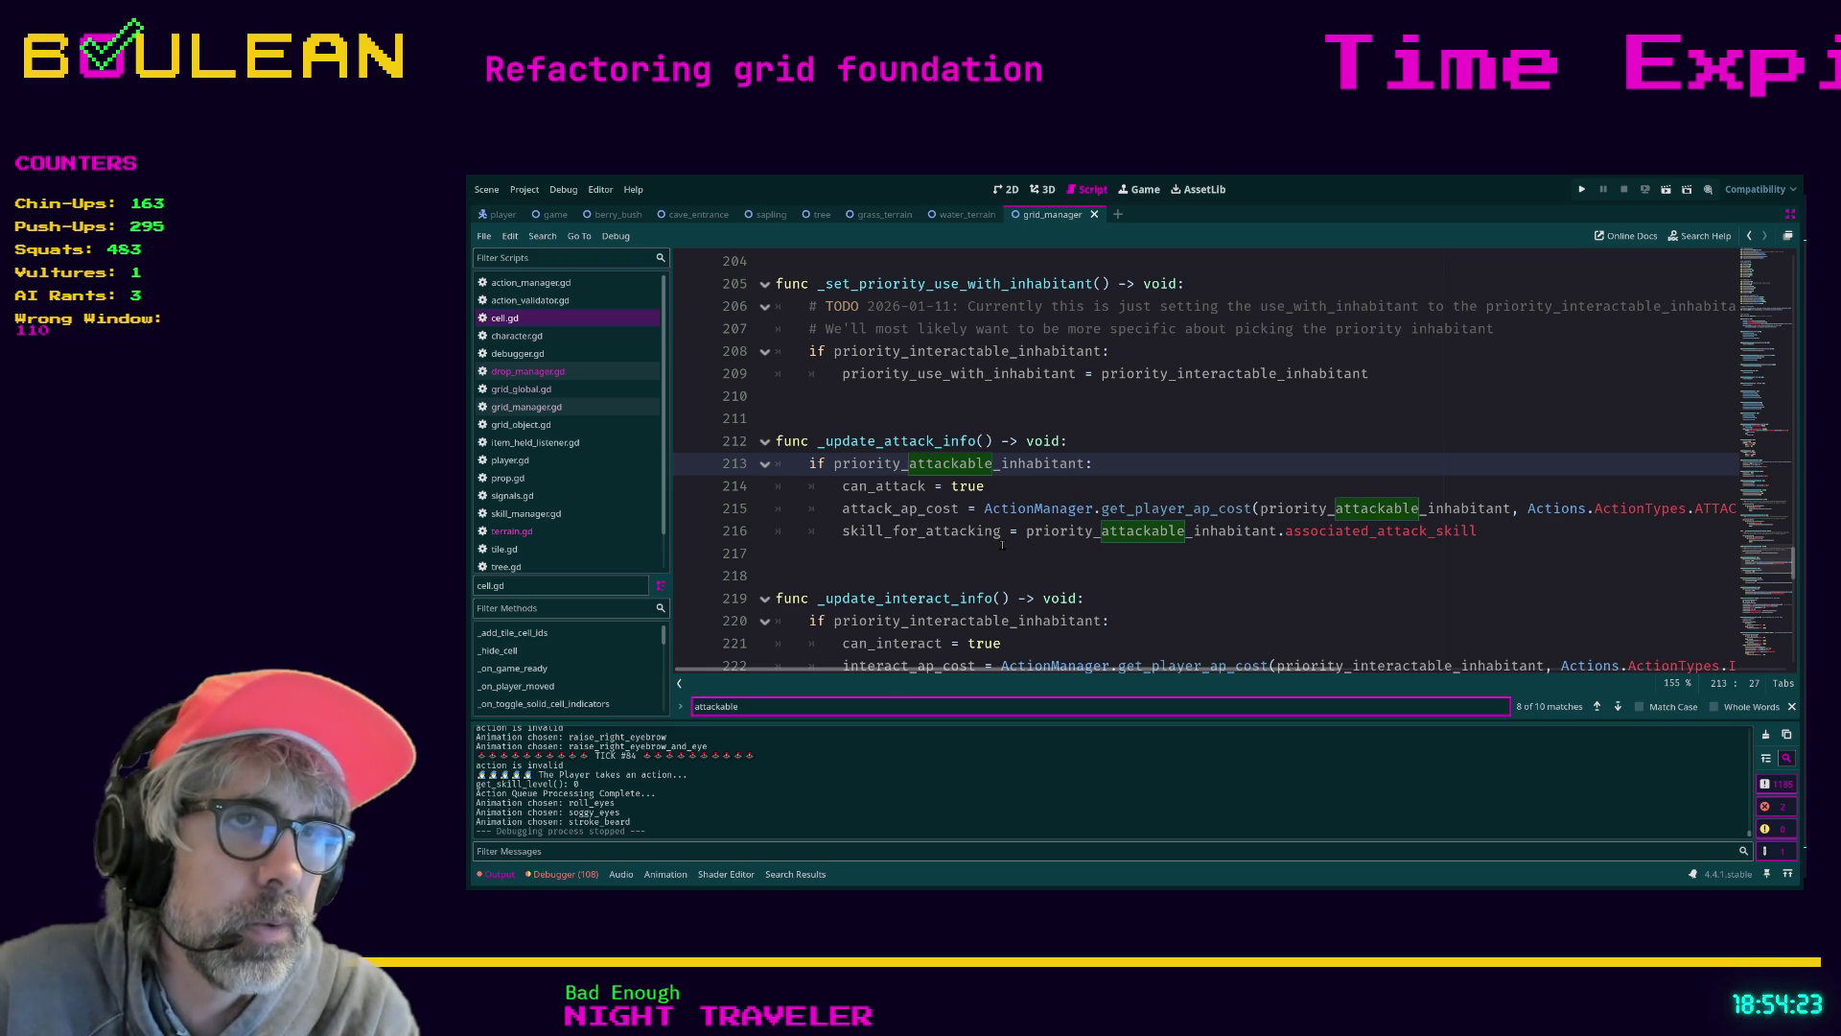
pyautogui.click(1022, 575)
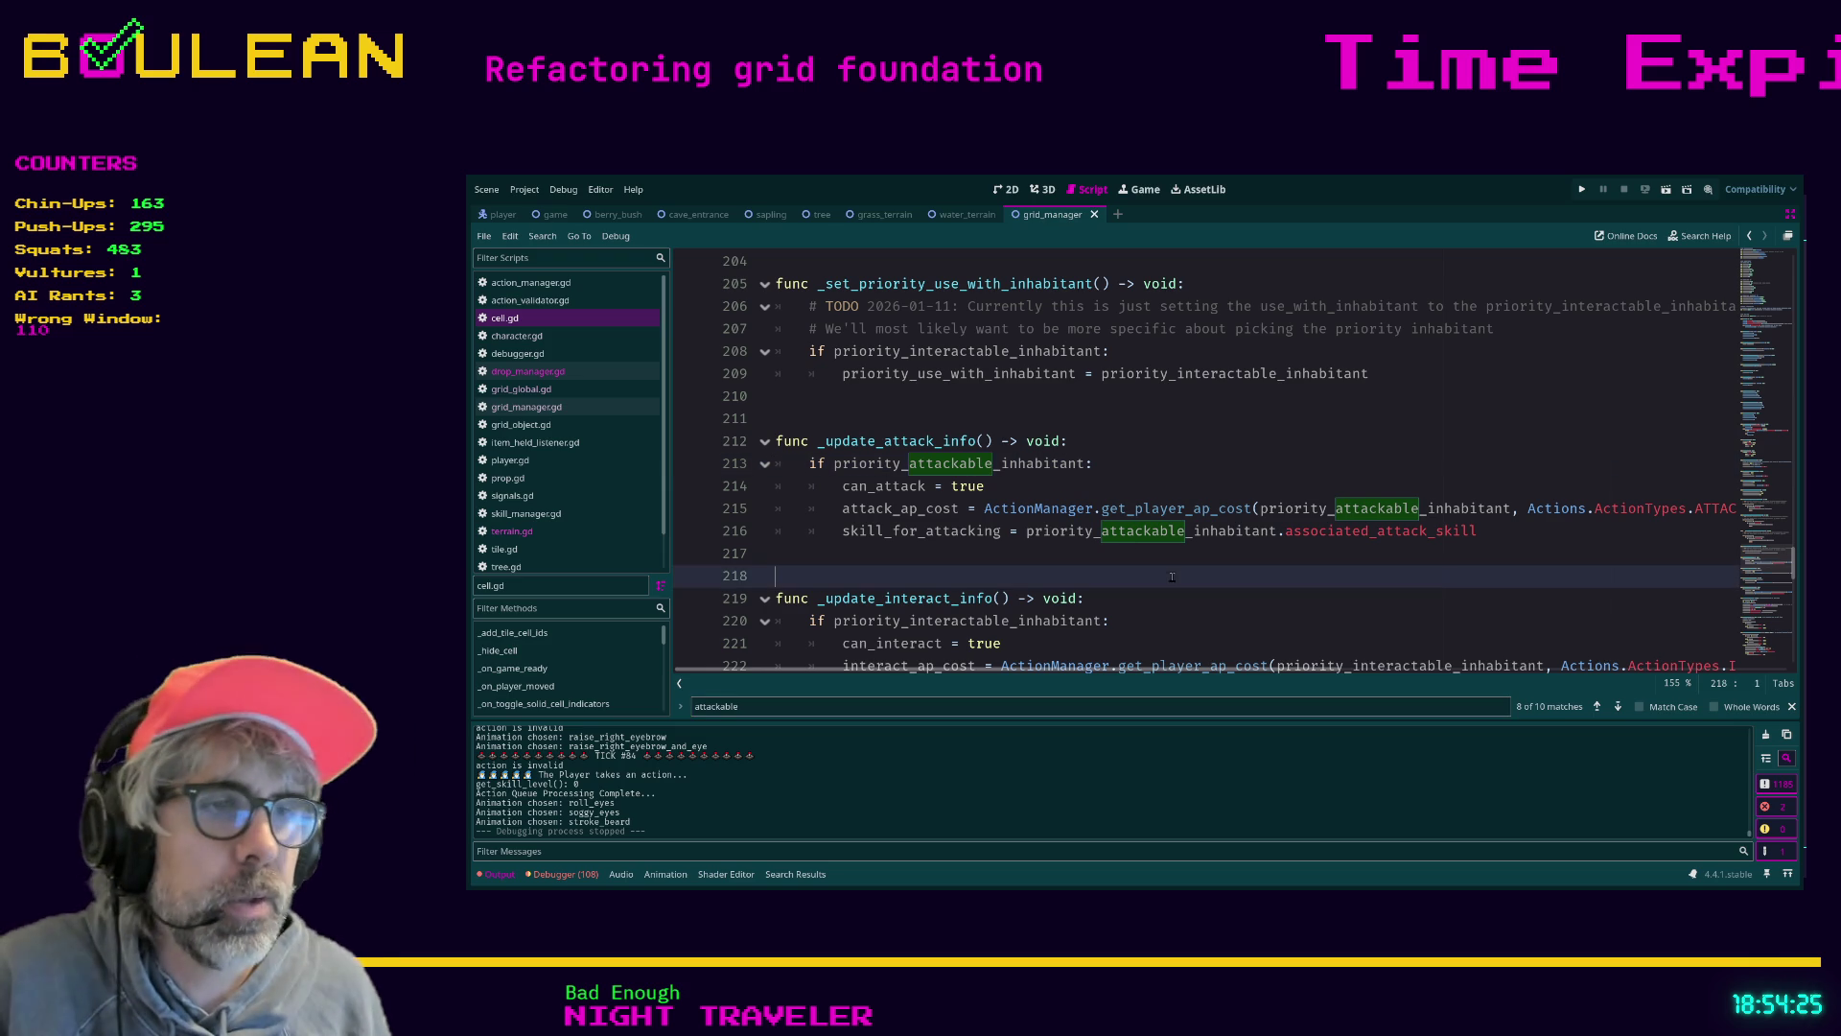
pyautogui.hotkey('alt', 'Tab')
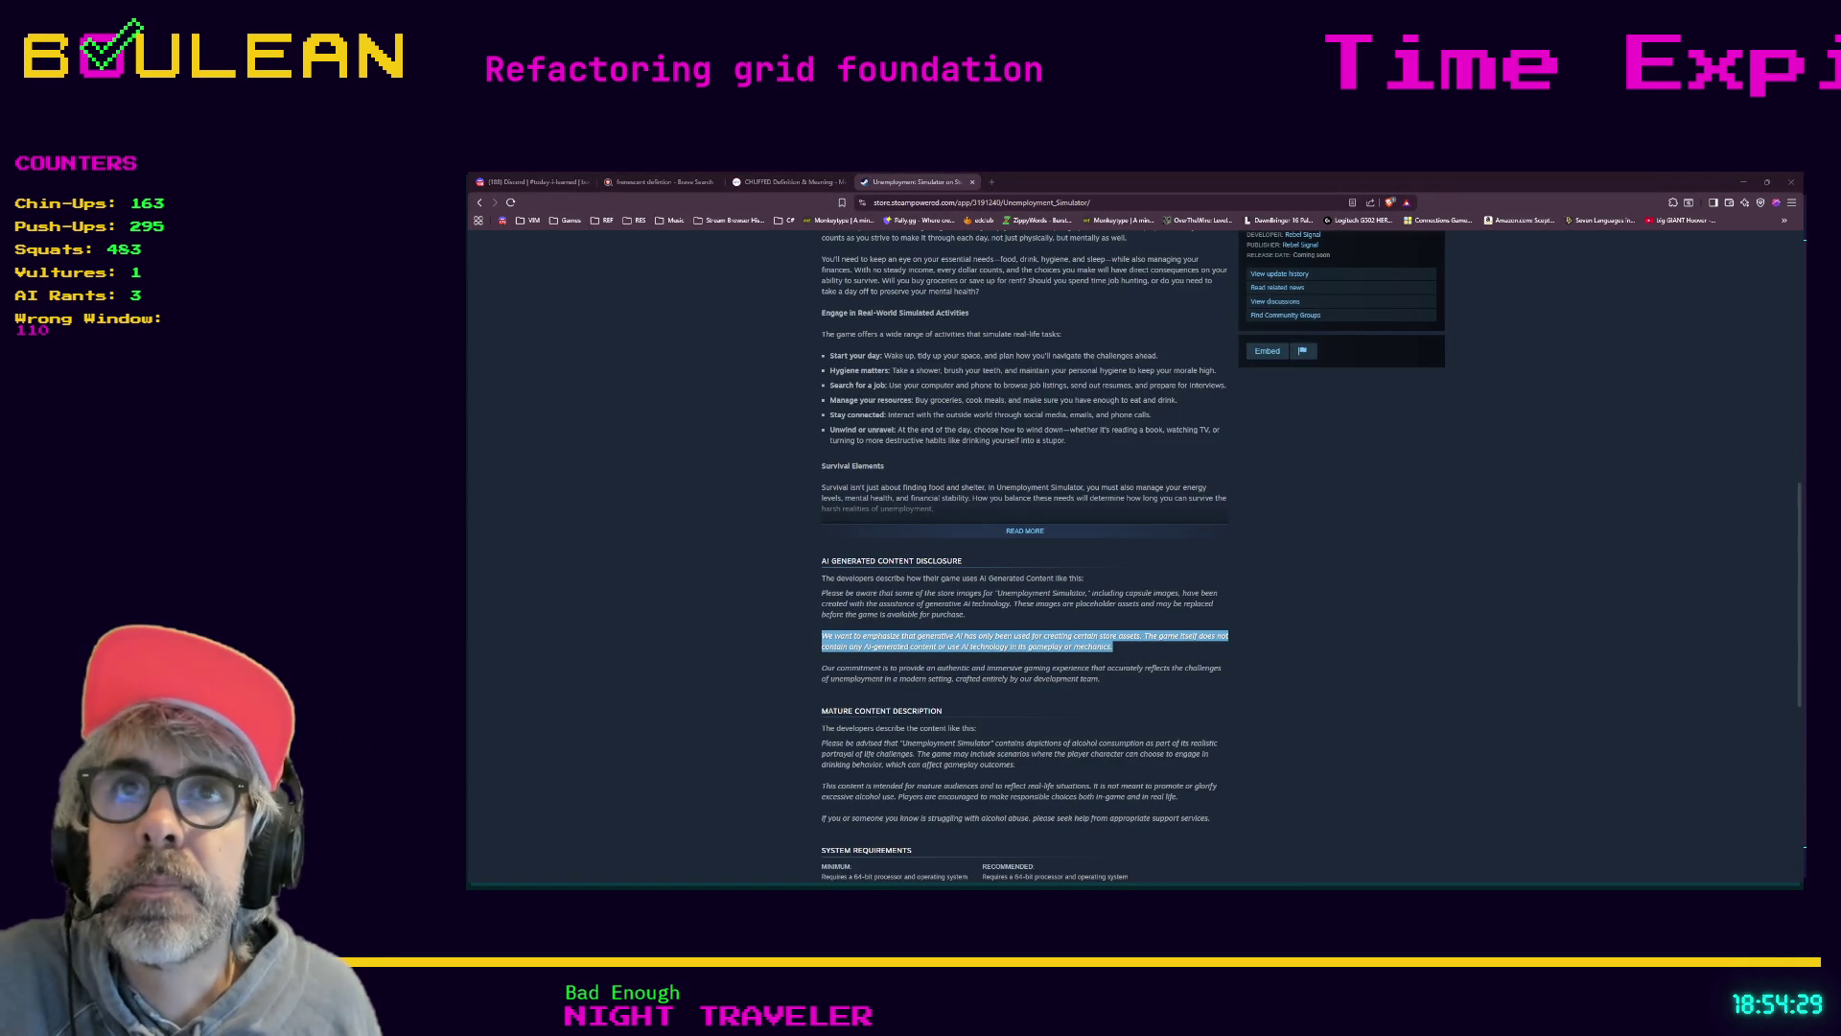
# Load the old Axe Man game's frmStoryline.frm source on GitHub in a new browser tab
pyautogui.click(992, 181)
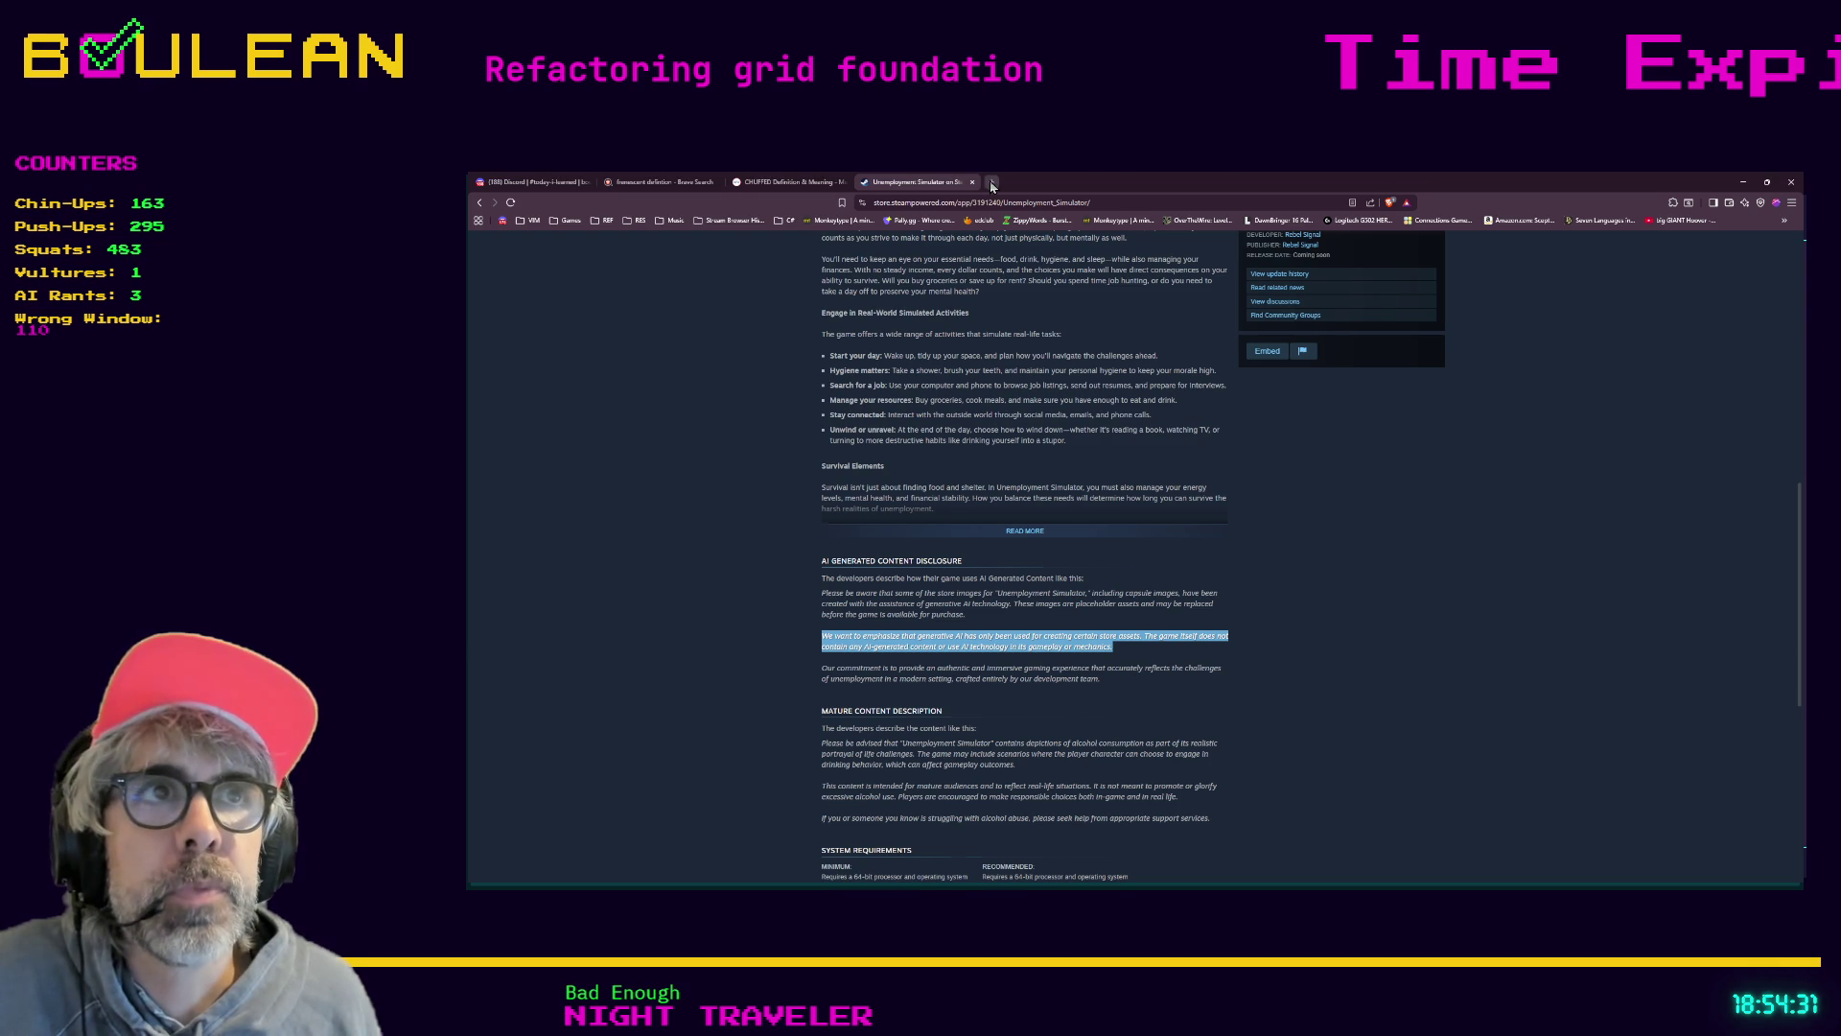
pyautogui.hotkey('ctrl', 'v')
pyautogui.press('Return')
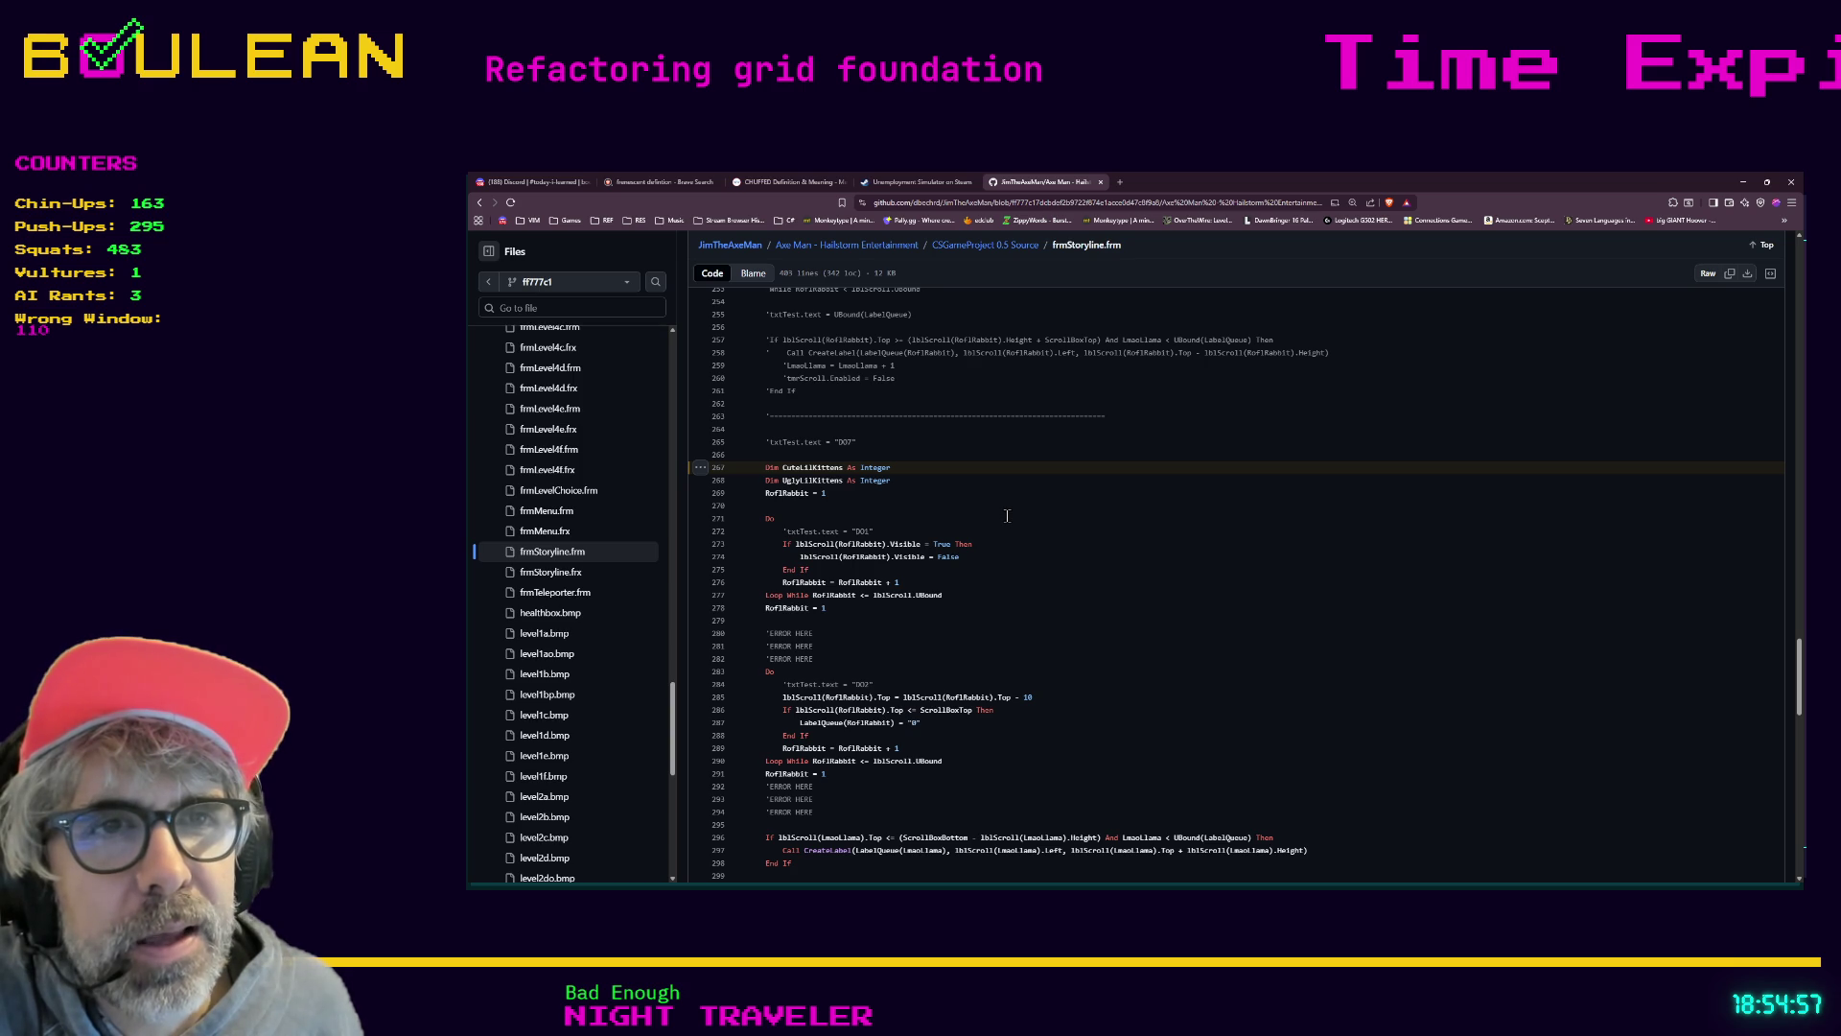
pyautogui.scroll(-2, 1007, 516)
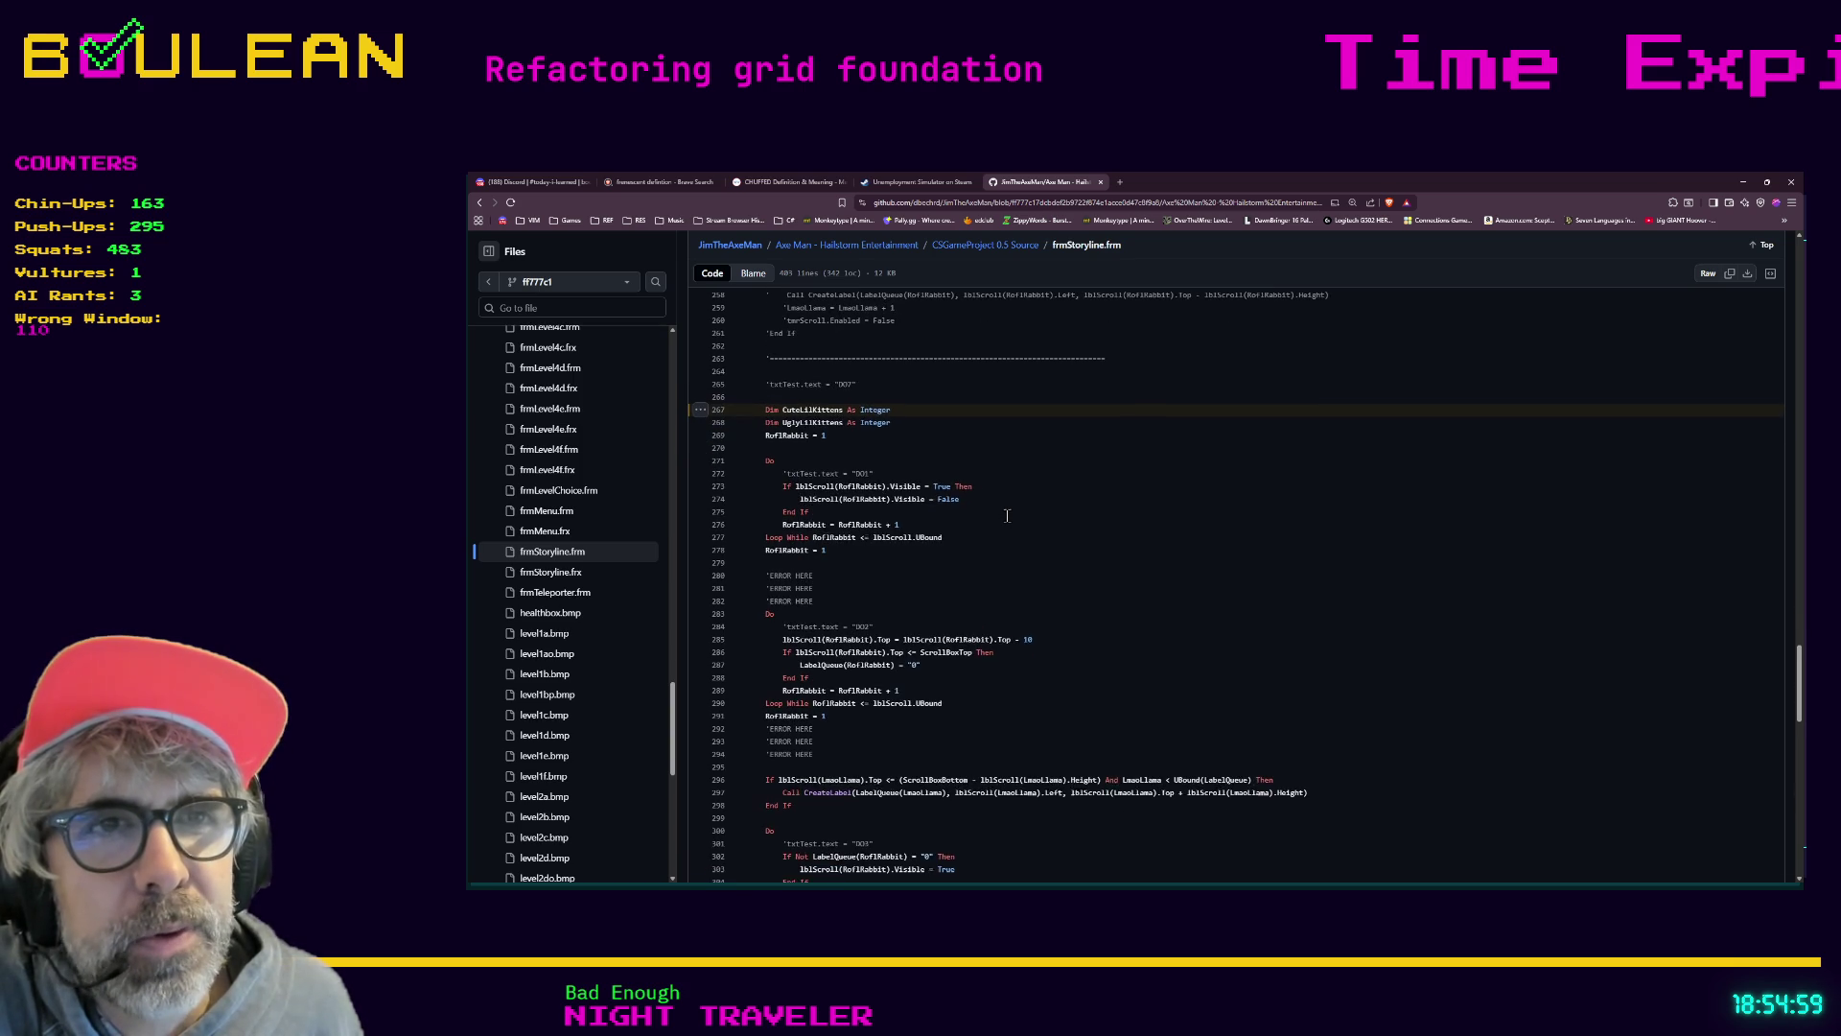
pyautogui.scroll(-1, 1007, 516)
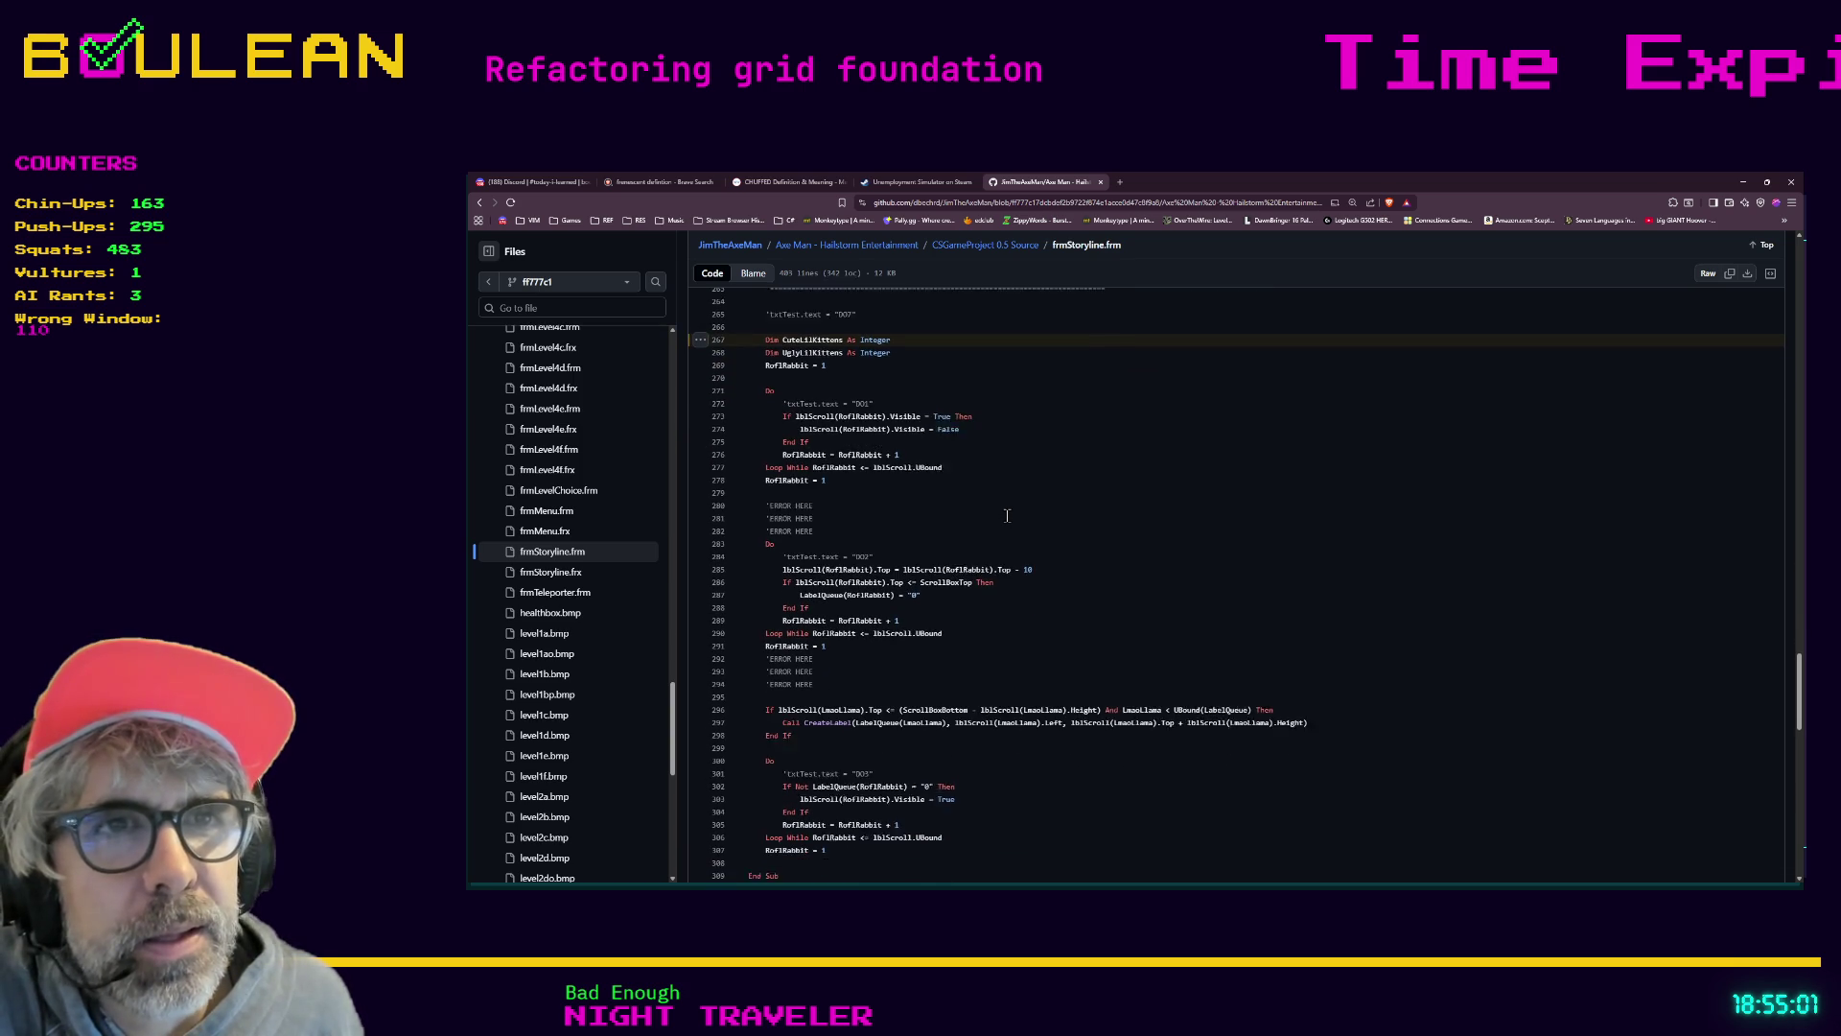
pyautogui.scroll(-1, 1020, 517)
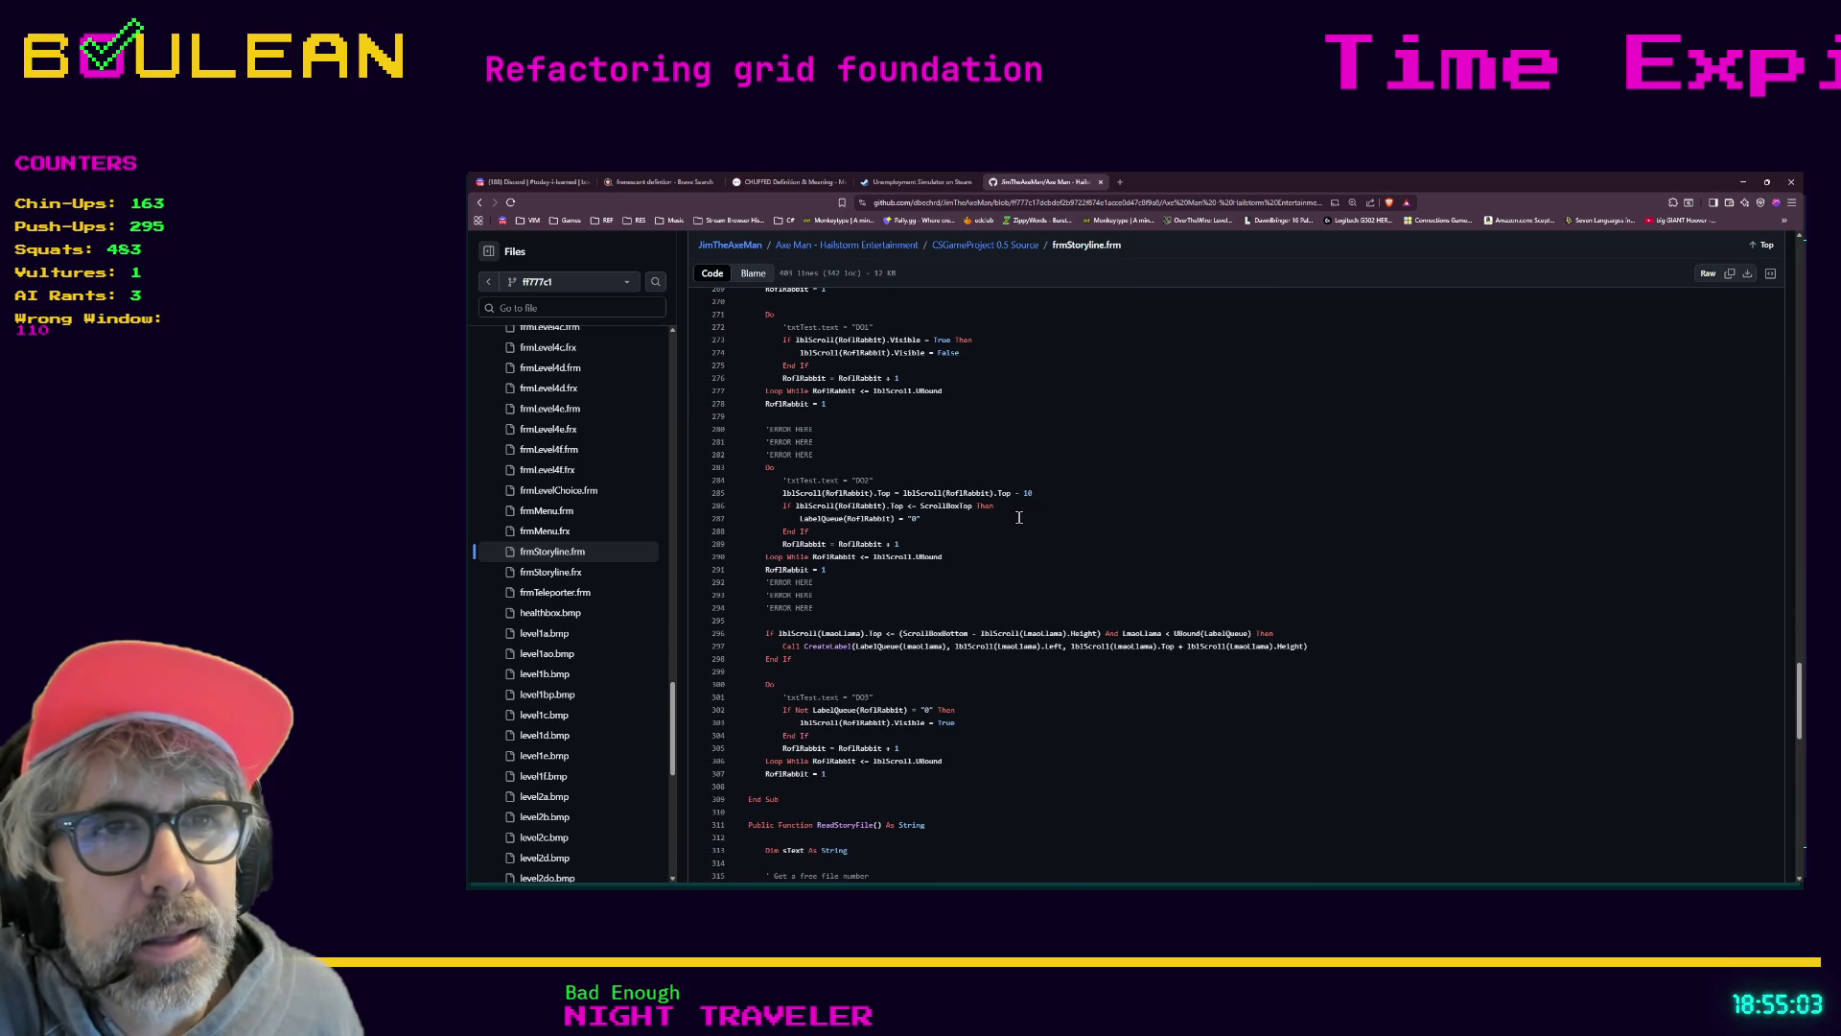
pyautogui.scroll(-1, 1020, 518)
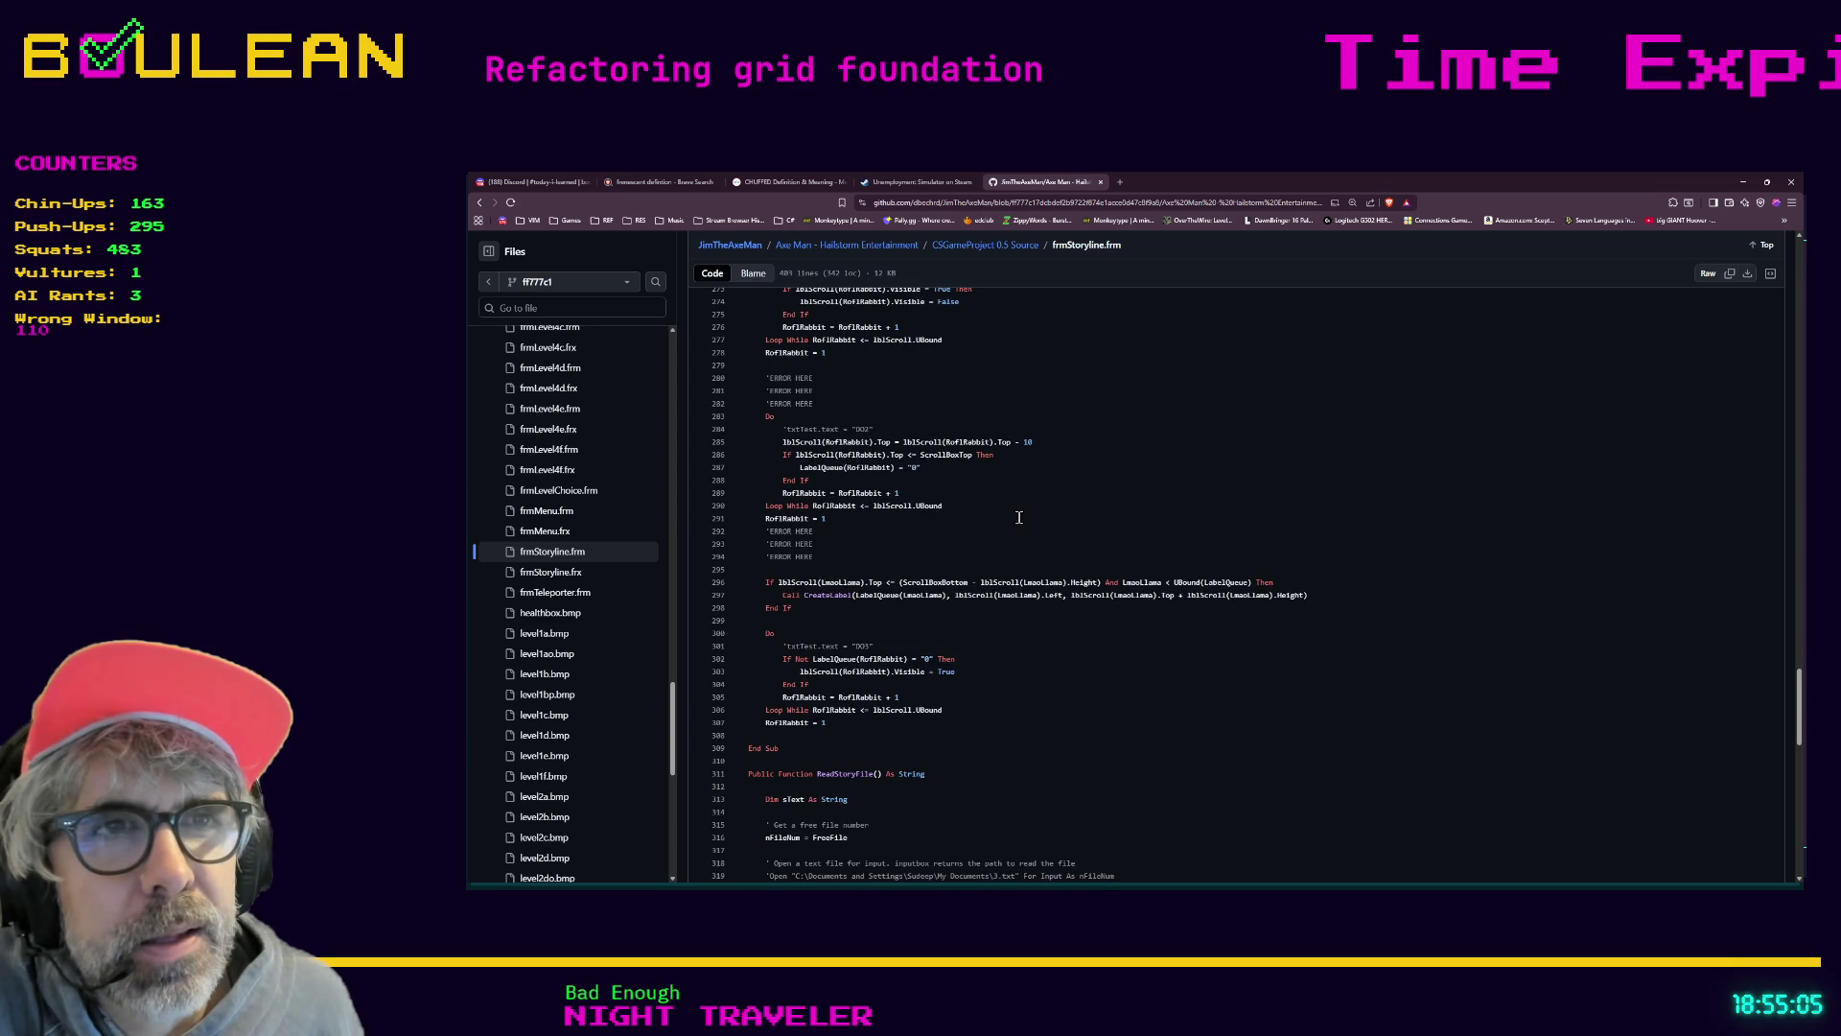
pyautogui.scroll(-1, 1020, 518)
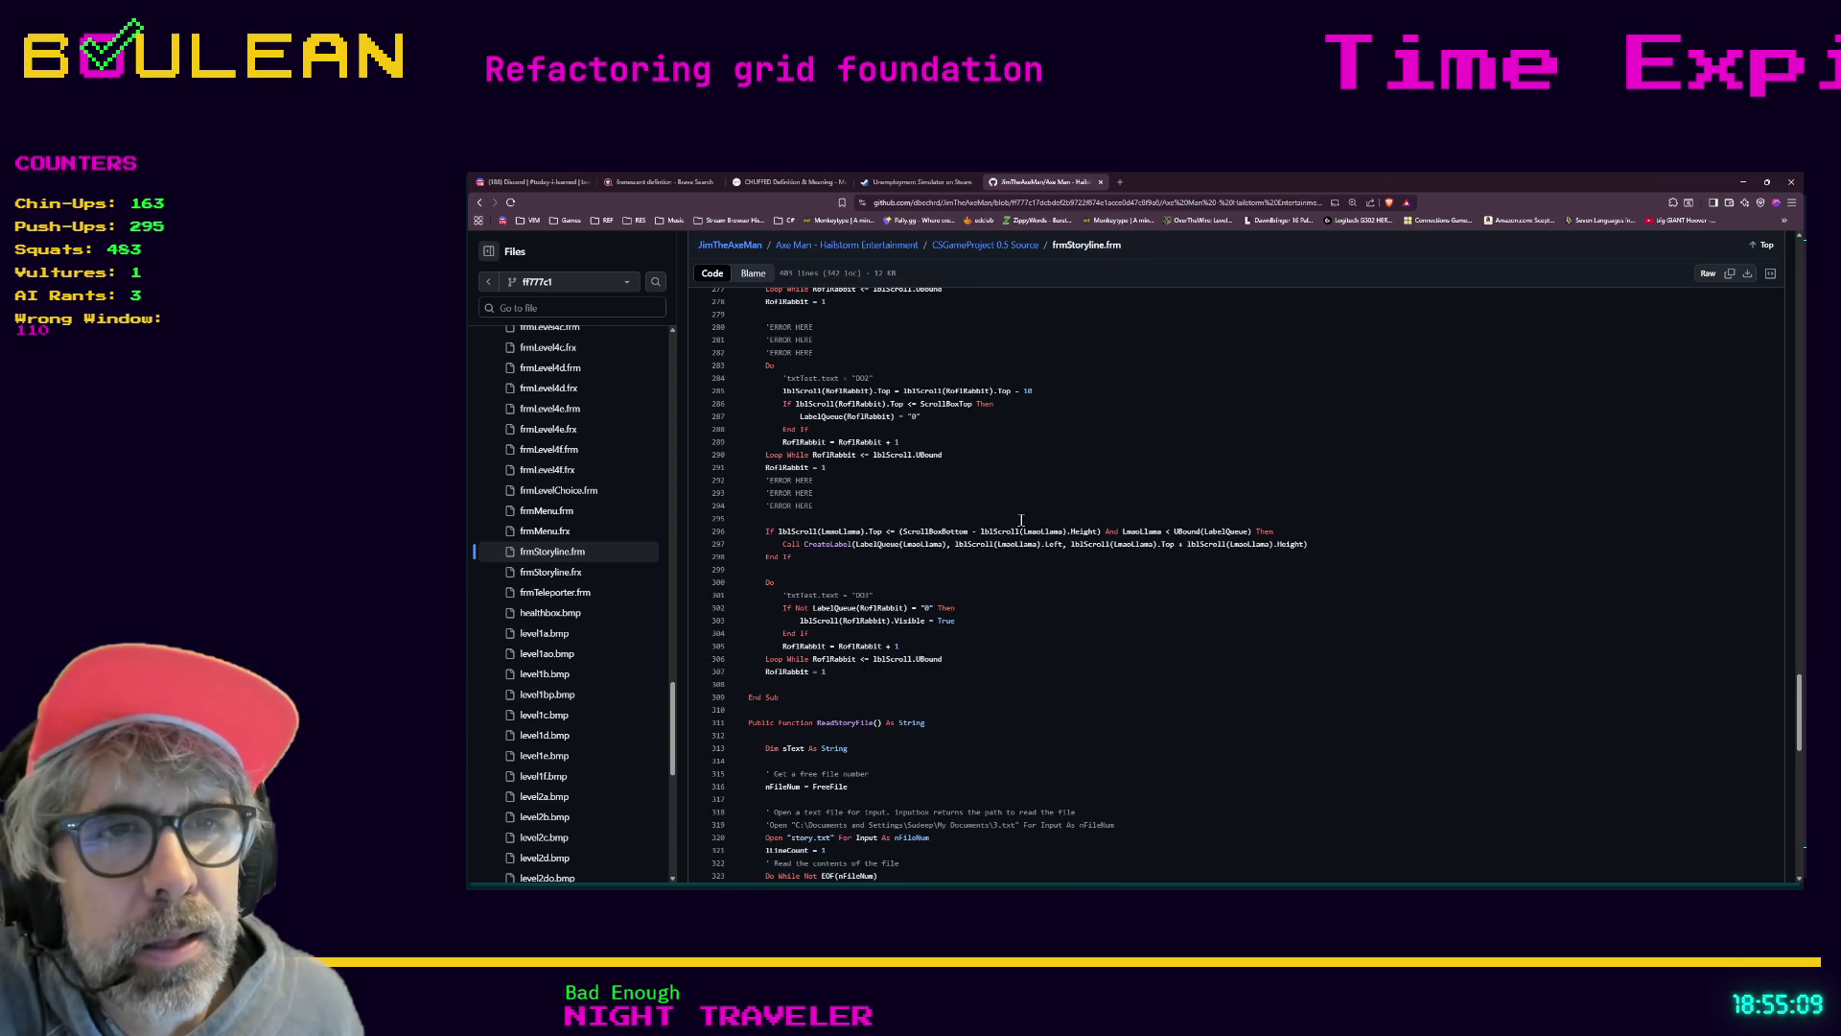
pyautogui.scroll(-1, 1021, 519)
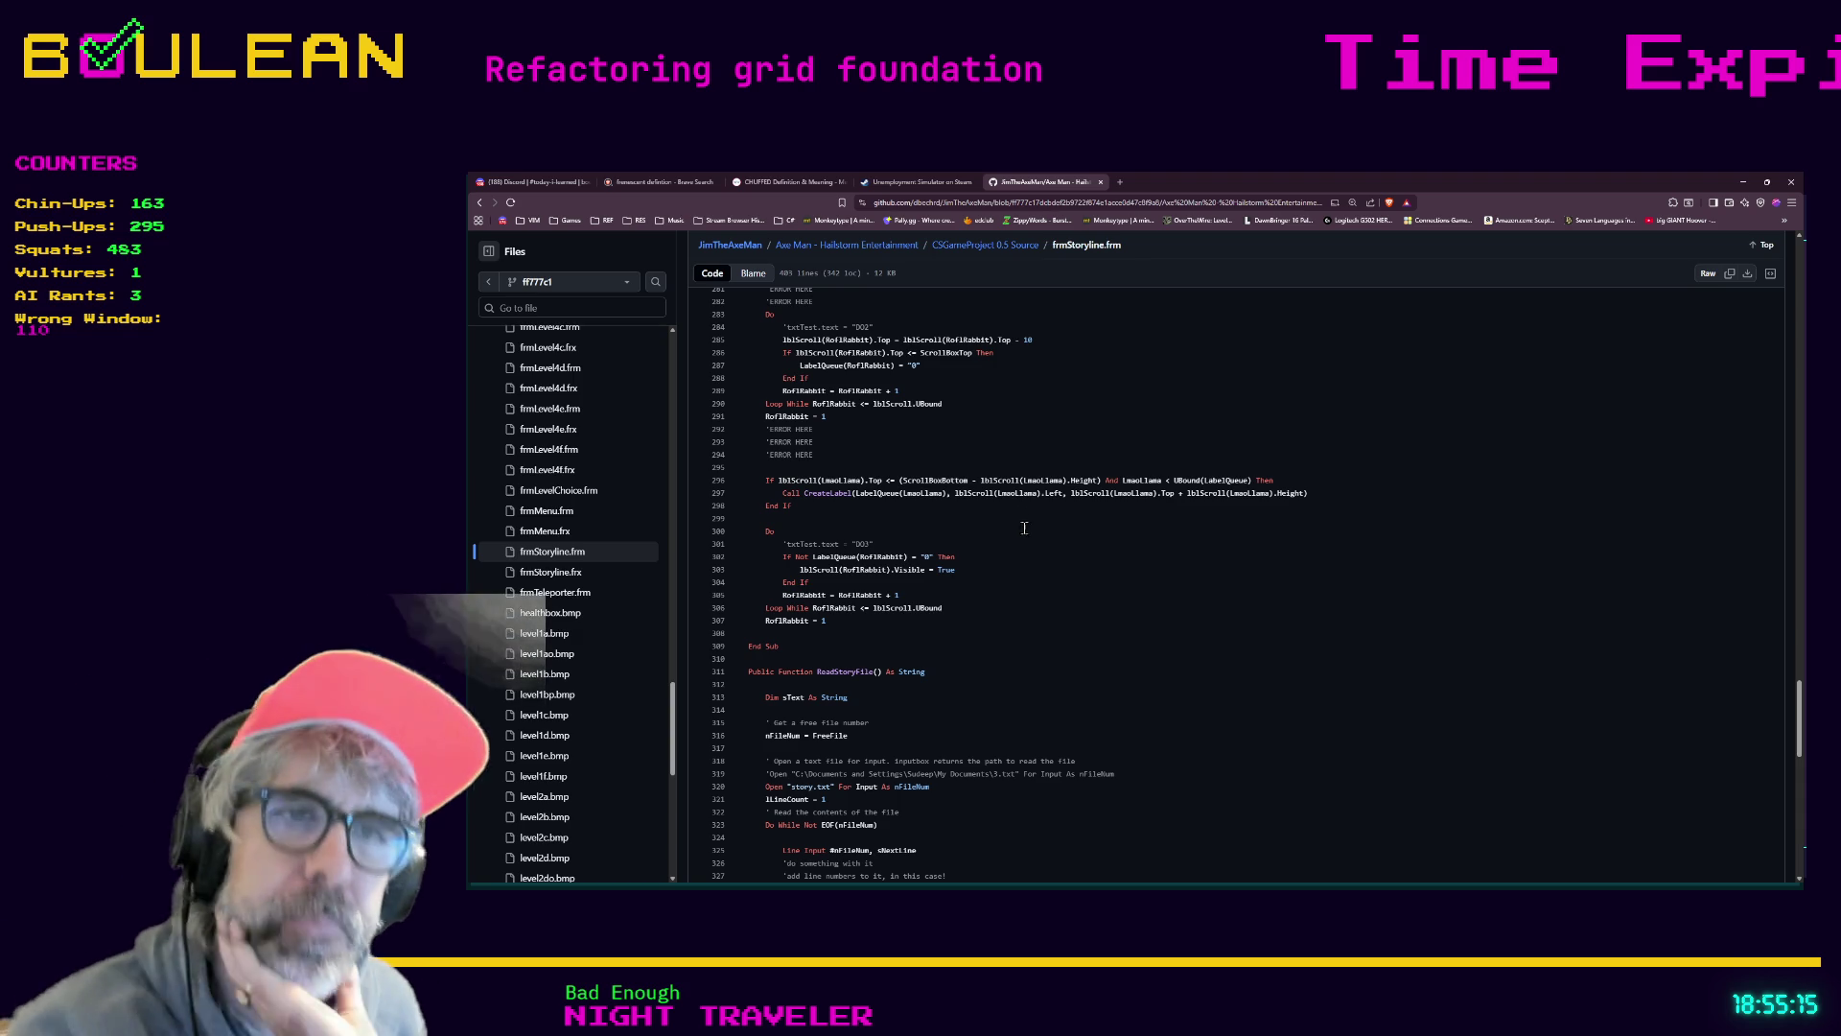
pyautogui.scroll(-1, 1064, 575)
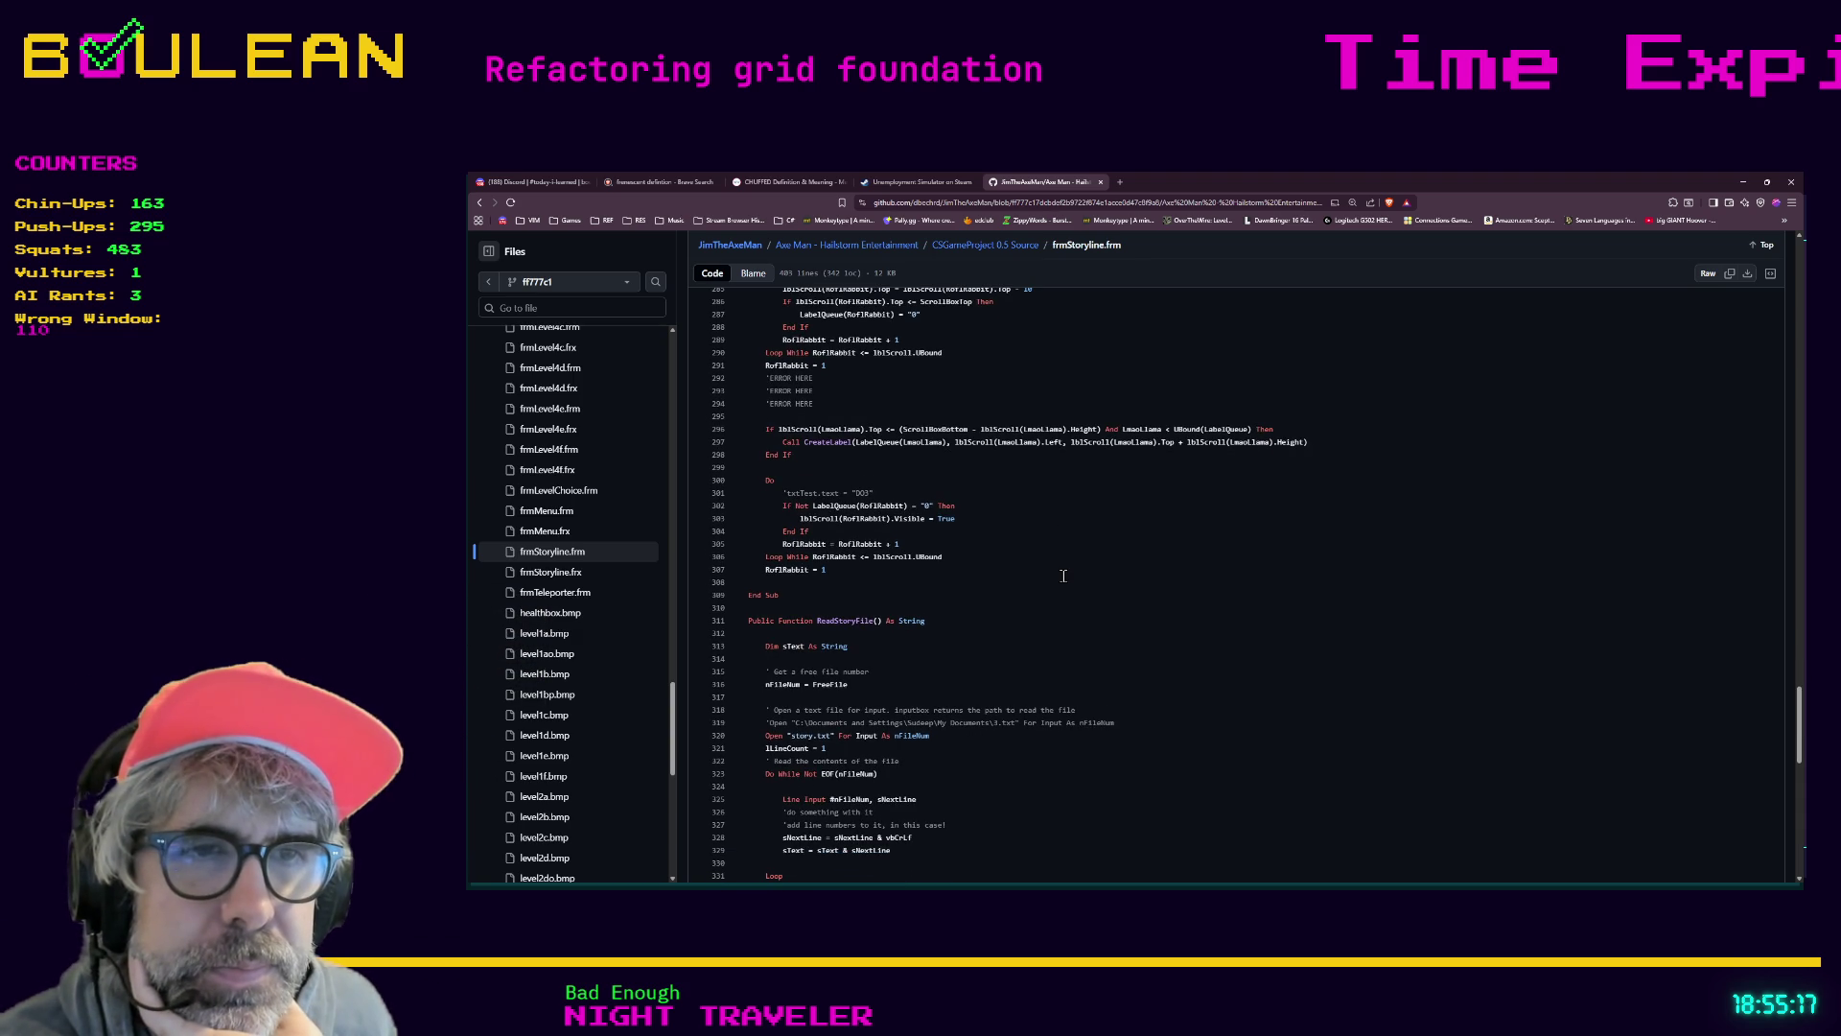
pyautogui.scroll(-1, 1063, 575)
pyautogui.scroll(-1, 1064, 575)
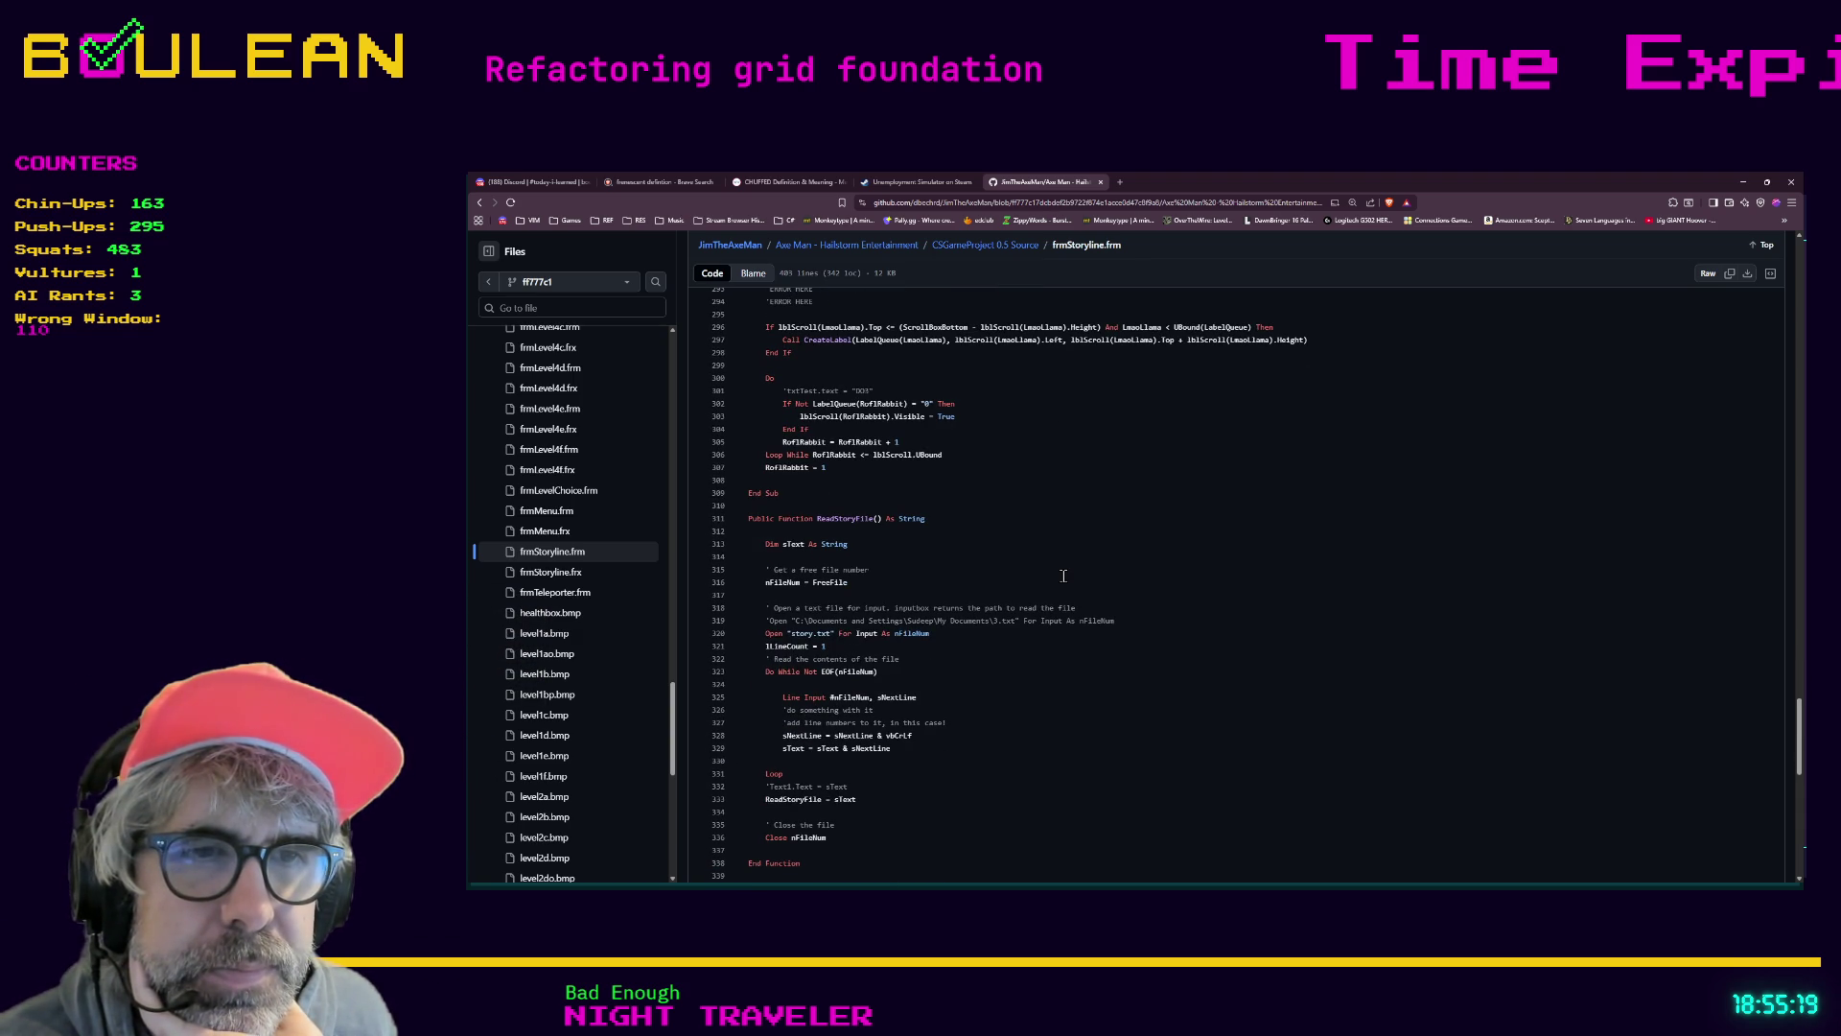
pyautogui.scroll(-4, 1064, 576)
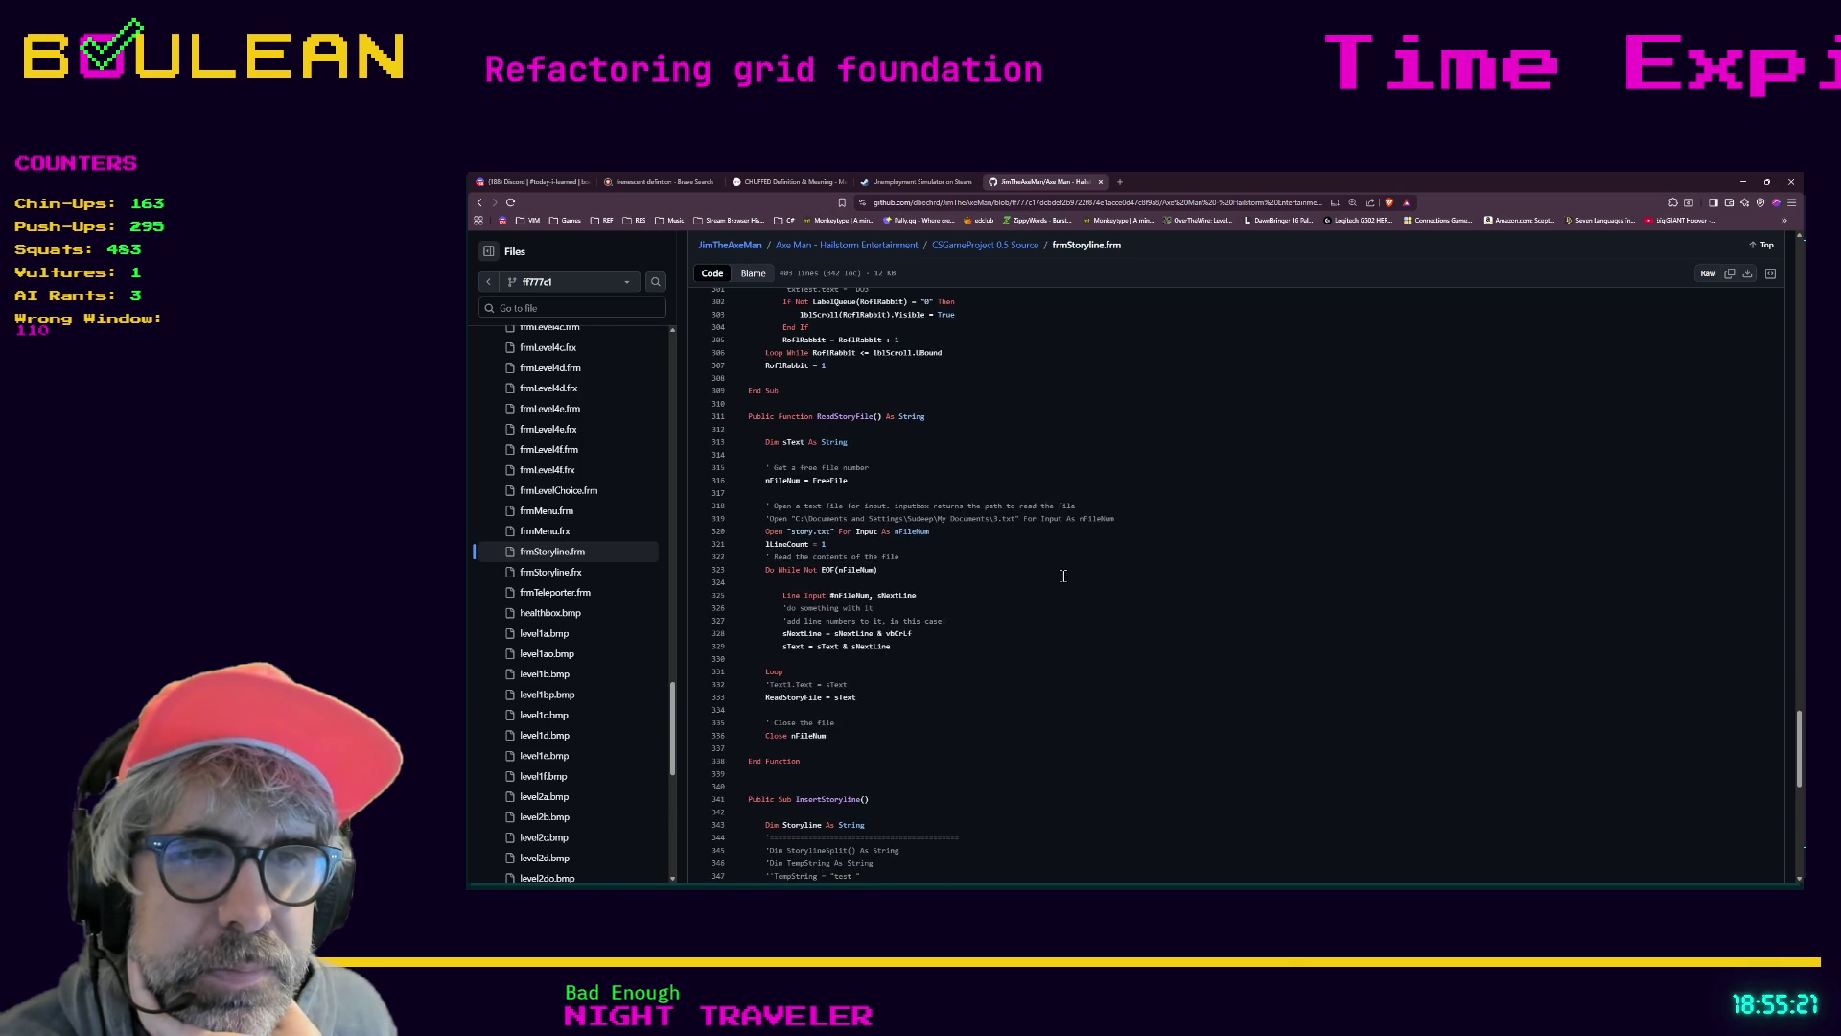
pyautogui.scroll(-2, 1063, 576)
pyautogui.scroll(-3, 1064, 575)
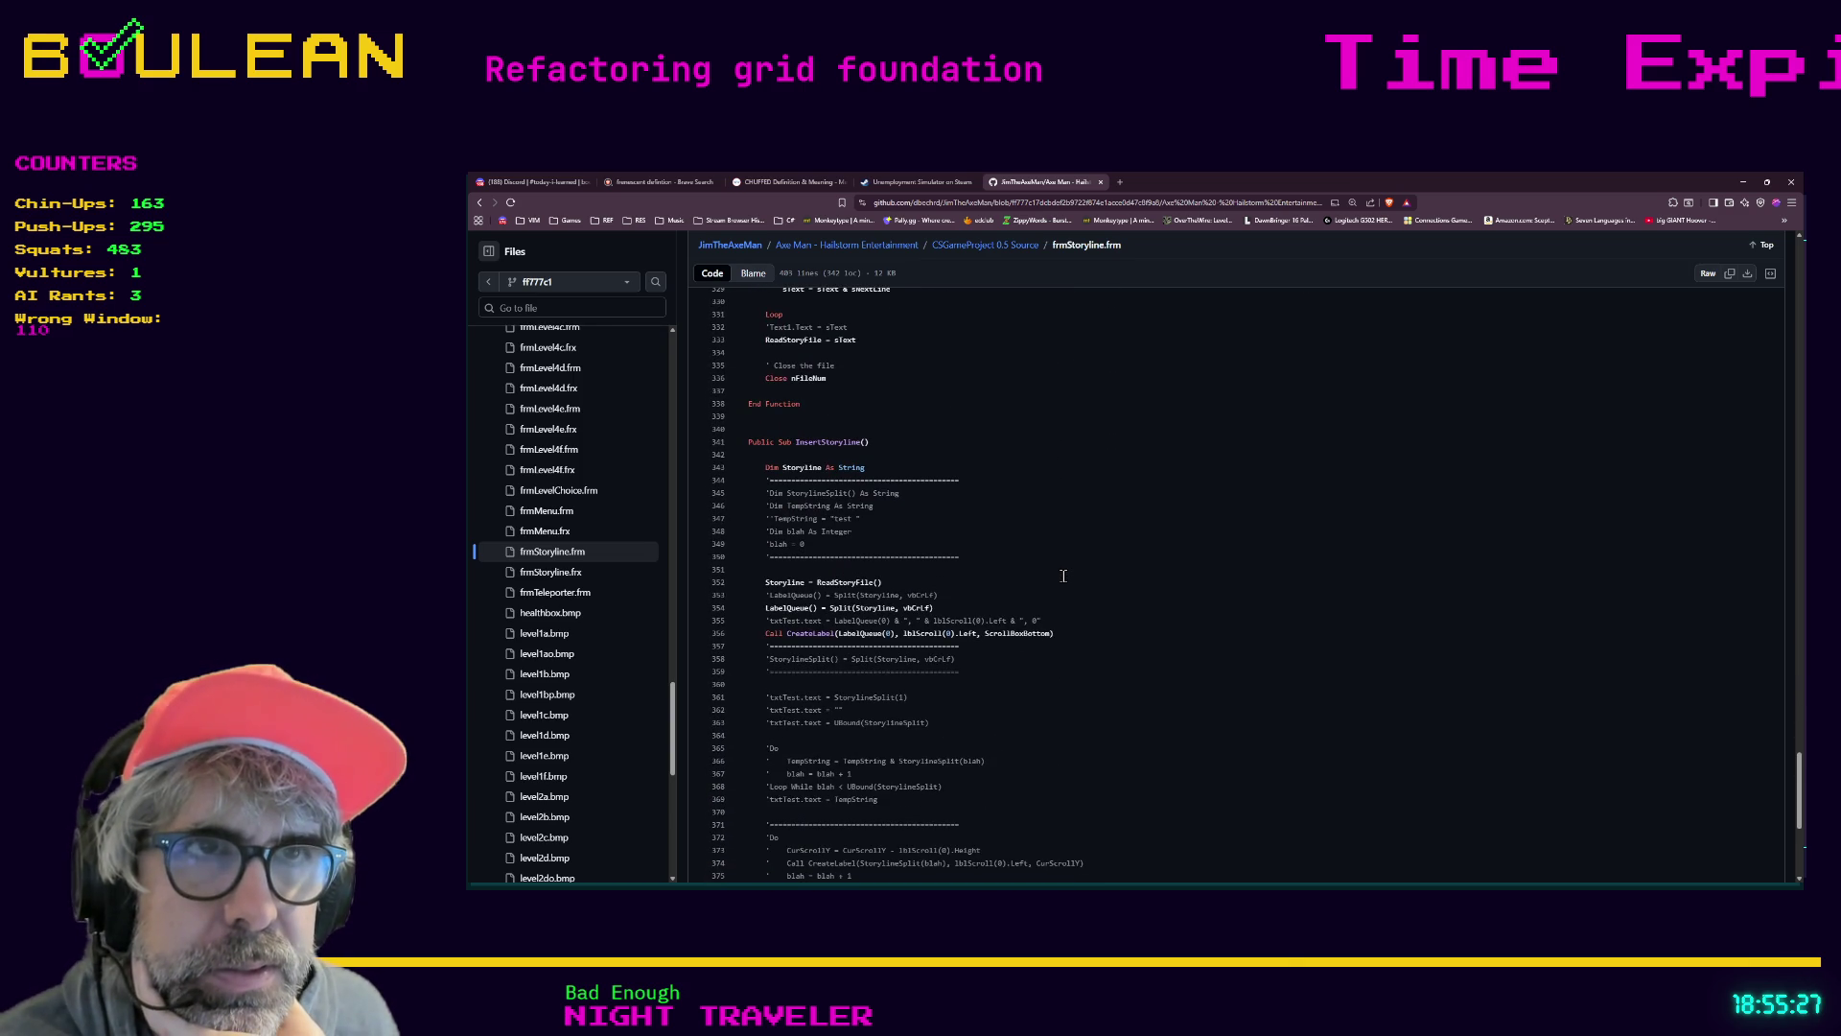
pyautogui.scroll(-5, 1064, 575)
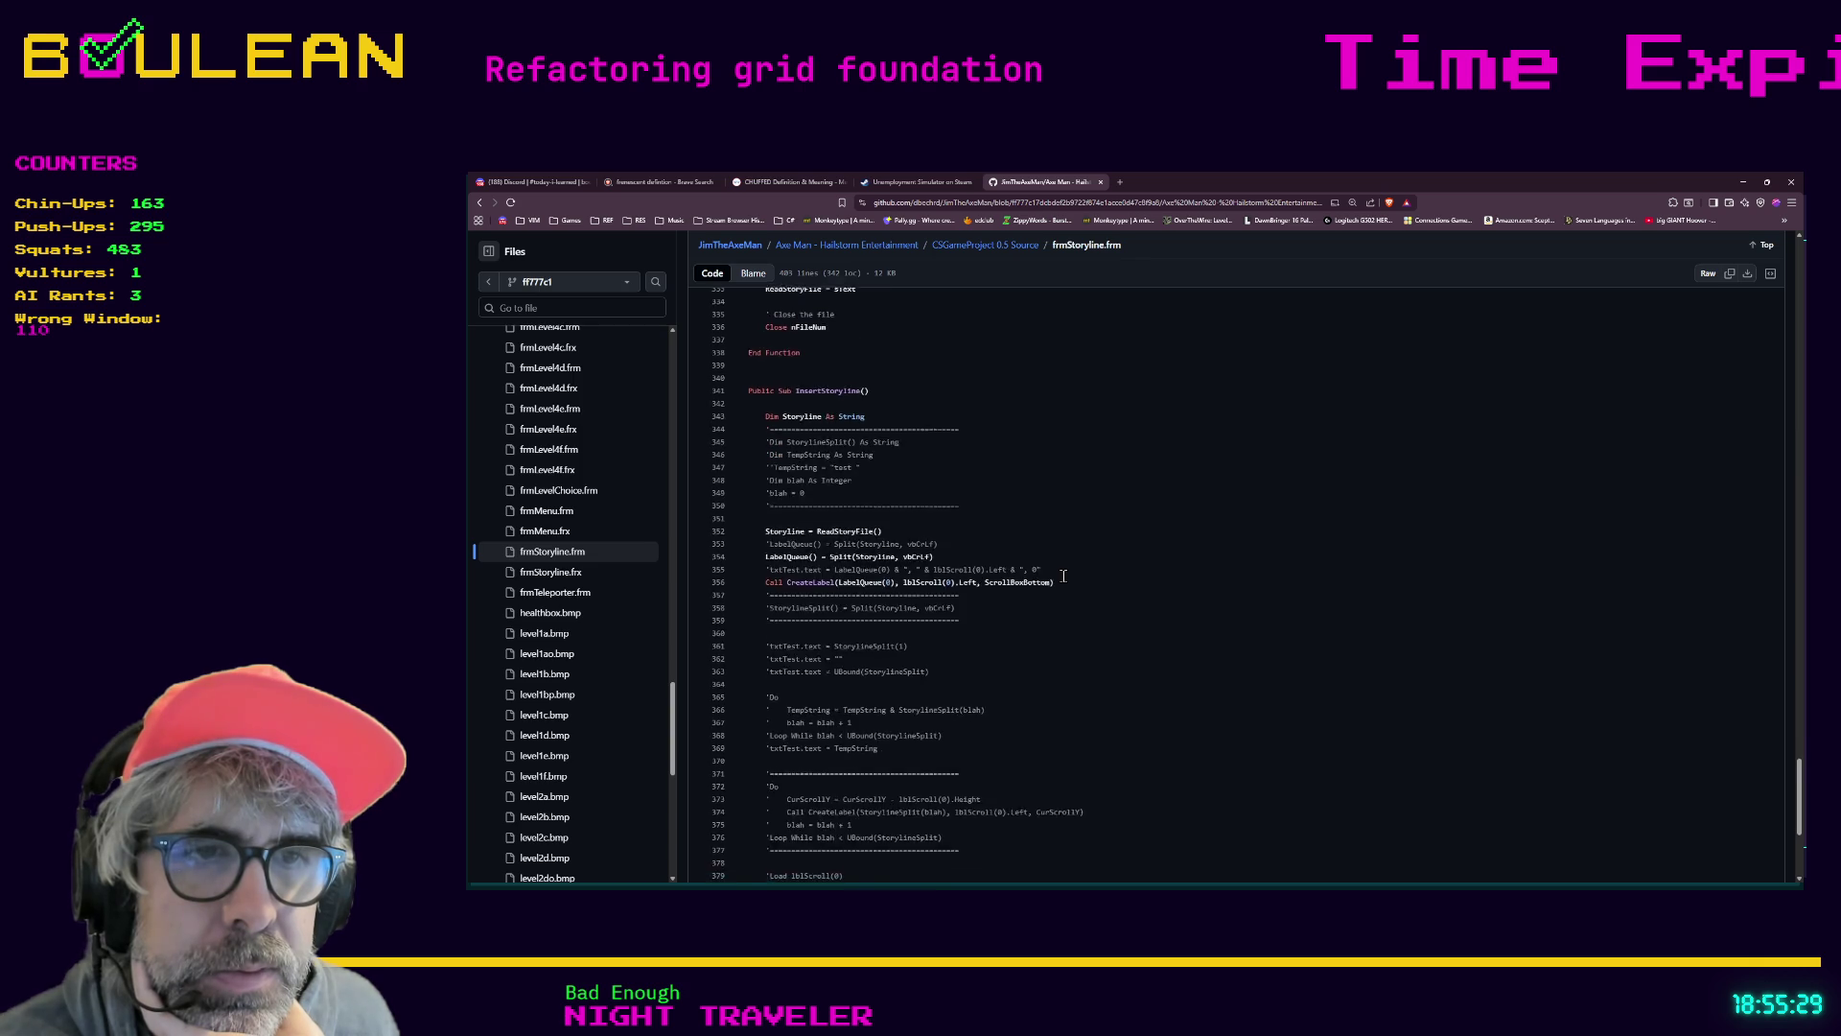
pyautogui.scroll(-4, 1064, 576)
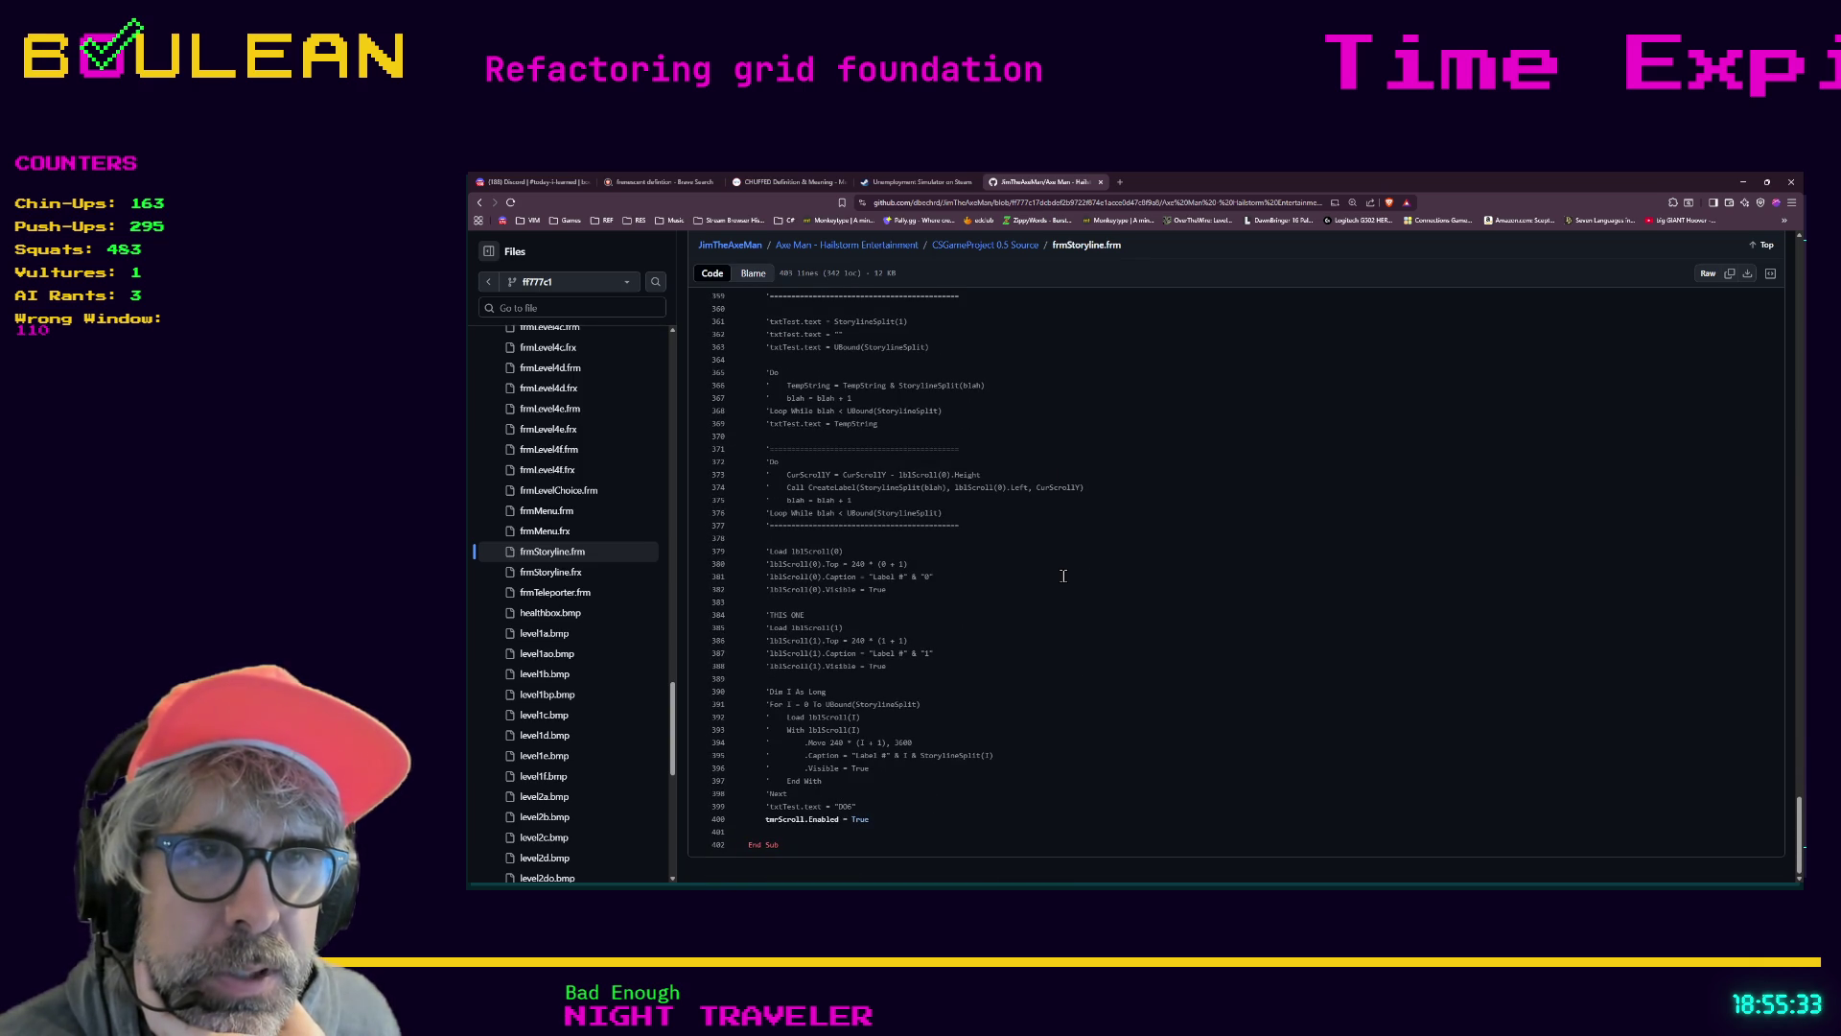
pyautogui.scroll(10, 1064, 575)
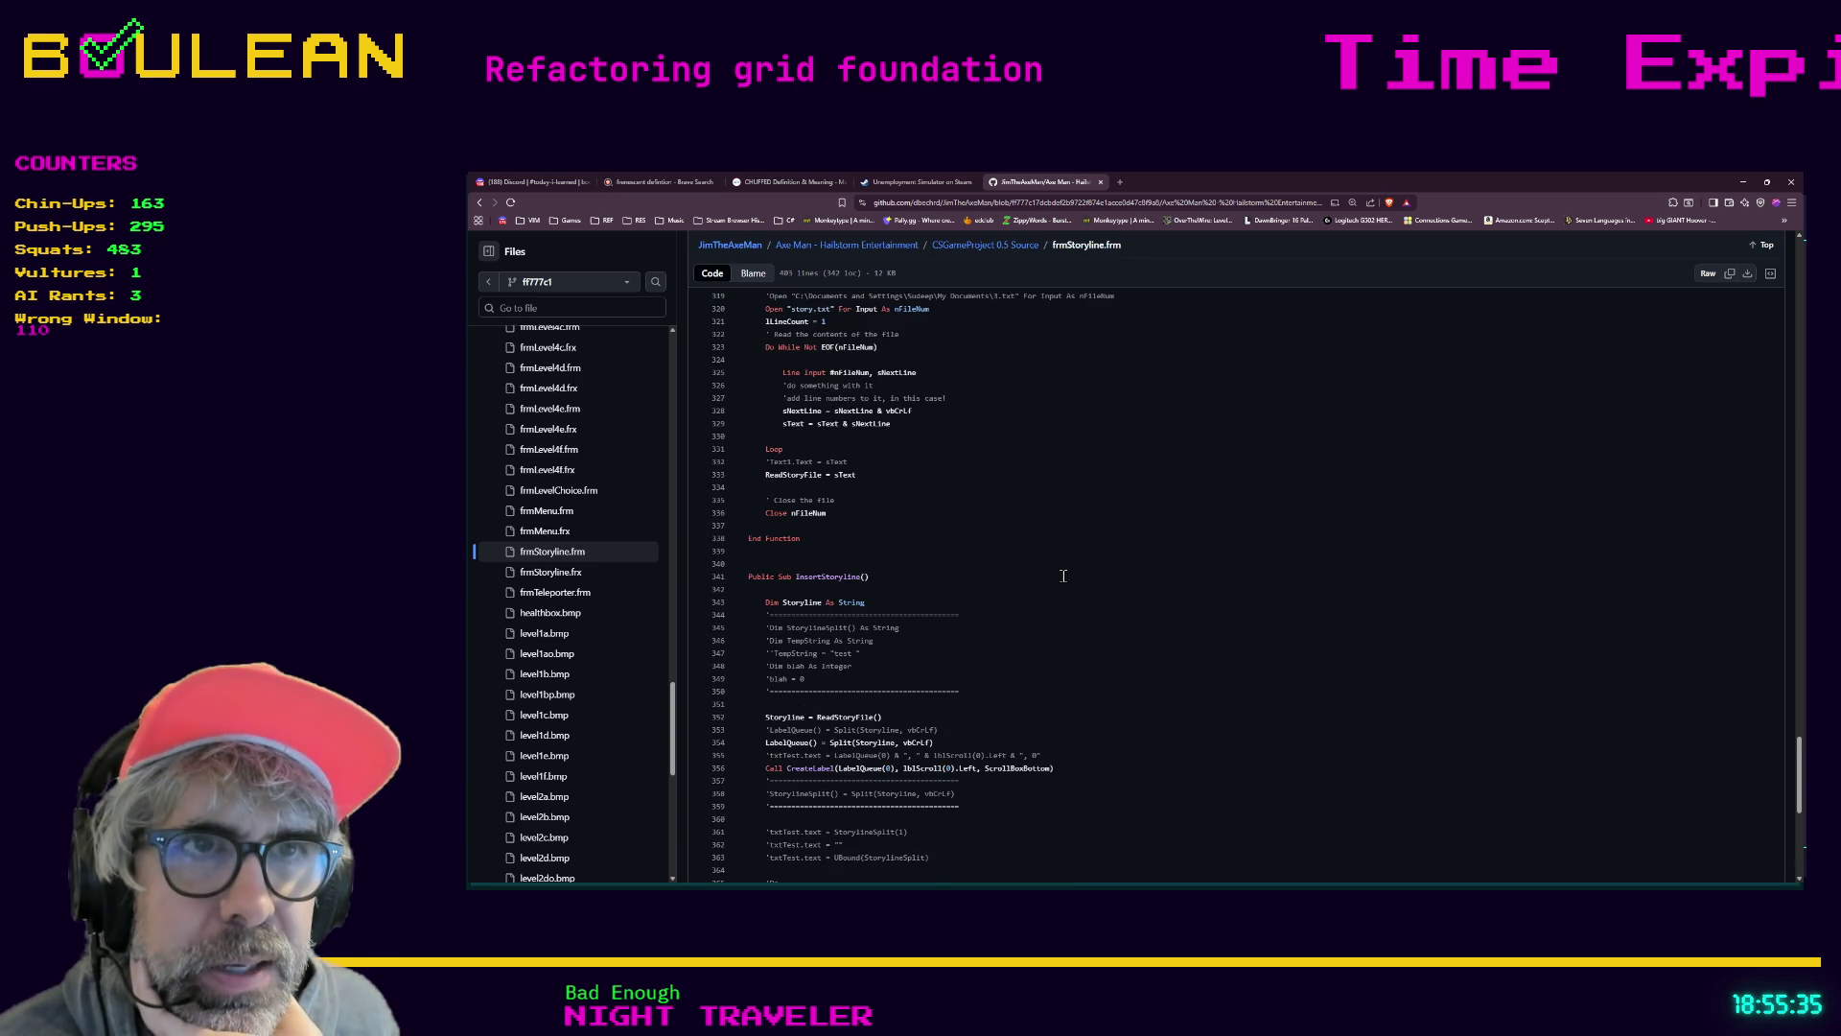
pyautogui.scroll(3, 1063, 576)
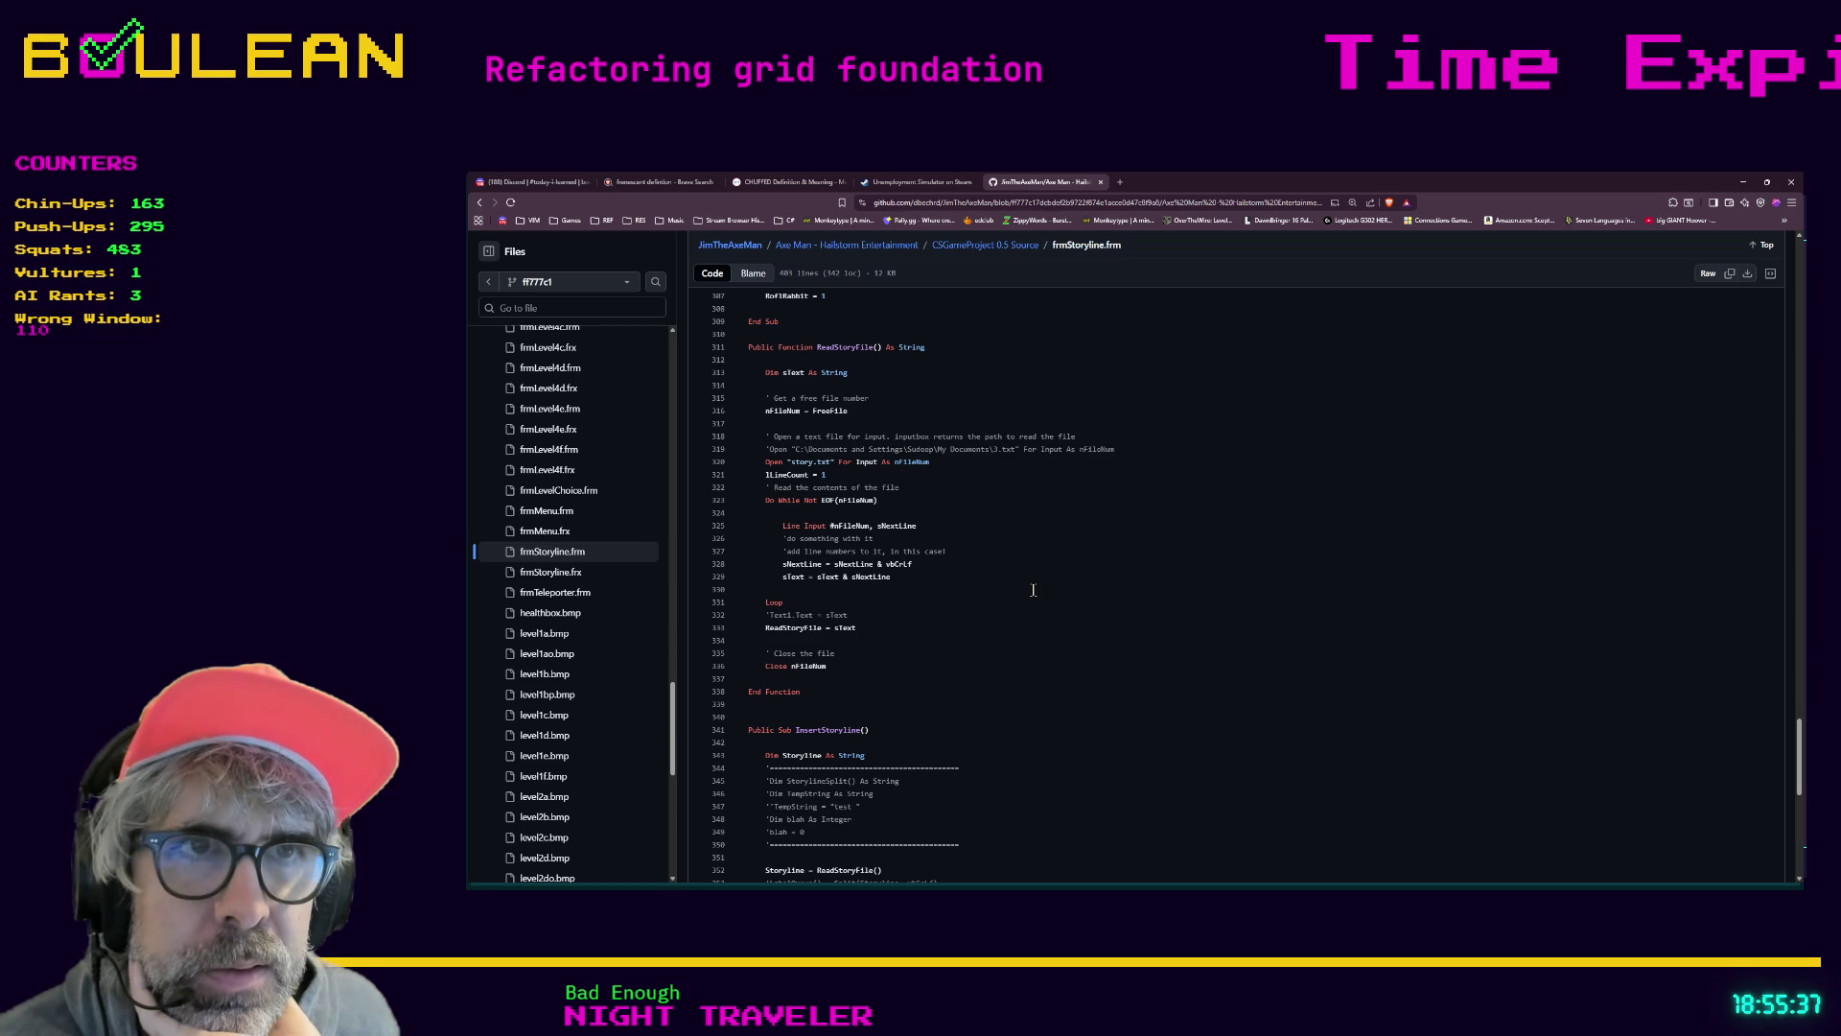
pyautogui.scroll(1, 1033, 590)
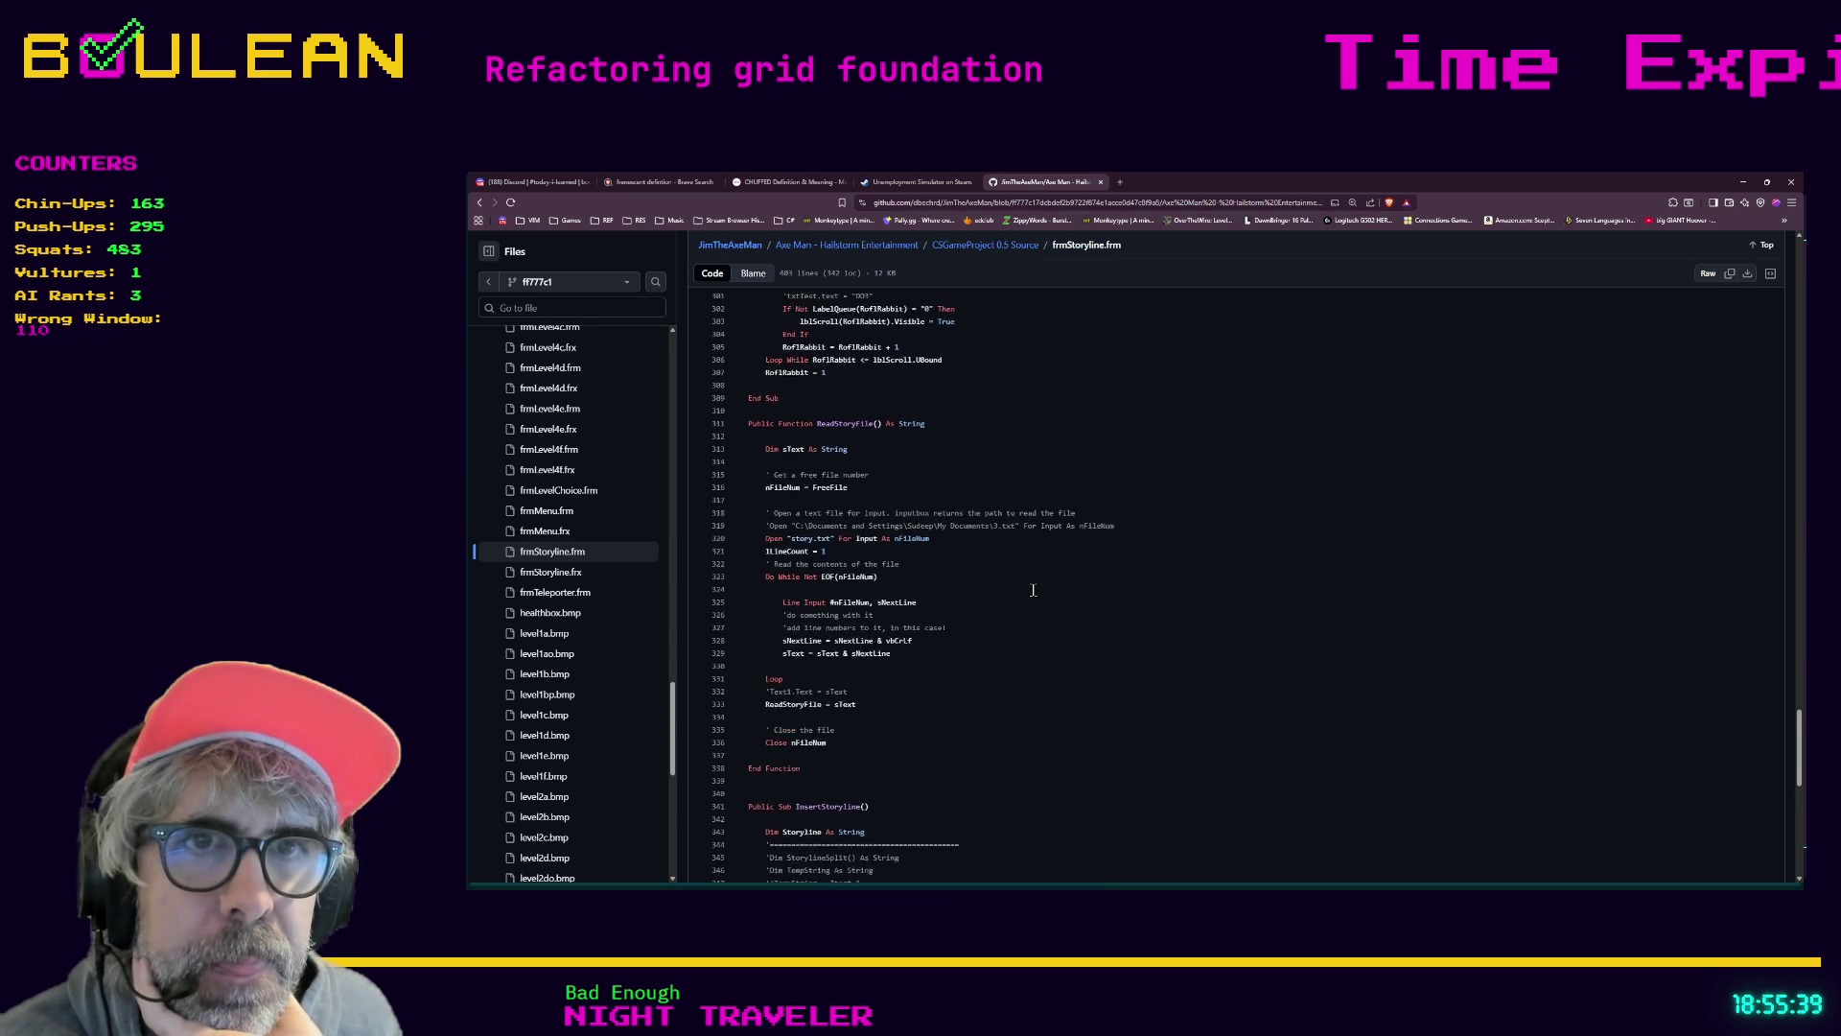
pyautogui.scroll(3, 1033, 590)
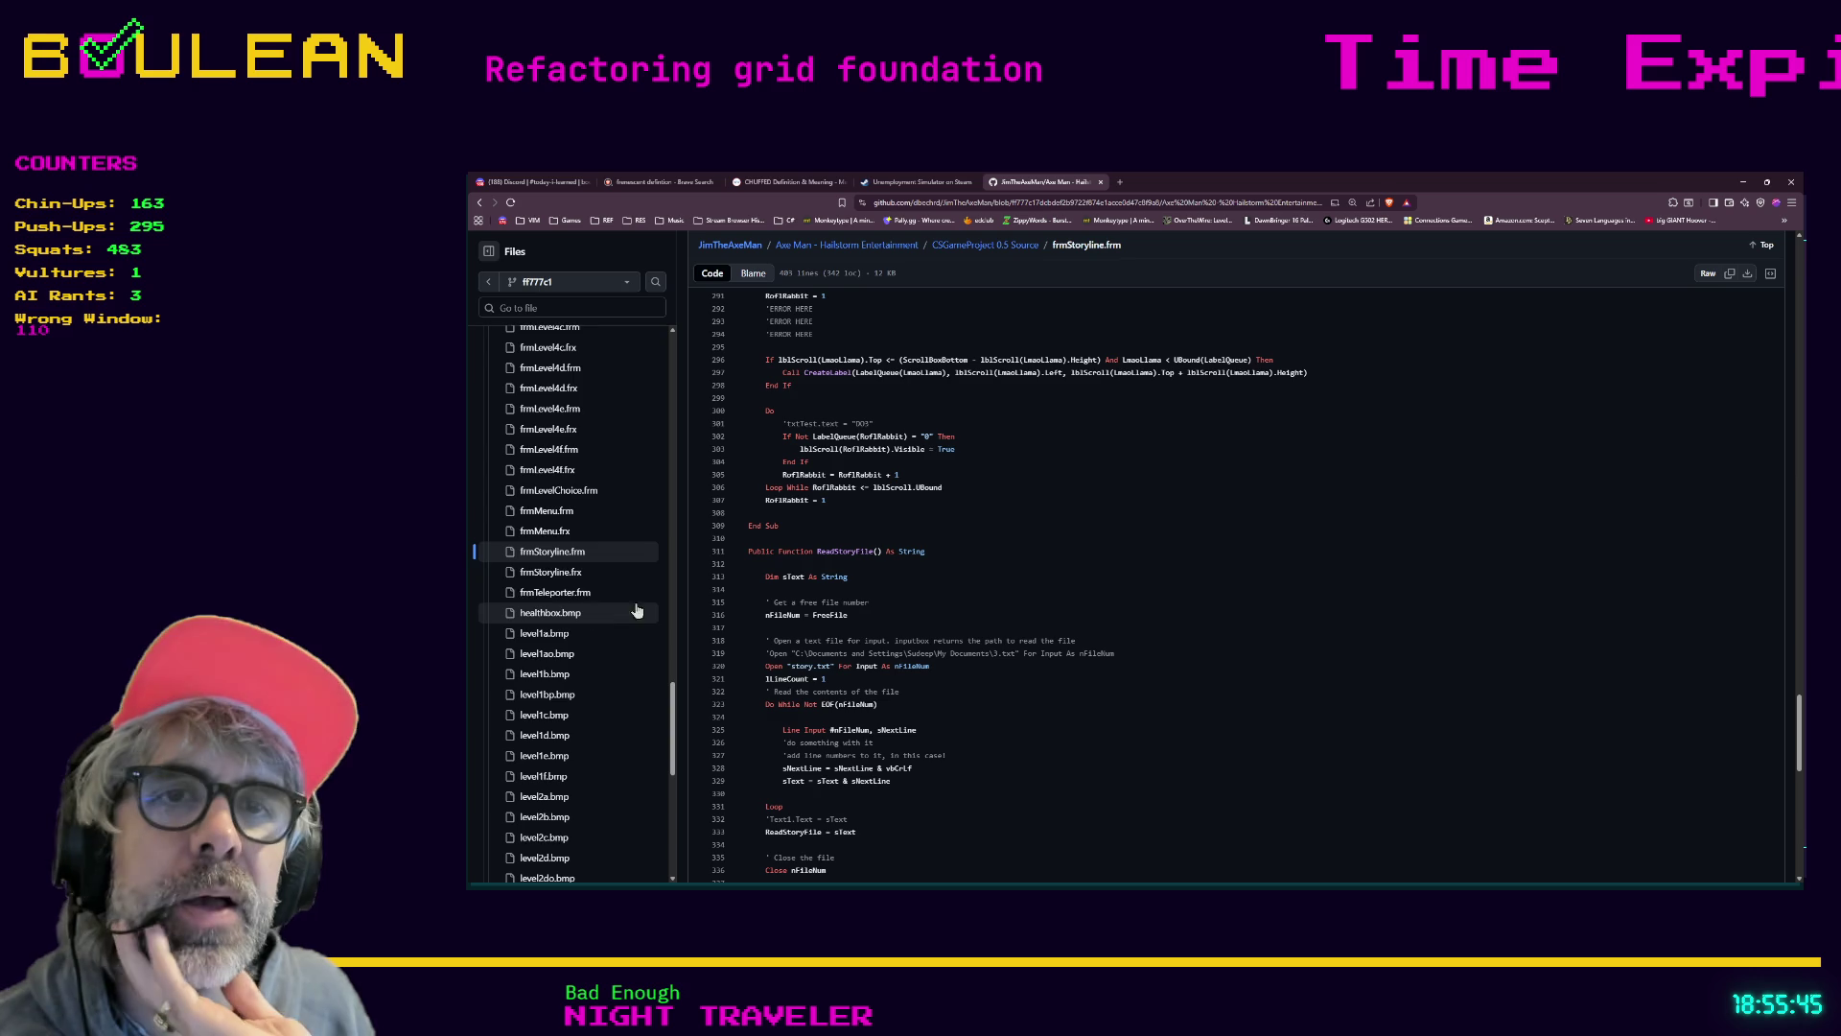
pyautogui.click(535, 515)
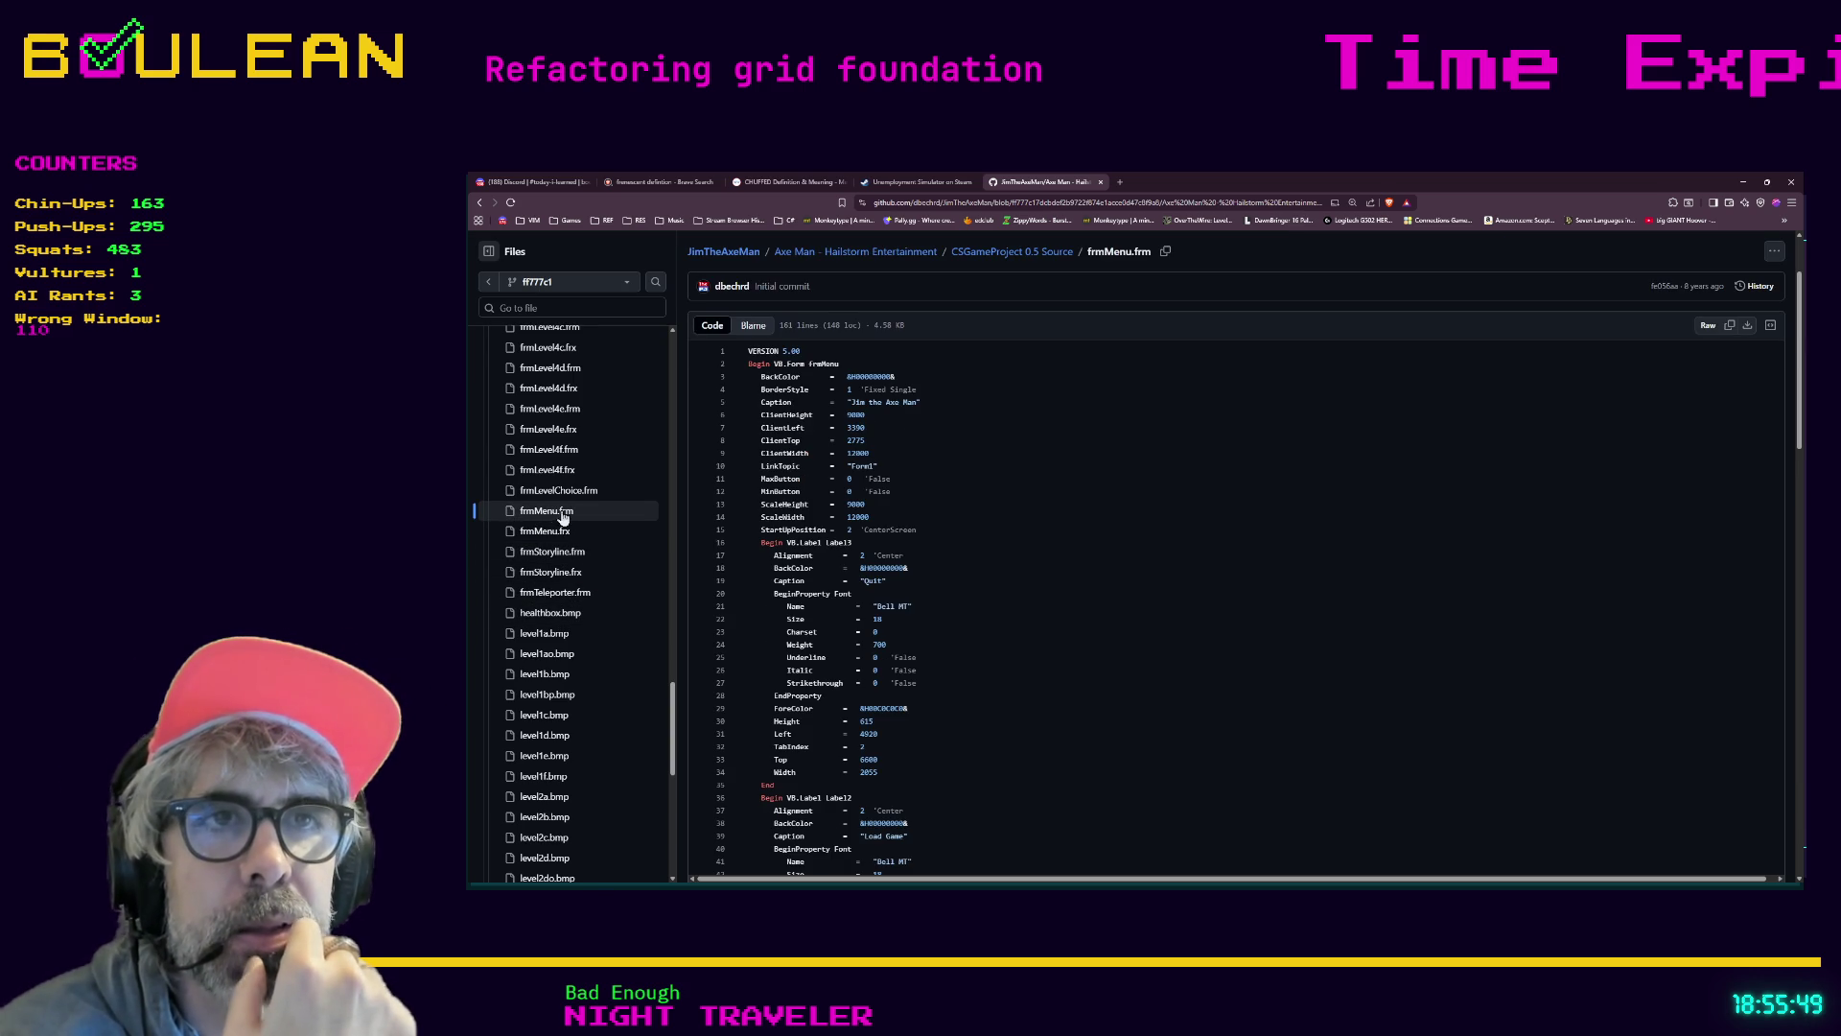
# Look at frmStoryline.frx in the Files tree, then return to the frmStoryline.frm code
pyautogui.click(555, 556)
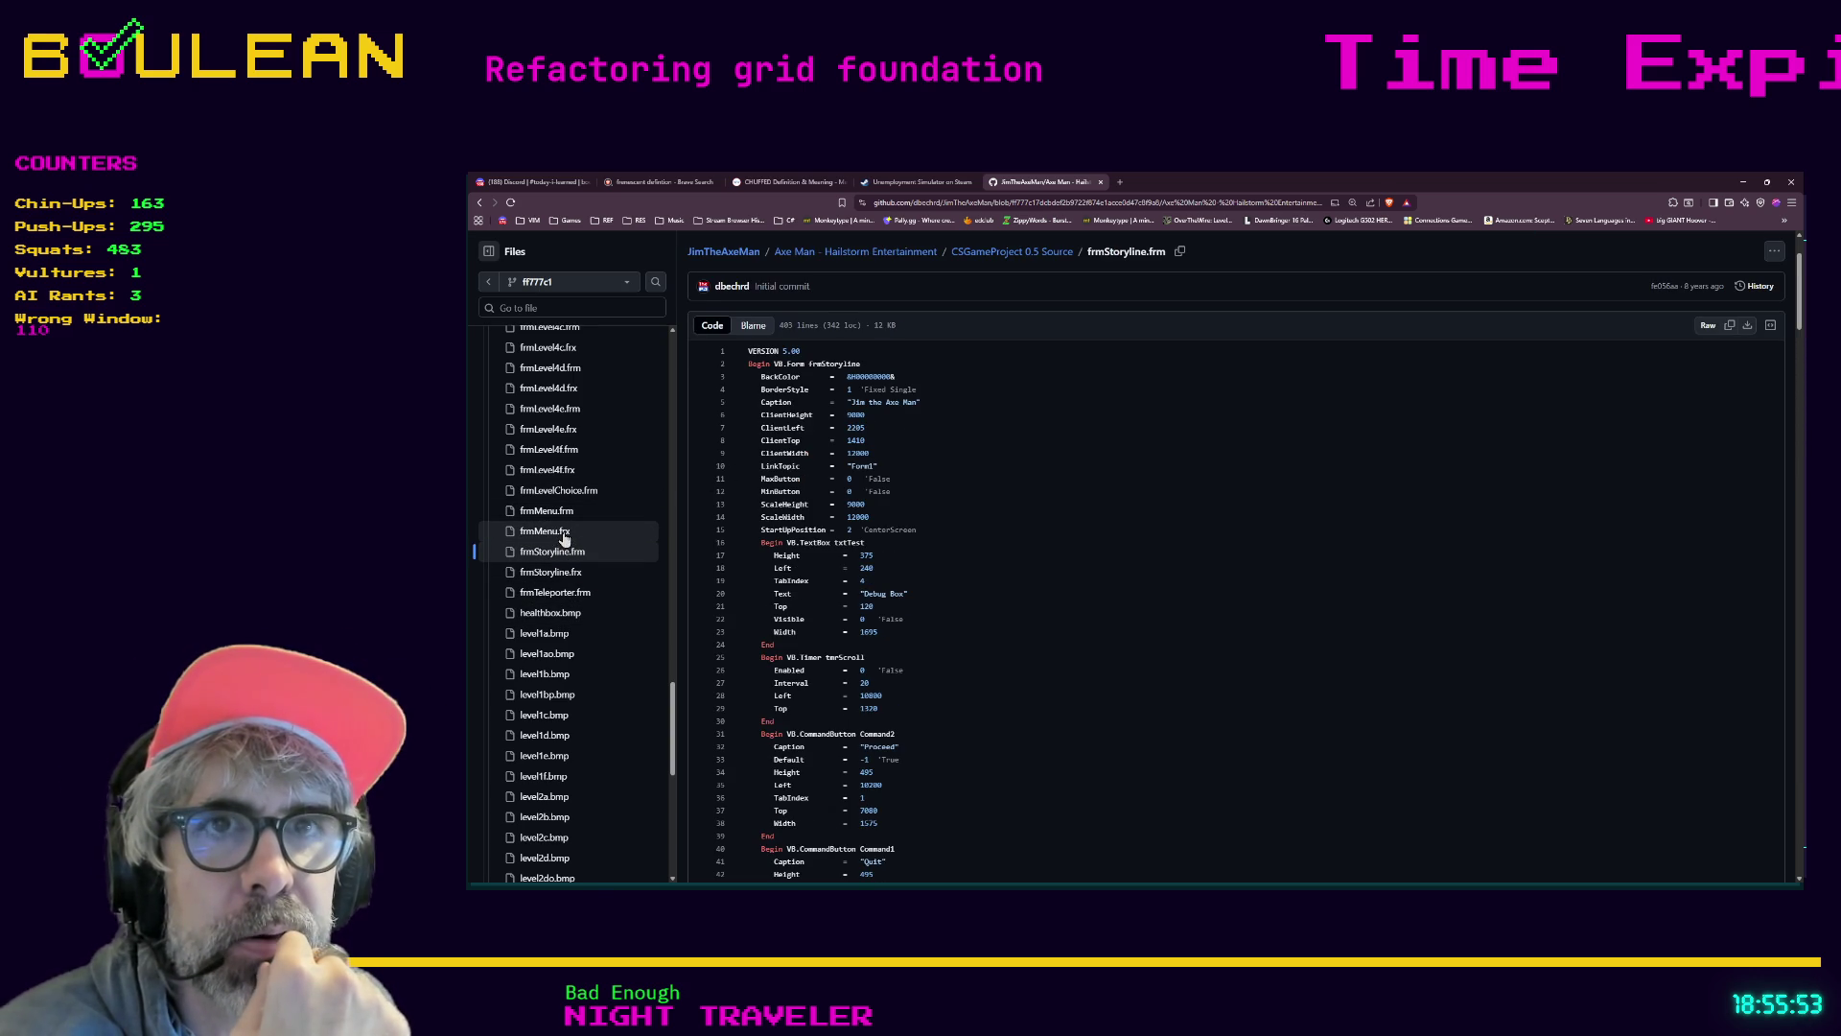
pyautogui.click(559, 572)
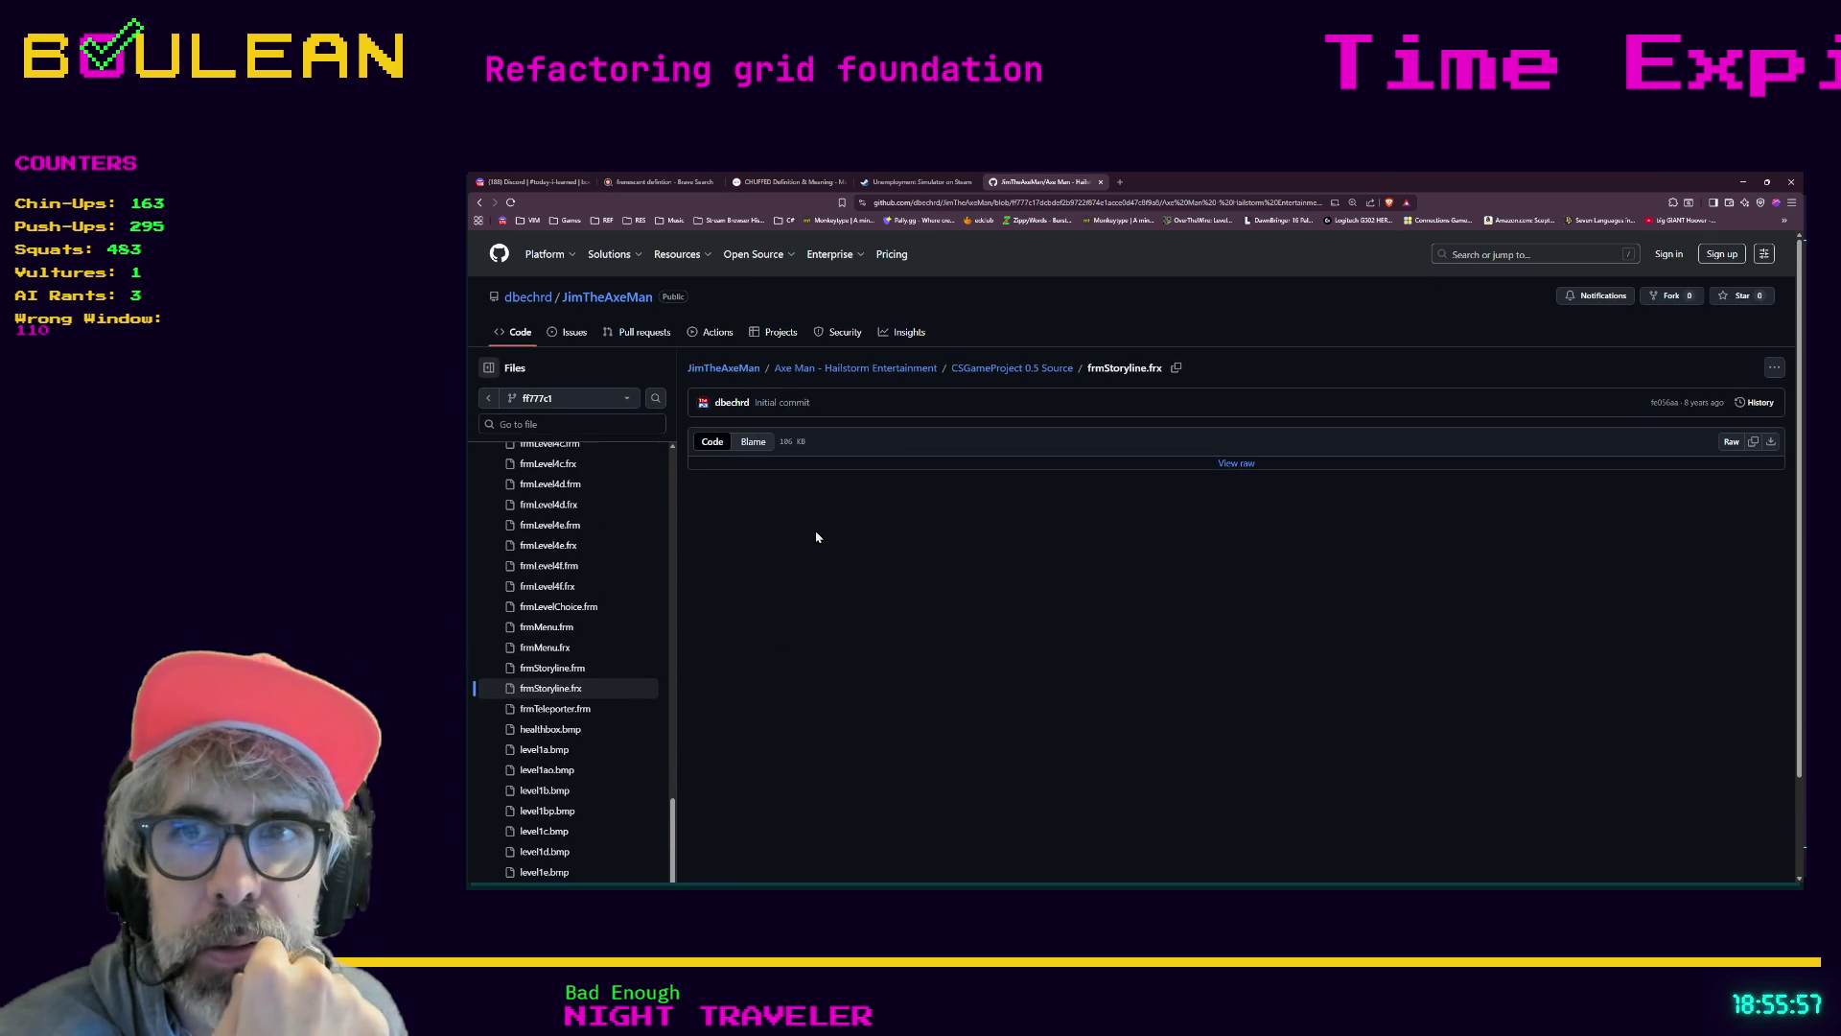
pyautogui.click(561, 666)
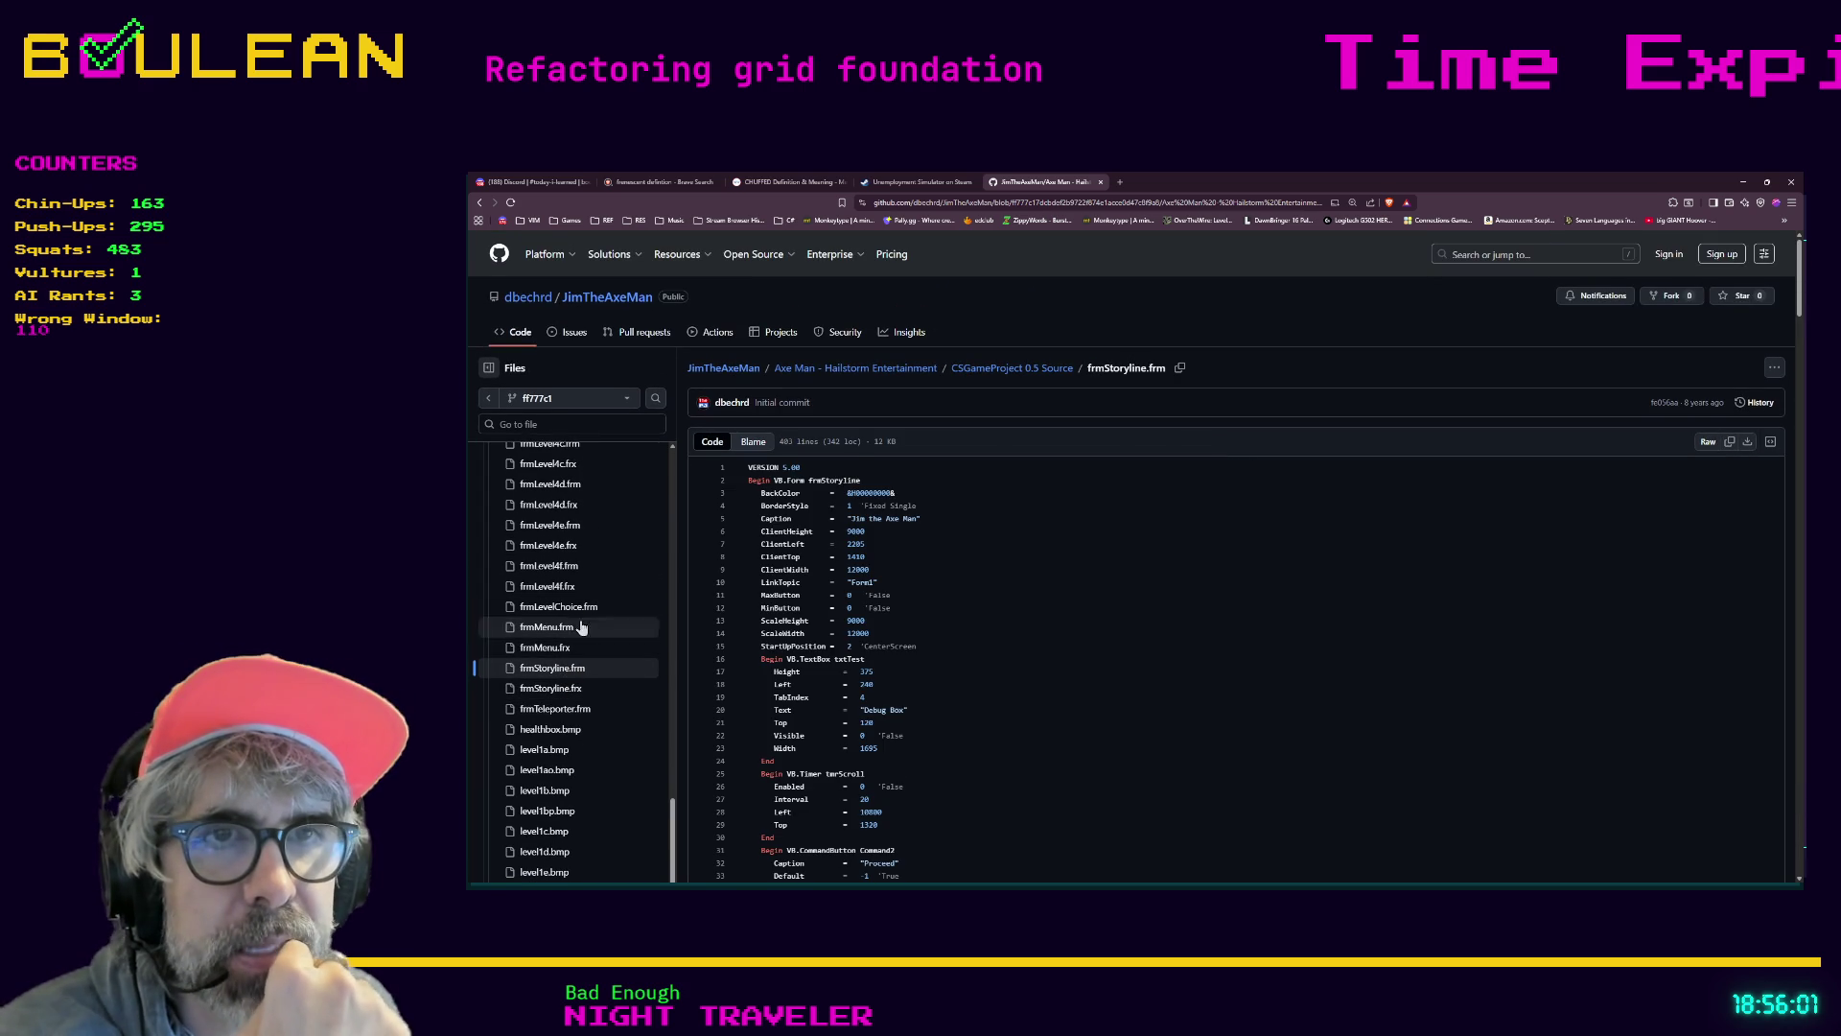
# Open frmLevel3d.frx, then view the frmLevel3e.frm 'Jim the Axe Man' form code with its movement and gravity timers
pyautogui.scroll(5, 580, 642)
pyautogui.scroll(10, 614, 642)
pyautogui.scroll(-5, 651, 606)
pyautogui.scroll(-3, 633, 700)
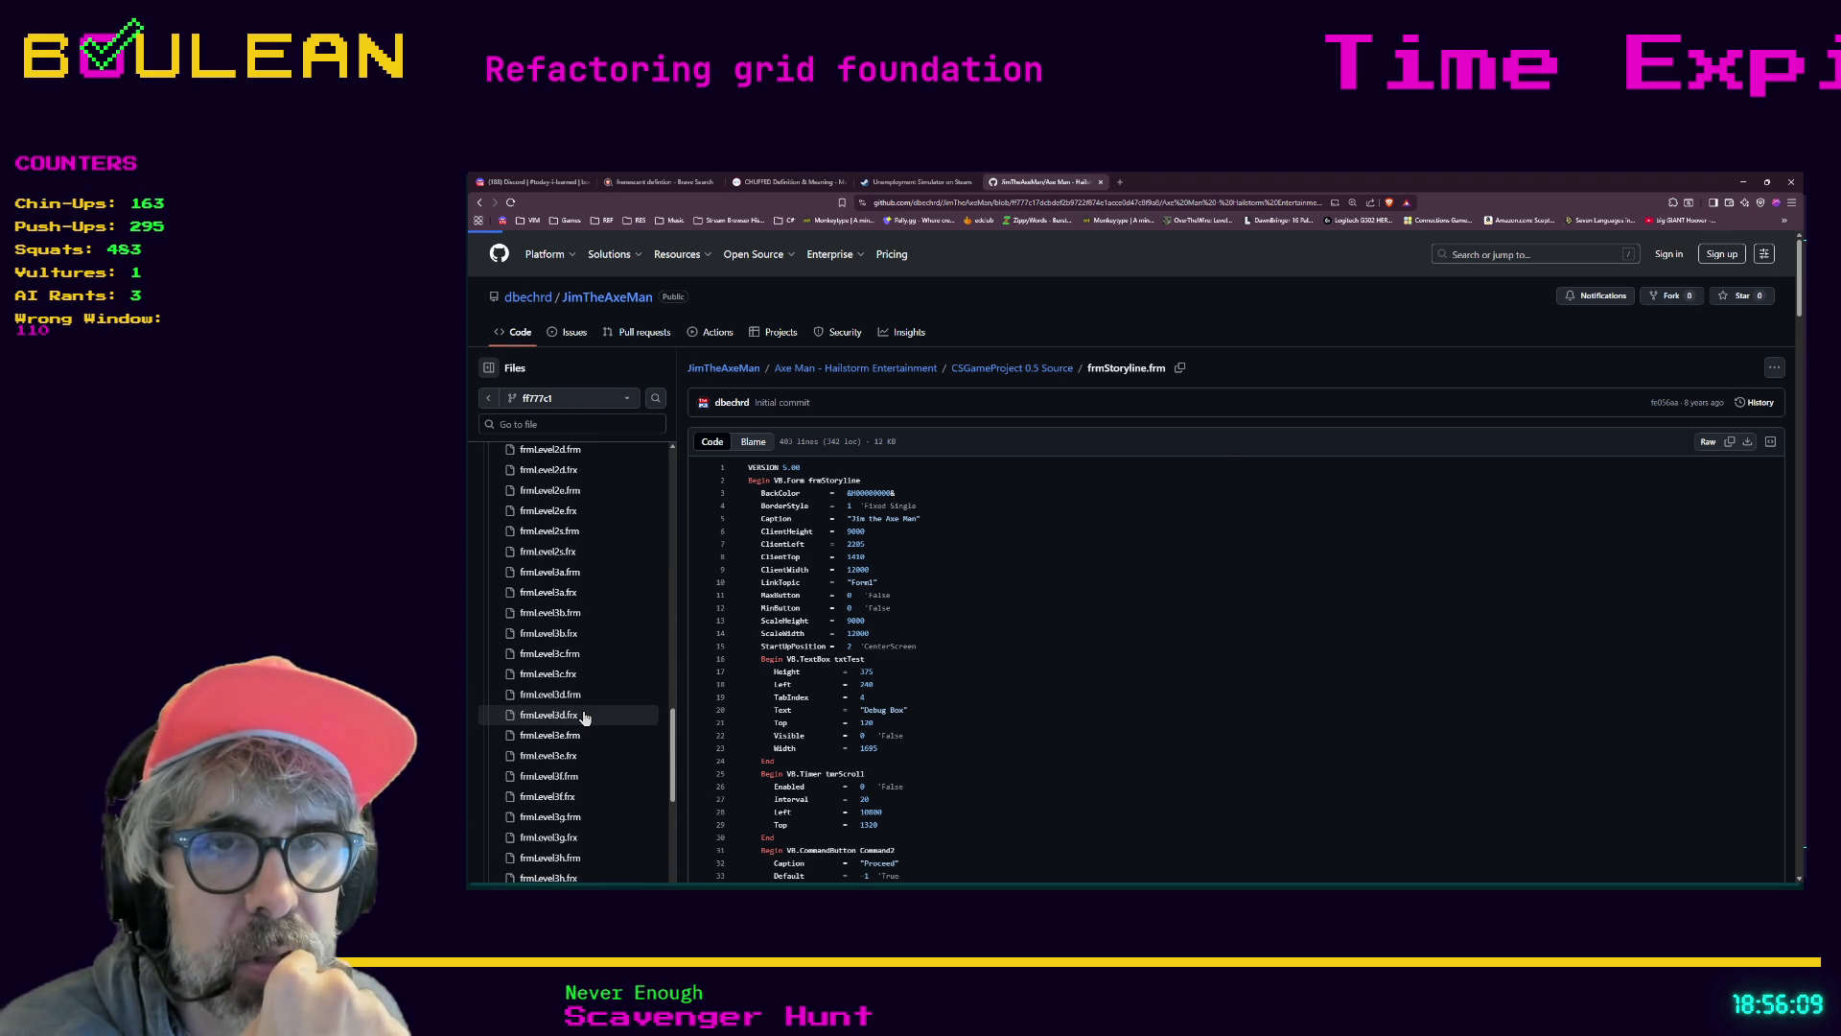
pyautogui.click(584, 717)
pyautogui.scroll(-2, 573, 734)
pyautogui.scroll(-3, 572, 735)
pyautogui.scroll(2, 589, 633)
pyautogui.click(552, 537)
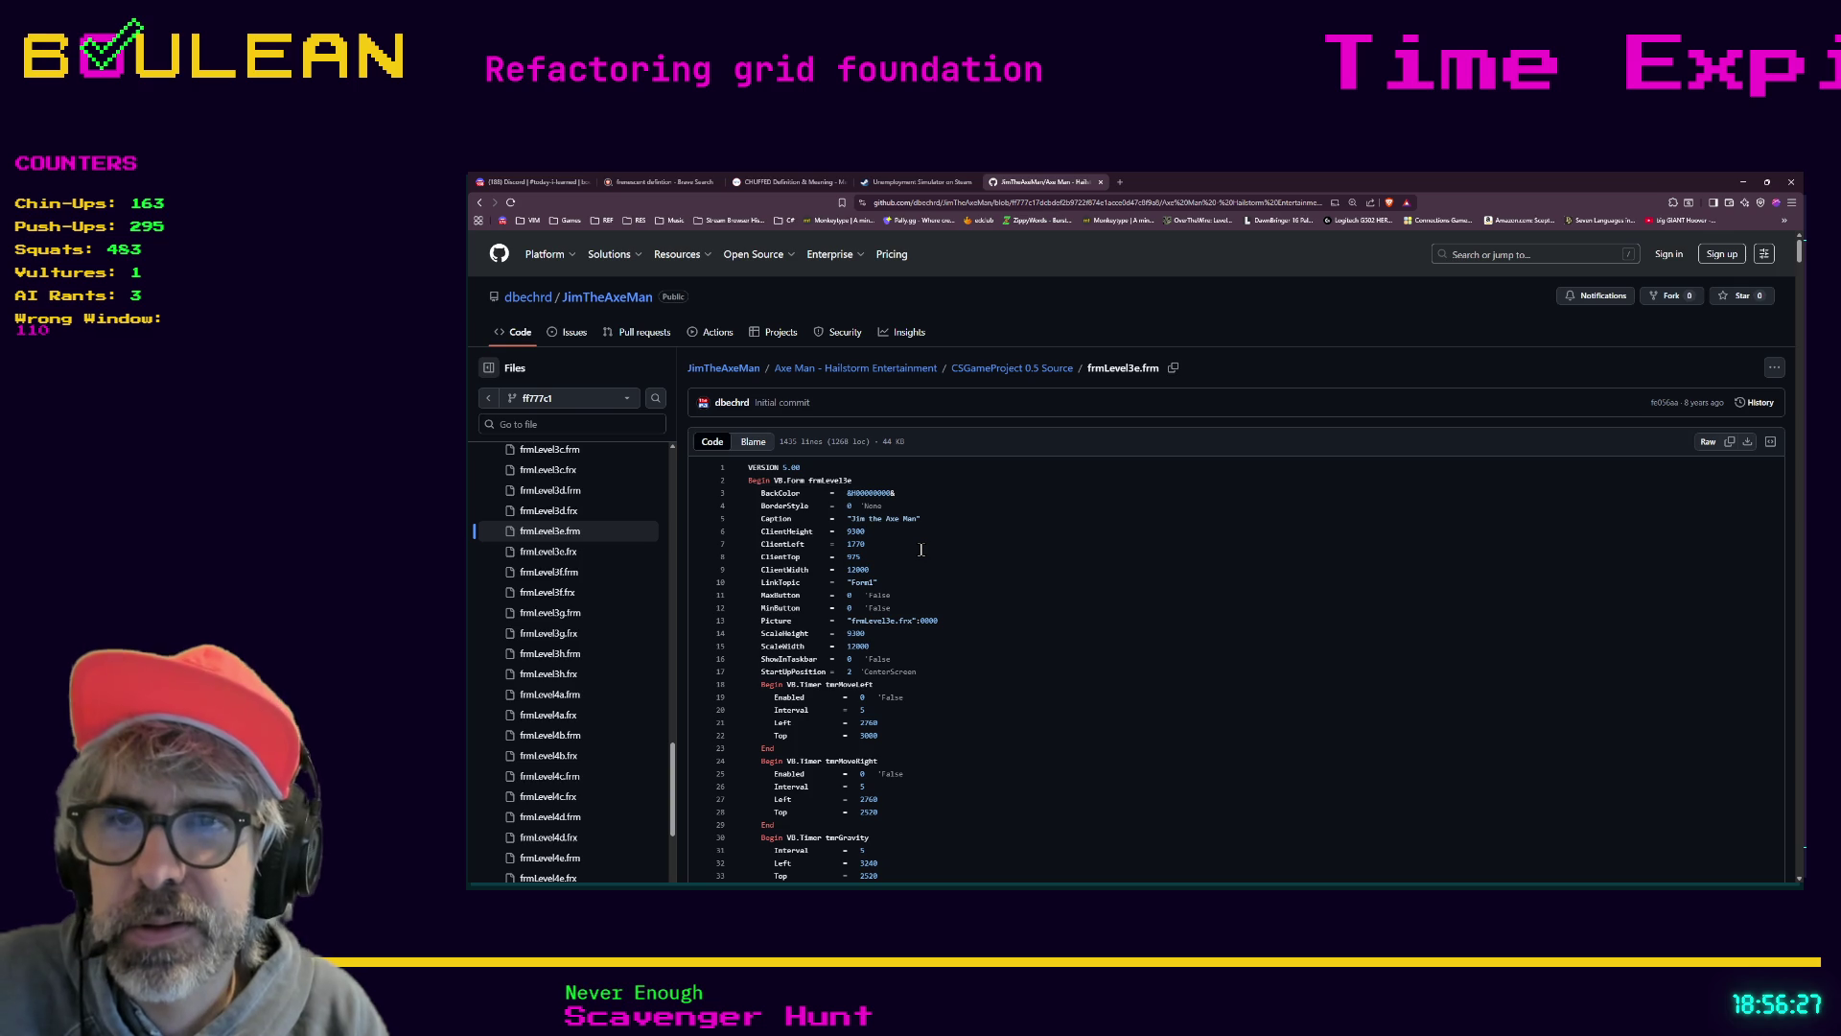
pyautogui.click(563, 423)
# Find README.md with 'read' in Go to file and read the Jim The Axe Man VB.NET project description
pyautogui.write('read')
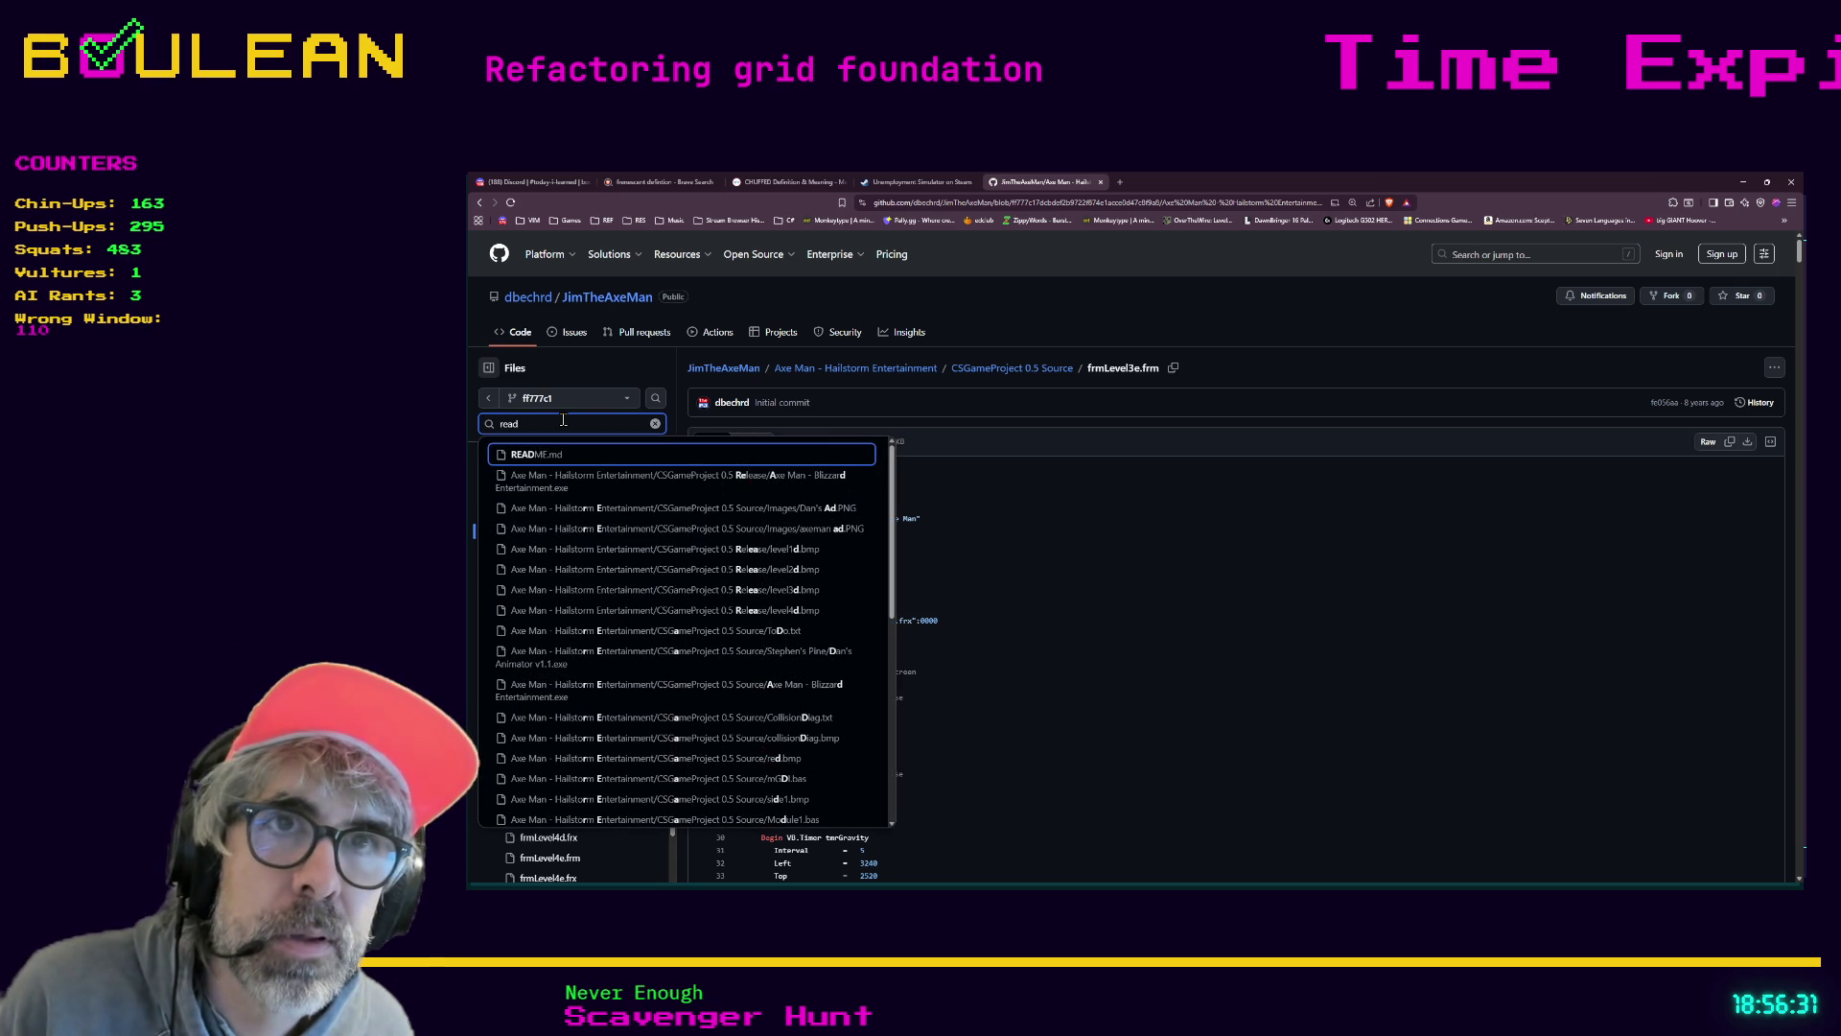
pyautogui.click(541, 467)
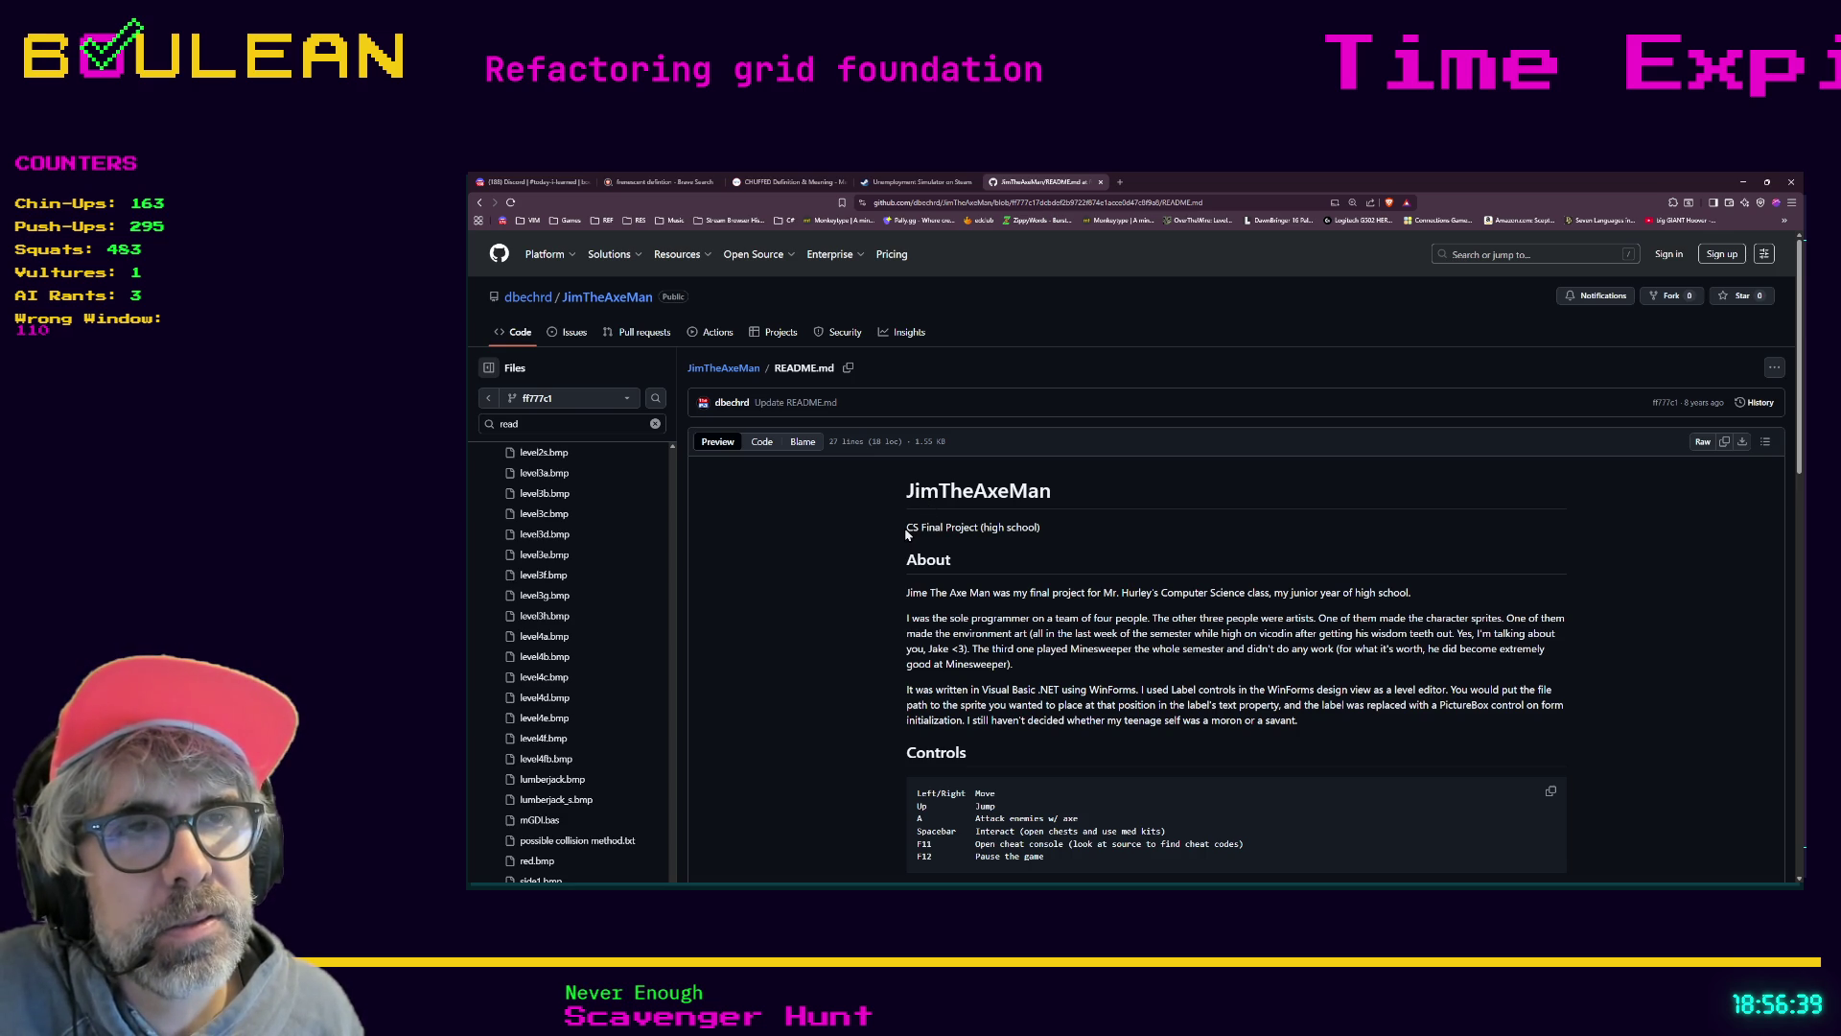
pyautogui.moveTo(906, 528); pyautogui.dragTo(919, 530)
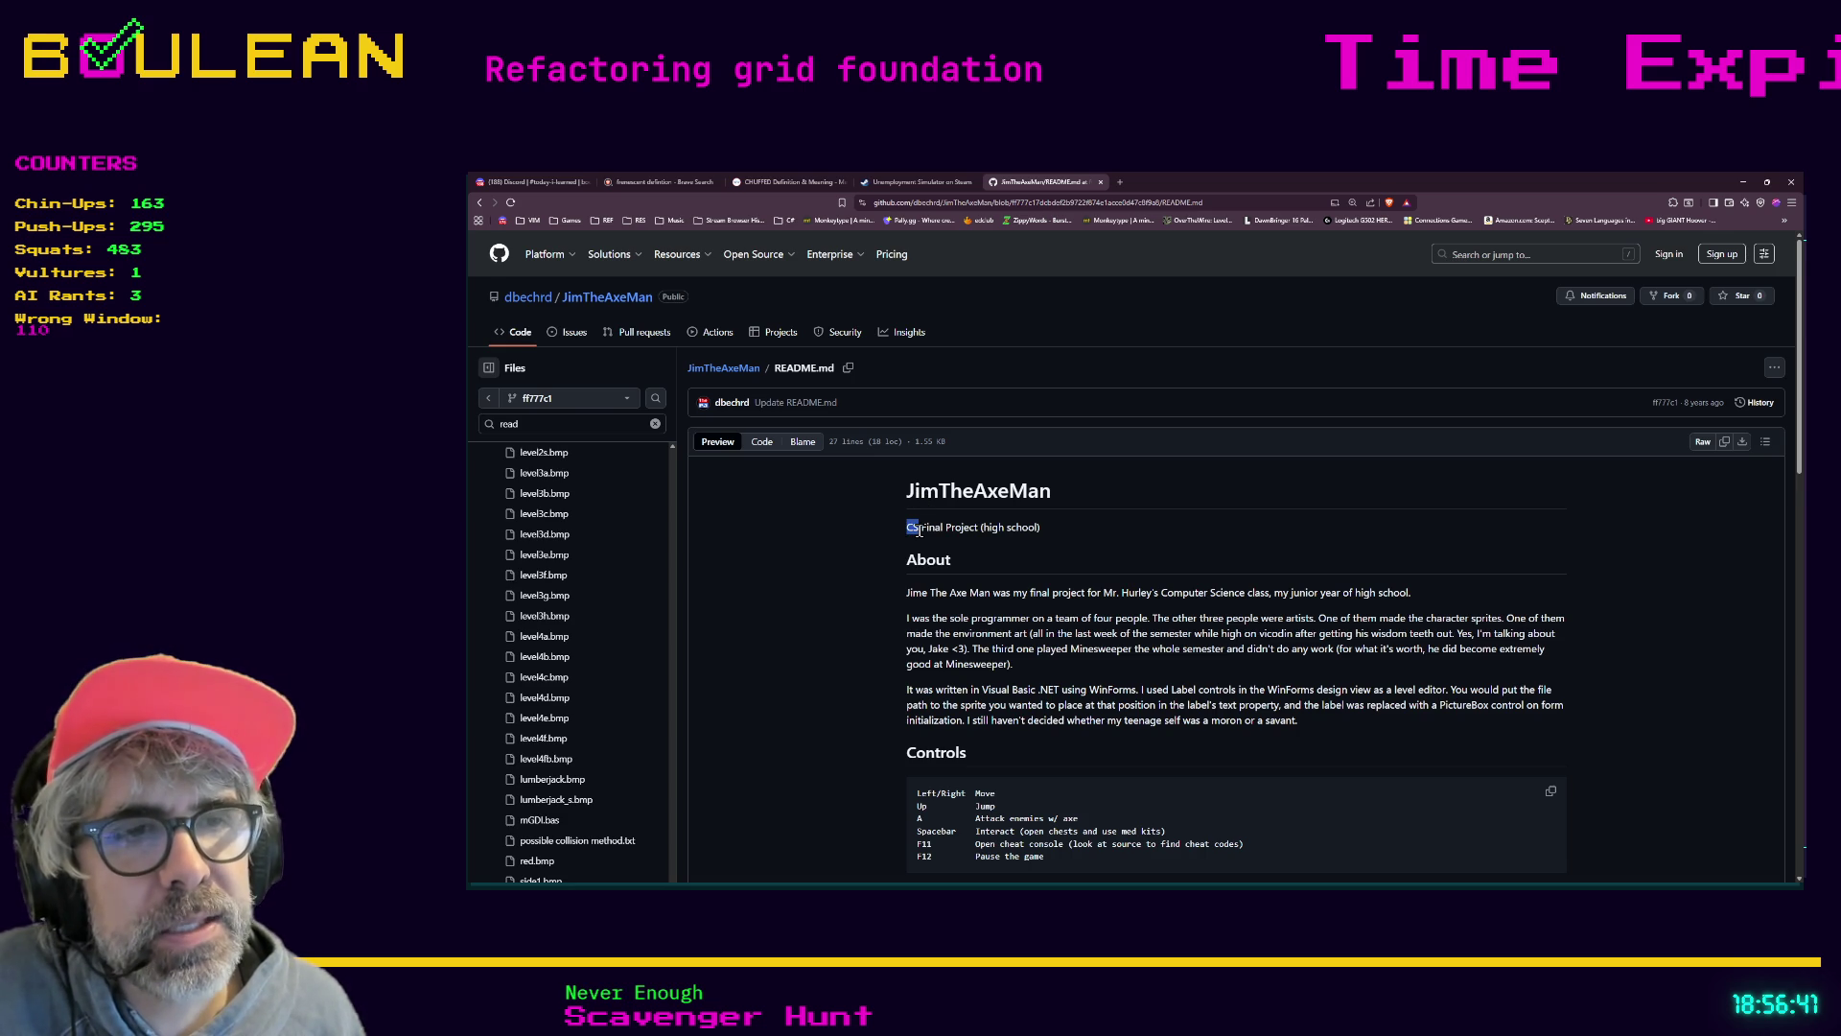
pyautogui.scroll(-1, 919, 528)
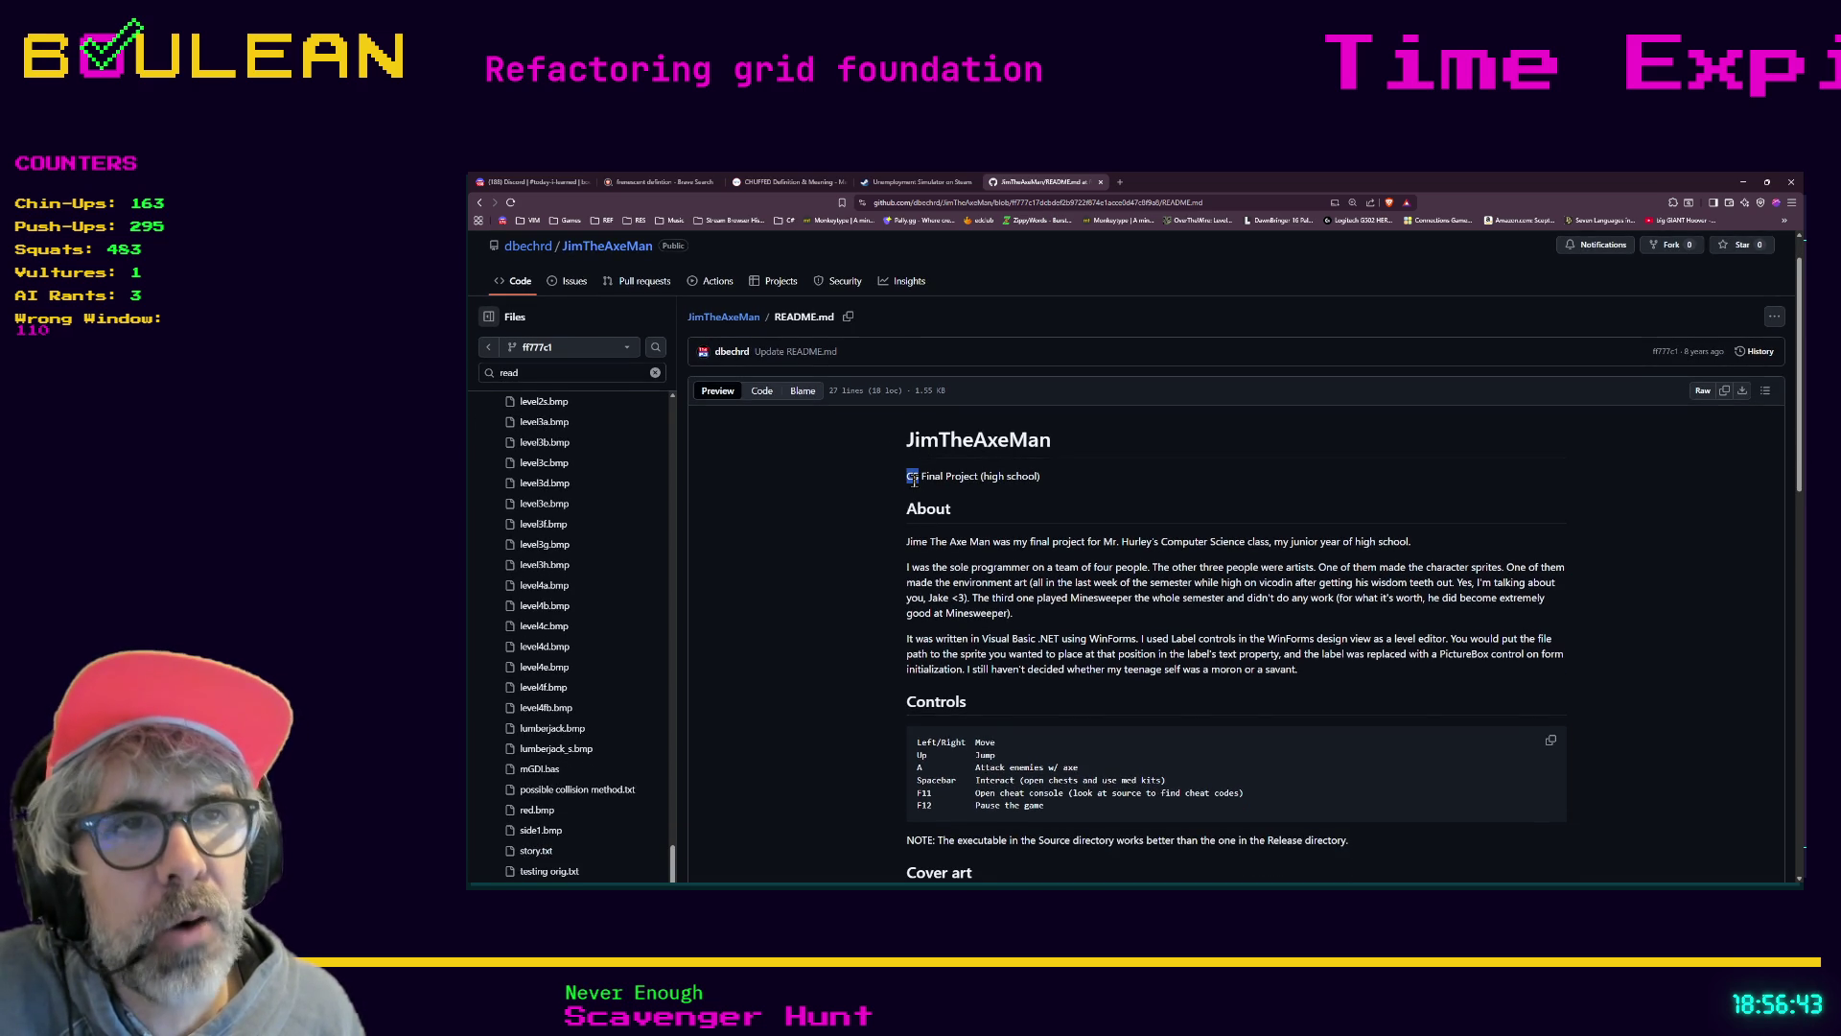
pyautogui.scroll(-3, 892, 540)
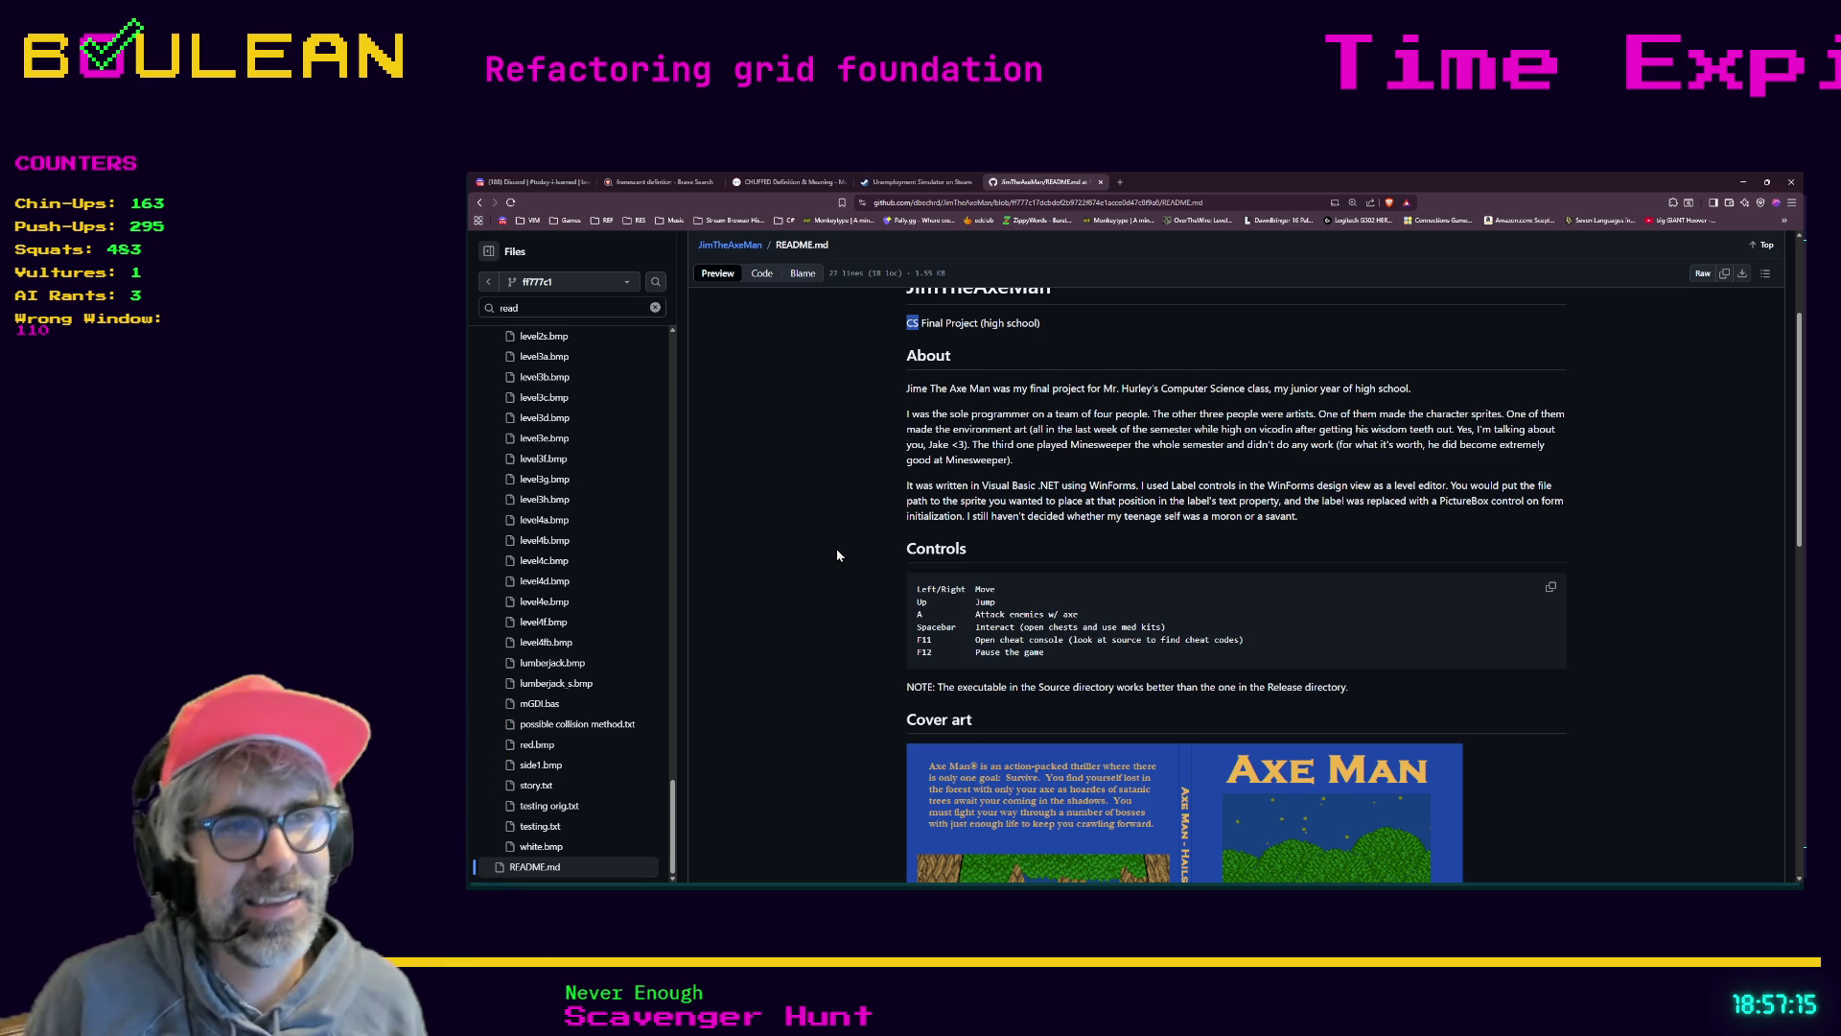
pyautogui.scroll(-1, 826, 555)
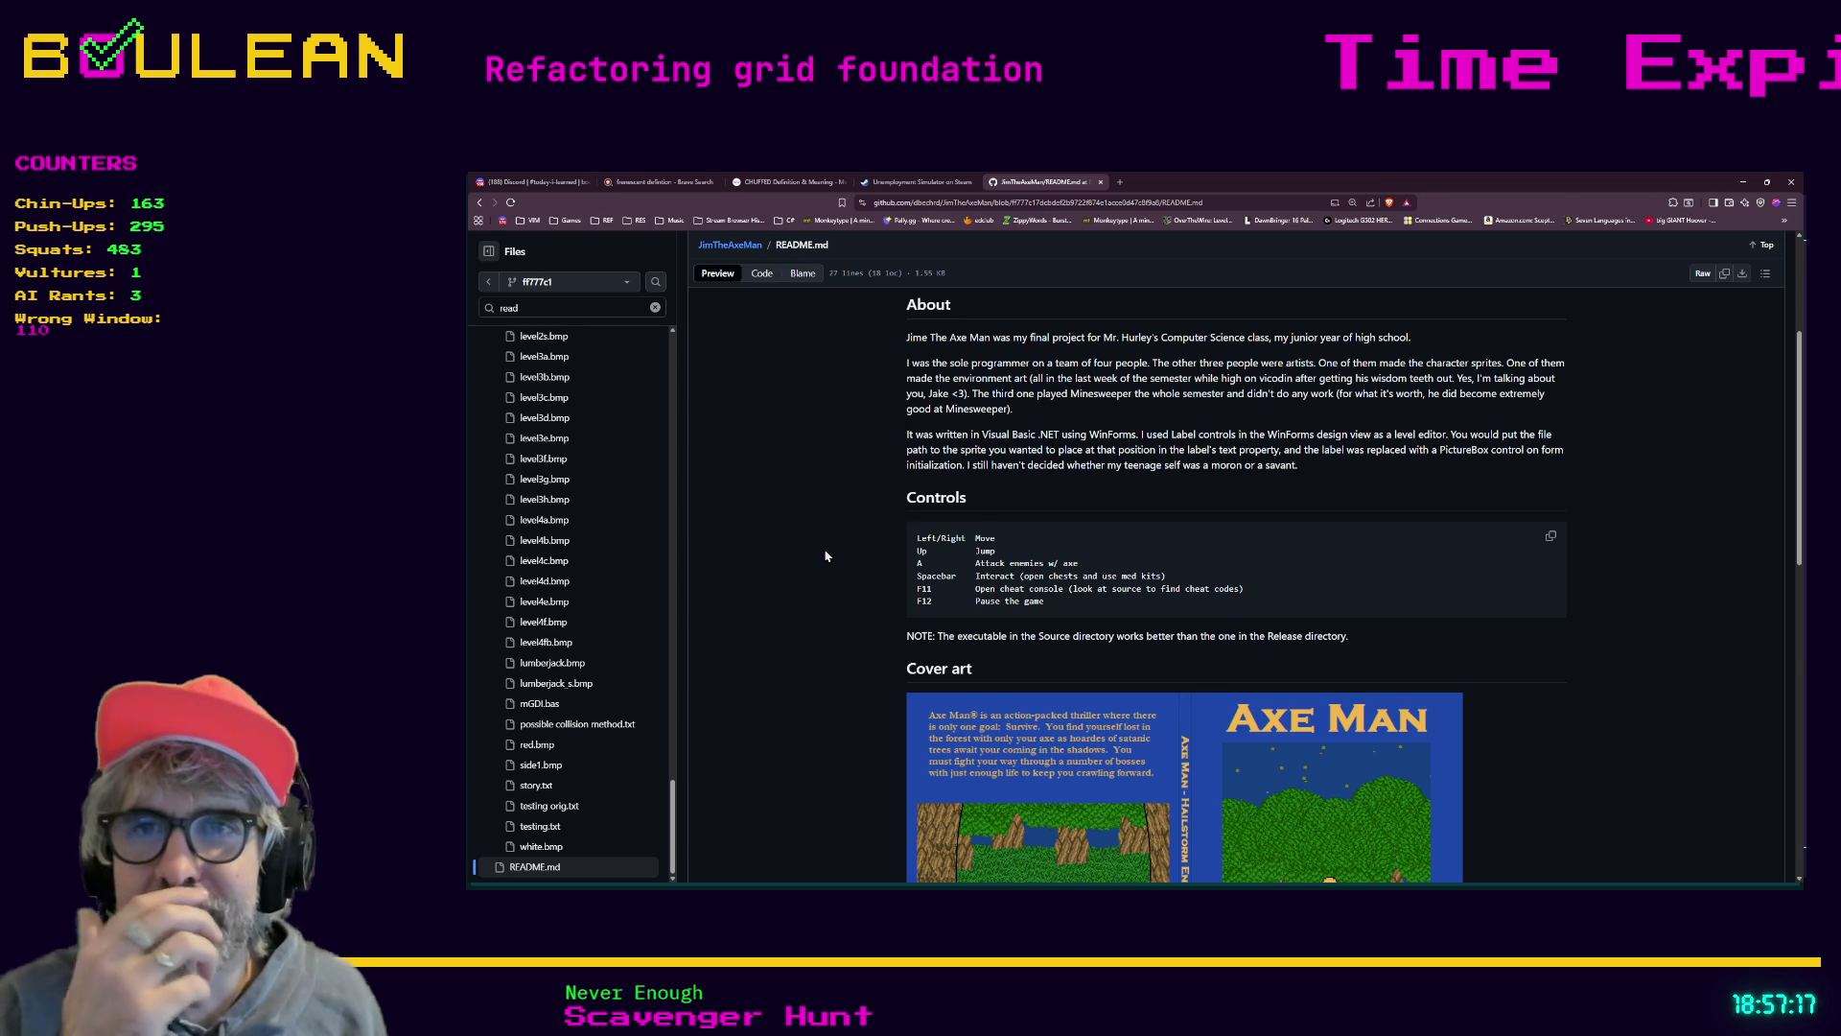
pyautogui.scroll(5, 826, 555)
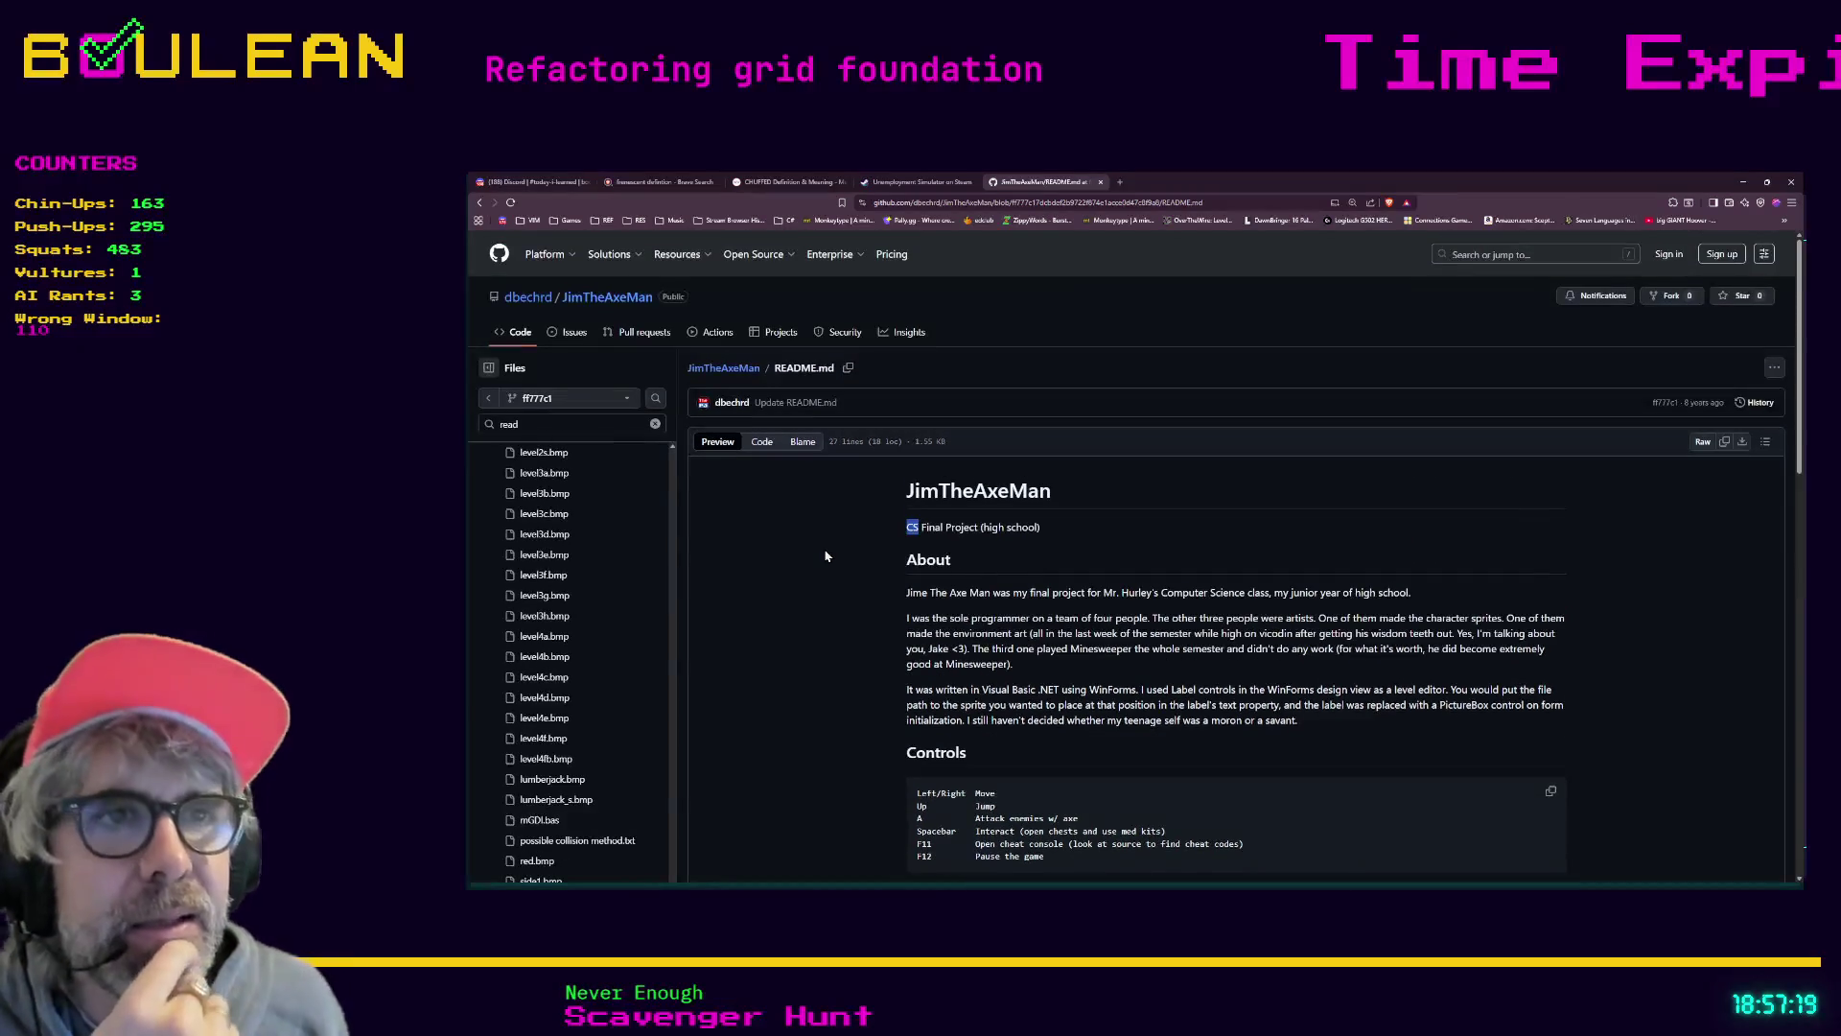
pyautogui.click(907, 591)
pyautogui.moveTo(923, 591); pyautogui.dragTo(927, 592)
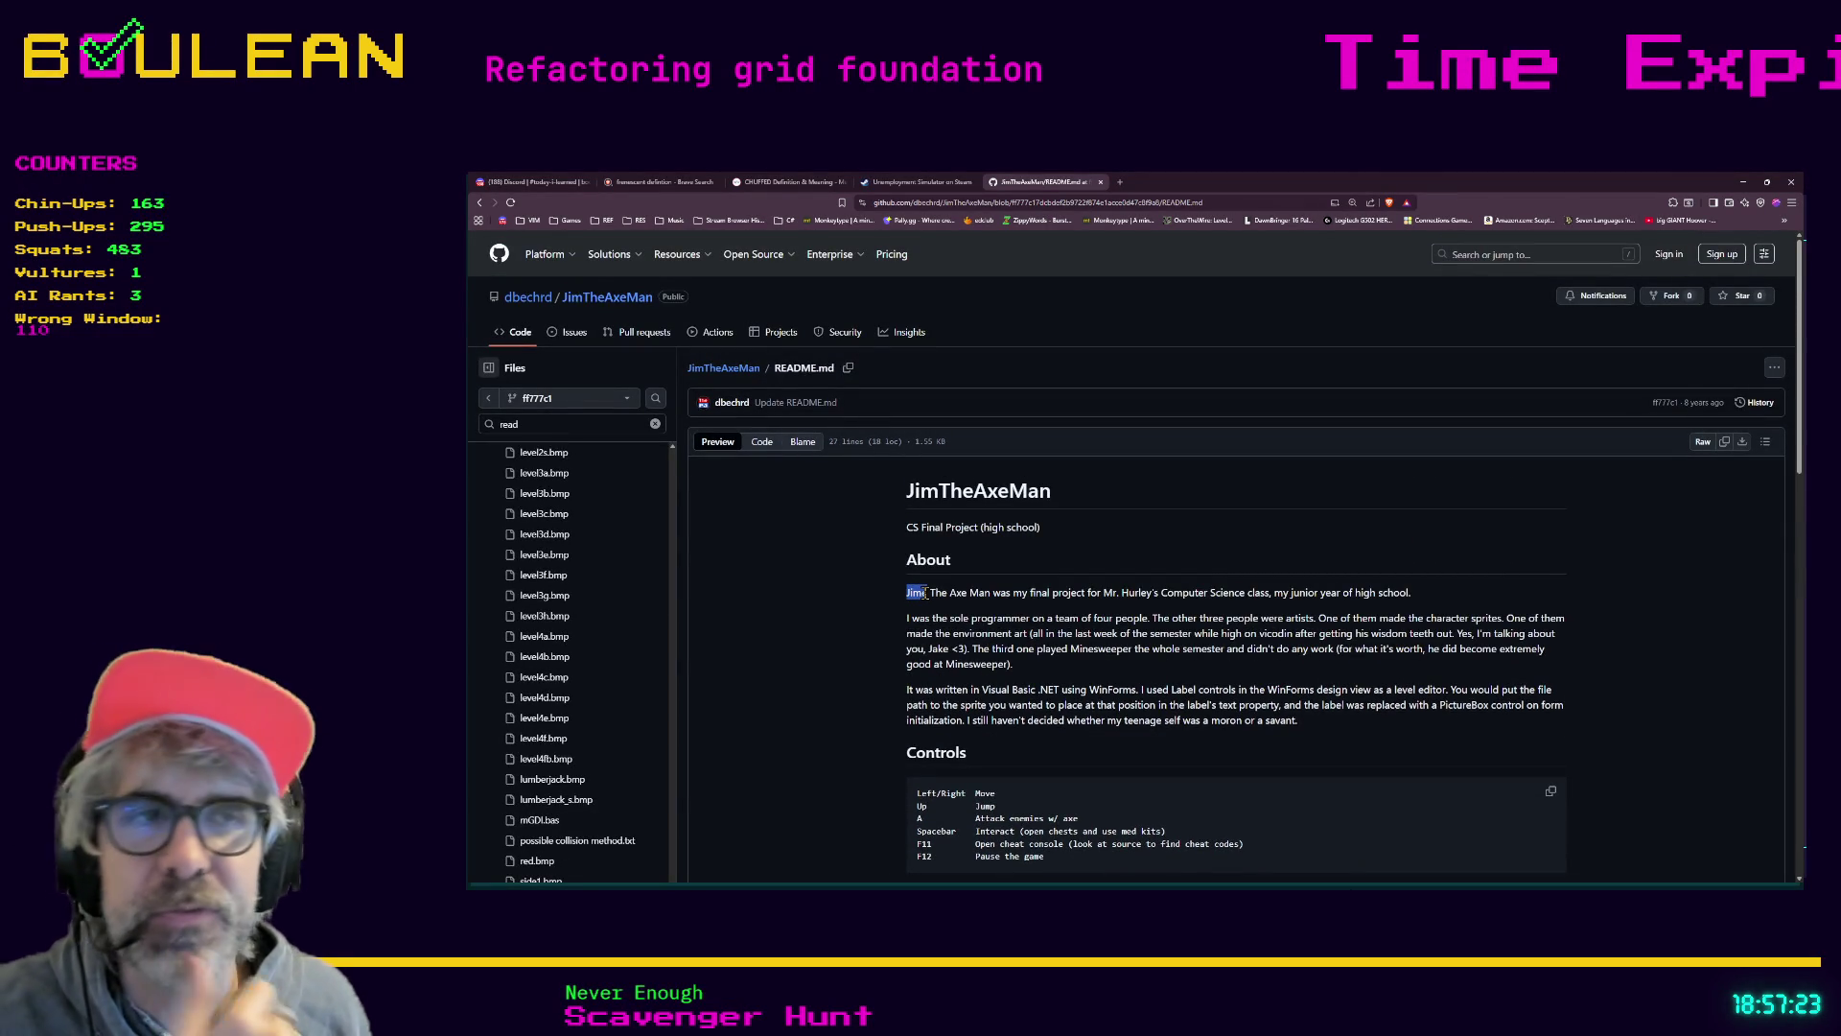
pyautogui.scroll(-1, 856, 604)
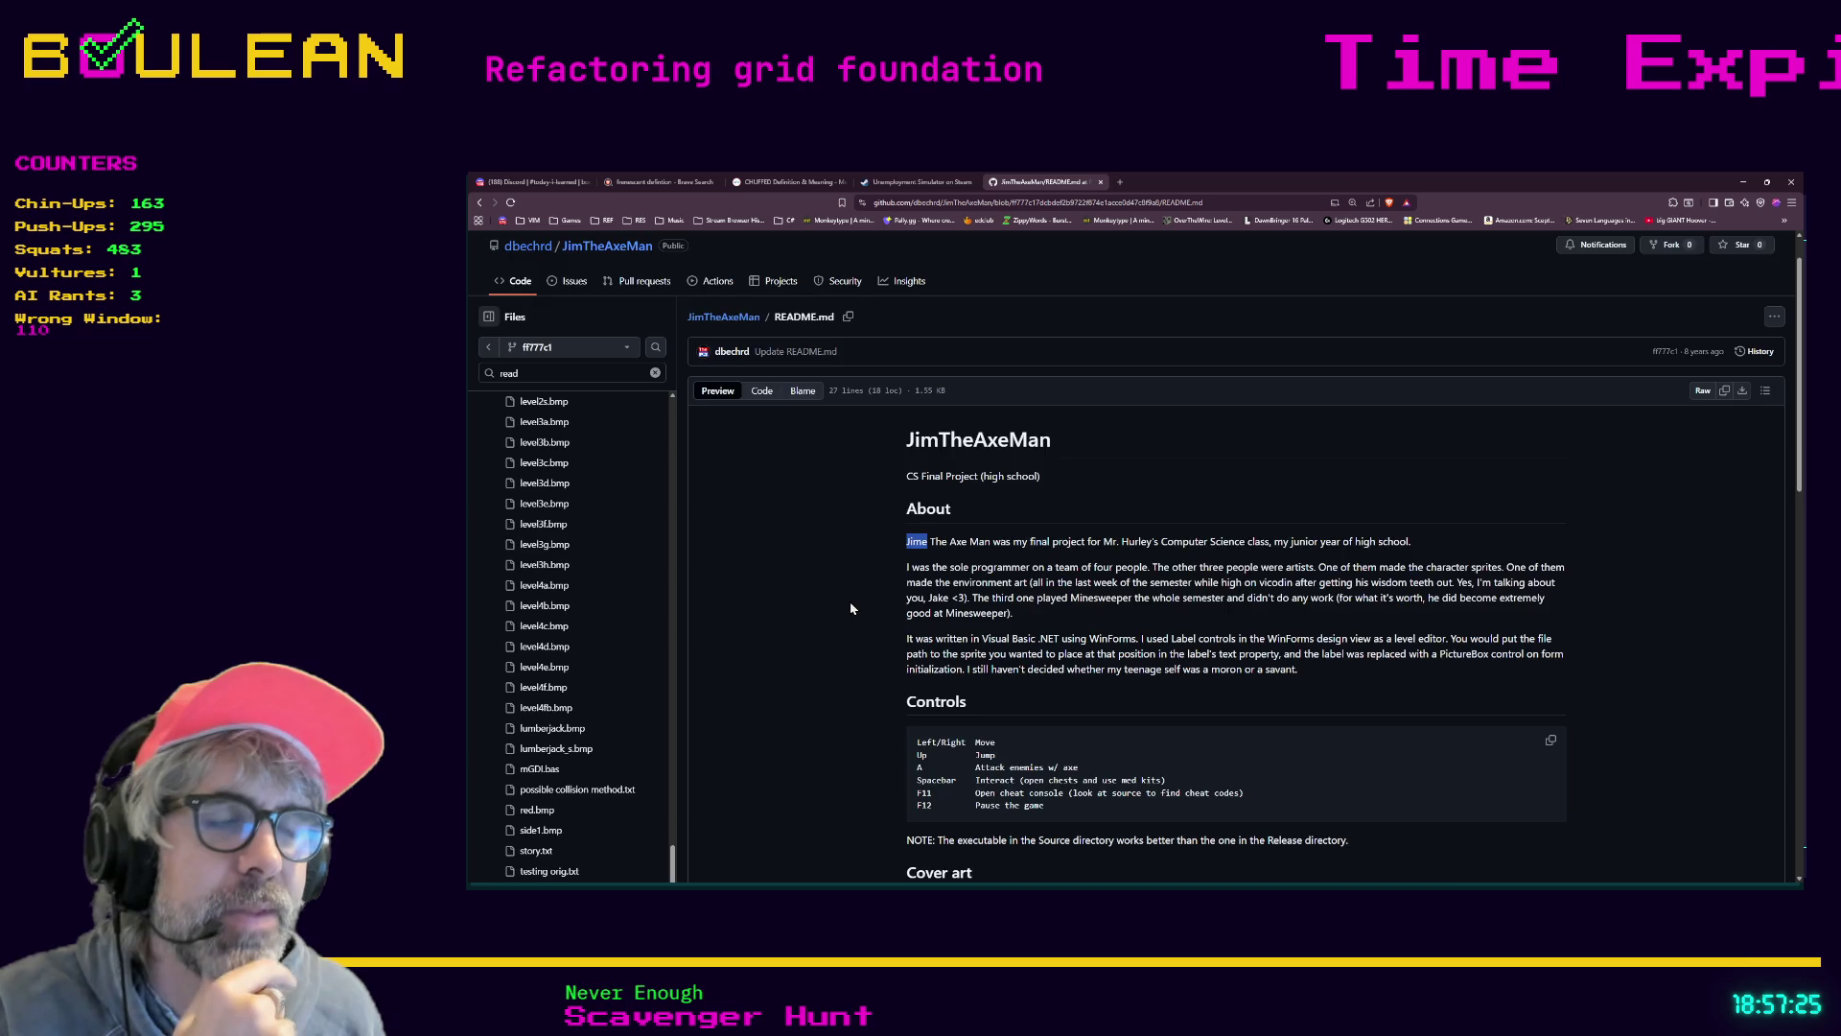
pyautogui.scroll(-5, 851, 608)
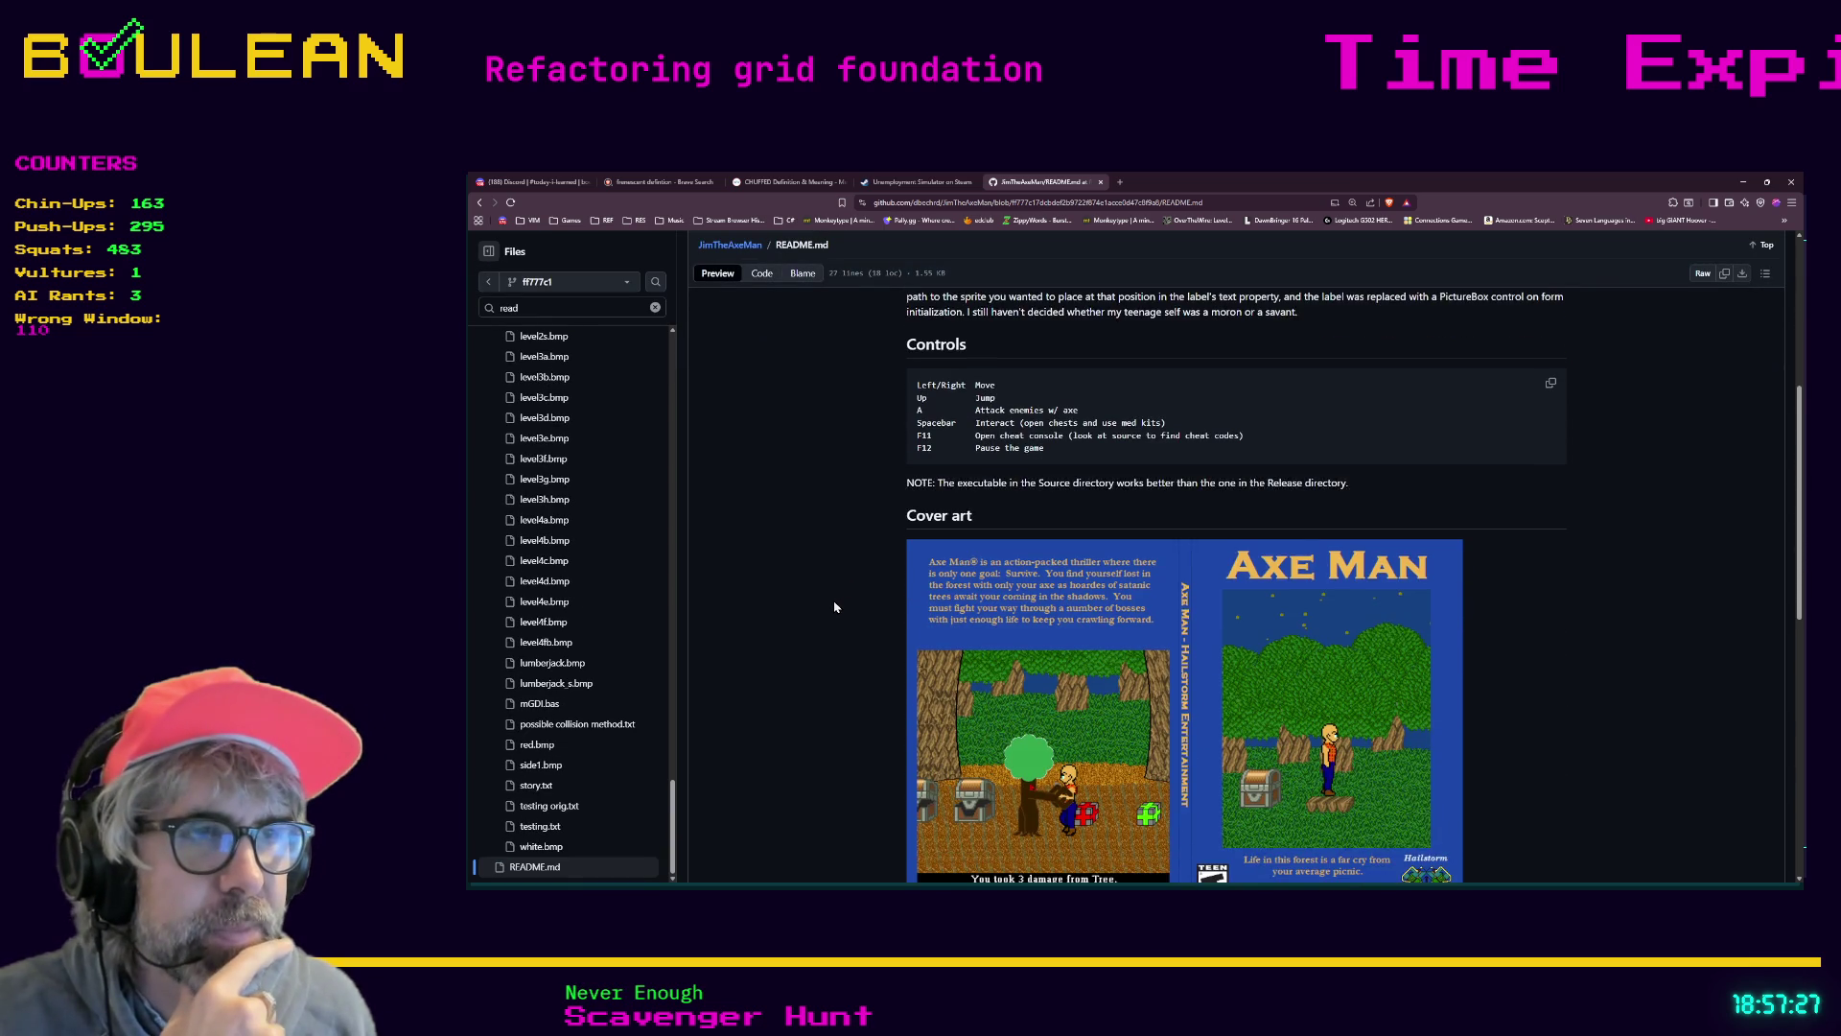
pyautogui.scroll(-1, 835, 607)
pyautogui.scroll(-1, 835, 607)
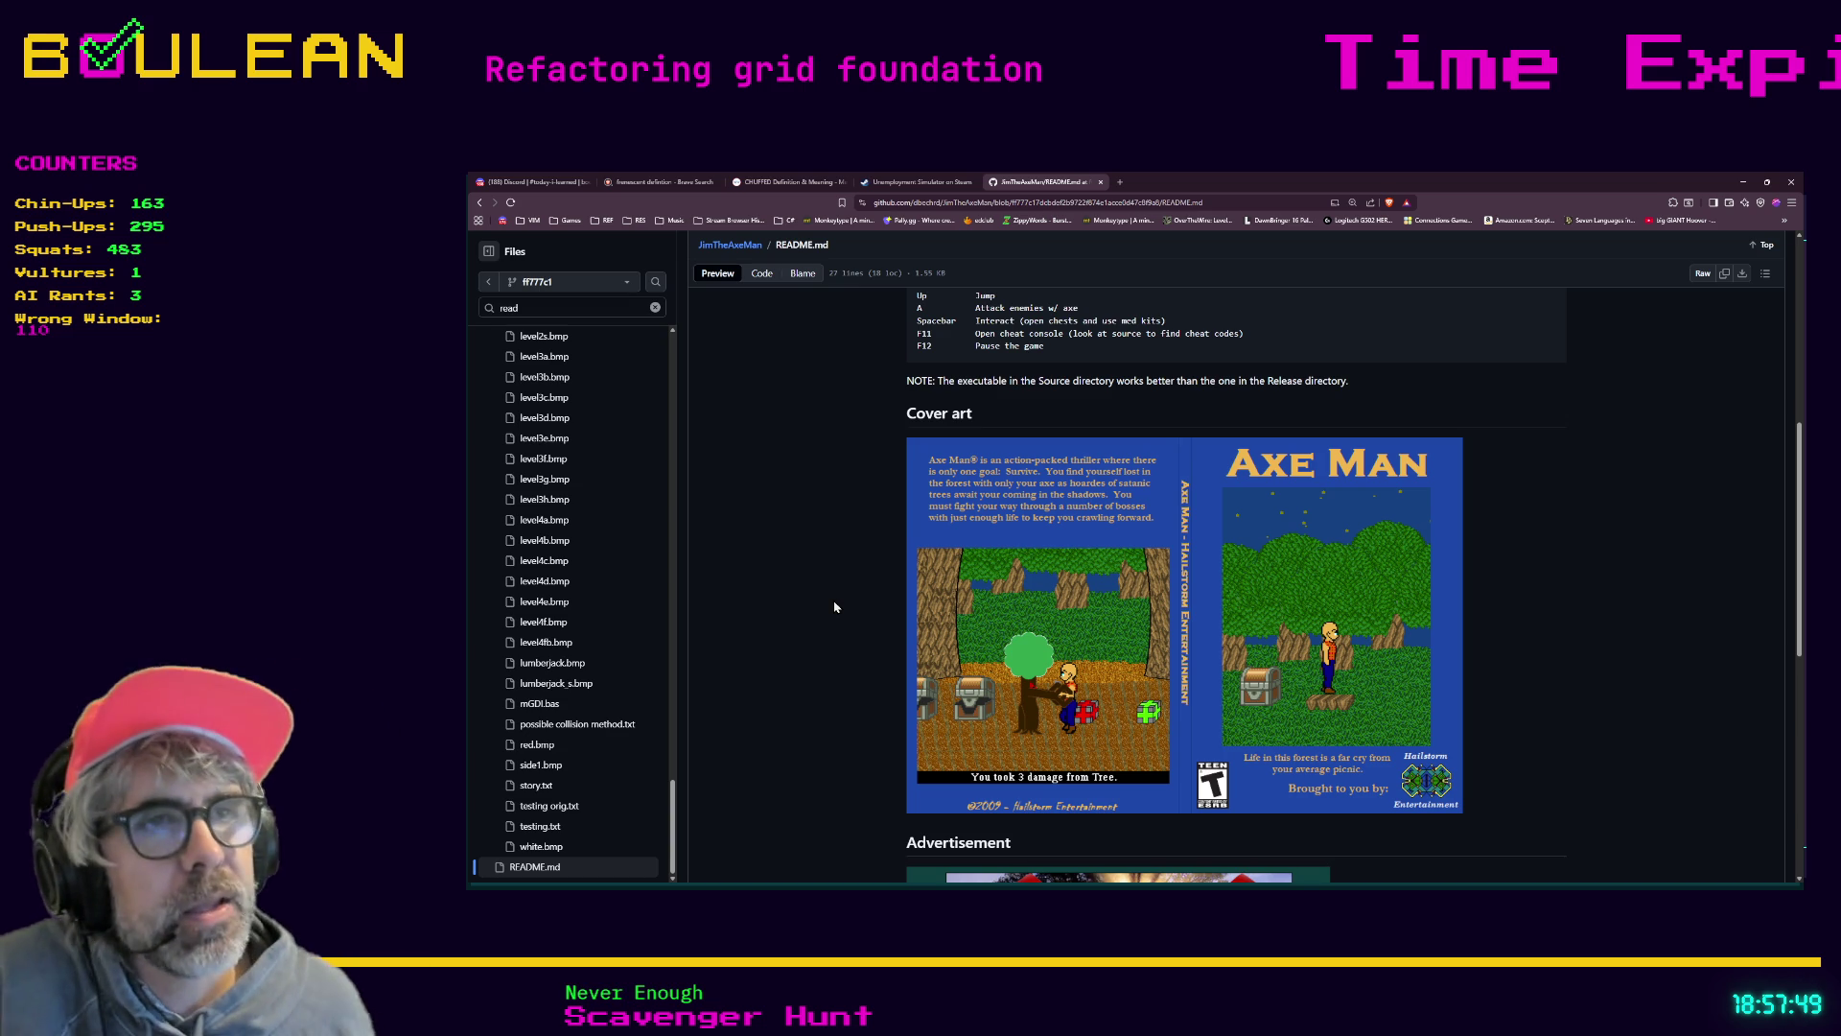
pyautogui.scroll(-3, 856, 567)
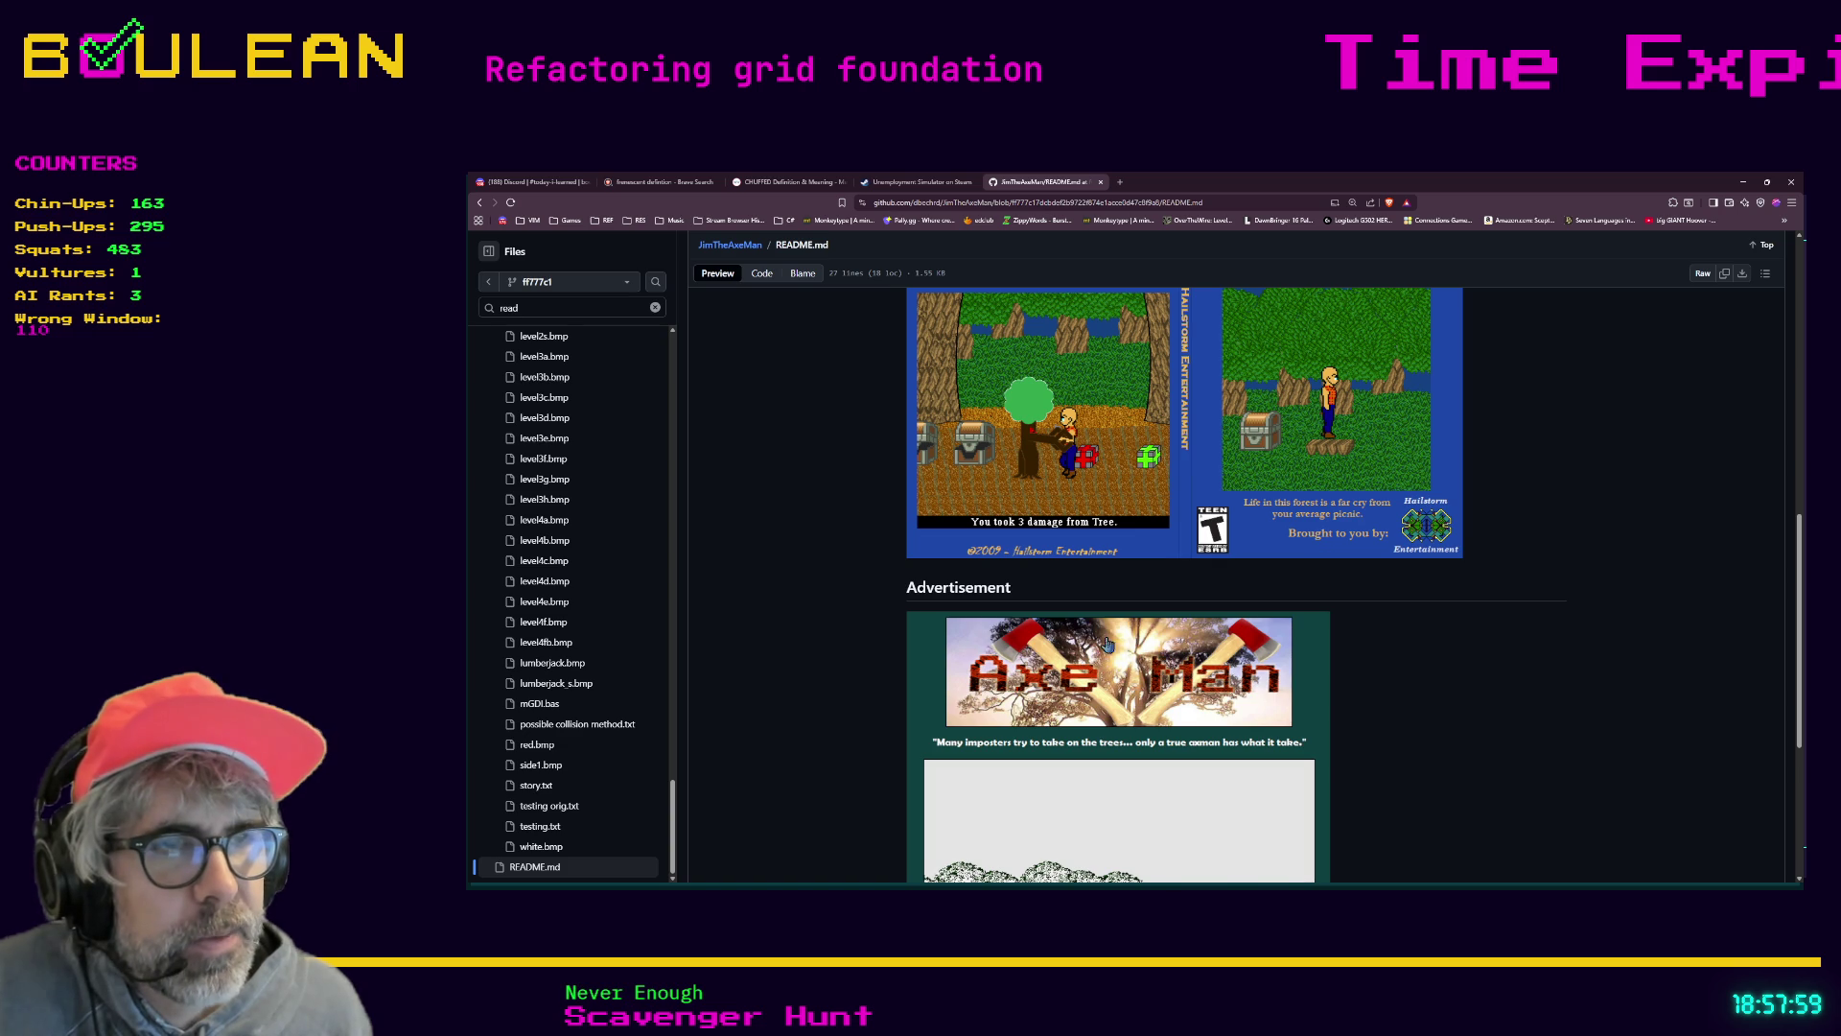
pyautogui.scroll(-1, 989, 639)
pyautogui.scroll(-1, 989, 639)
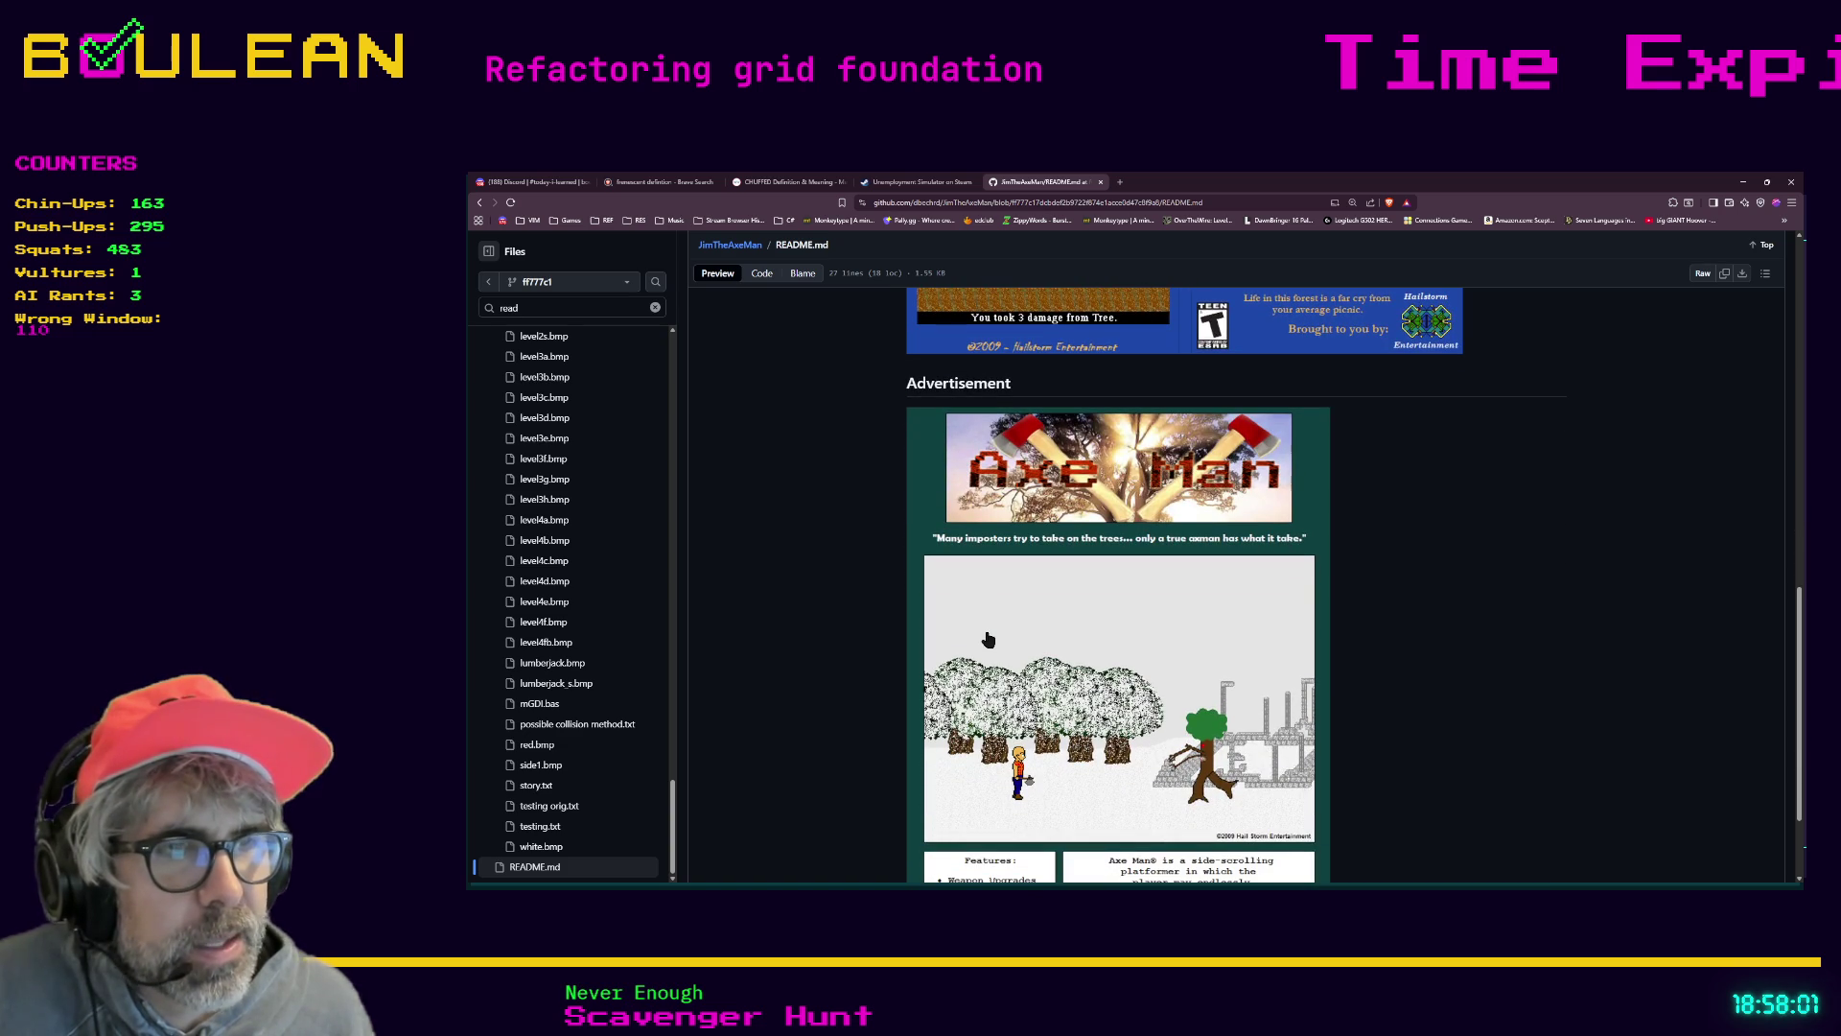
pyautogui.scroll(-1, 989, 640)
pyautogui.click(1193, 719)
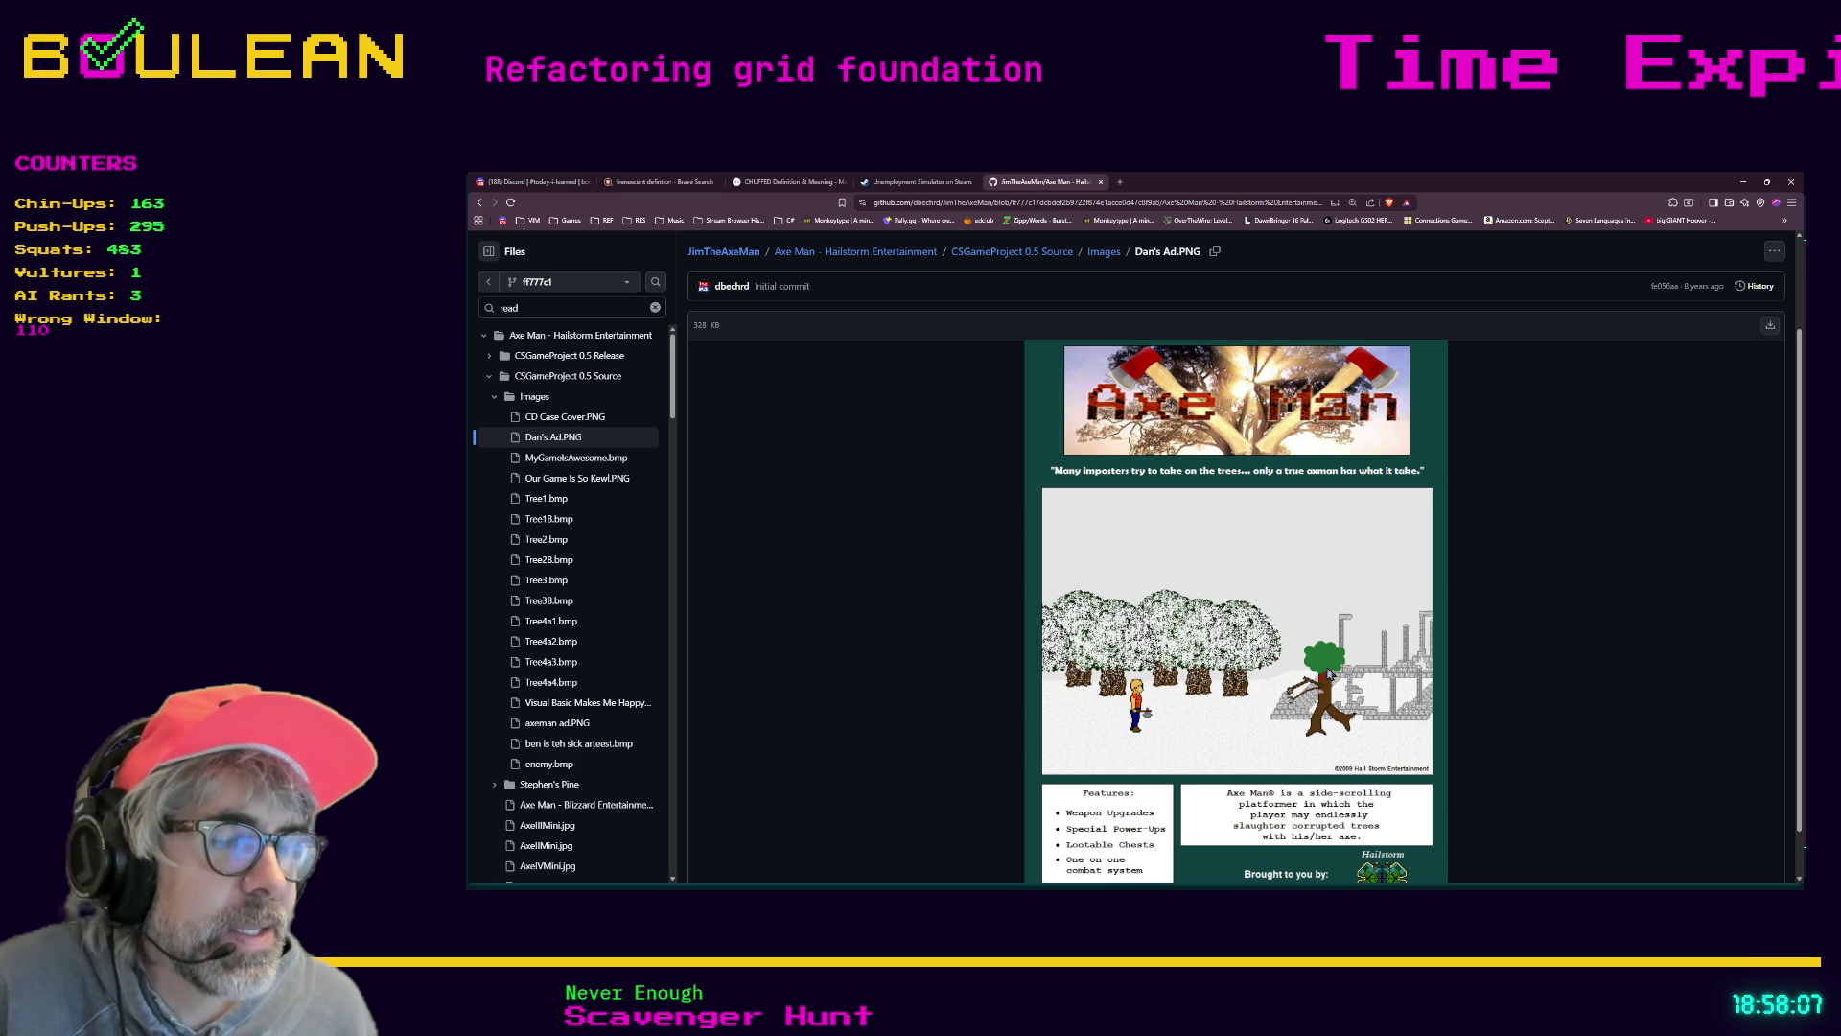
# Zoom in on the Dan's Ad.PNG Axe Man advertisement, then reset the page to normal size
pyautogui.scroll(-1, 1328, 675)
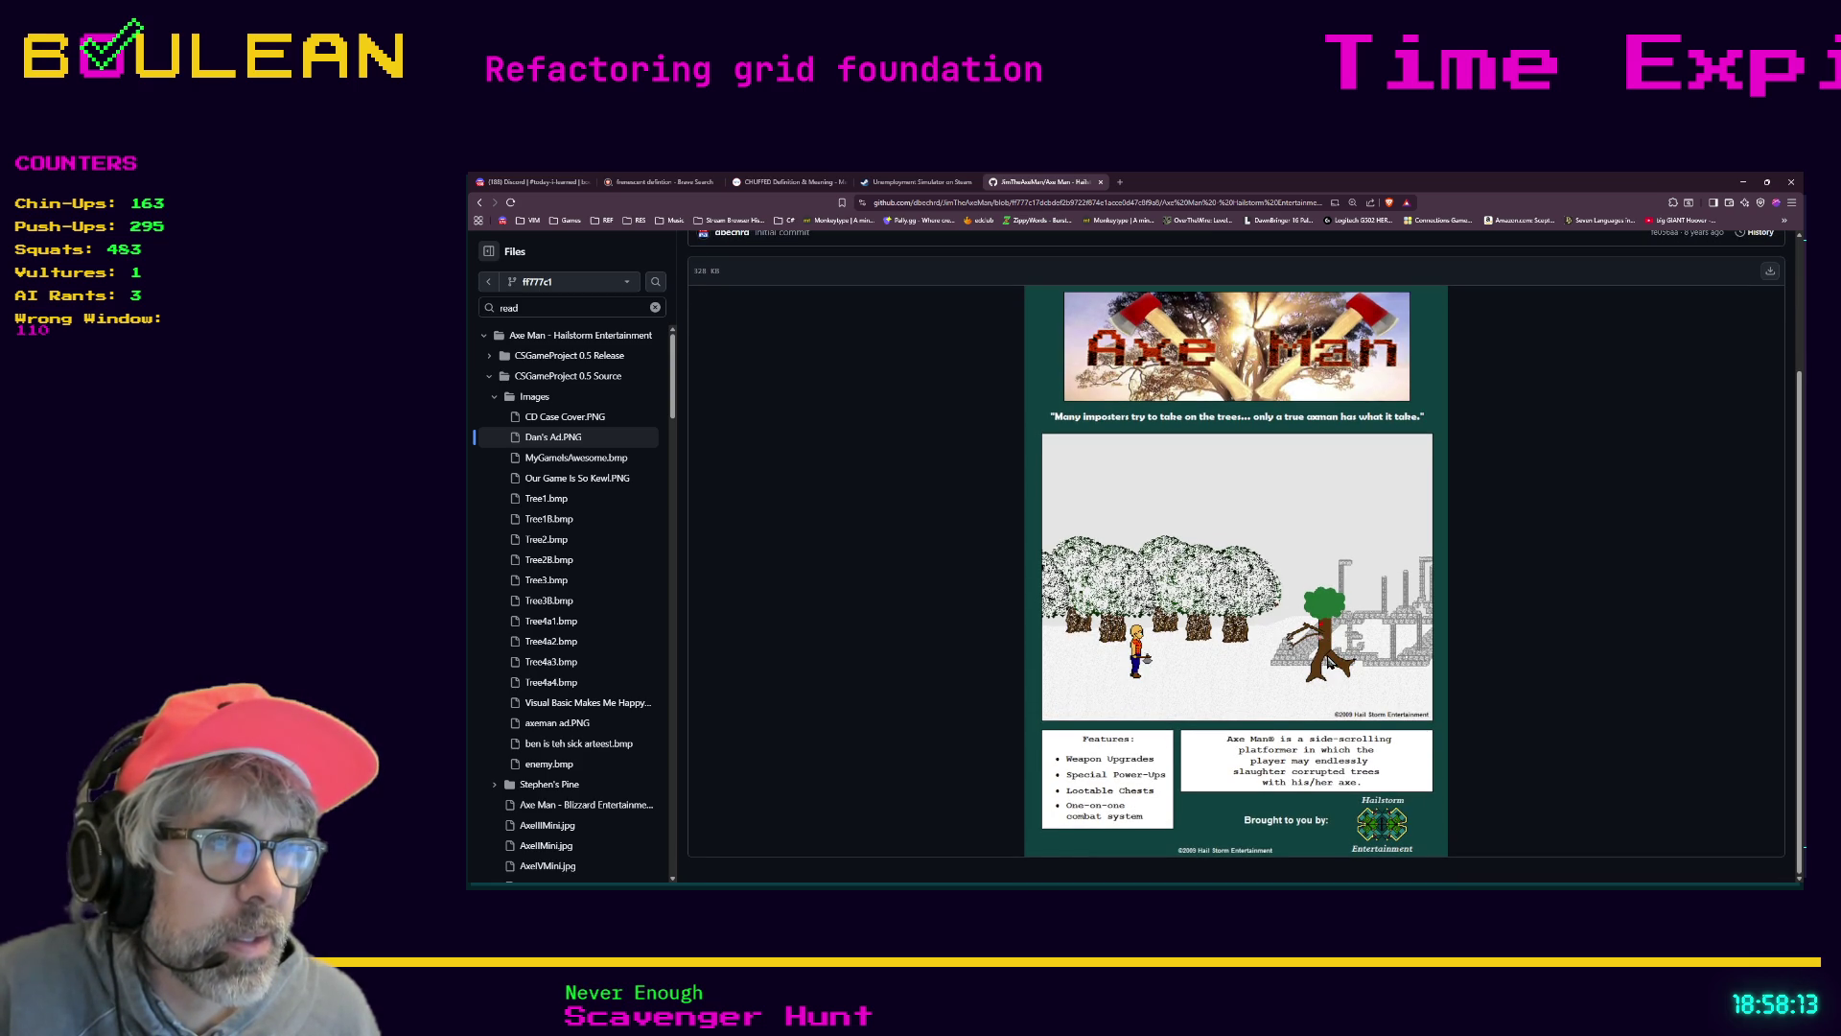
pyautogui.scroll(2, 1259, 672)
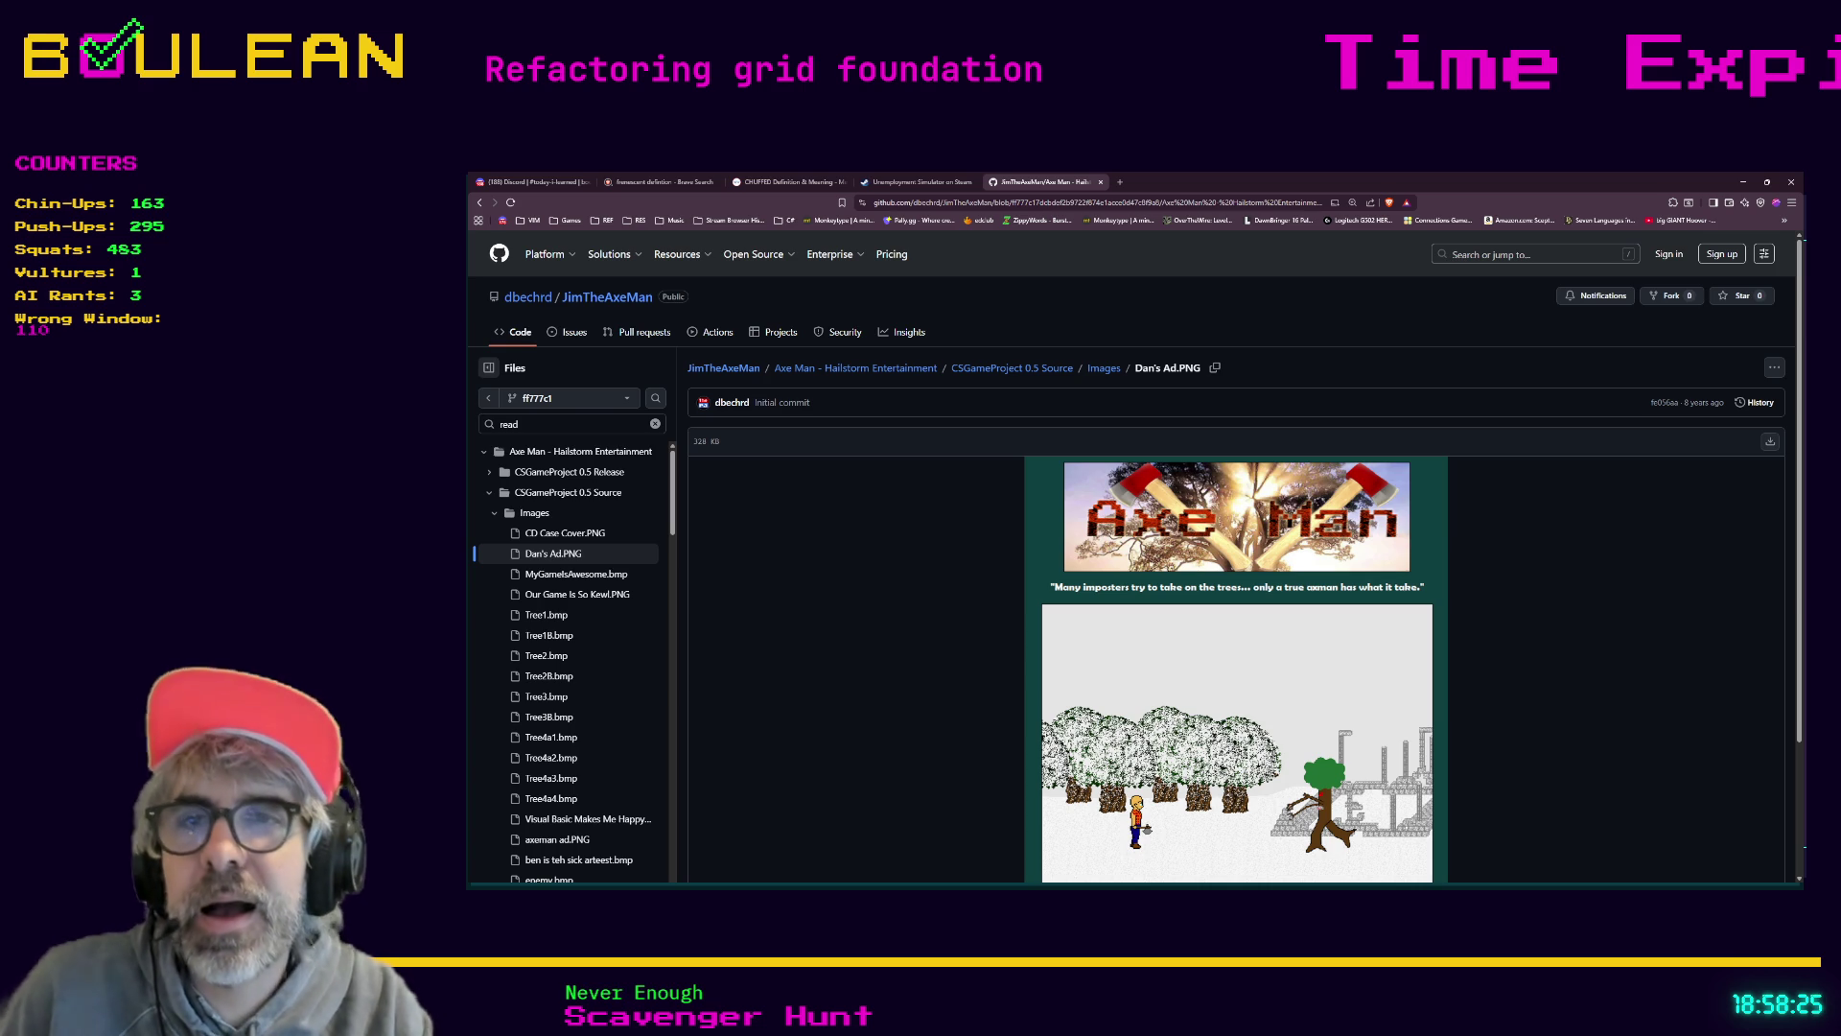
pyautogui.scroll(-3, 924, 682)
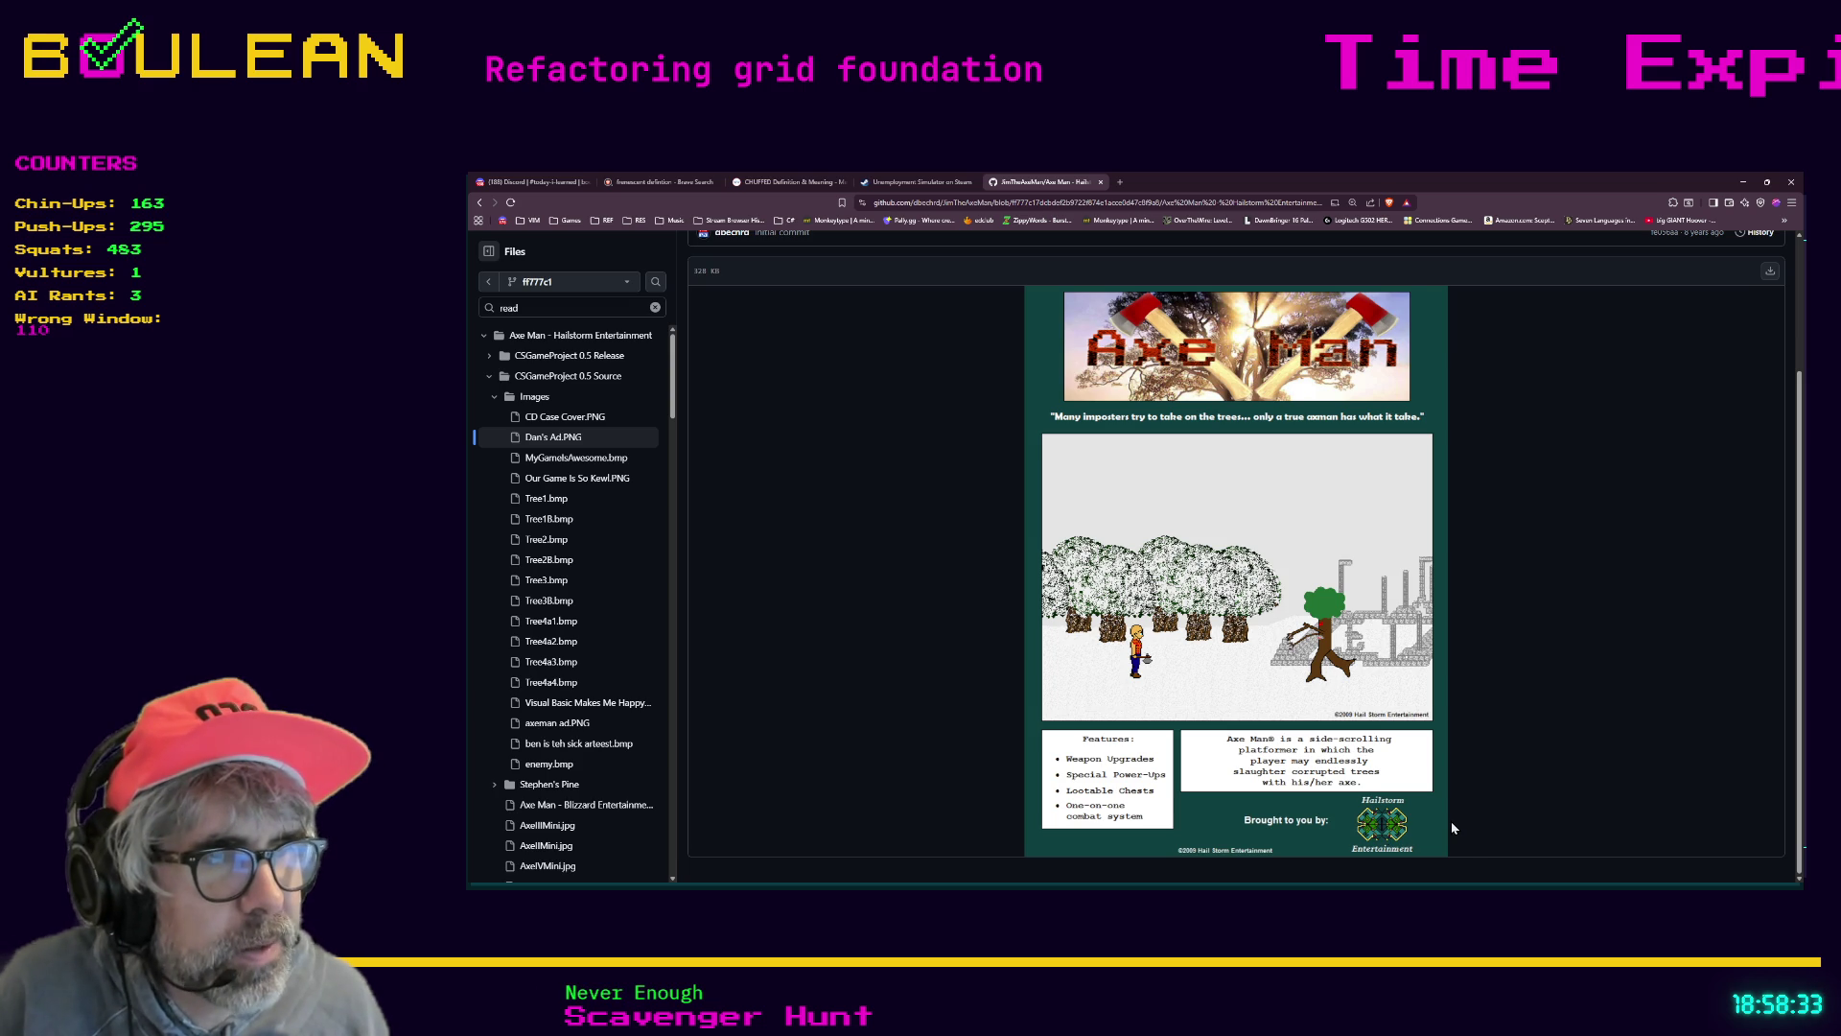
pyautogui.scroll(3, 1454, 827)
pyautogui.scroll(-5, 1453, 827)
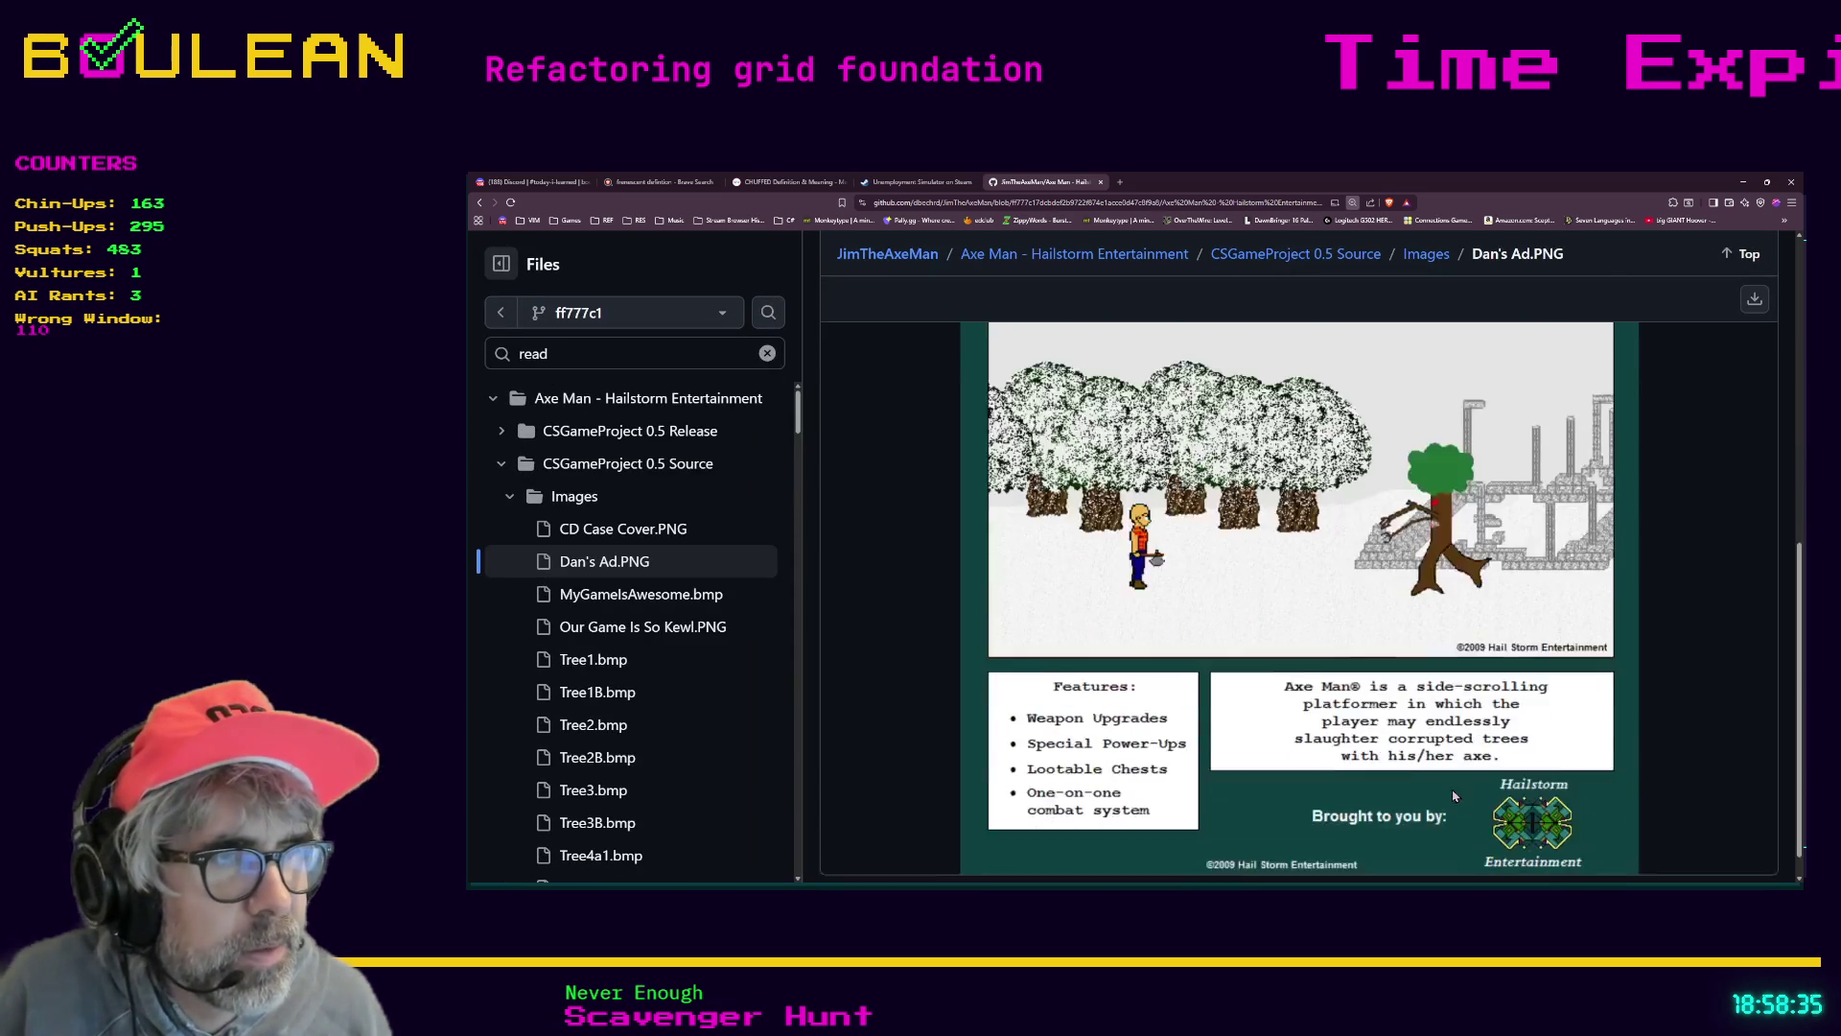
pyautogui.scroll(1, 1569, 808)
pyautogui.scroll(1, 1568, 809)
pyautogui.scroll(-10, 1535, 806)
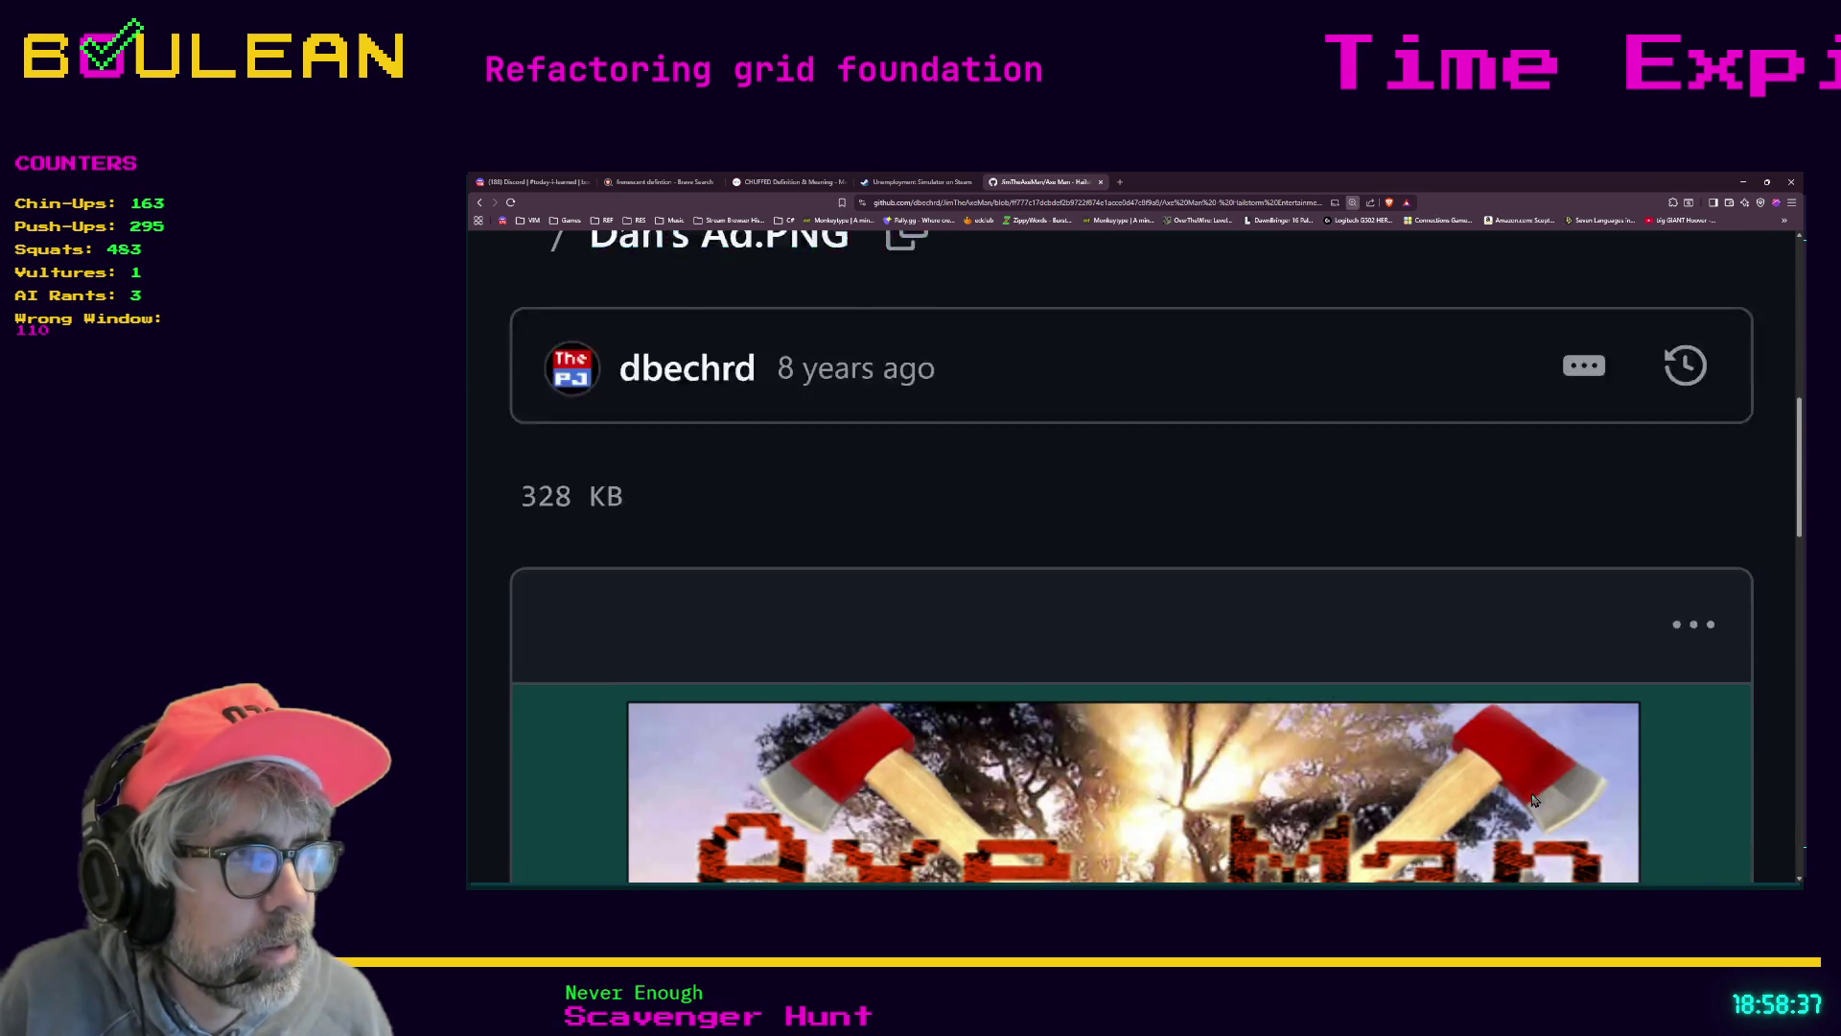
pyautogui.scroll(-5, 1515, 797)
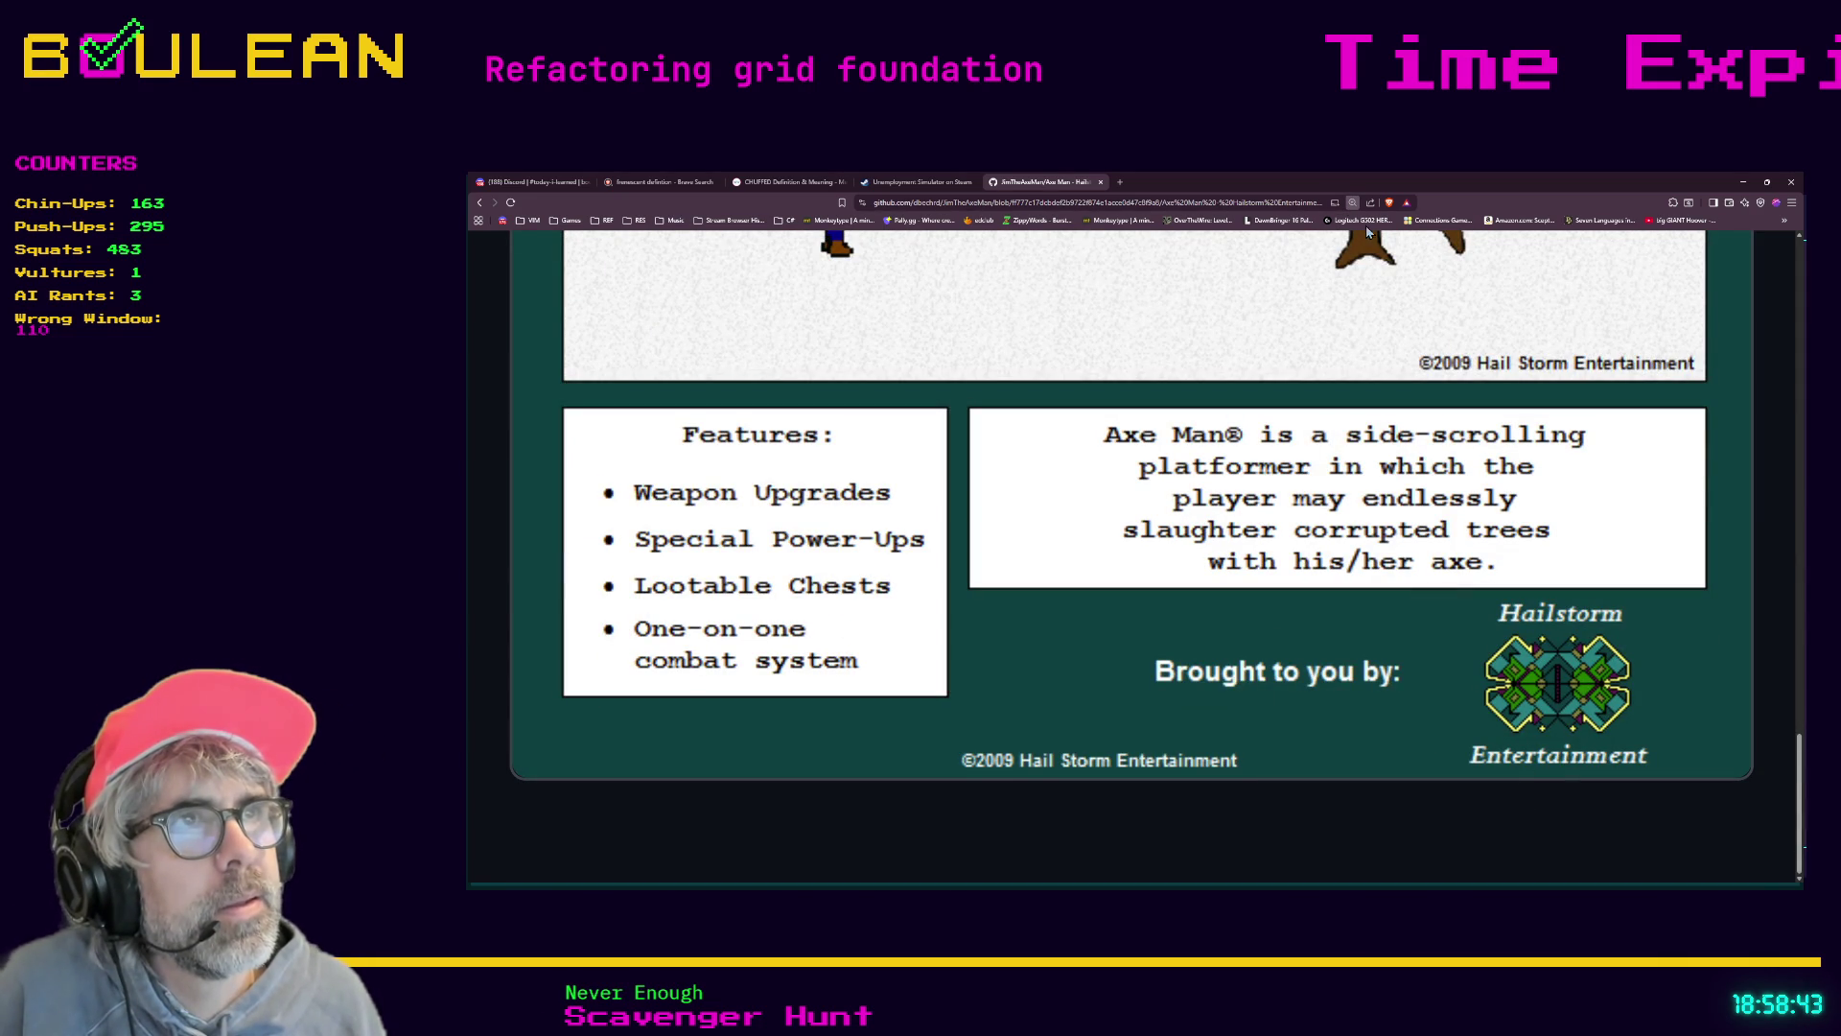
pyautogui.hotkey('ctrl', '0')
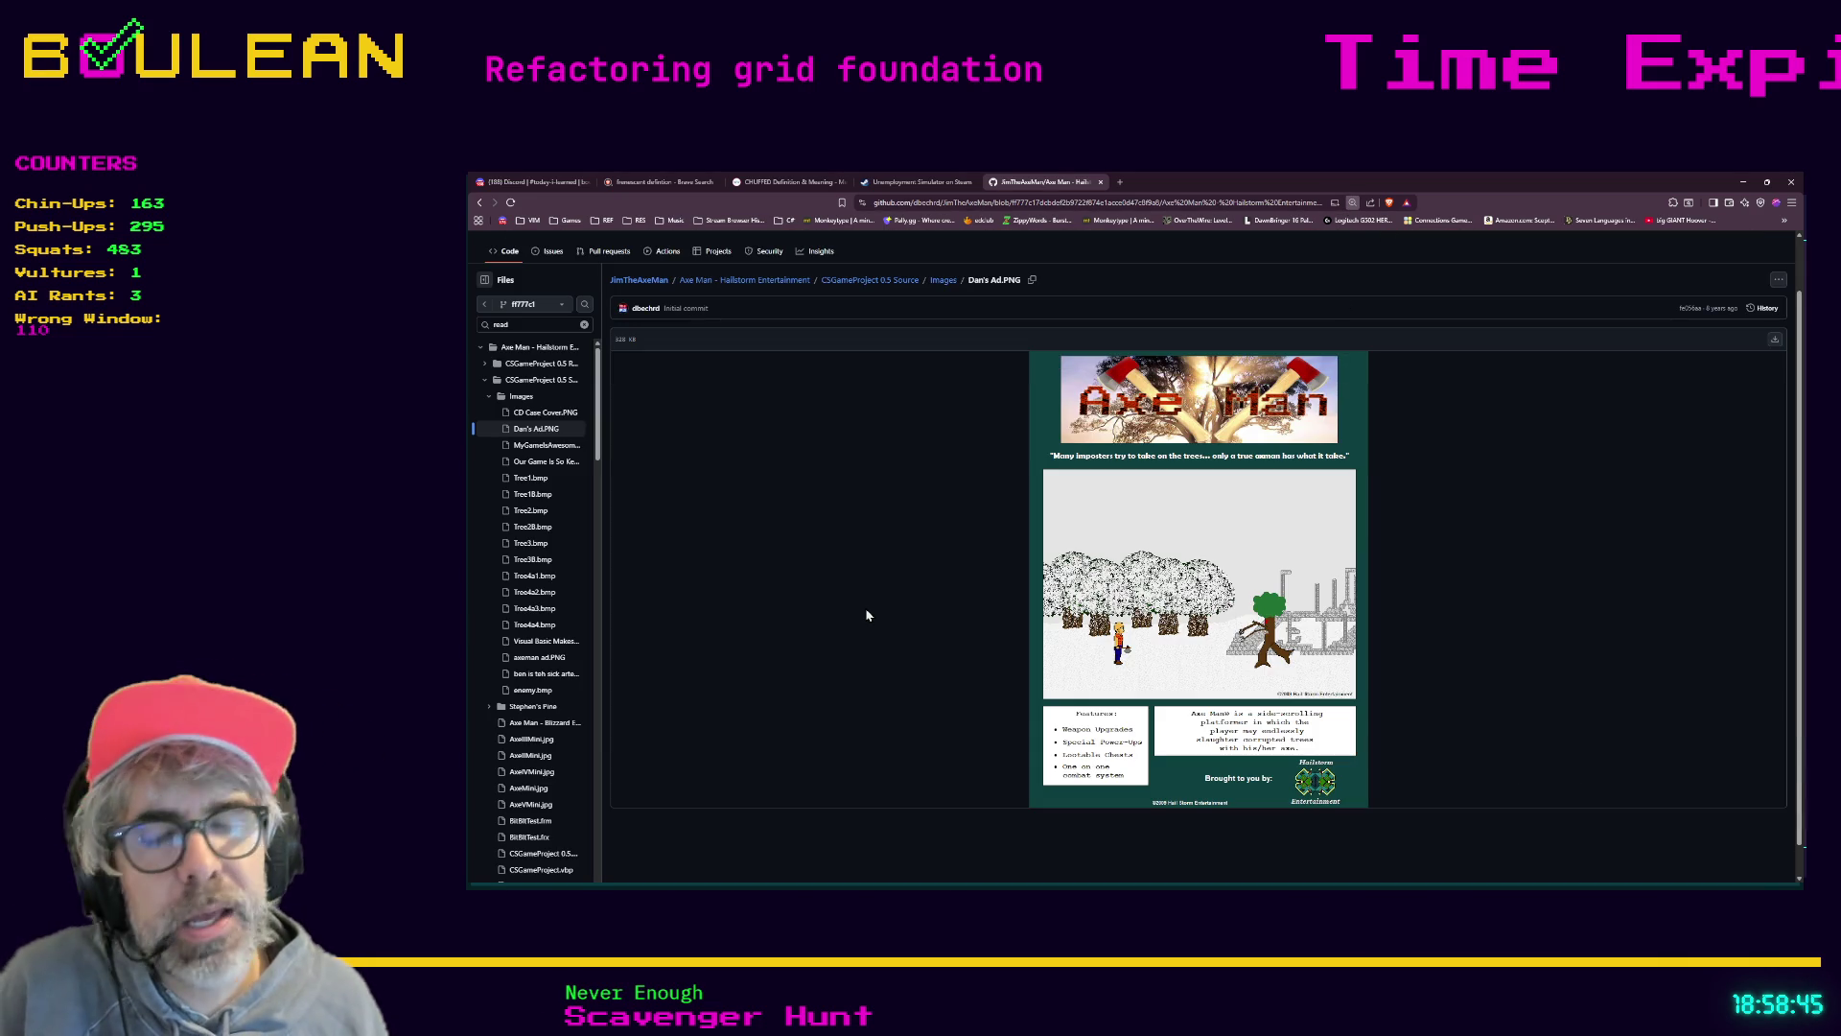
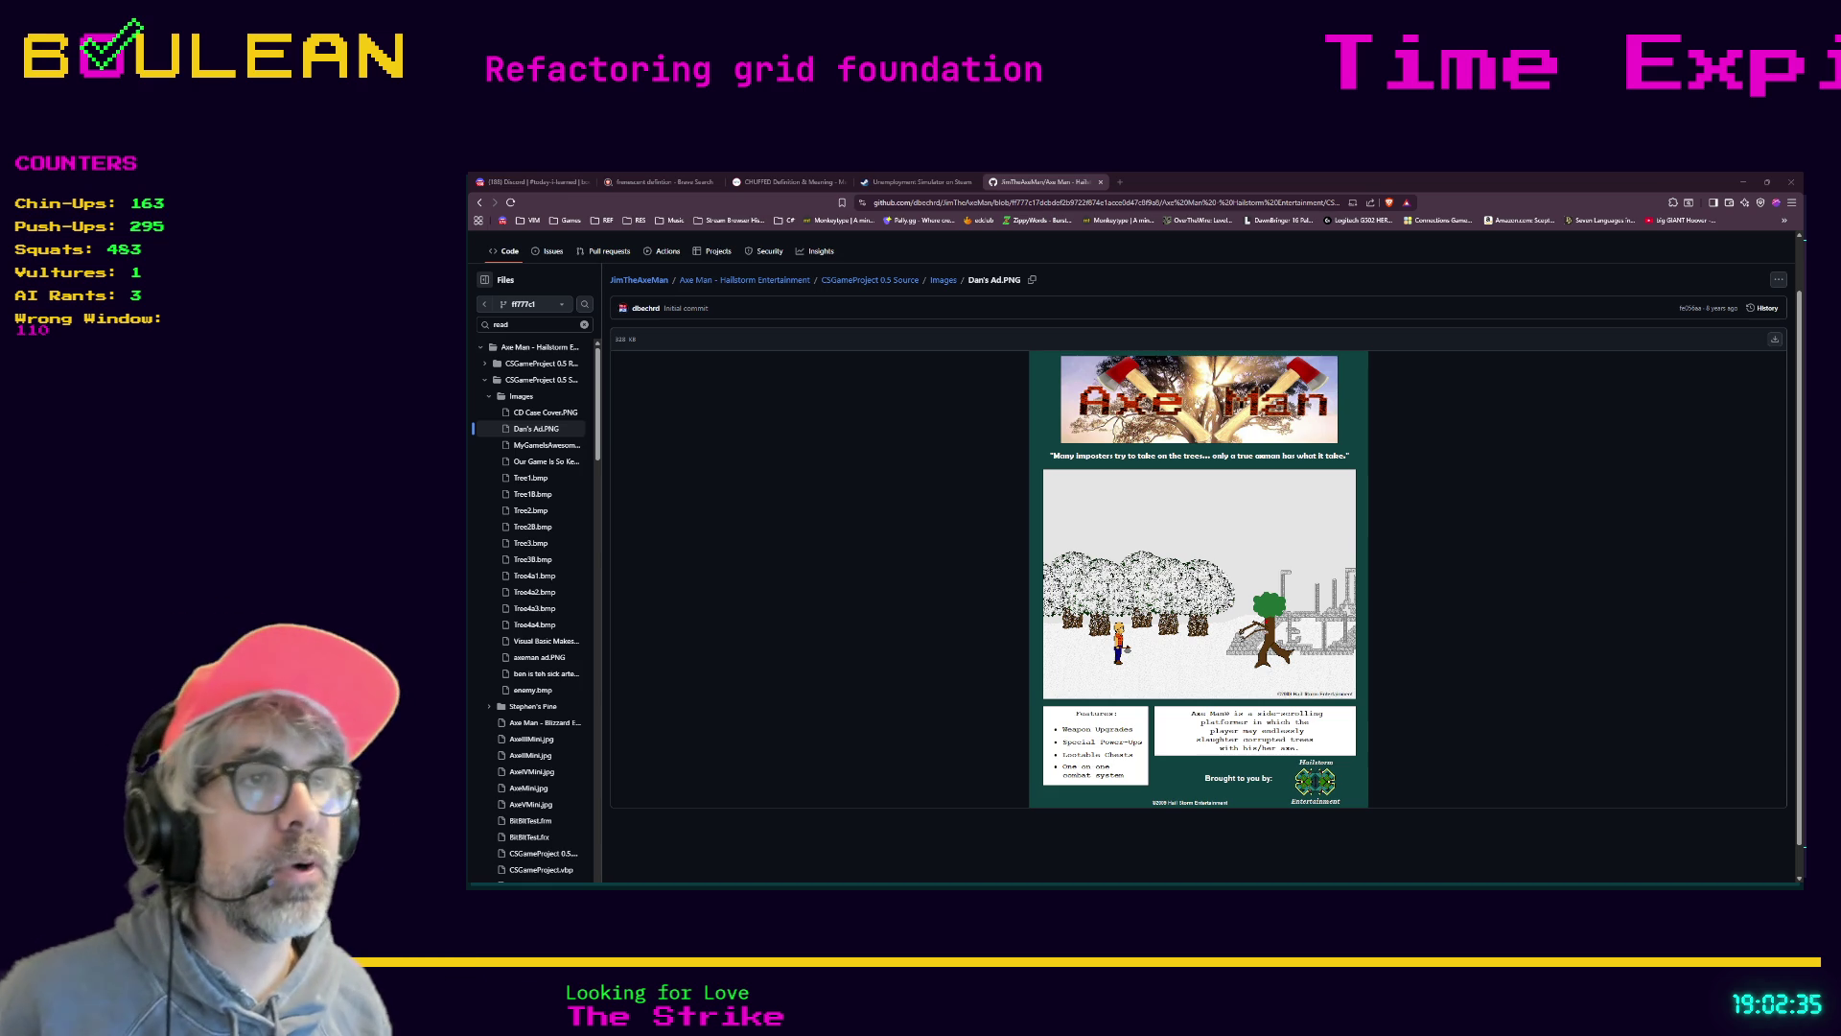
# Minimize the browser and place the caret at the end of line 220 in the Godot script
pyautogui.click(1744, 182)
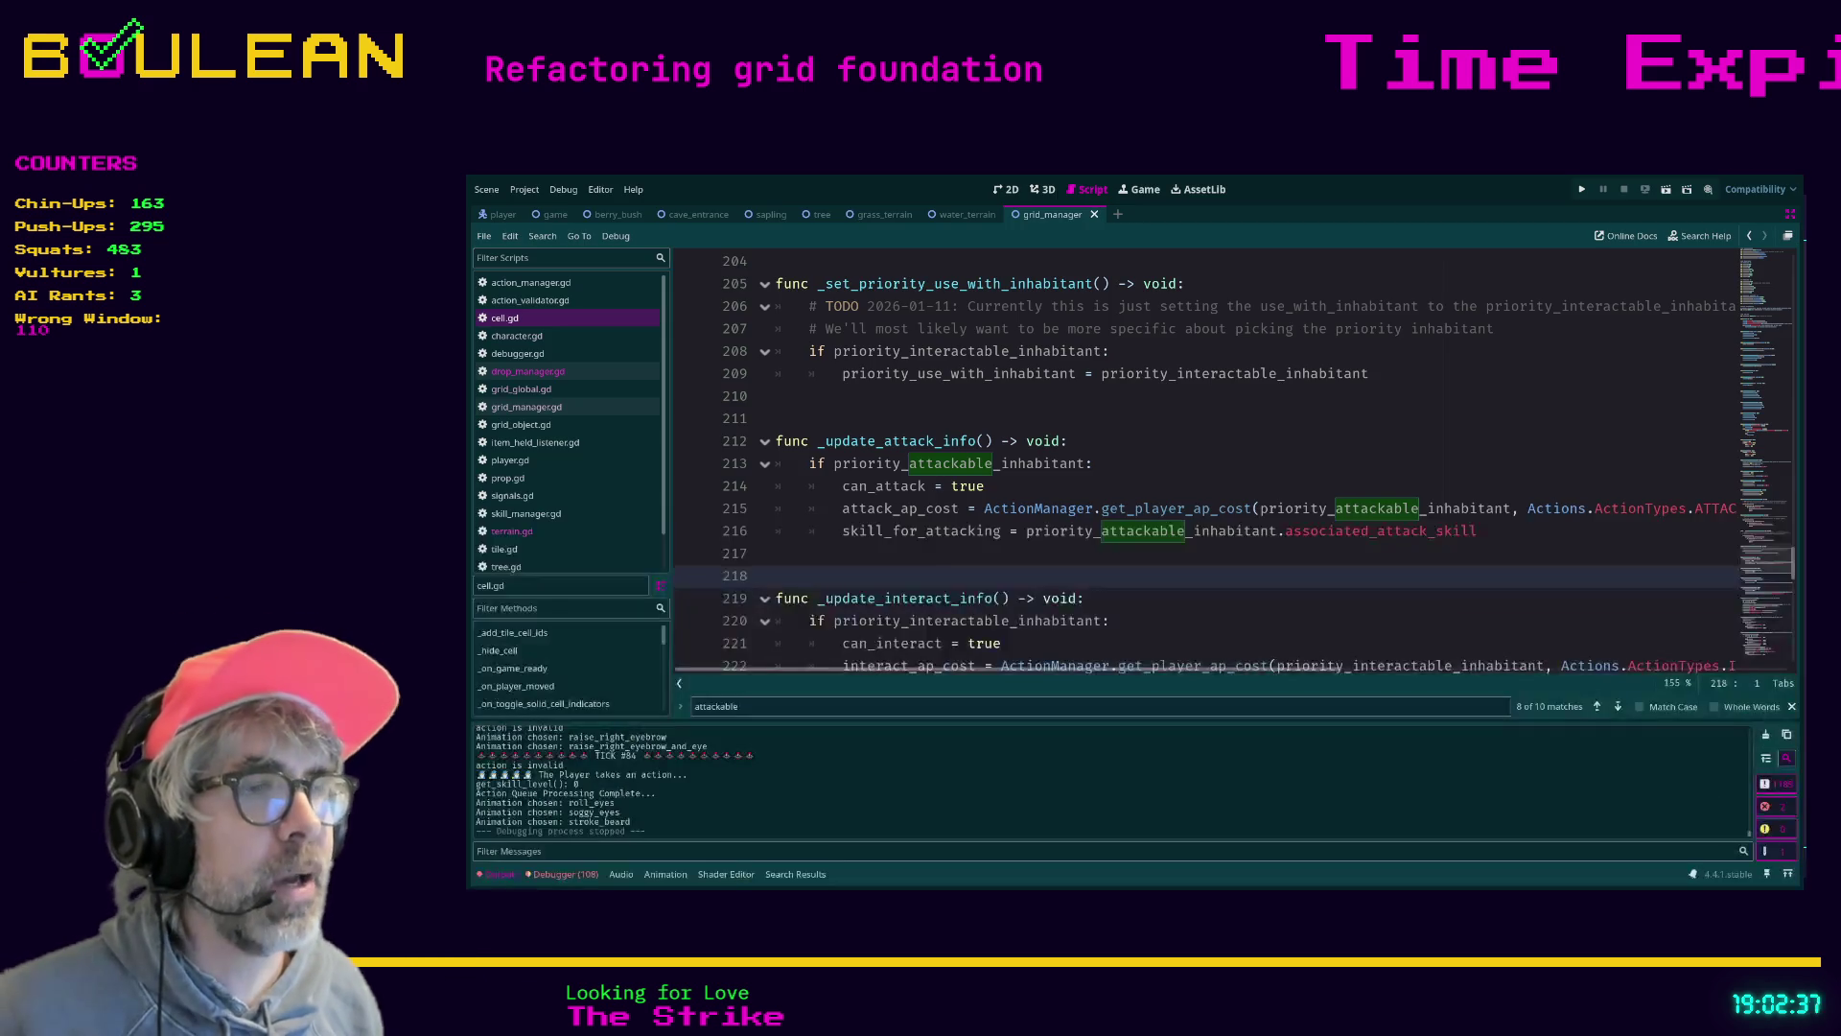
pyautogui.click(1251, 626)
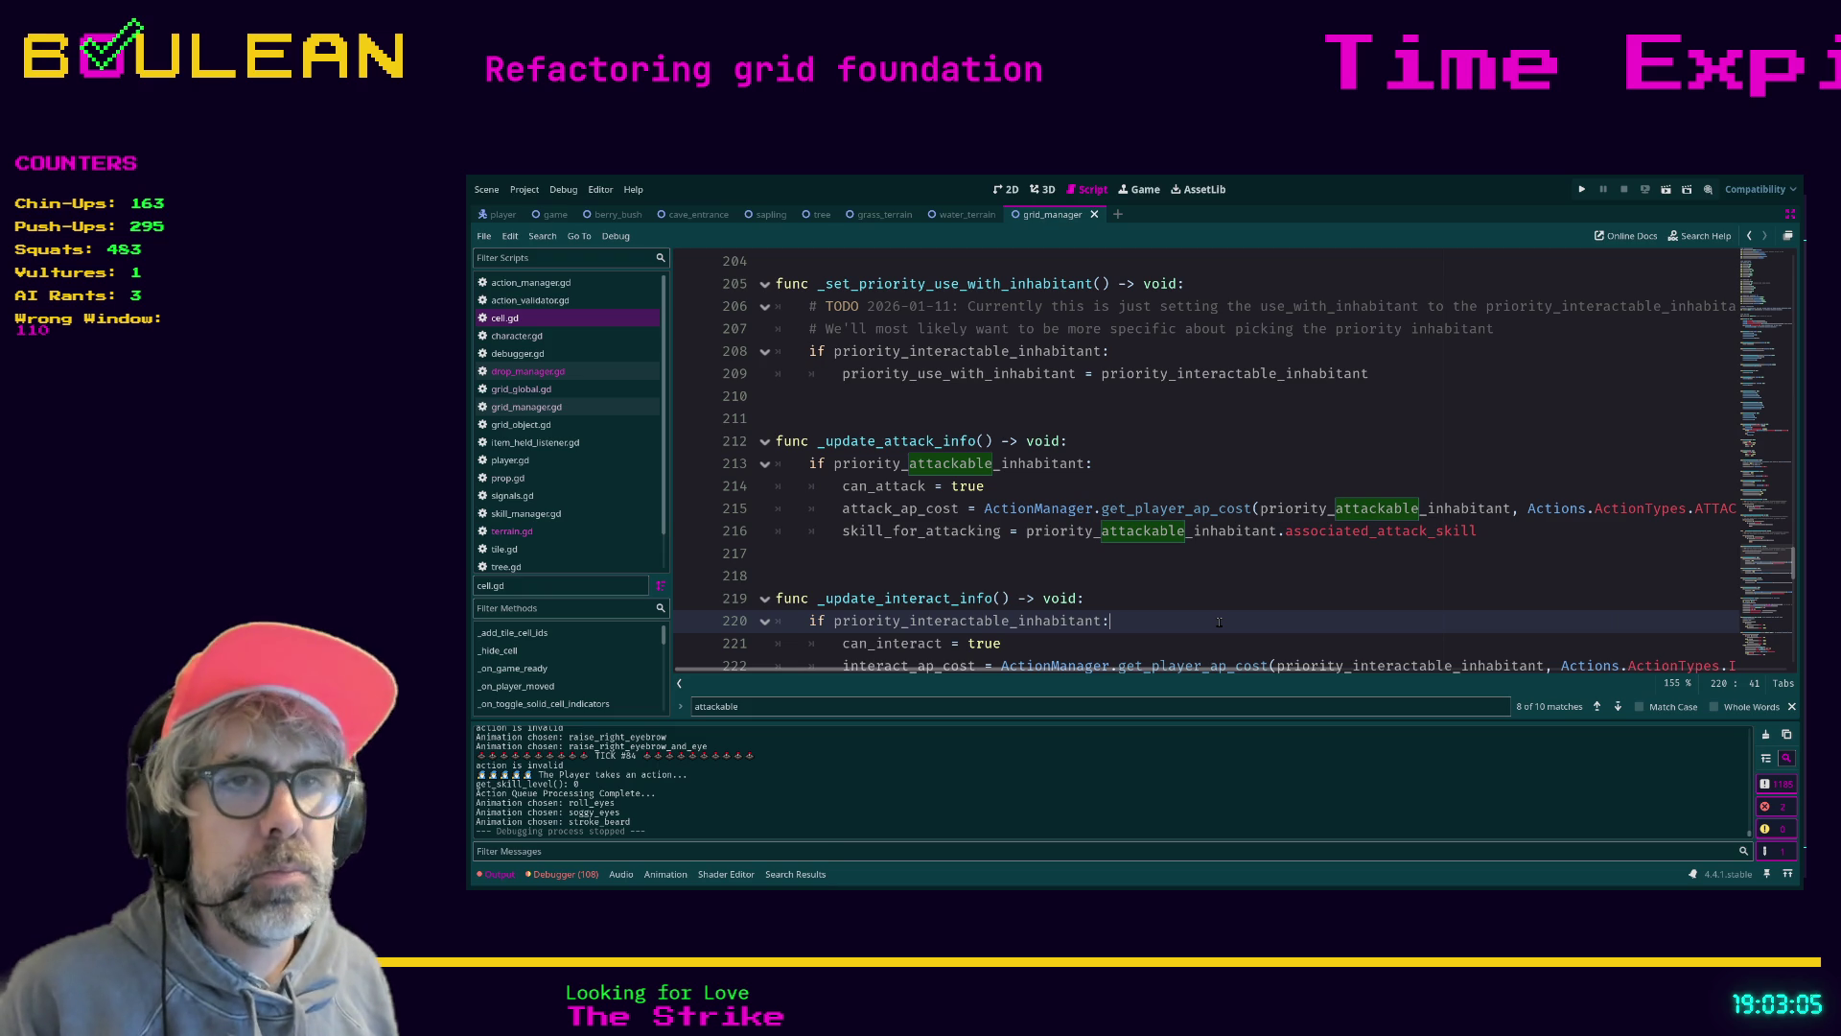
# Run the project with F5 to test the cell changes, stop it with F8, then return to the browser
pyautogui.press('F5')
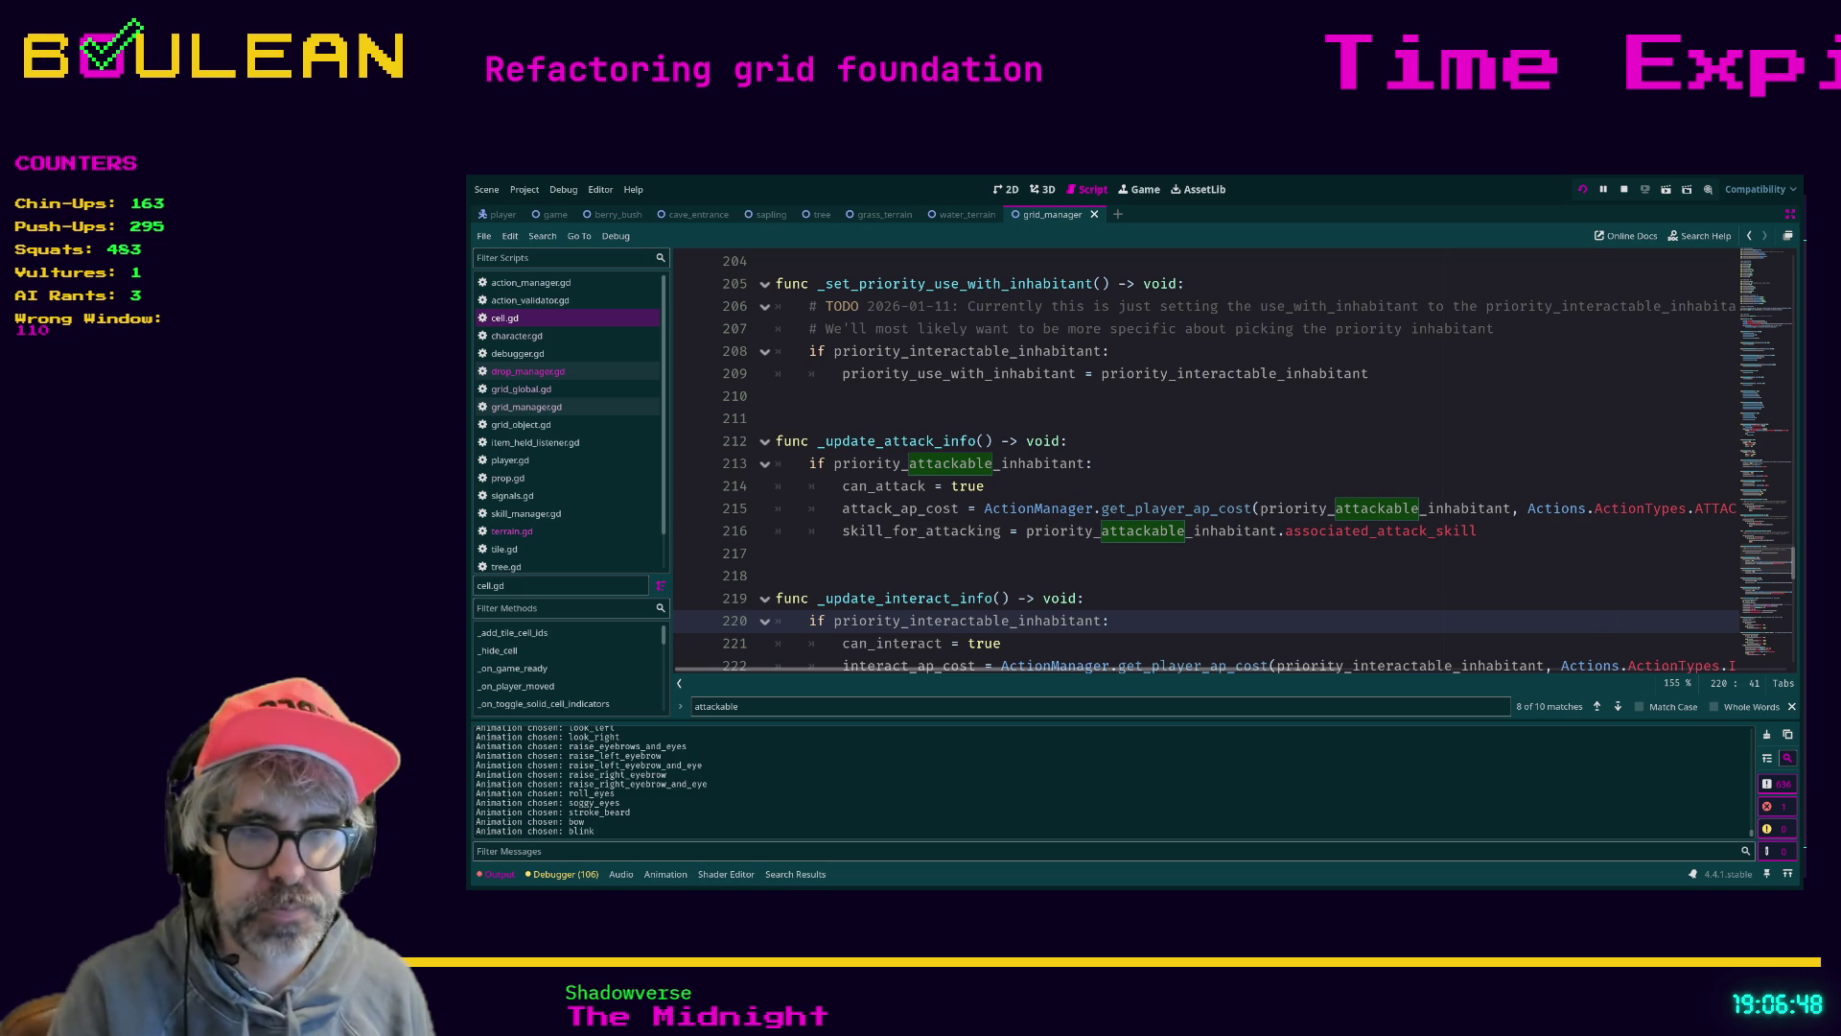
pyautogui.press('F8')
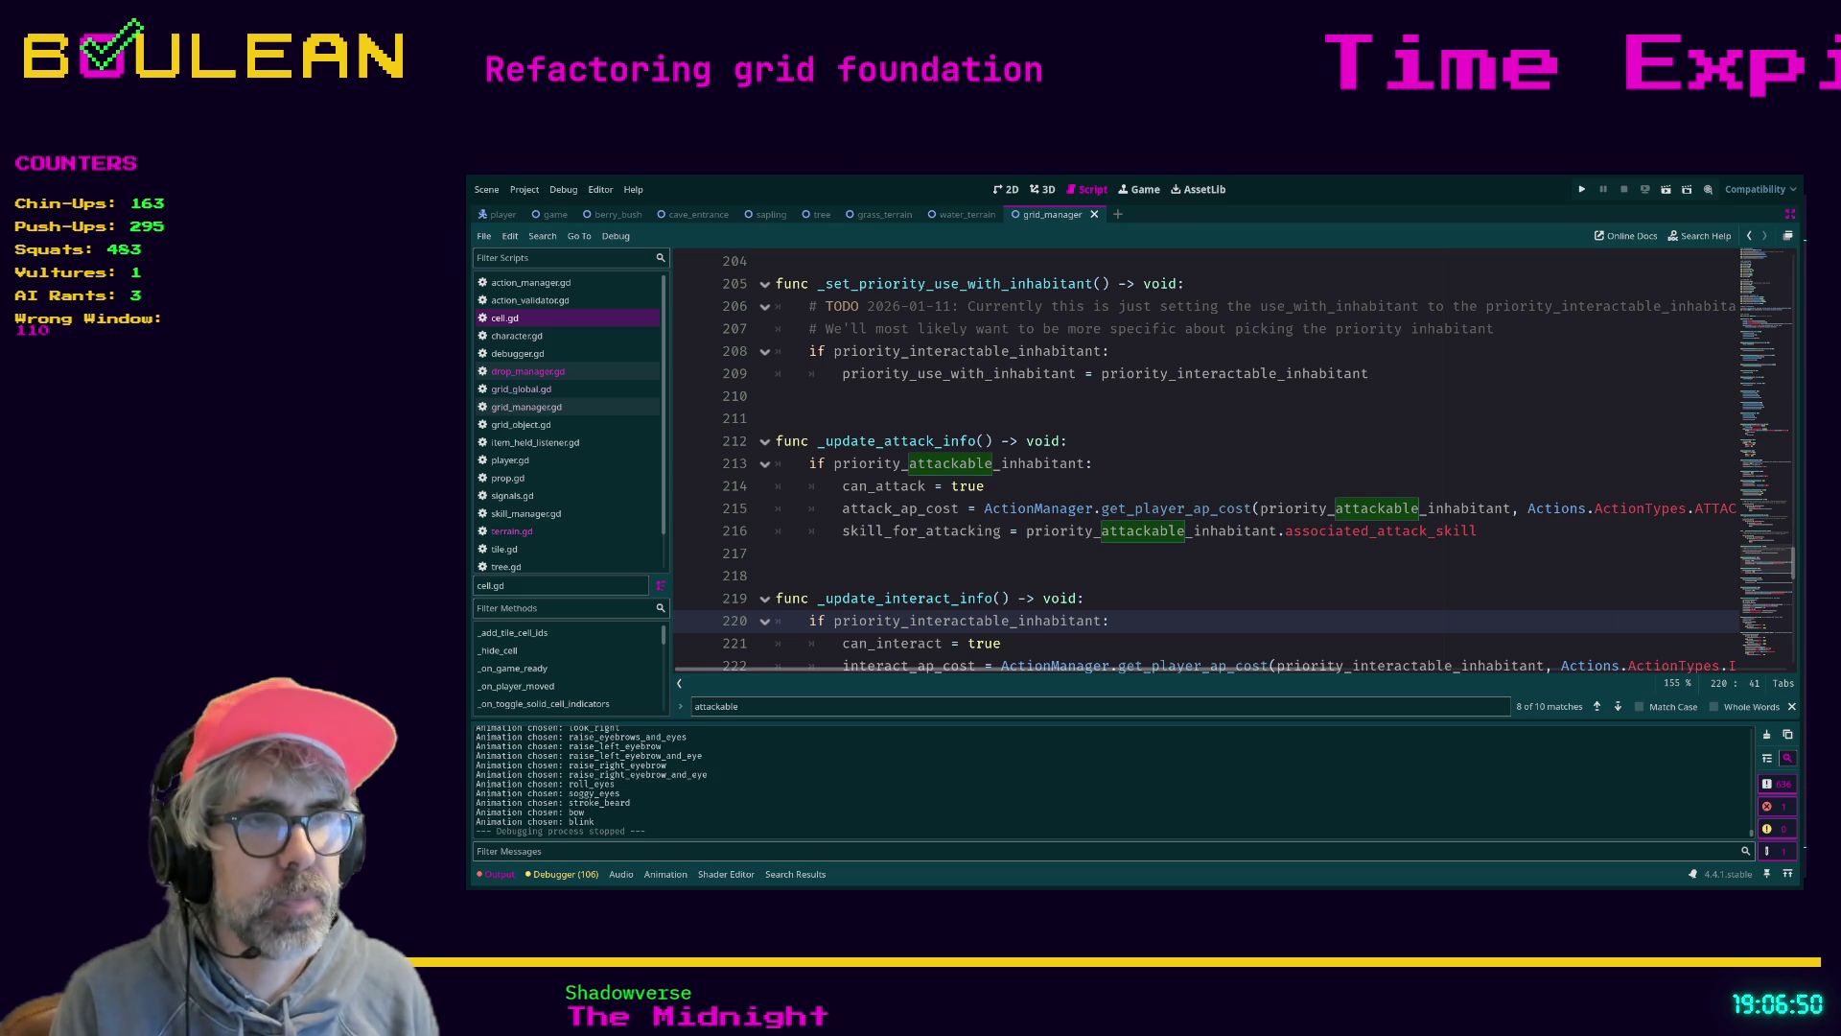
pyautogui.hotkey('alt', 'Tab')
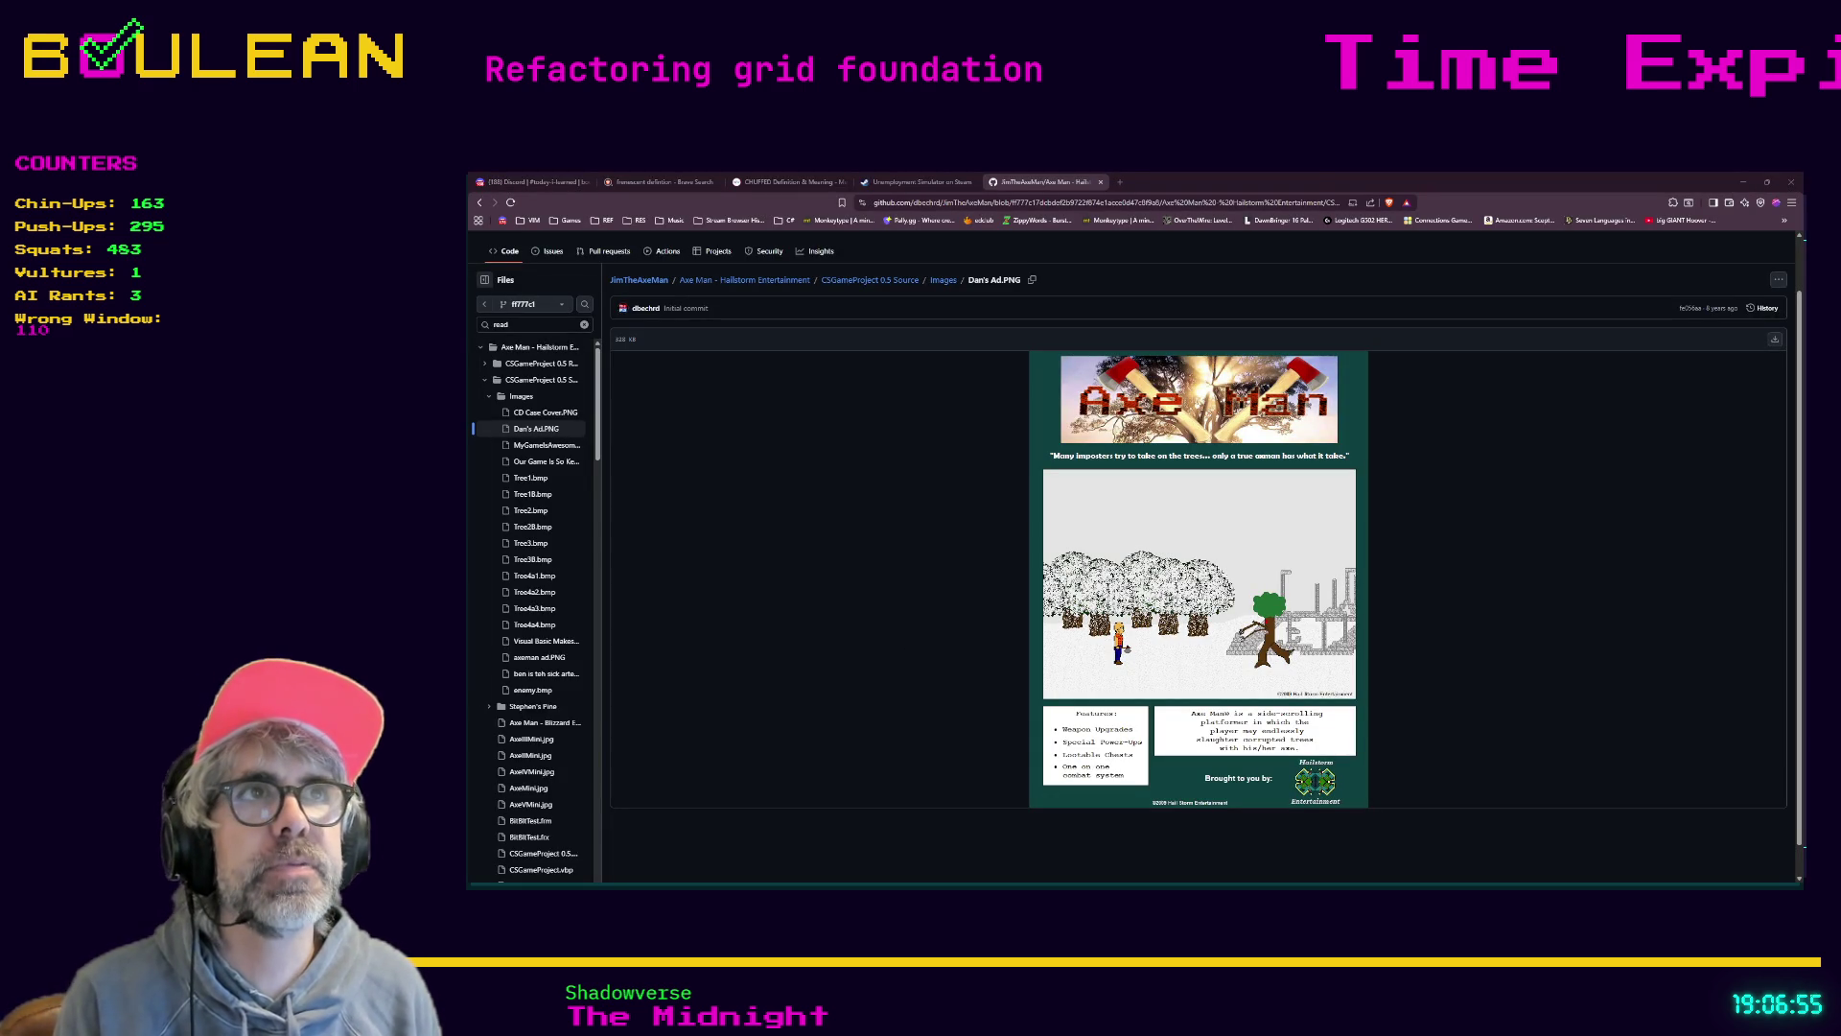
# Load the pasted Square Gladiators URL in a new browser tab
pyautogui.click(1118, 183)
pyautogui.write('https://www.philip45.com/squareGladiators/')
pyautogui.press('Return')
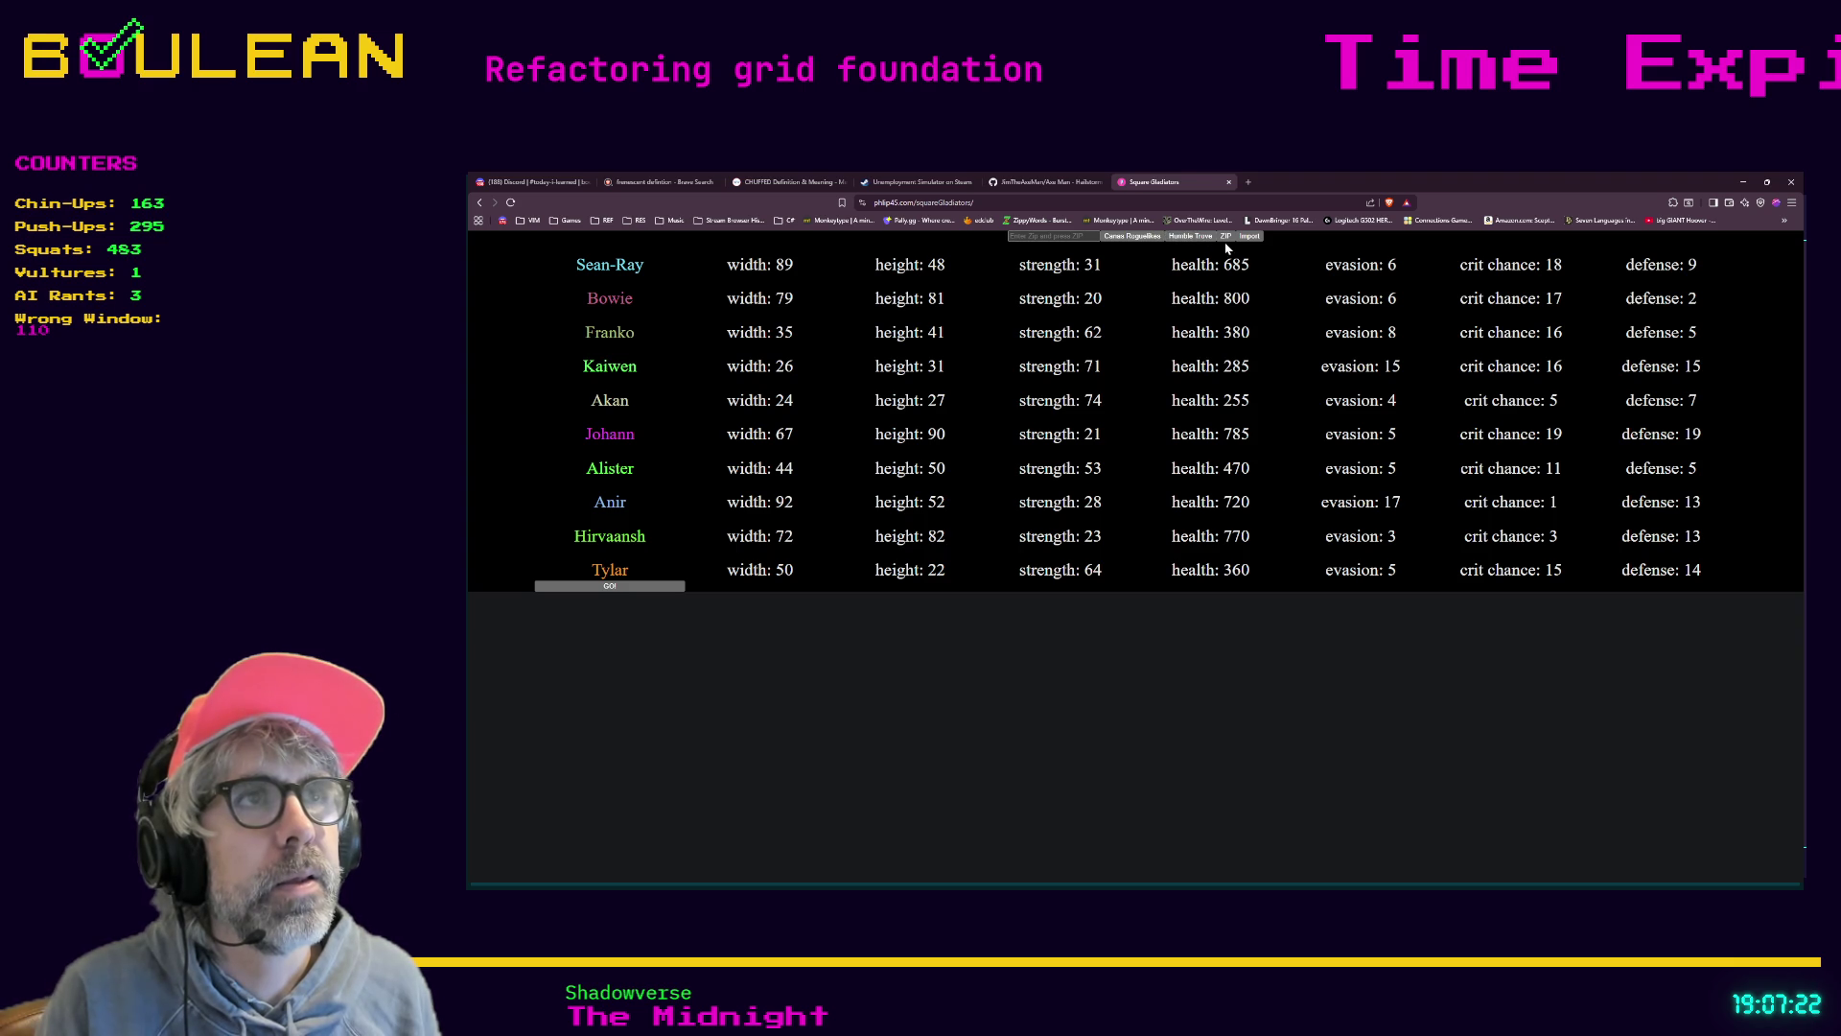
# Search 'new york zip code' in a new tab and open the unitedstateszipcodes result
pyautogui.click(1248, 183)
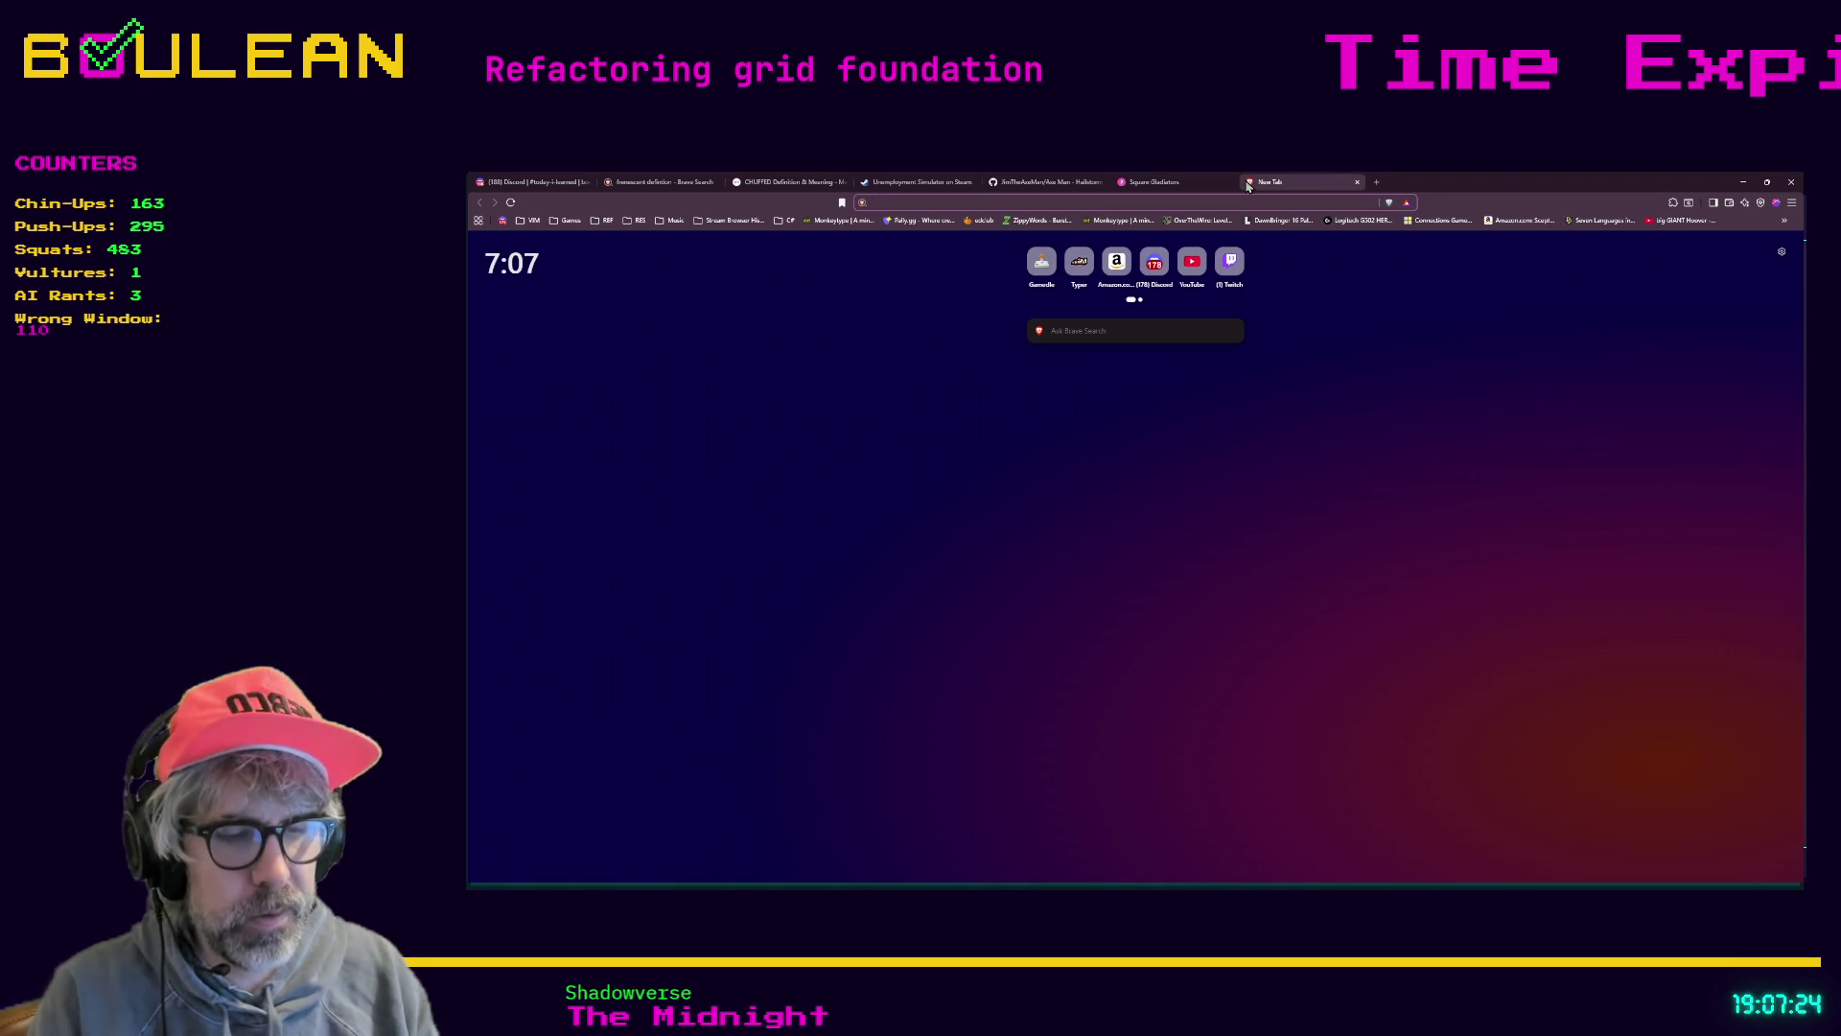
pyautogui.write('new york zip co')
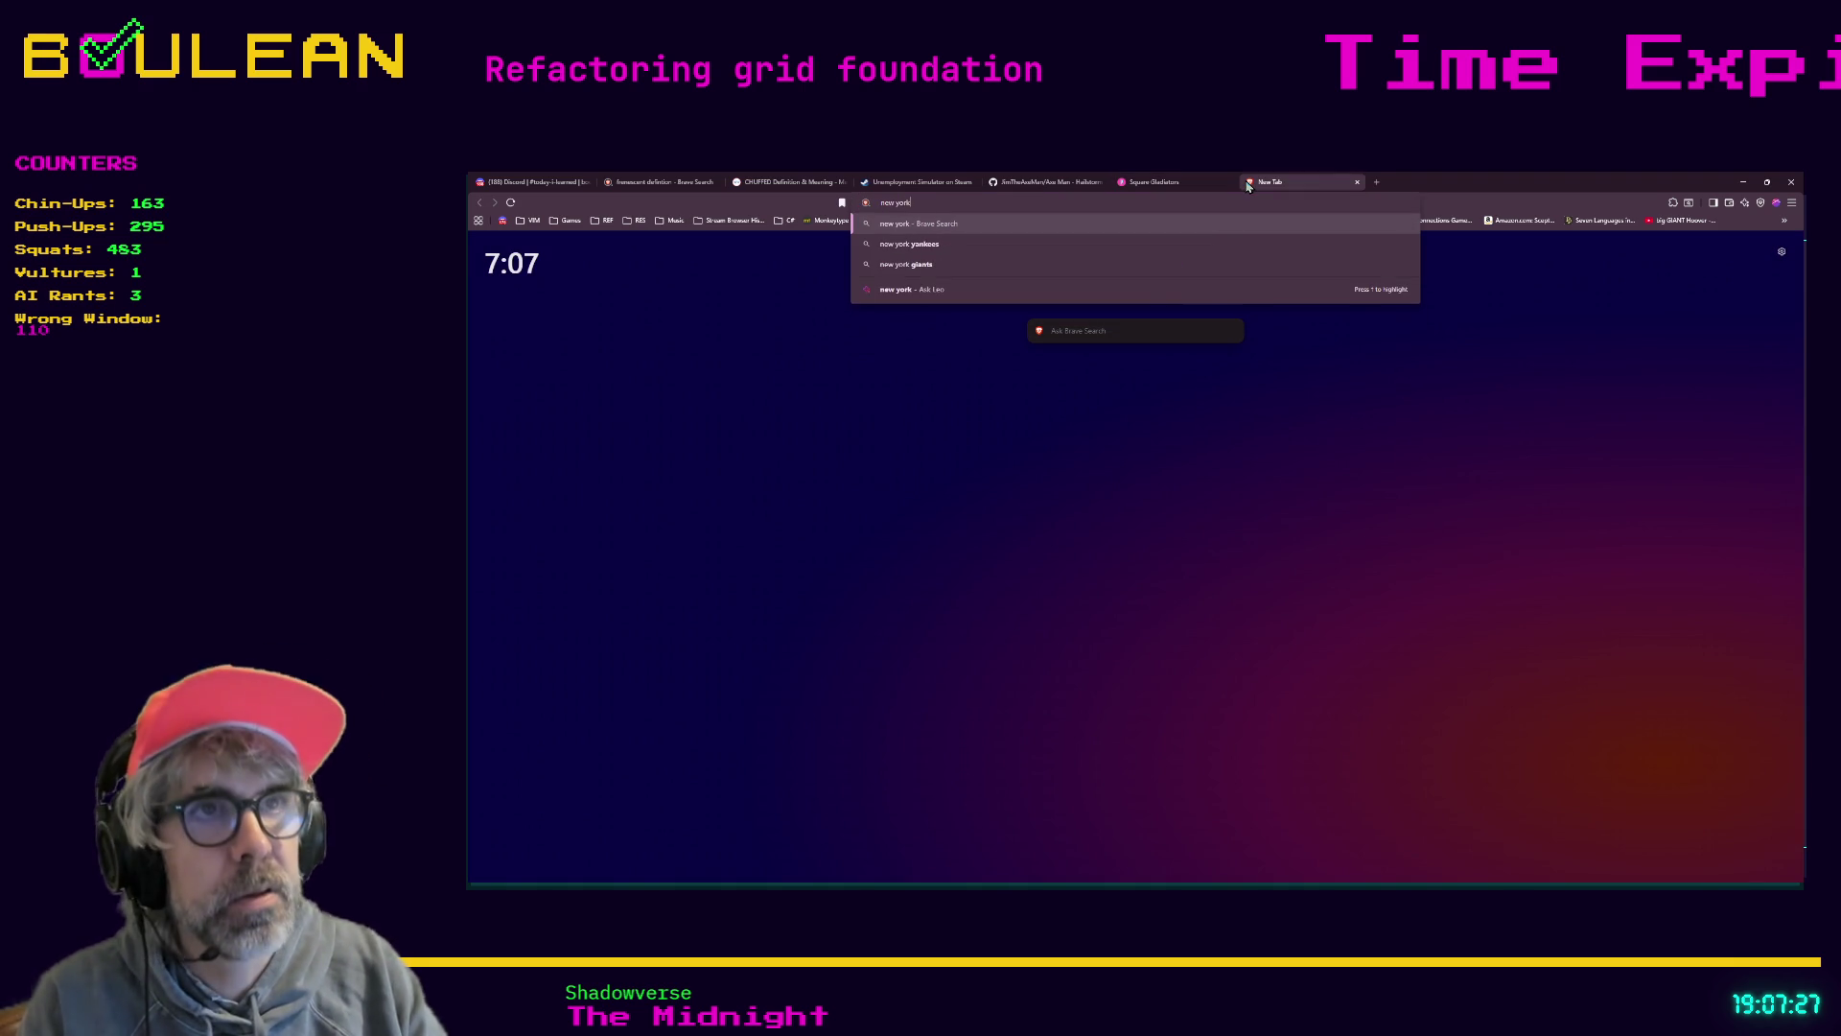
pyautogui.write('de')
pyautogui.press('Return')
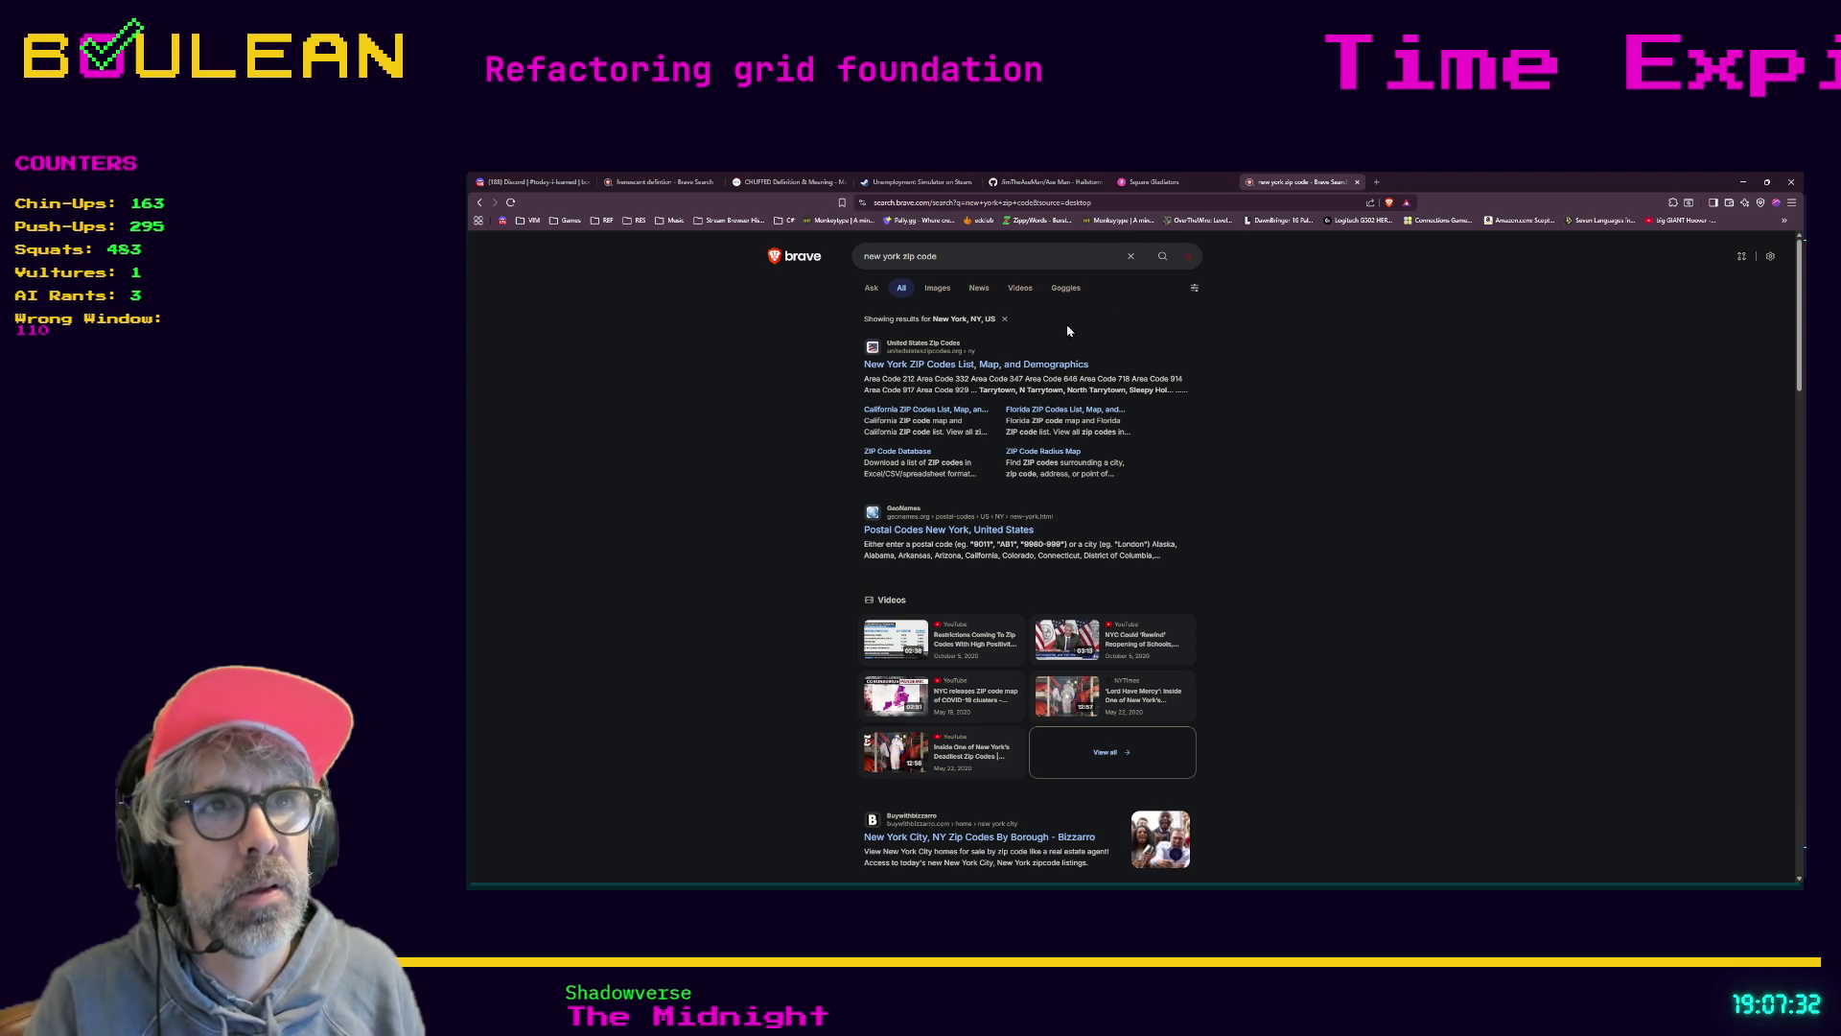
pyautogui.click(988, 366)
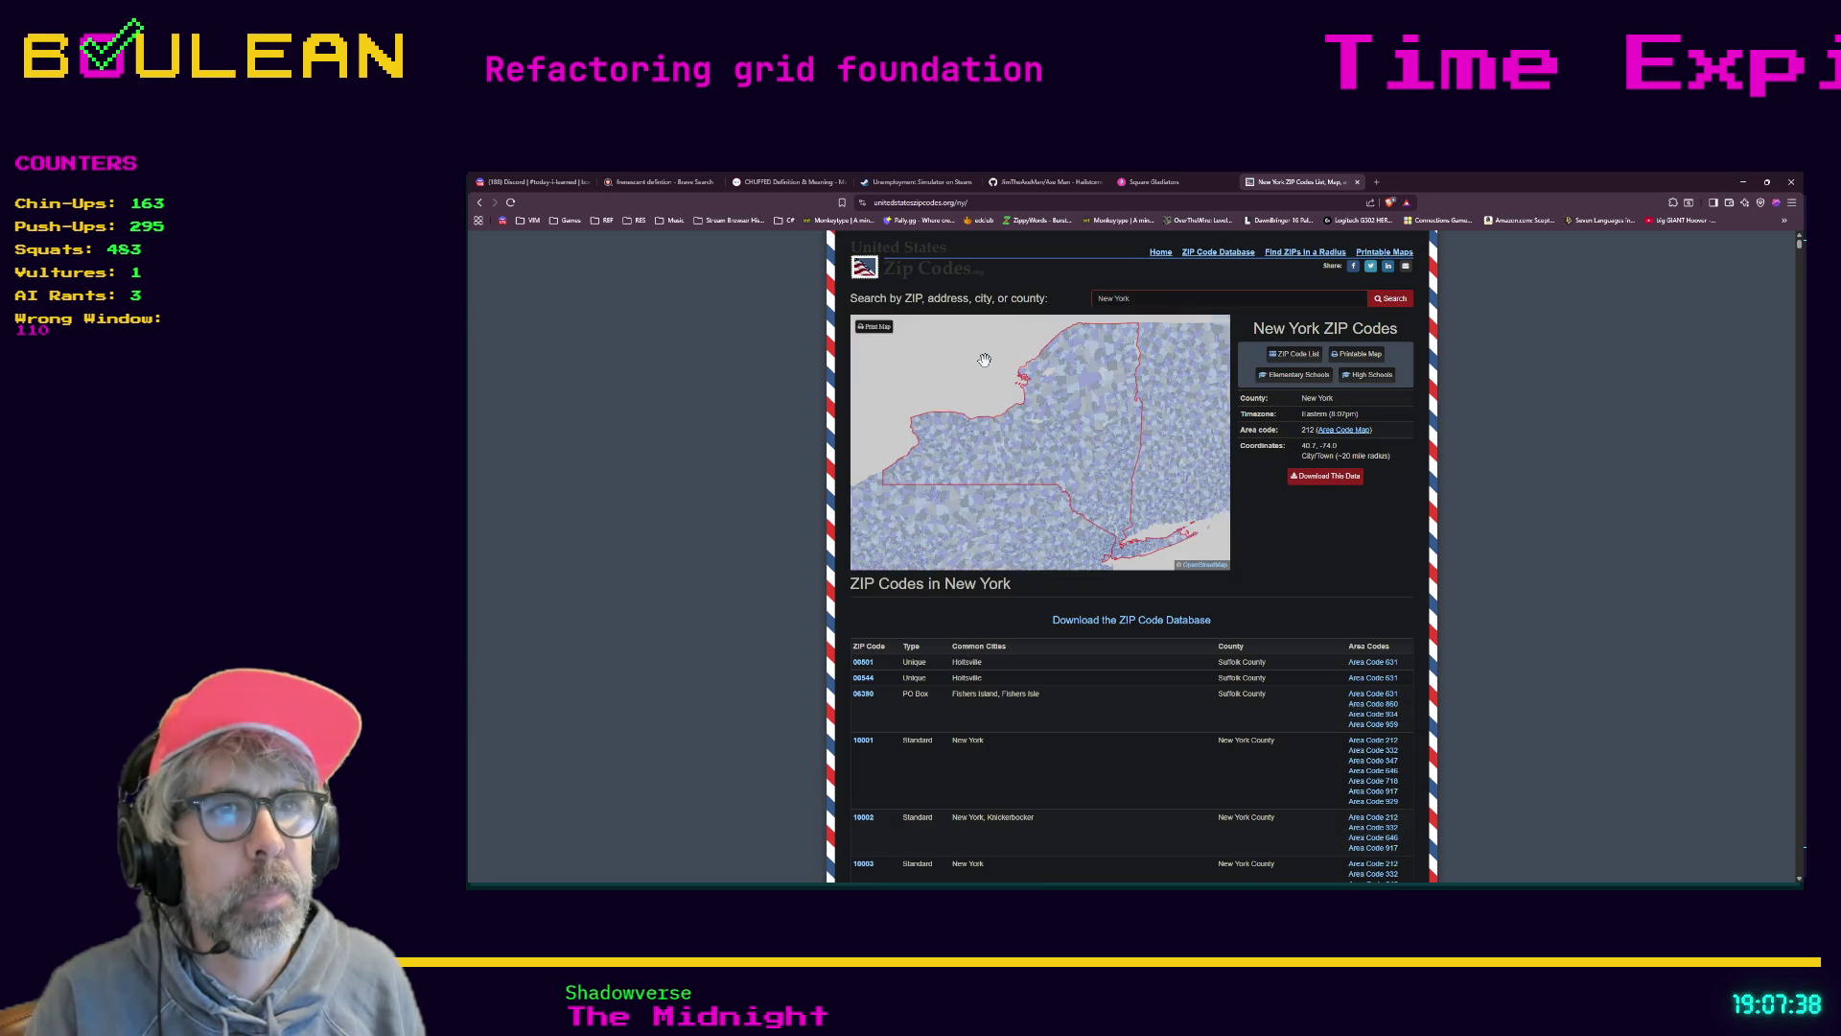
# Enter ZIP code 90501 on the Square Gladiators page
pyautogui.click(1146, 181)
pyautogui.click(1069, 238)
pyautogui.write('9050')
pyautogui.write('1')
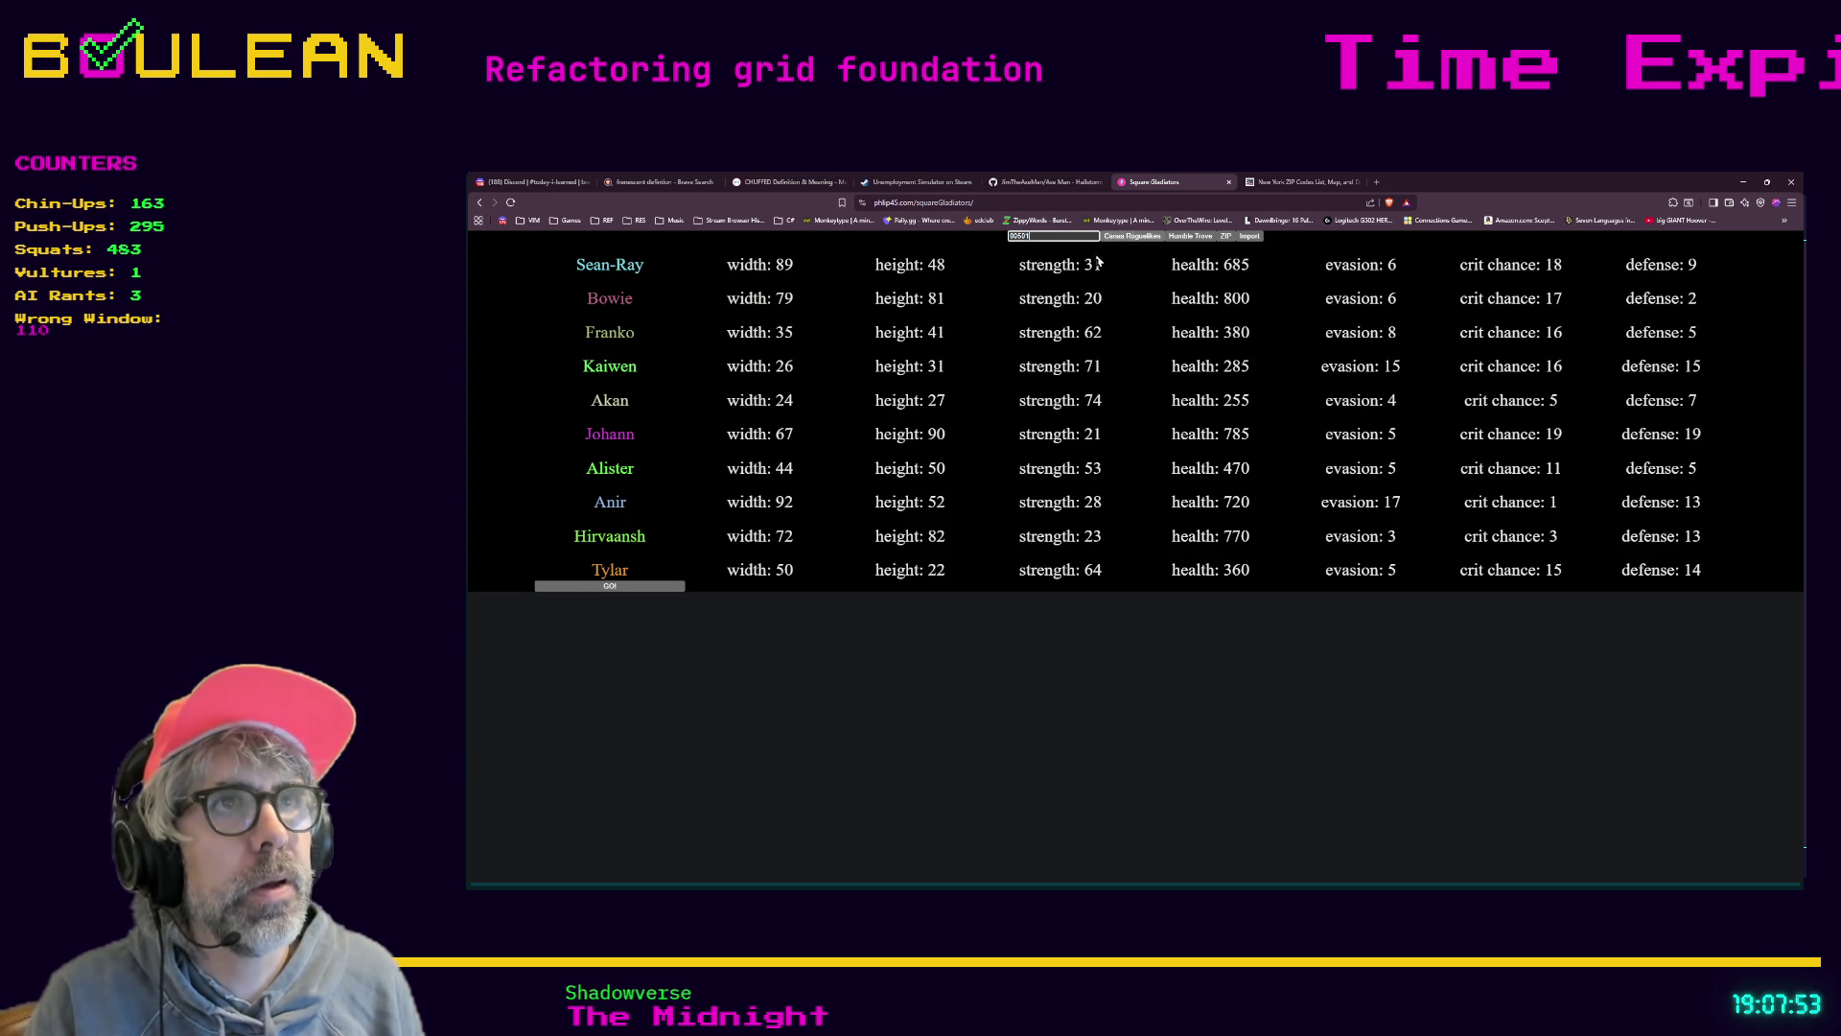
# Start the gladiator battle with GO!, then load gladiators for a newly entered ZIP code
pyautogui.click(593, 587)
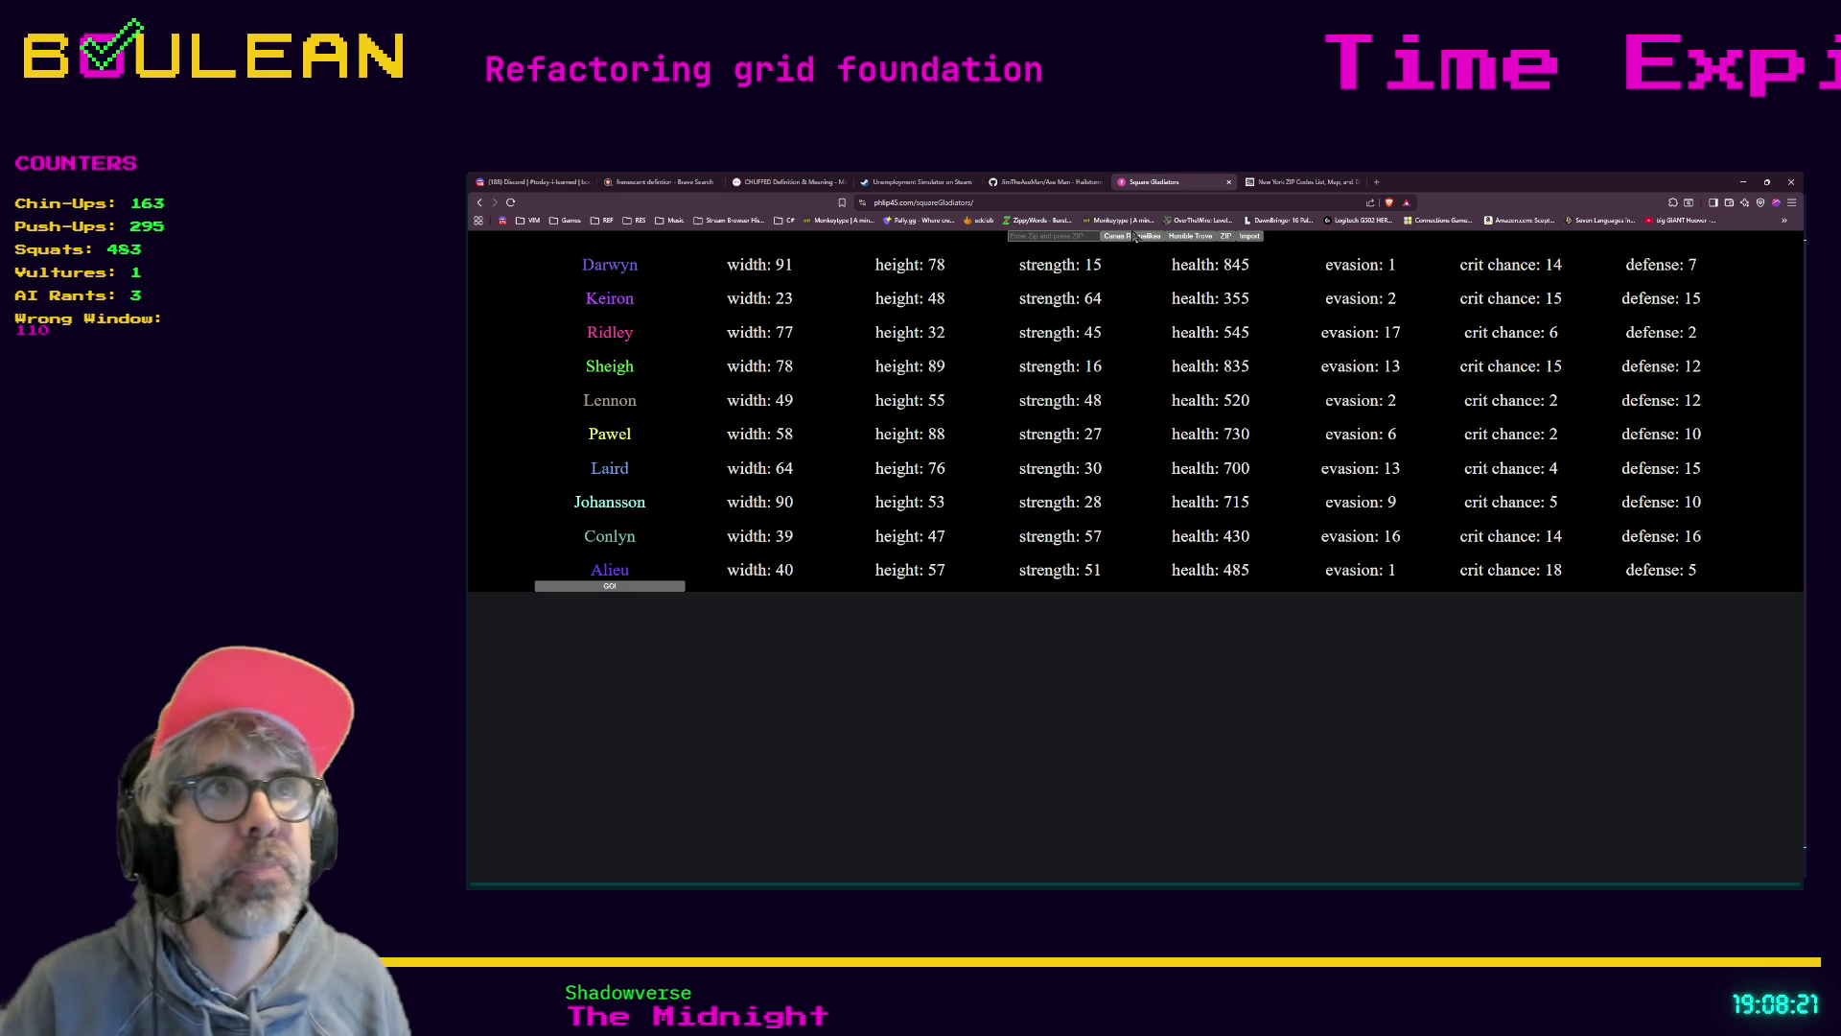
pyautogui.click(1059, 235)
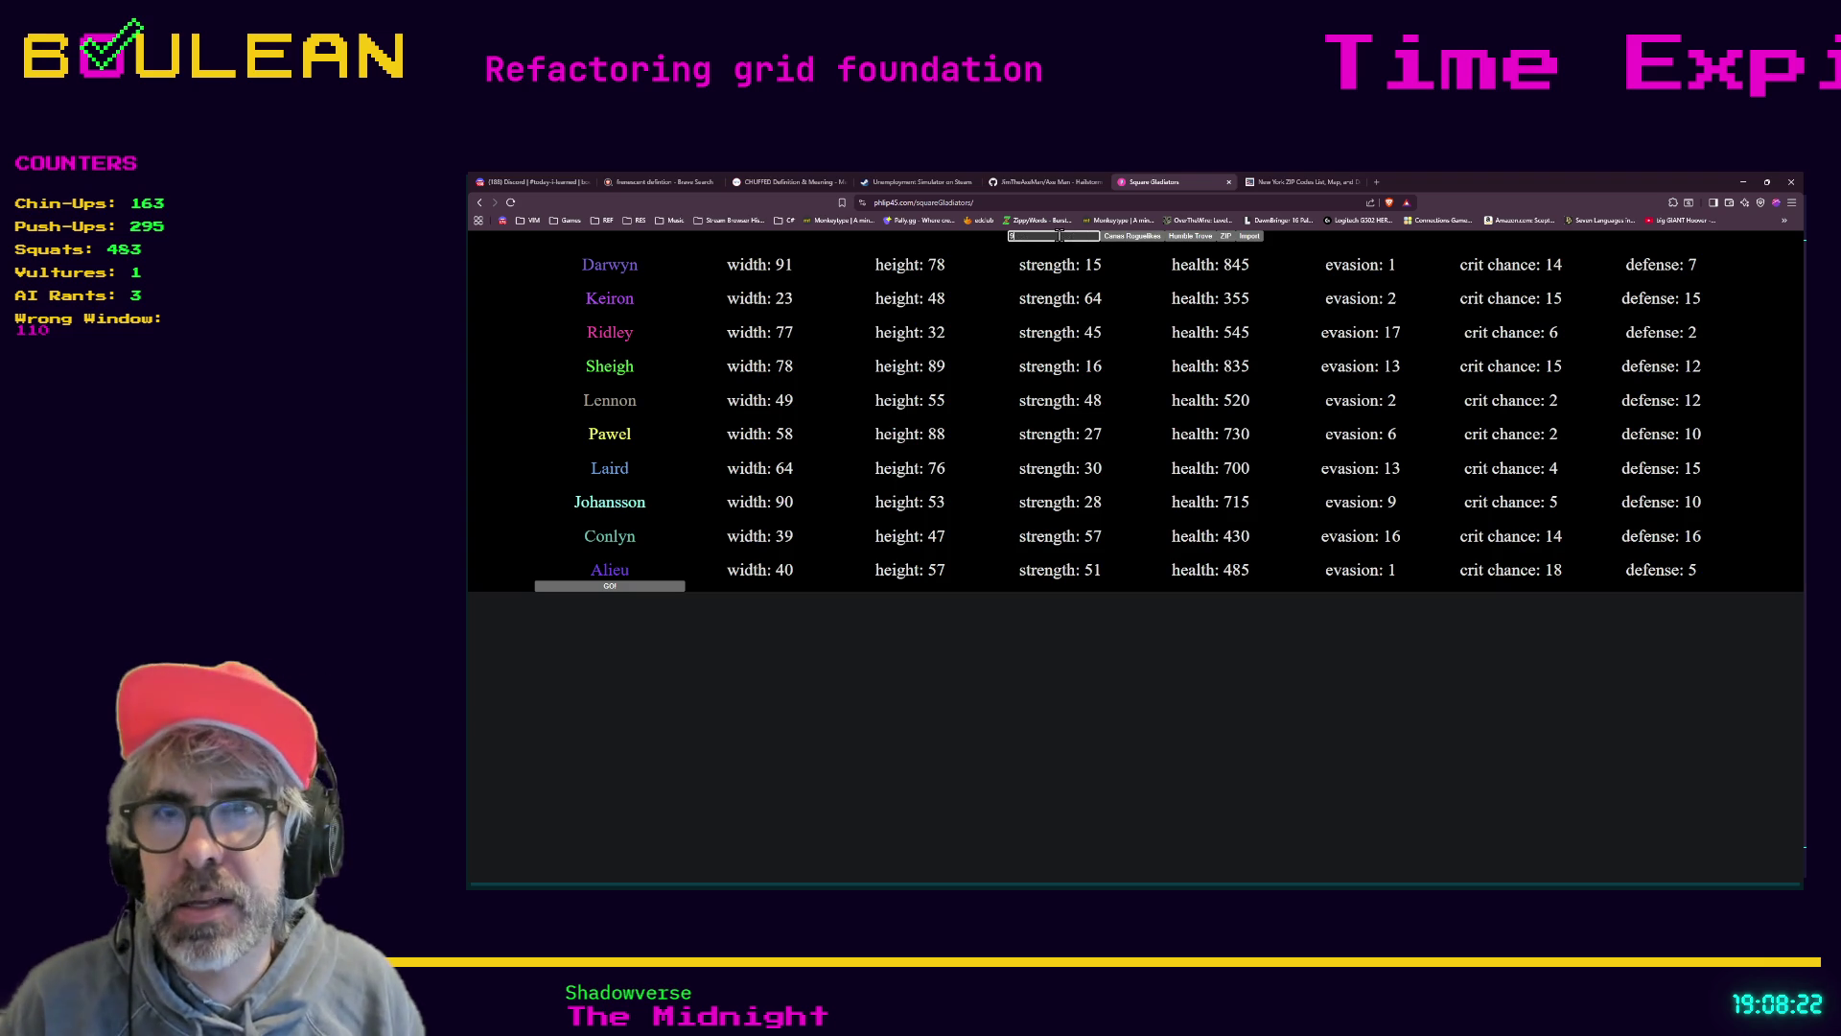
pyautogui.write('0')
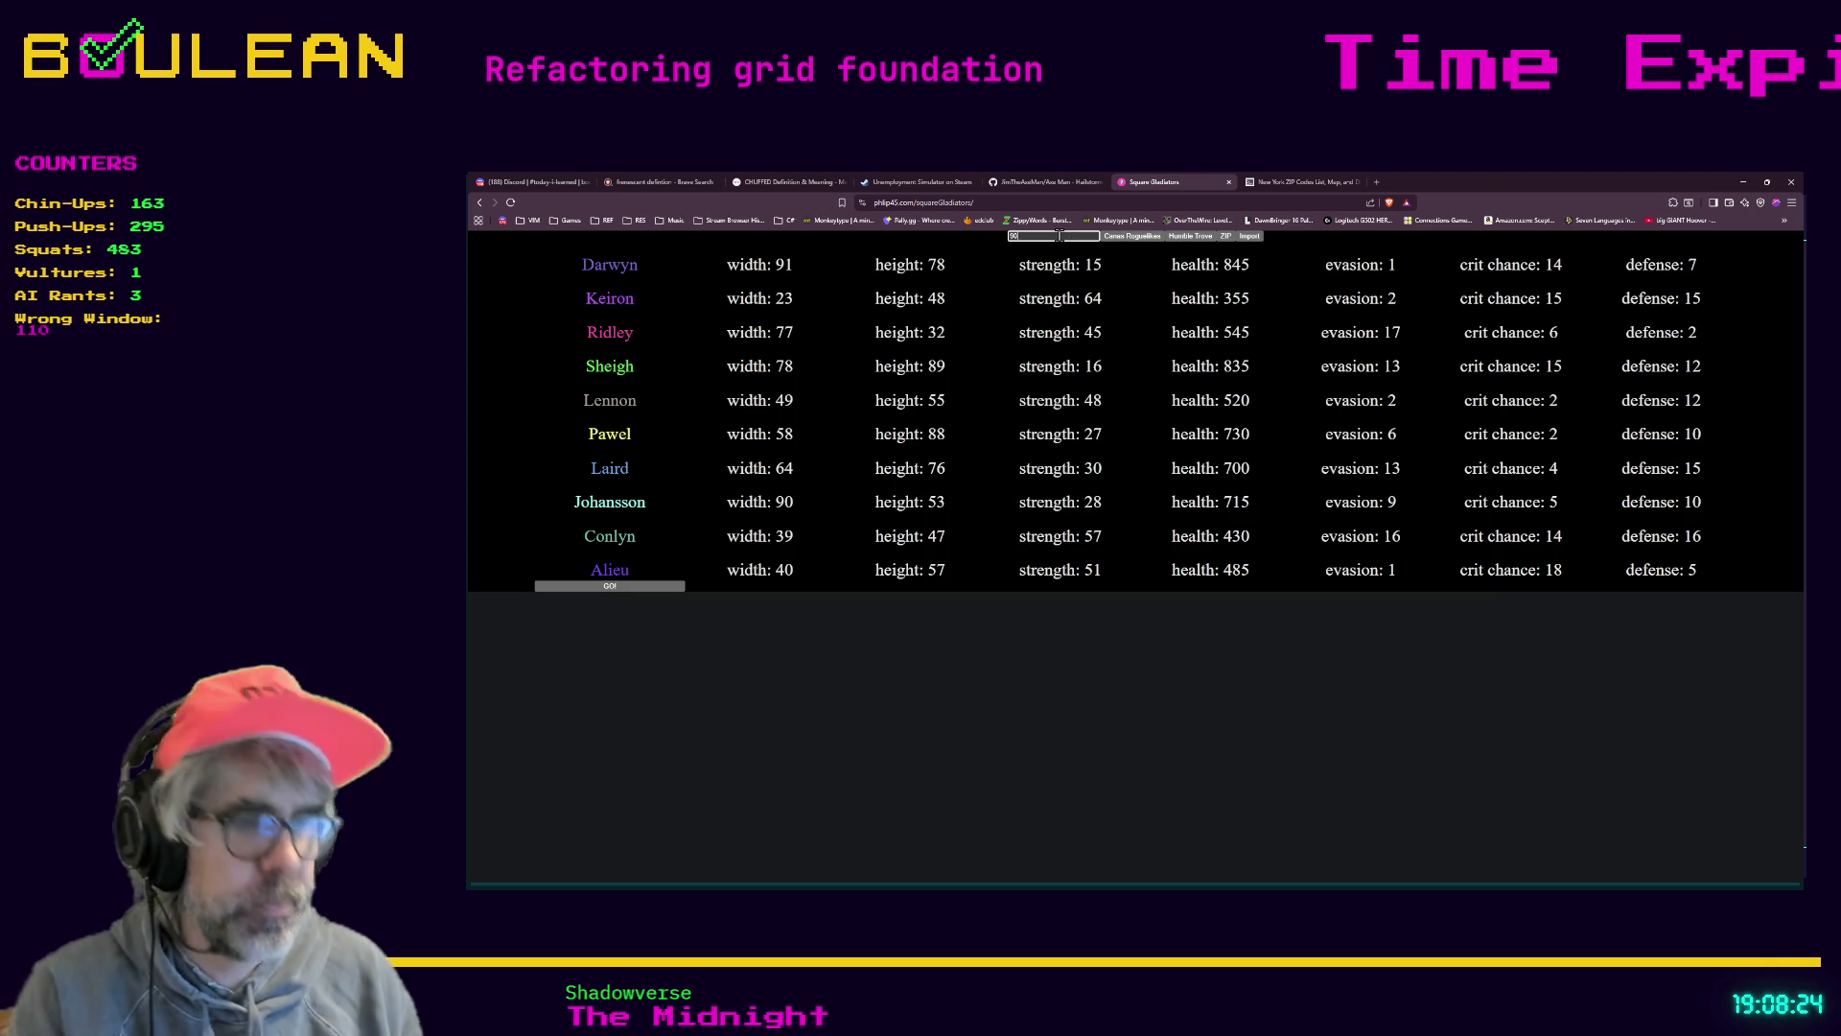
pyautogui.press('BackSpace')
pyautogui.write('10')
pyautogui.click(1226, 236)
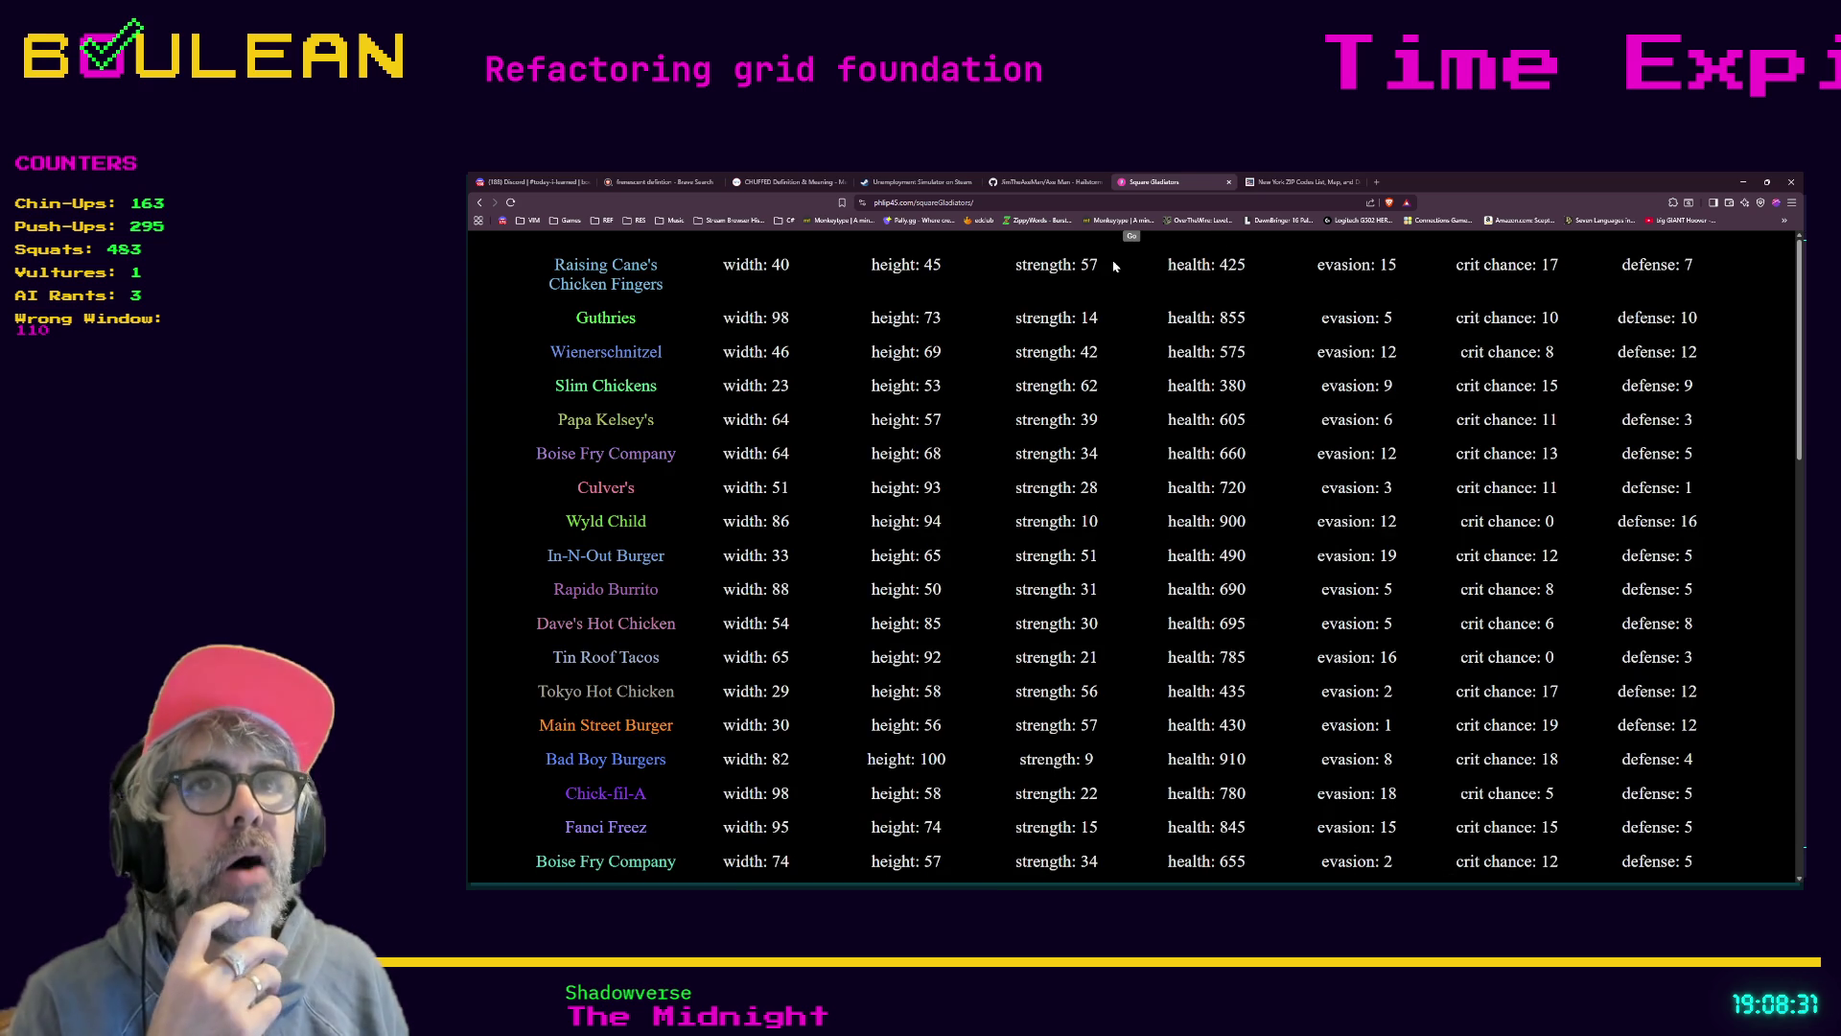
# Start a battle among the restaurant-named fighters, such as Culver's and Chick-fil-A
pyautogui.scroll(-4, 1001, 282)
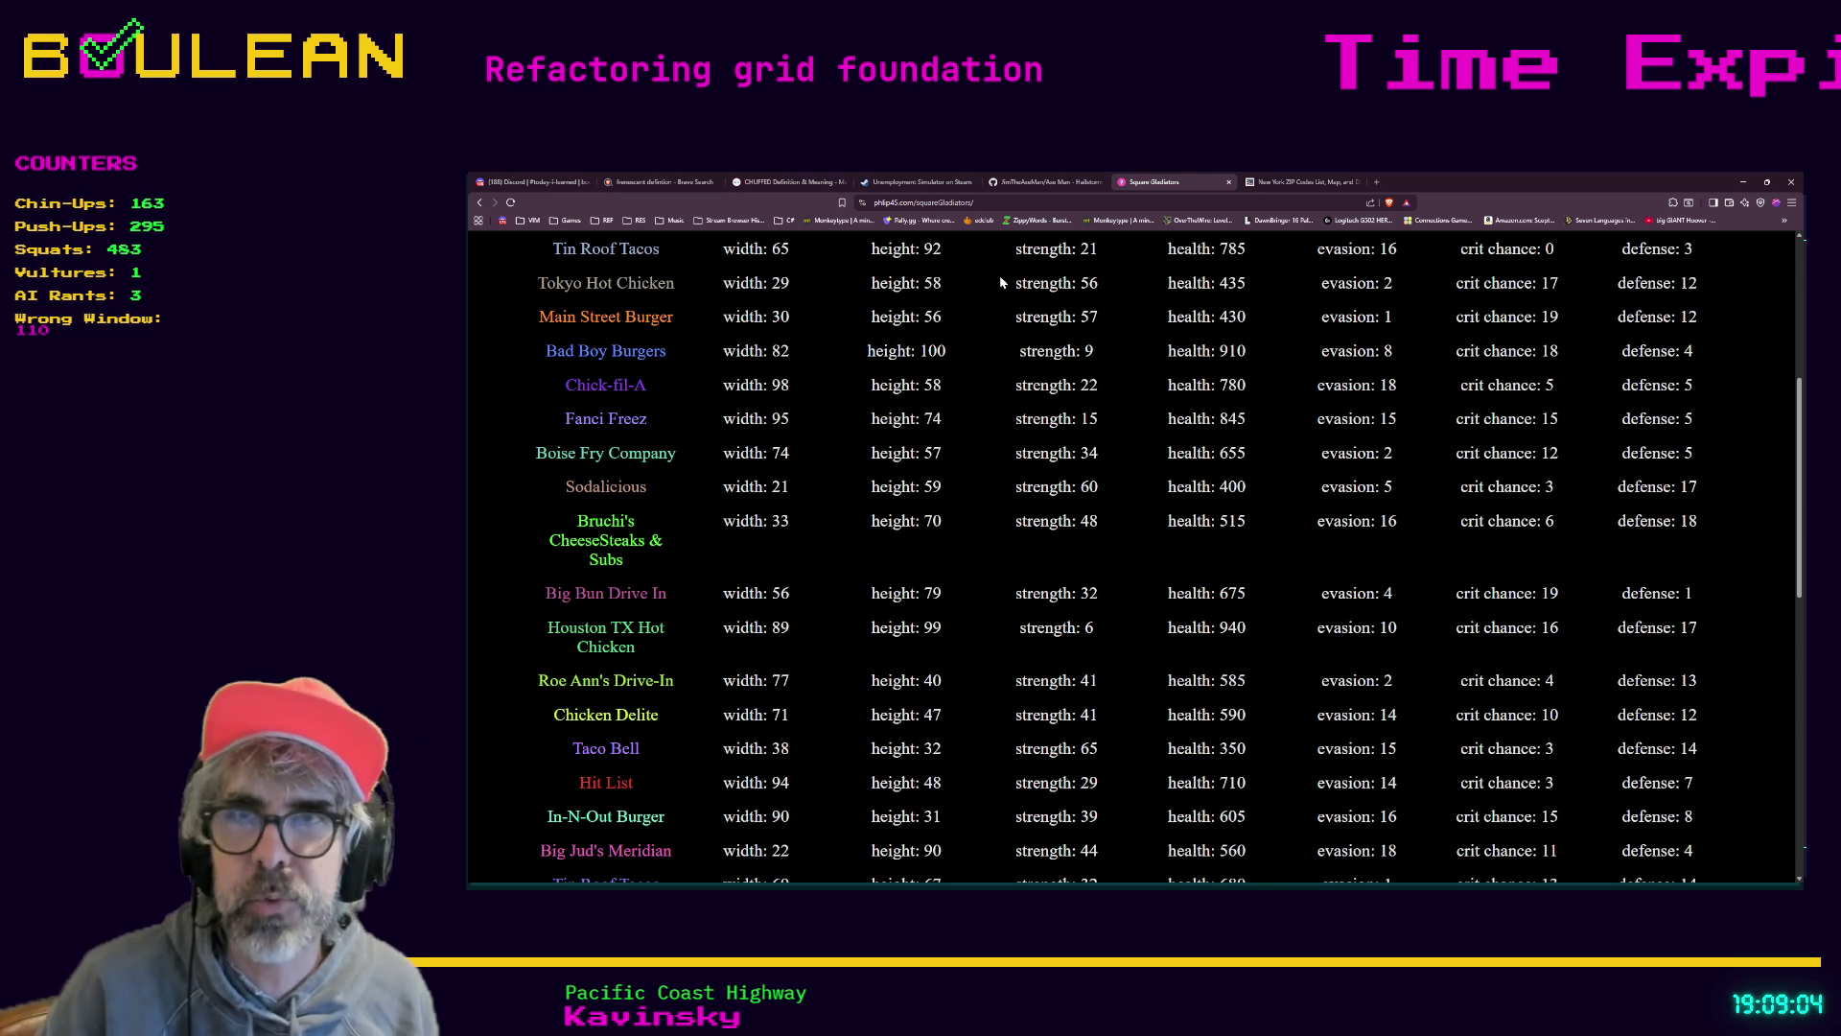
pyautogui.scroll(-2, 1119, 499)
pyautogui.scroll(-6, 1120, 500)
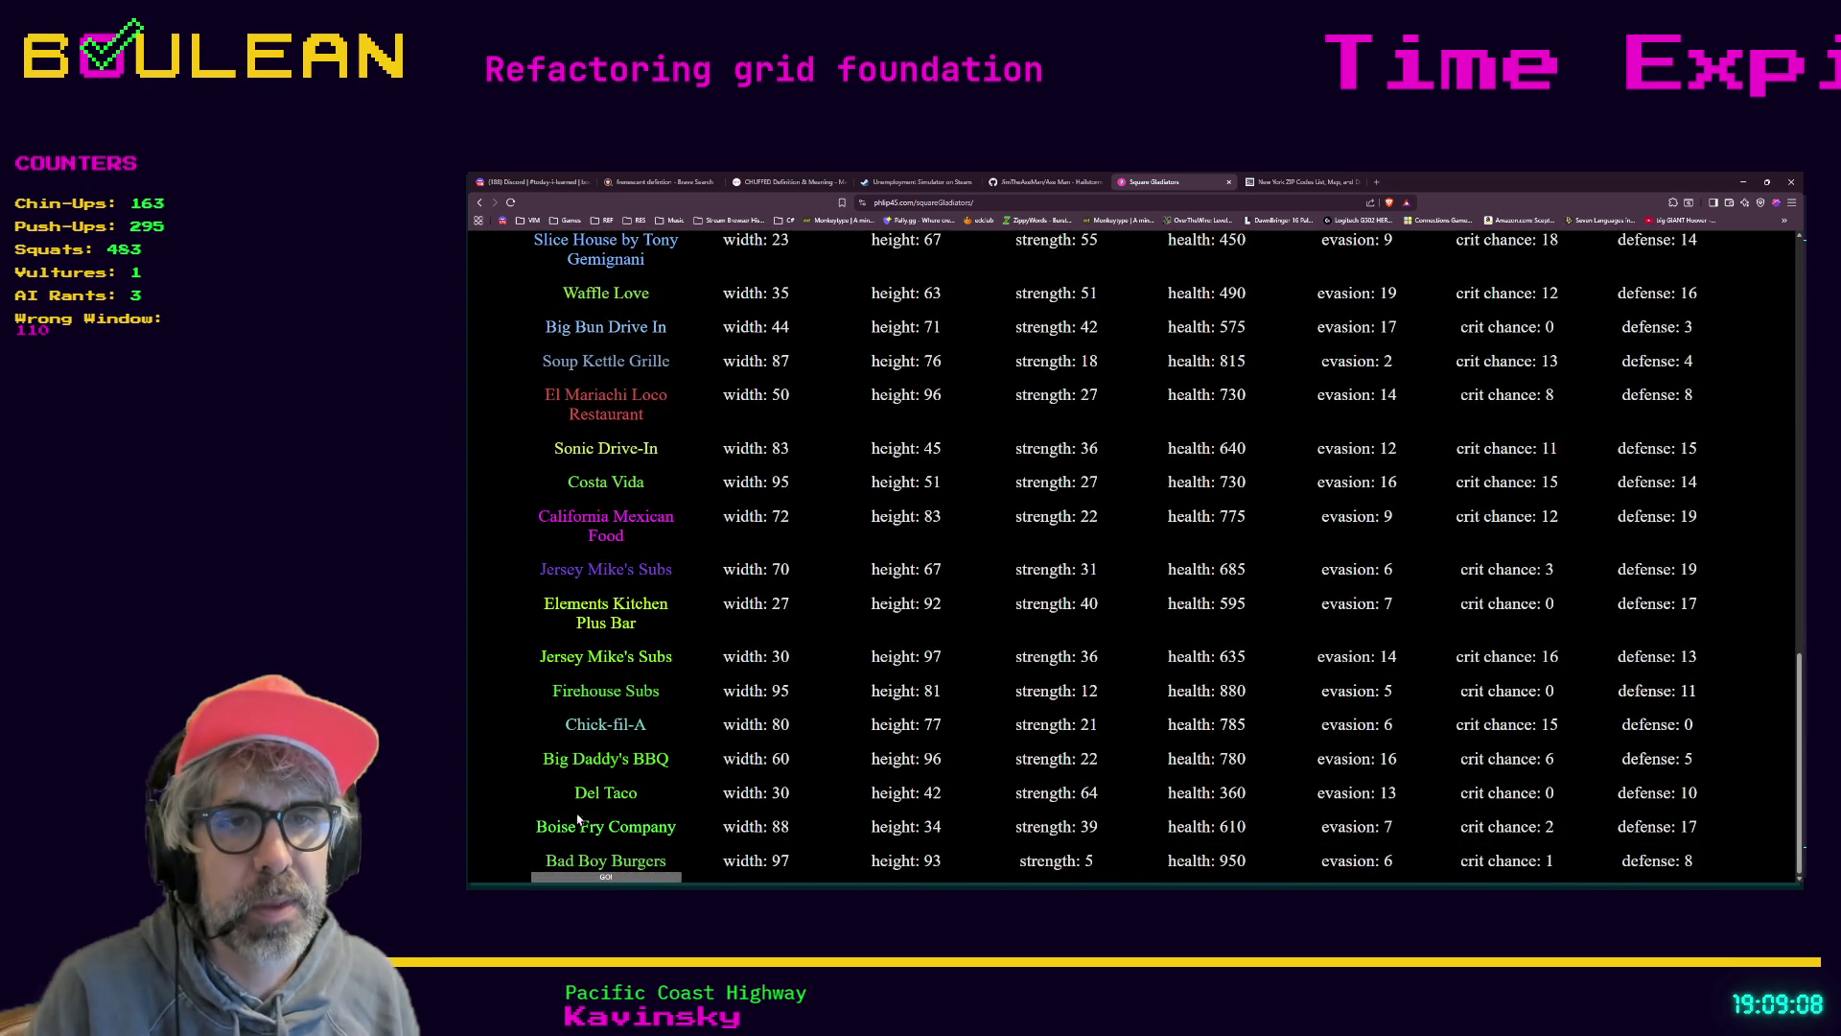
pyautogui.click(581, 873)
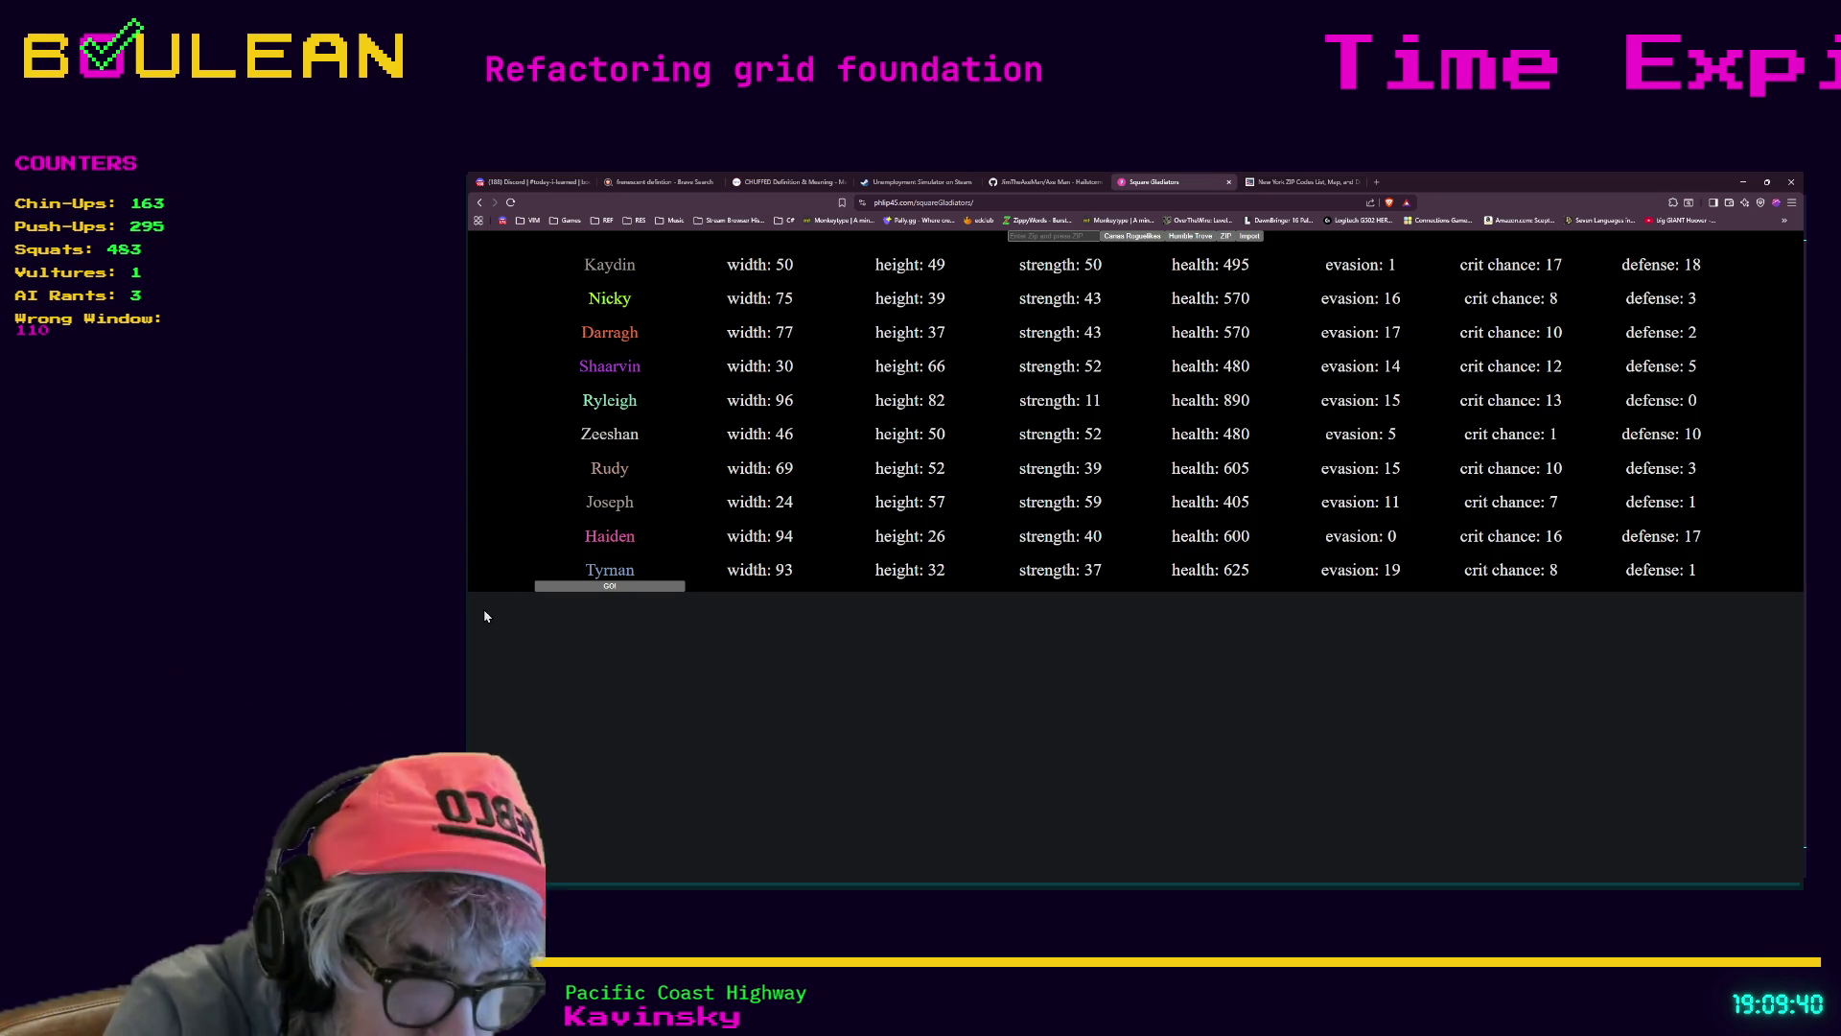
# Drag the Square Gladiators URL onto the bookmarks bar, then minimize the browser
pyautogui.click(904, 203)
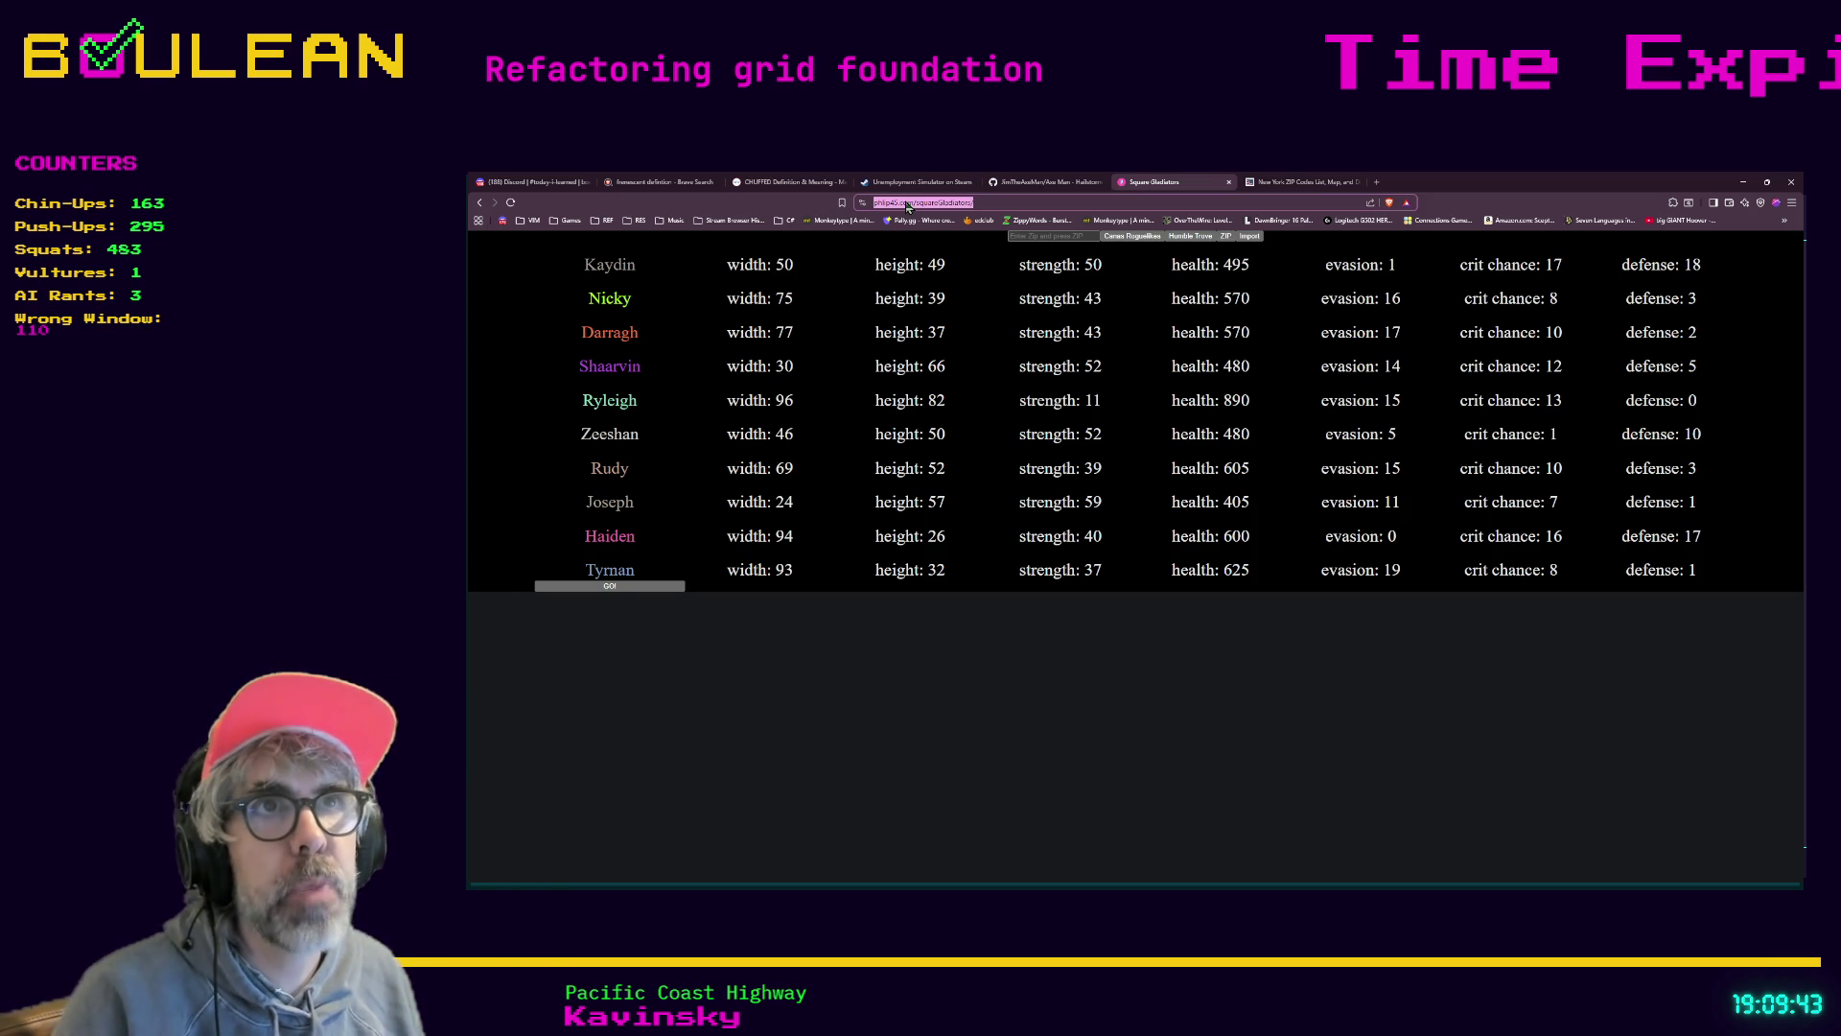
pyautogui.moveTo(781, 228); pyautogui.dragTo(872, 232)
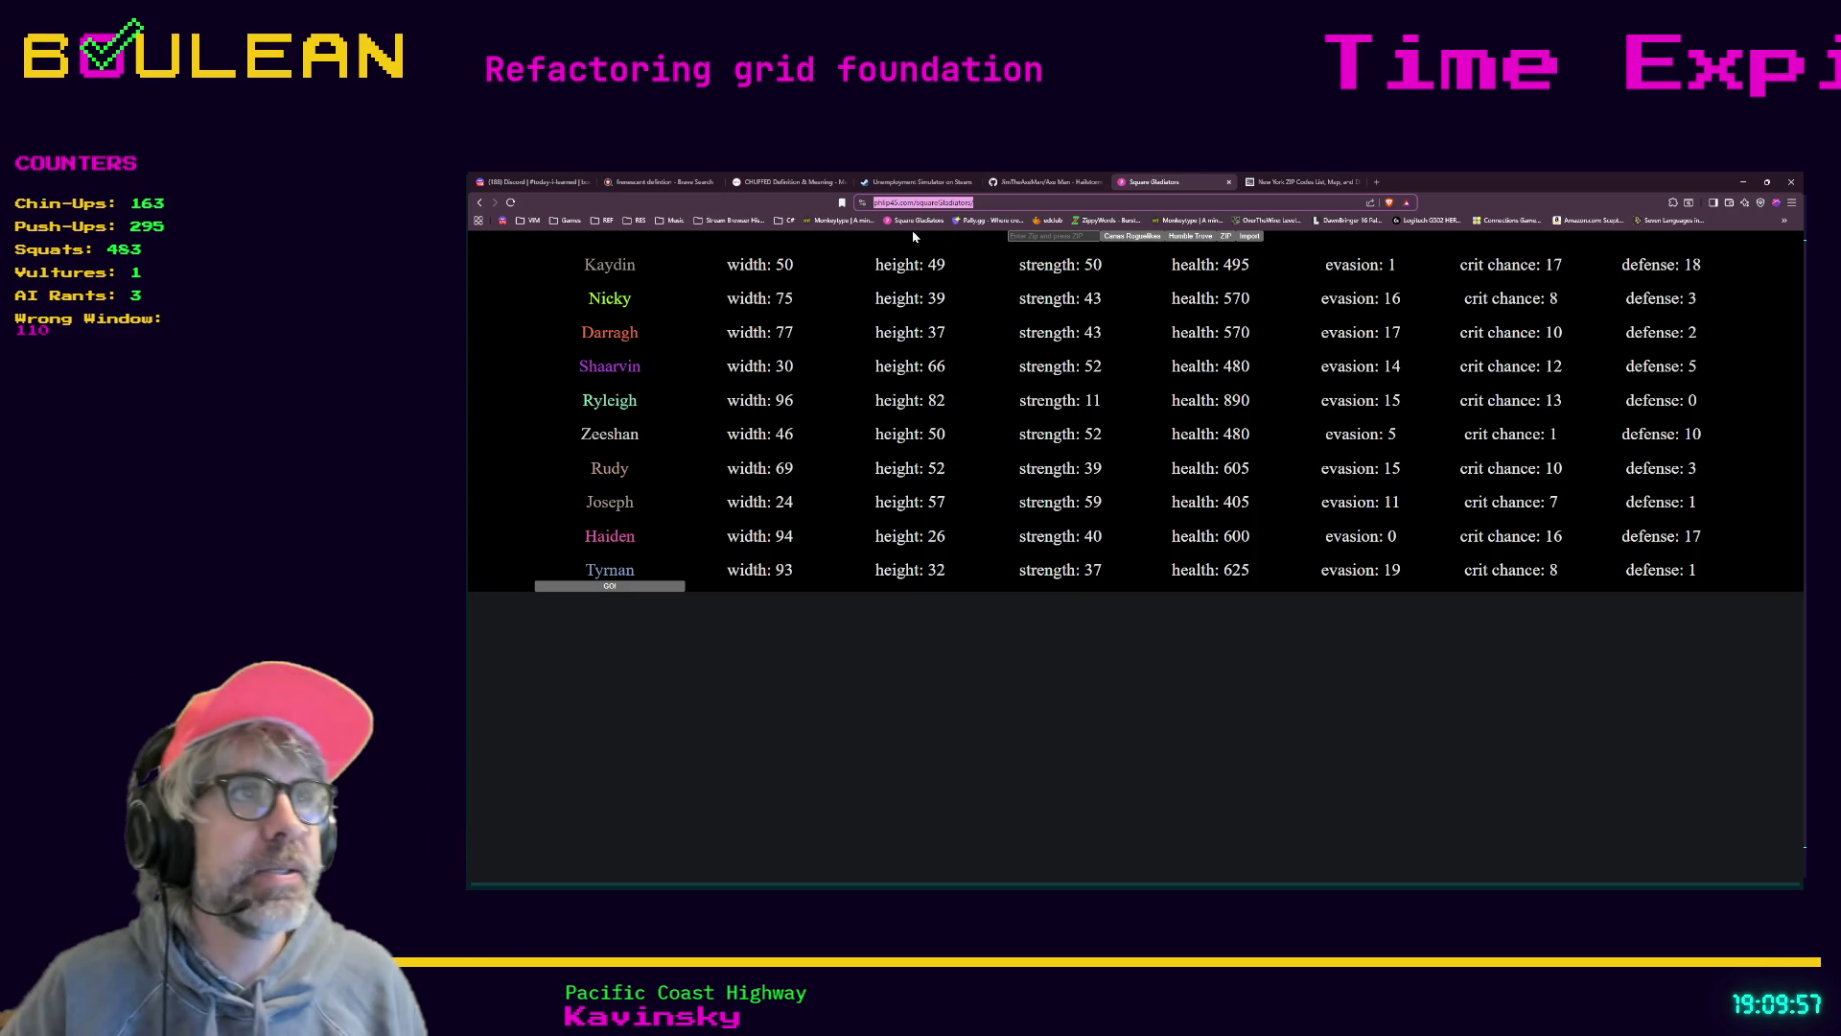
pyautogui.click(1742, 184)
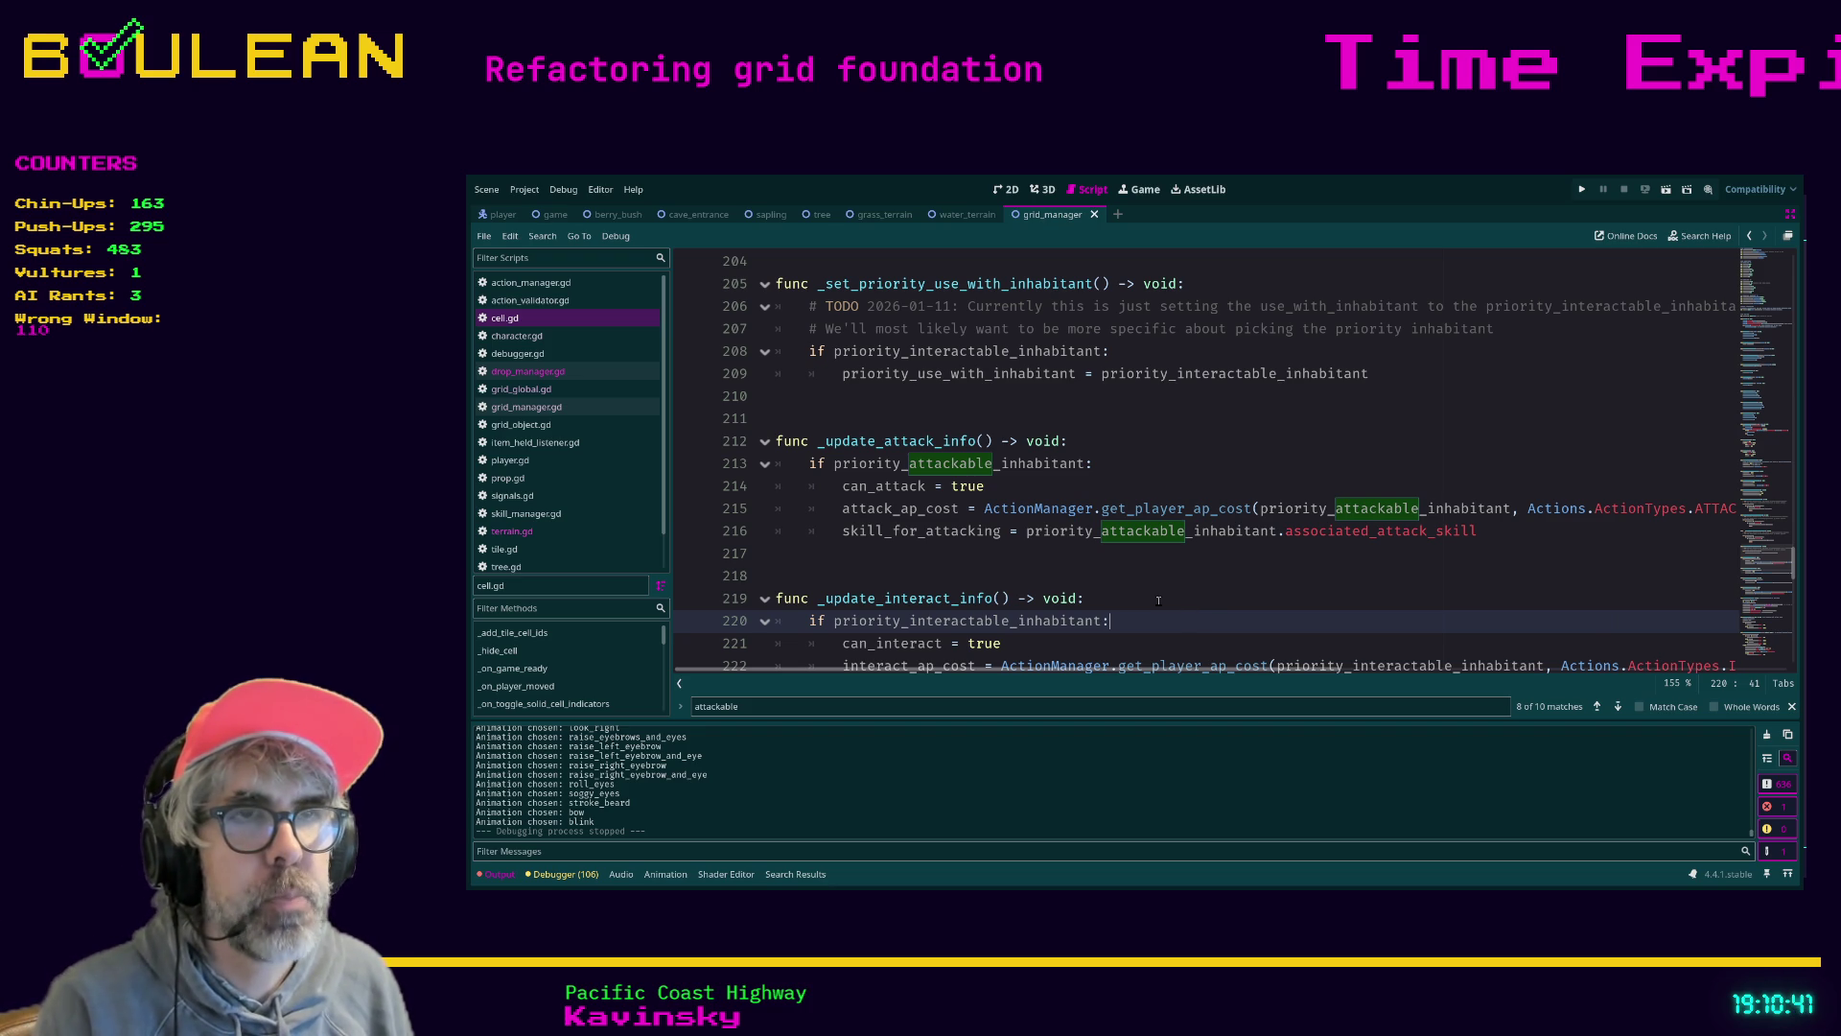
# With the caret at the end of line 219, run the project and stop it after testing
pyautogui.click(1167, 600)
pyautogui.press('F5')
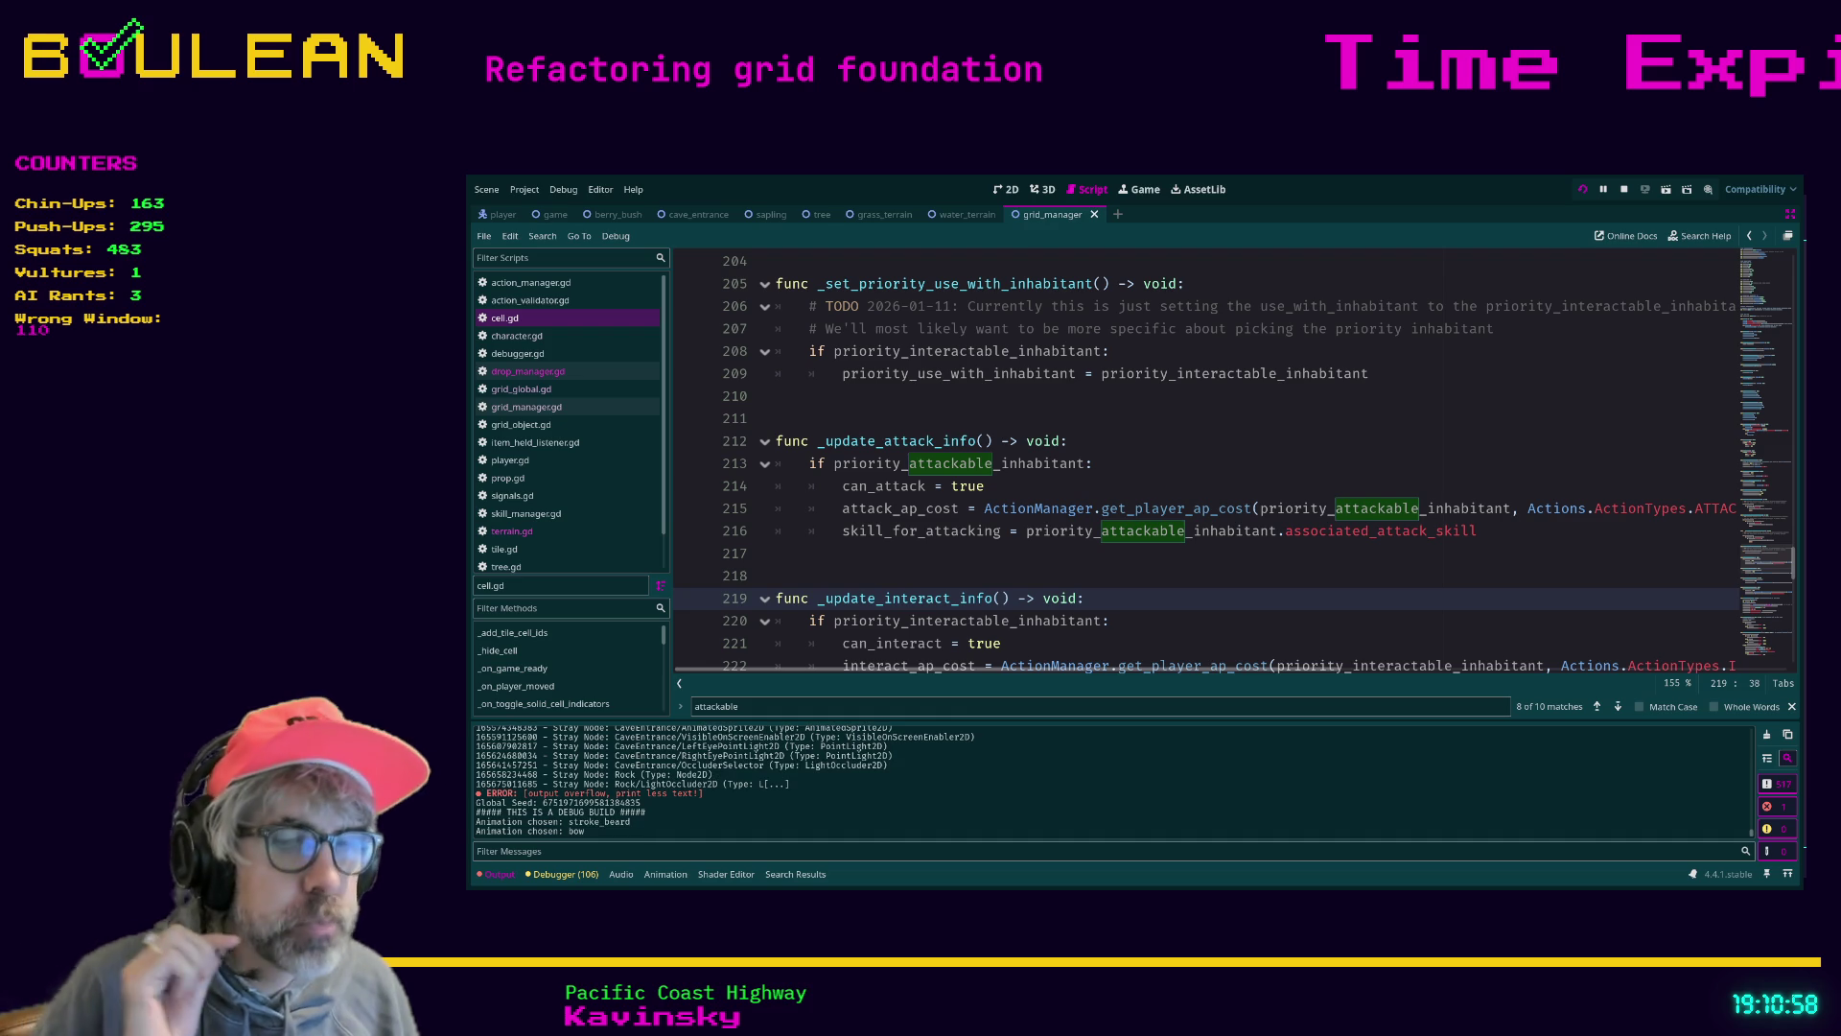
pyautogui.press('F8')
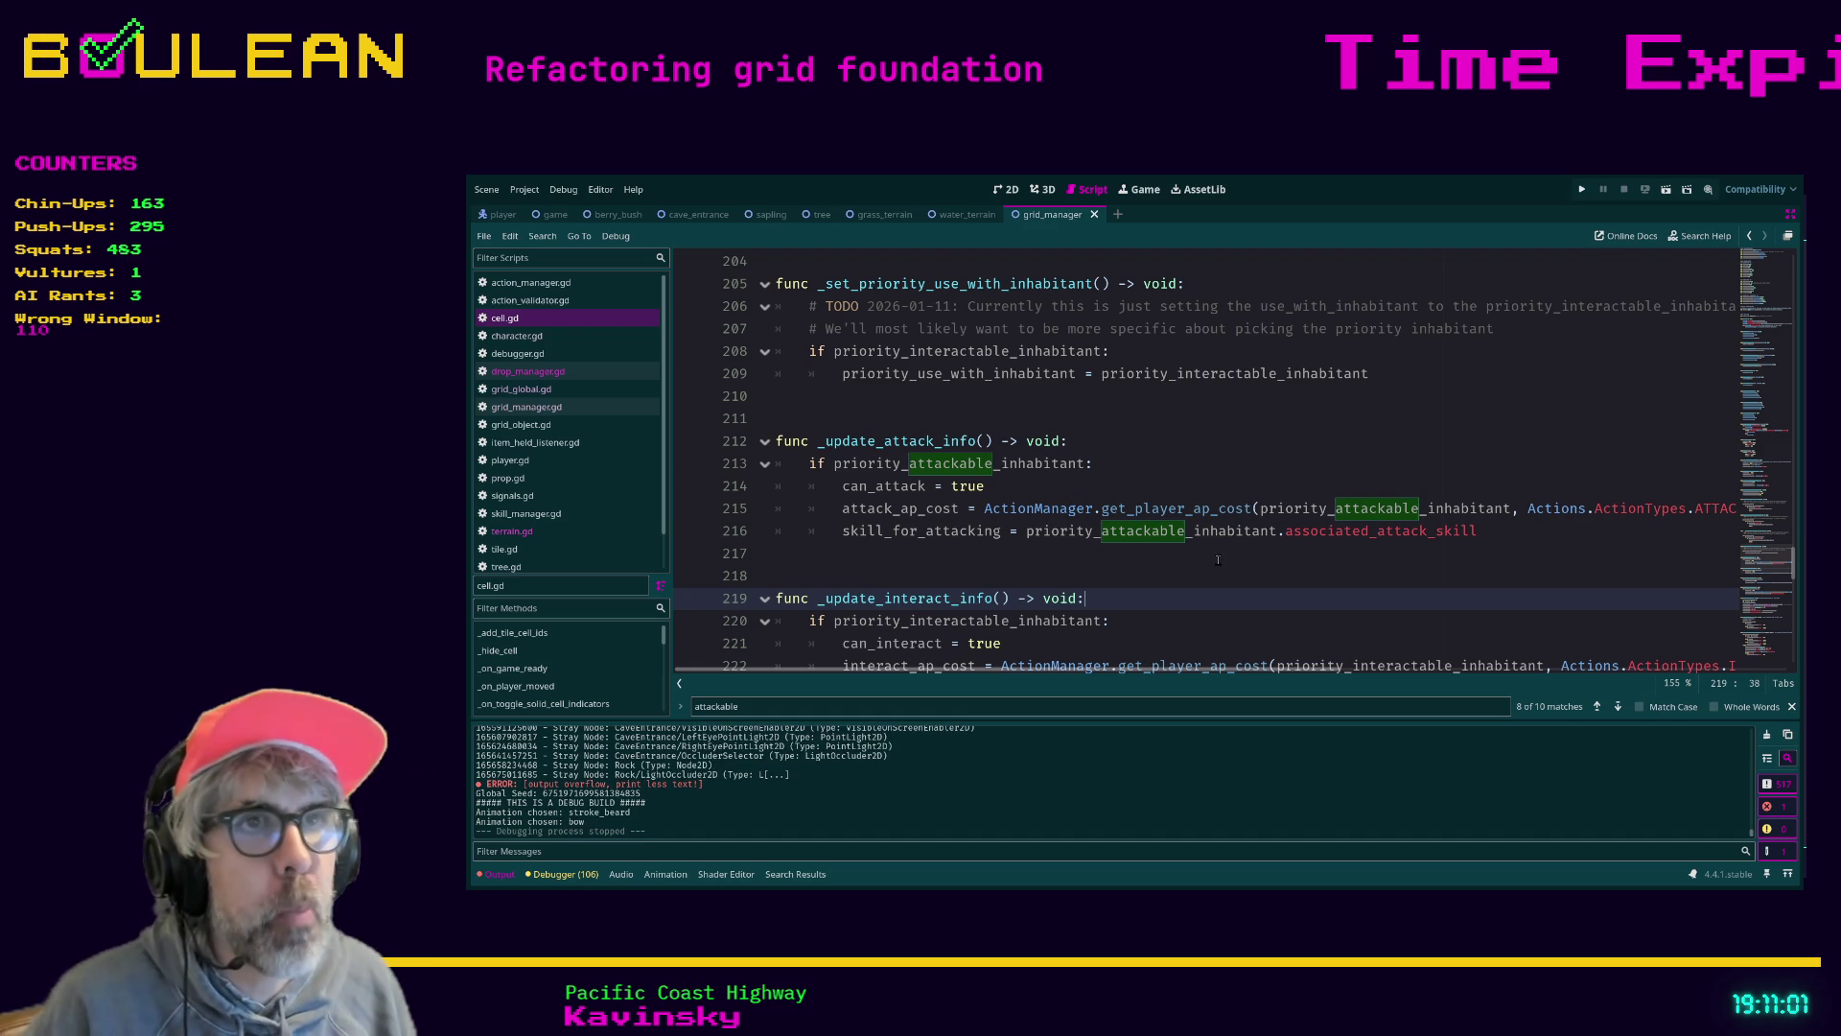
pyautogui.scroll(15, 1118, 515)
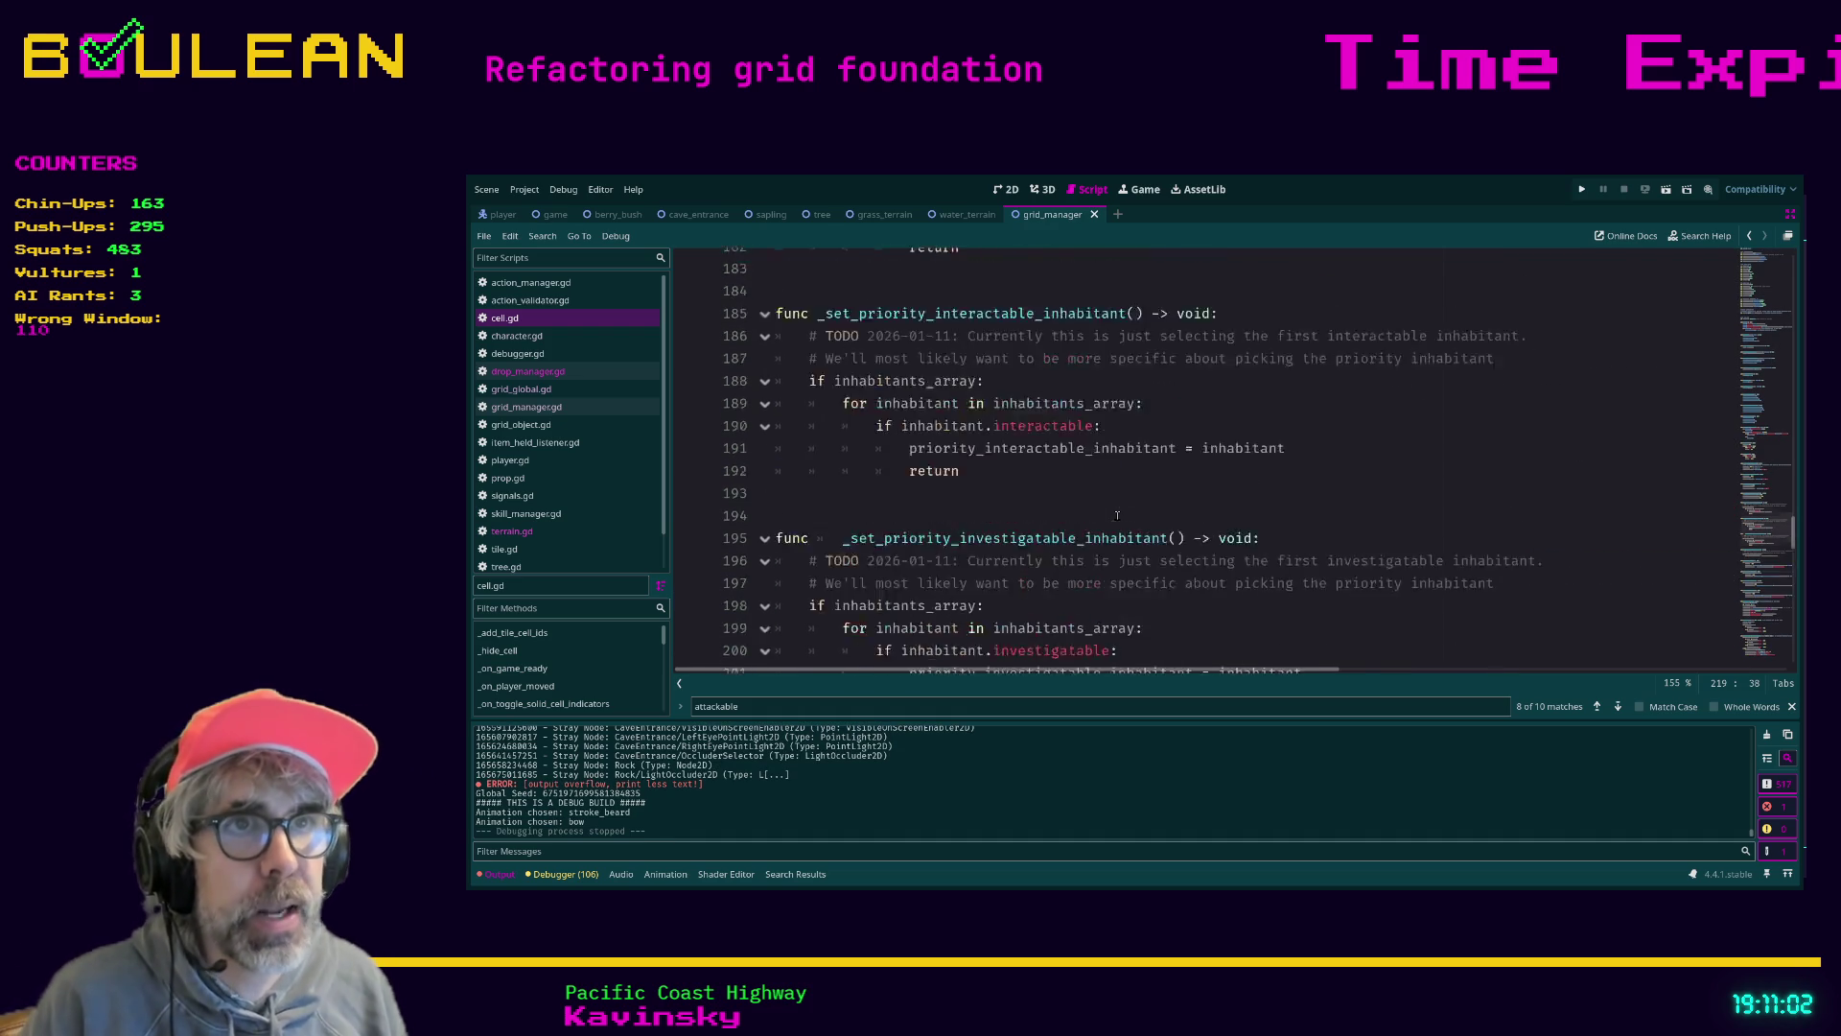
pyautogui.scroll(4, 1118, 515)
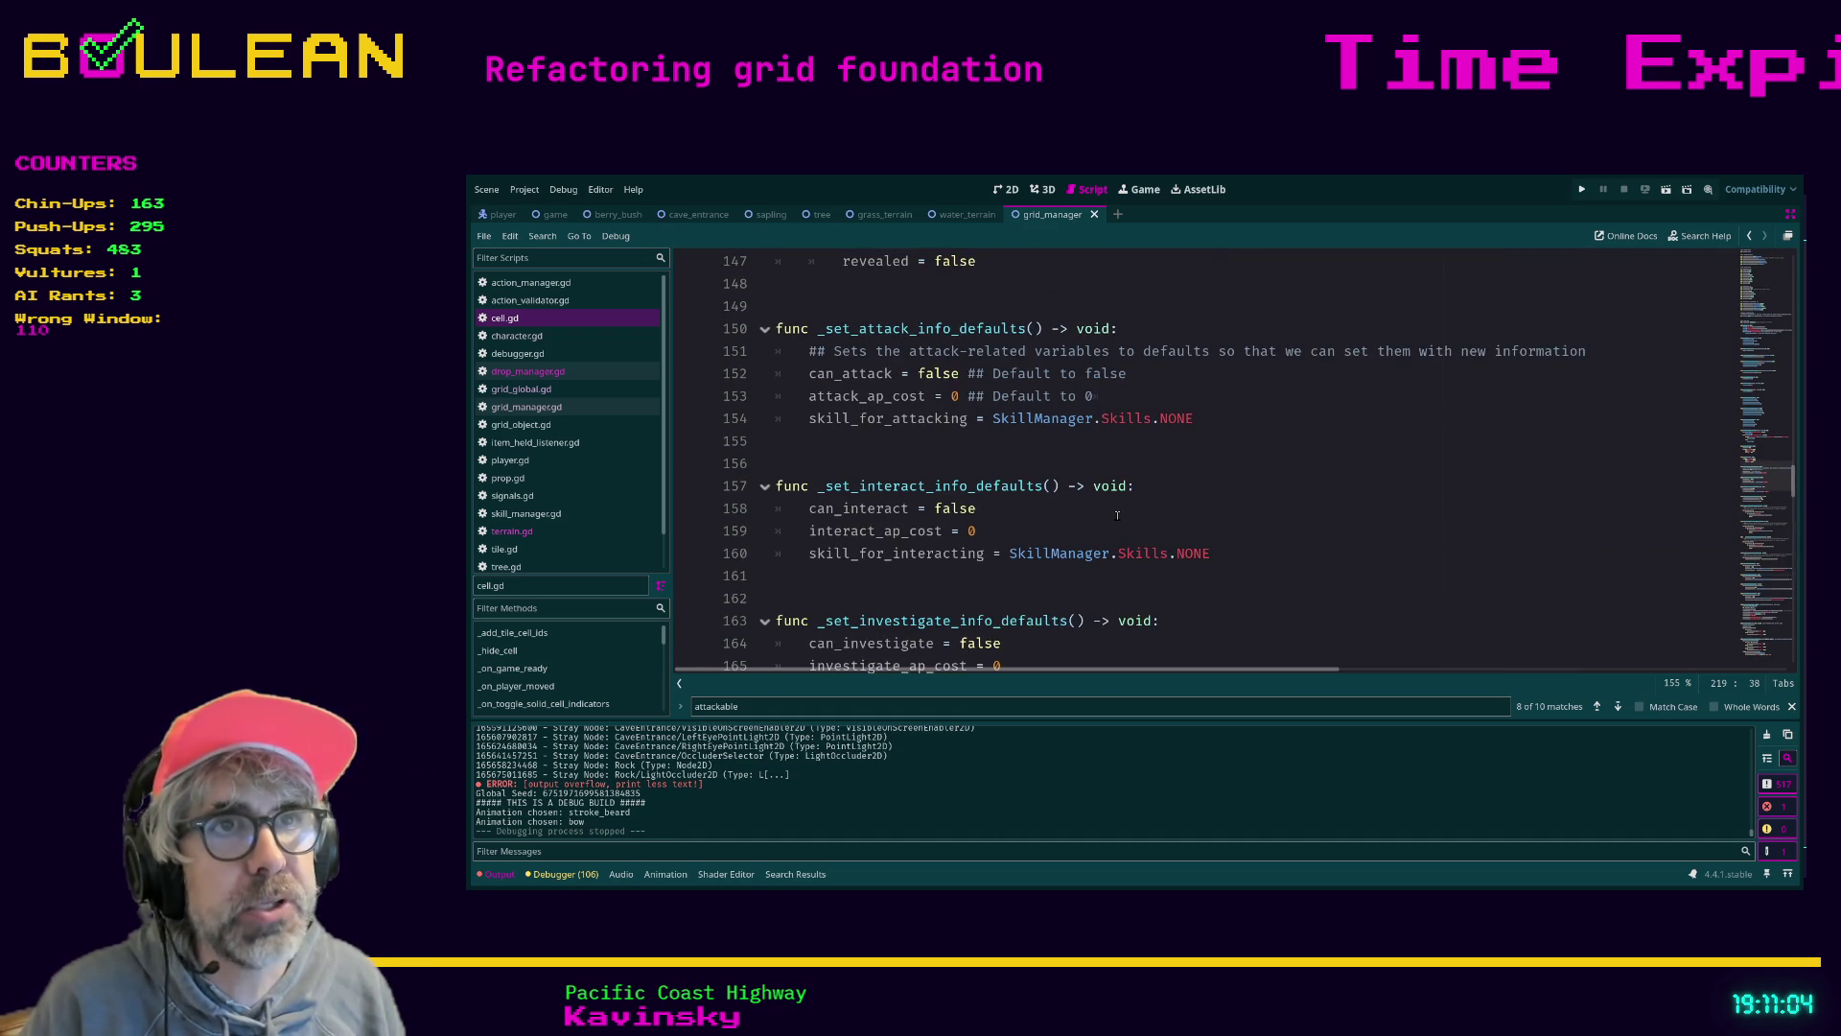
pyautogui.scroll(3, 1117, 515)
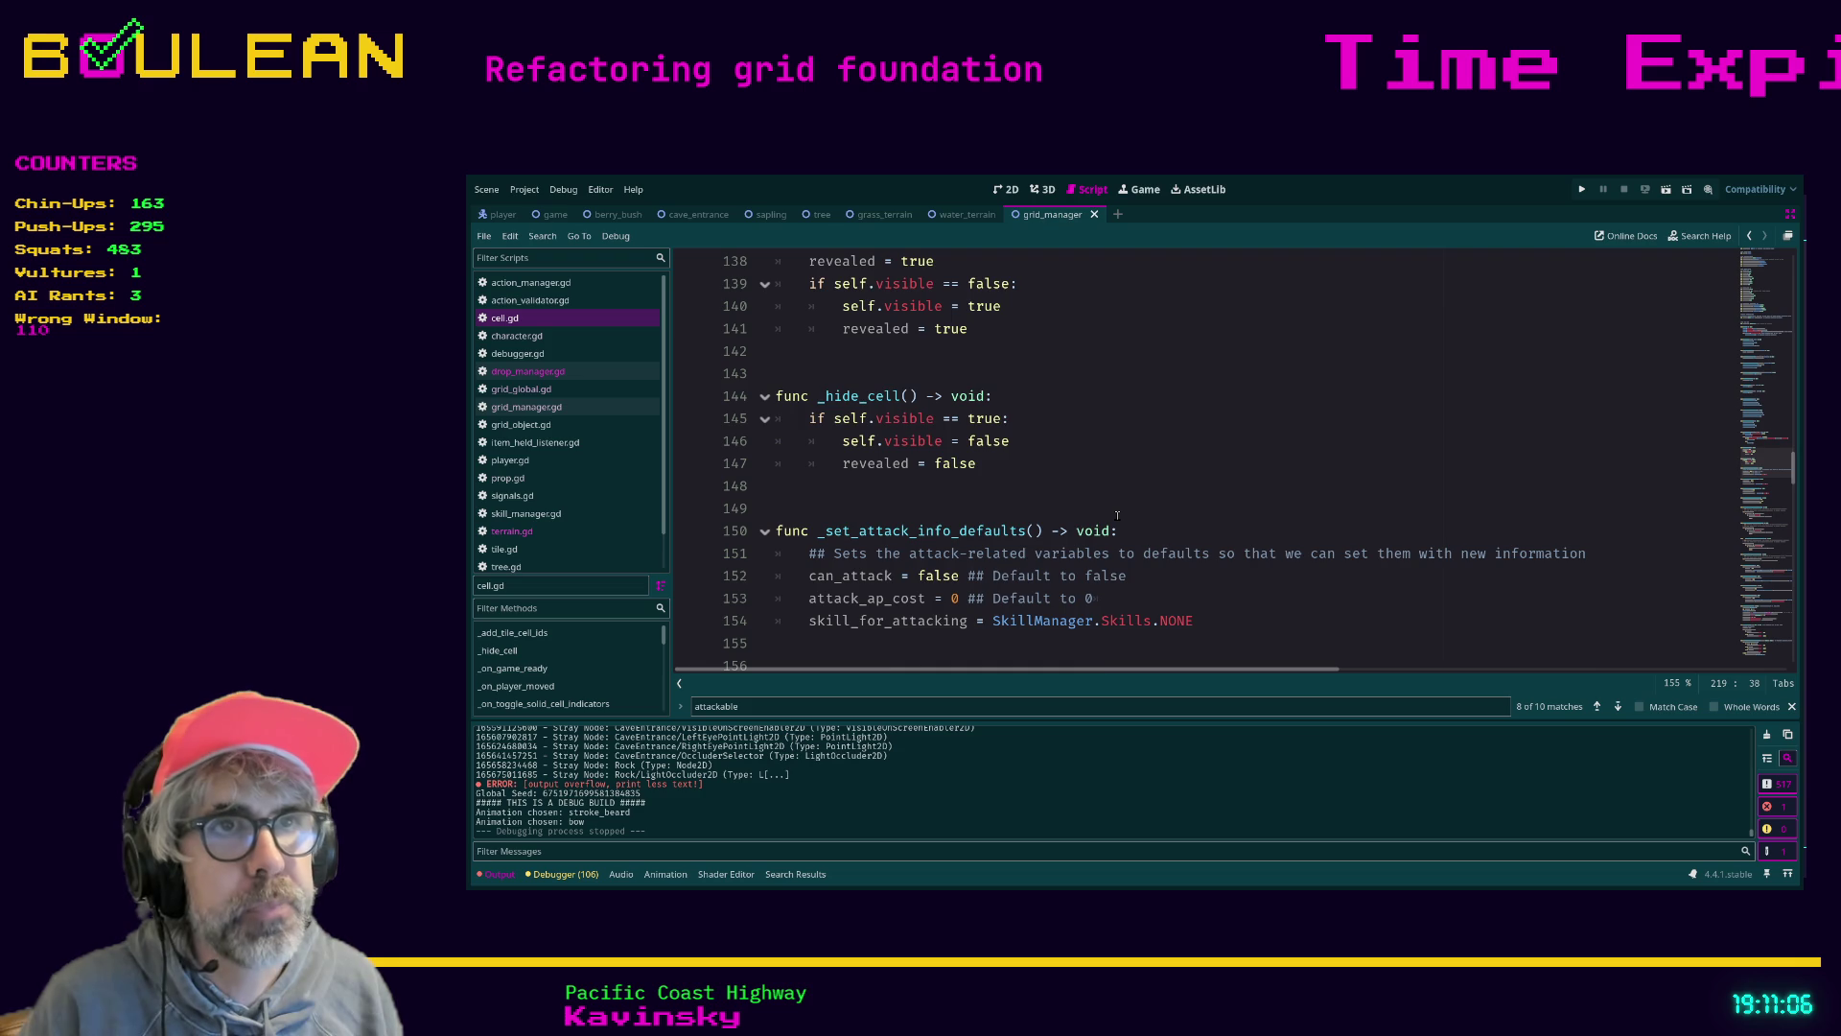
pyautogui.scroll(8, 1117, 515)
pyautogui.scroll(6, 1117, 515)
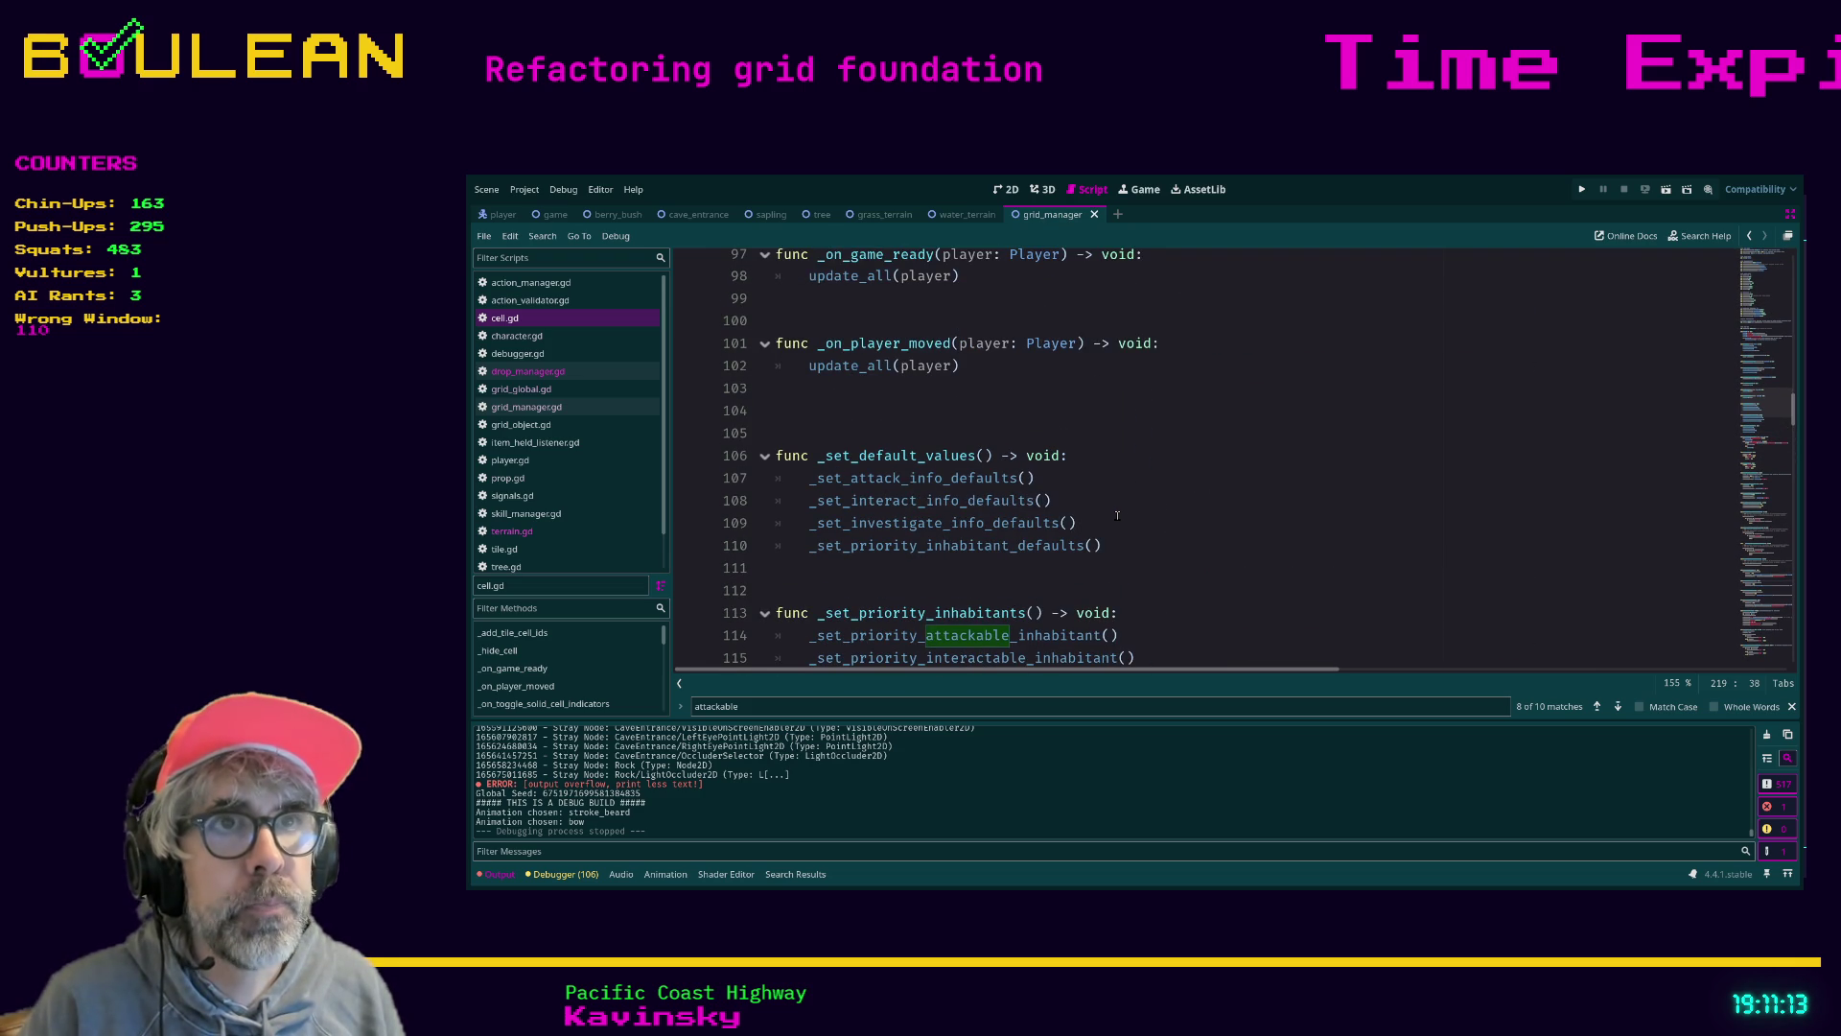
pyautogui.scroll(8, 1118, 515)
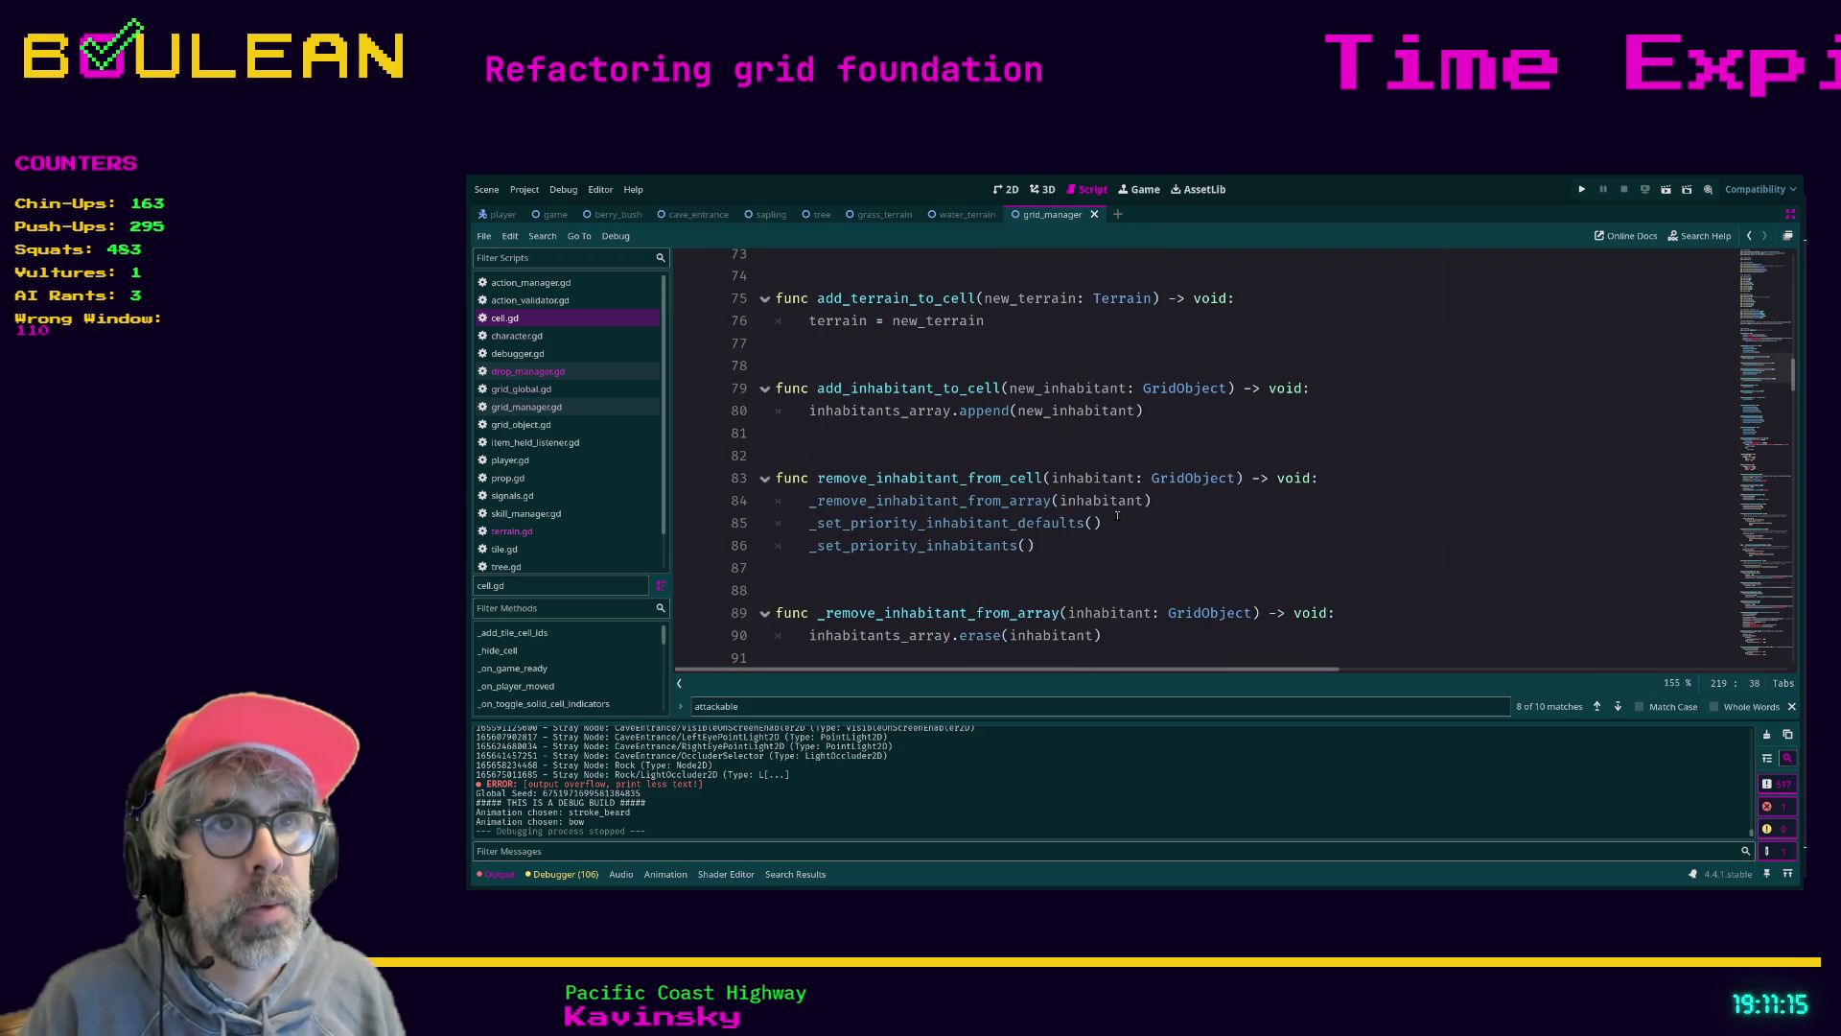
pyautogui.scroll(5, 868, 503)
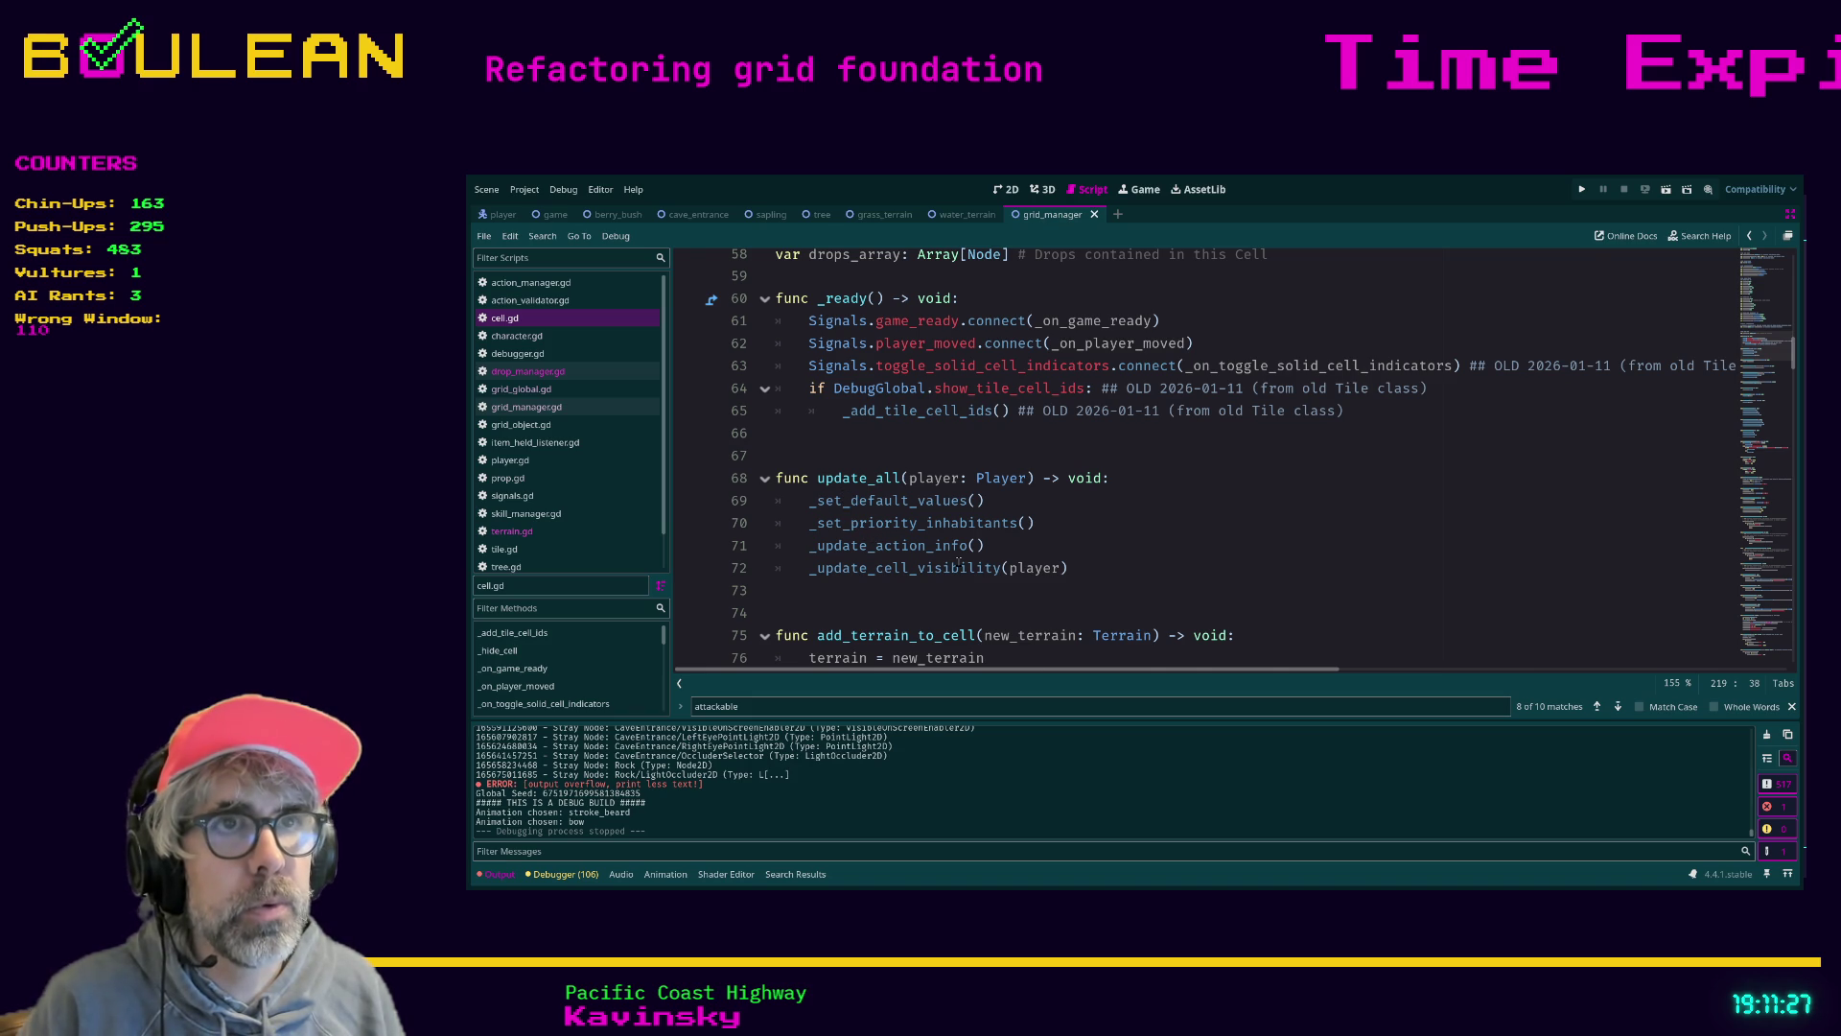
pyautogui.scroll(-1, 959, 563)
pyautogui.scroll(-3, 976, 515)
pyautogui.scroll(2, 1007, 523)
pyautogui.scroll(-2, 1043, 528)
pyautogui.scroll(-1, 1045, 518)
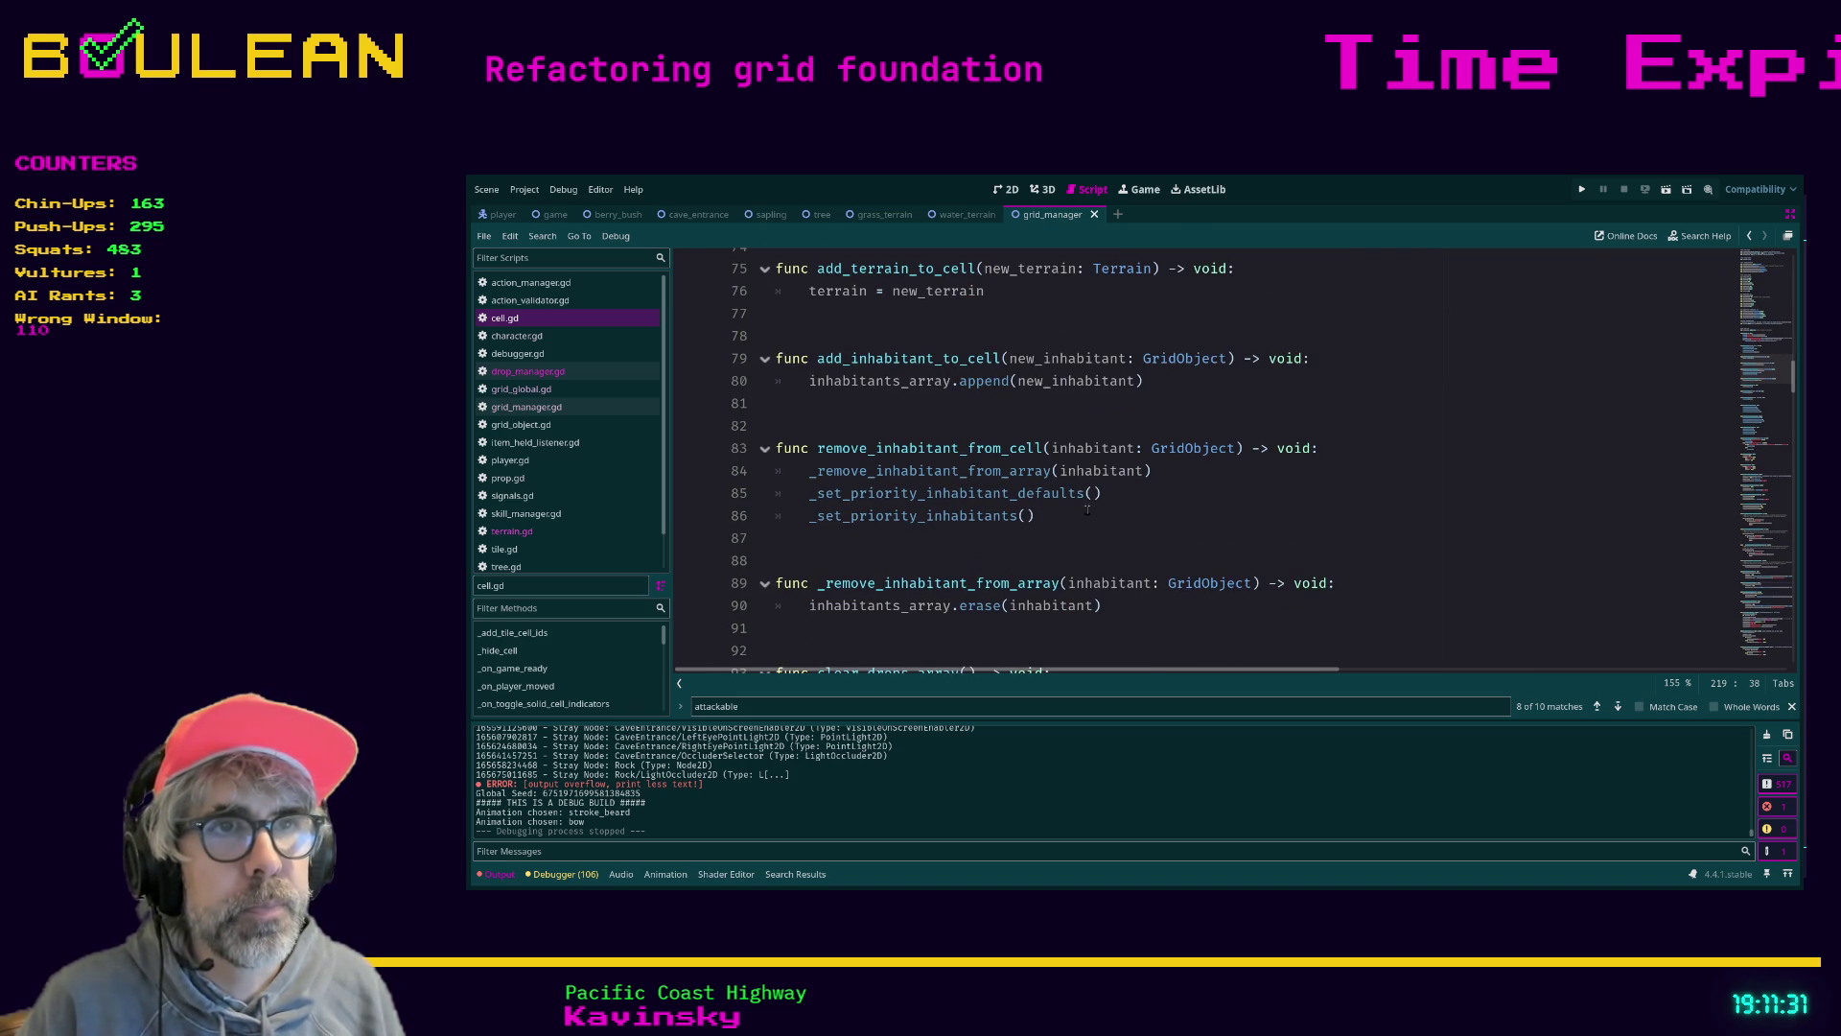
pyautogui.moveTo(1139, 490); pyautogui.dragTo(1059, 534)
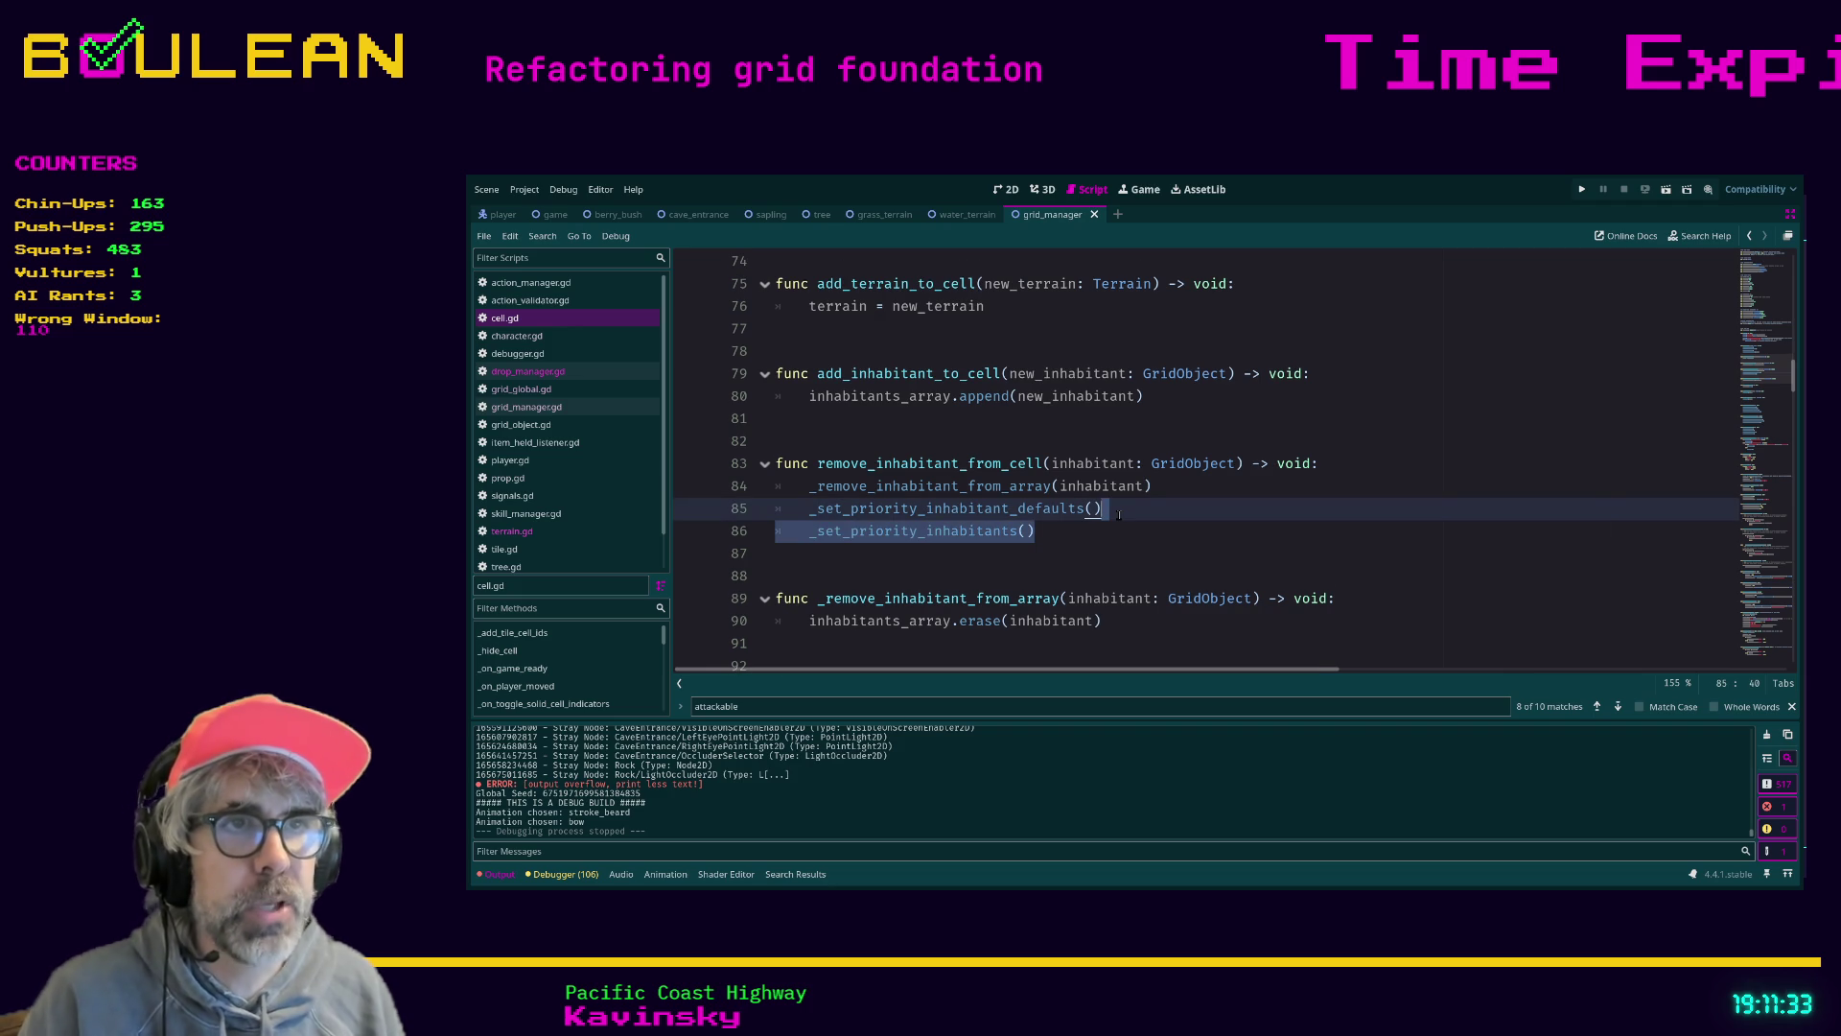
# Add an update_all() call on a new line after line 86, correcting the mistyped _update_all
pyautogui.click(1059, 535)
pyautogui.press('Return')
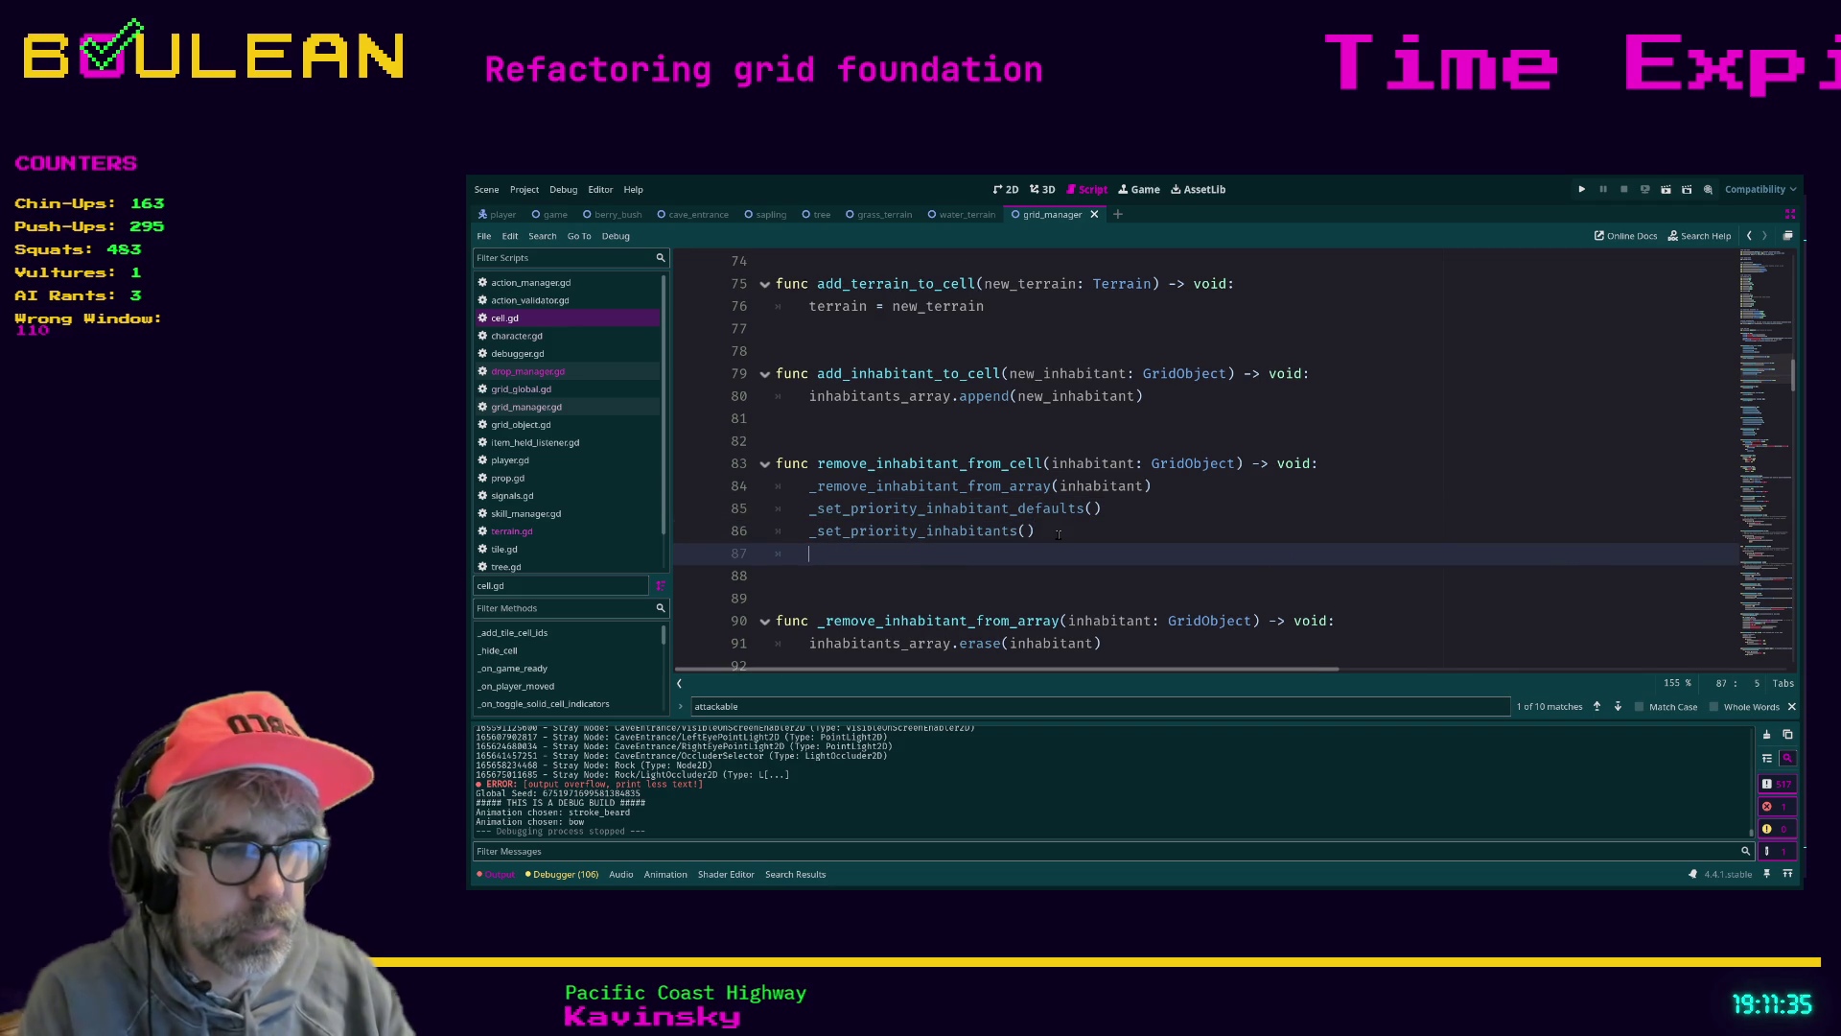
pyautogui.write('_update')
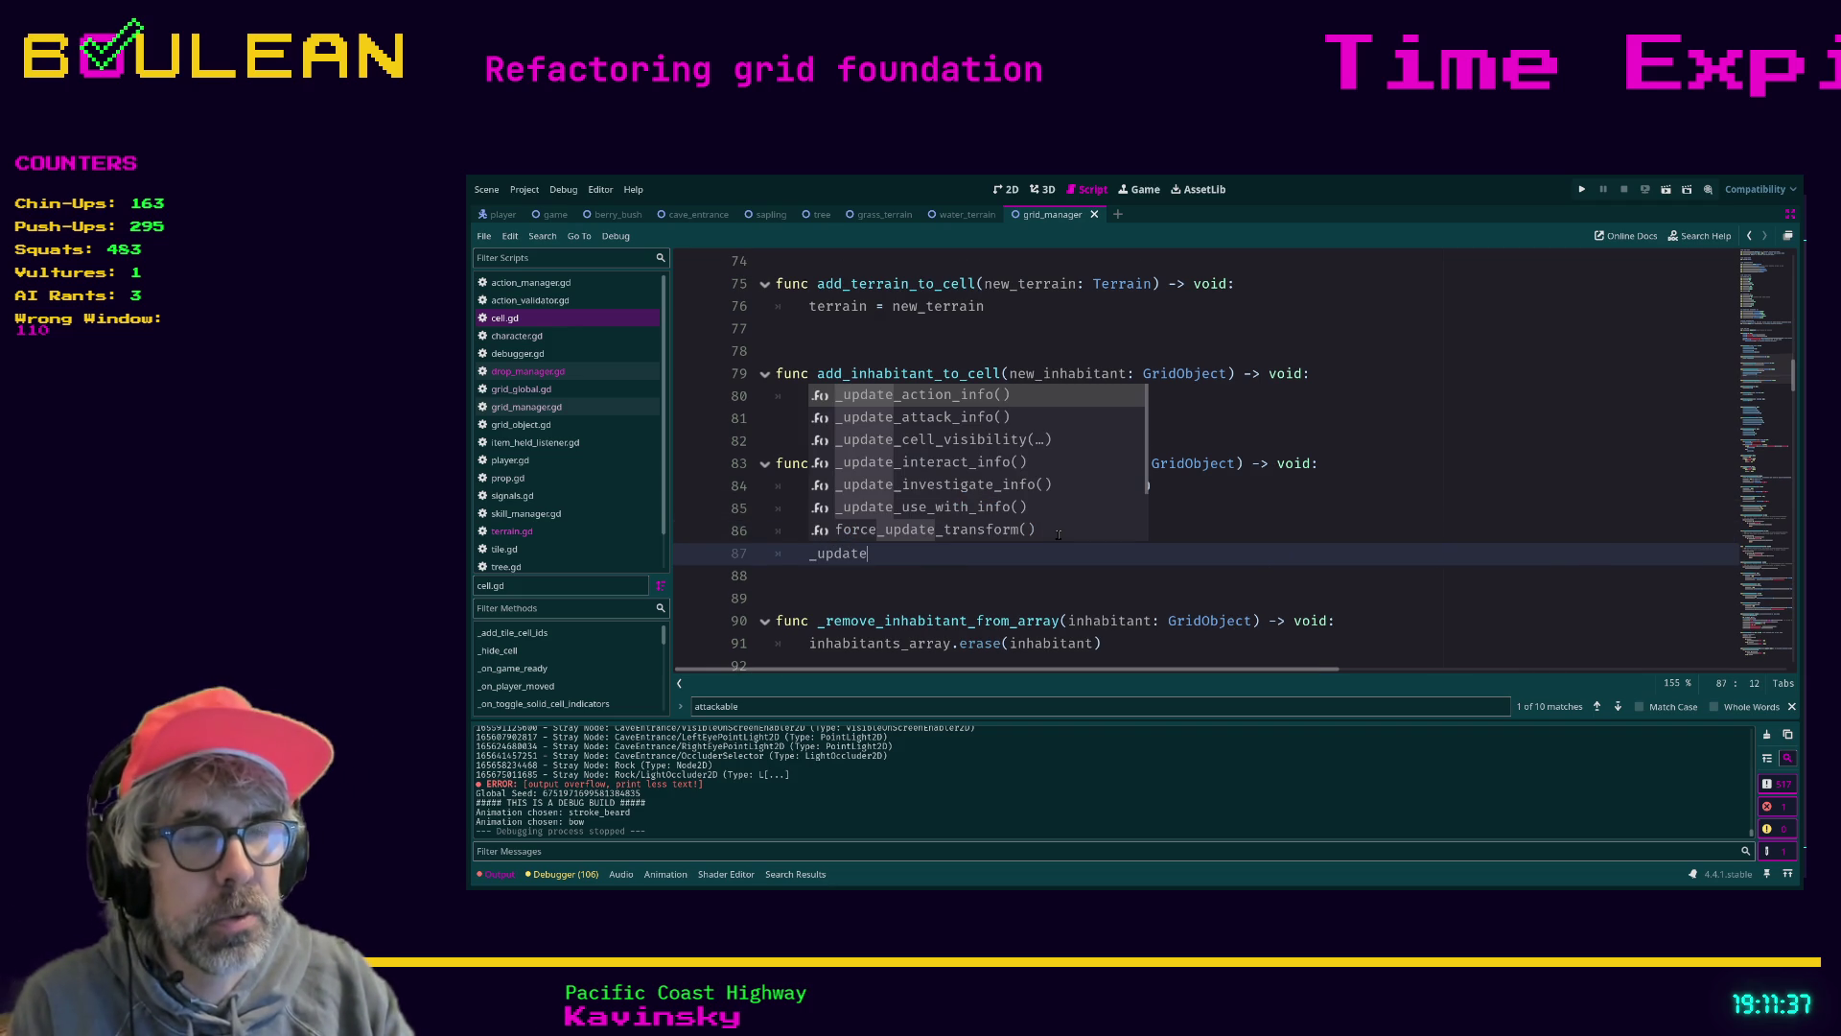
pyautogui.write('_all')
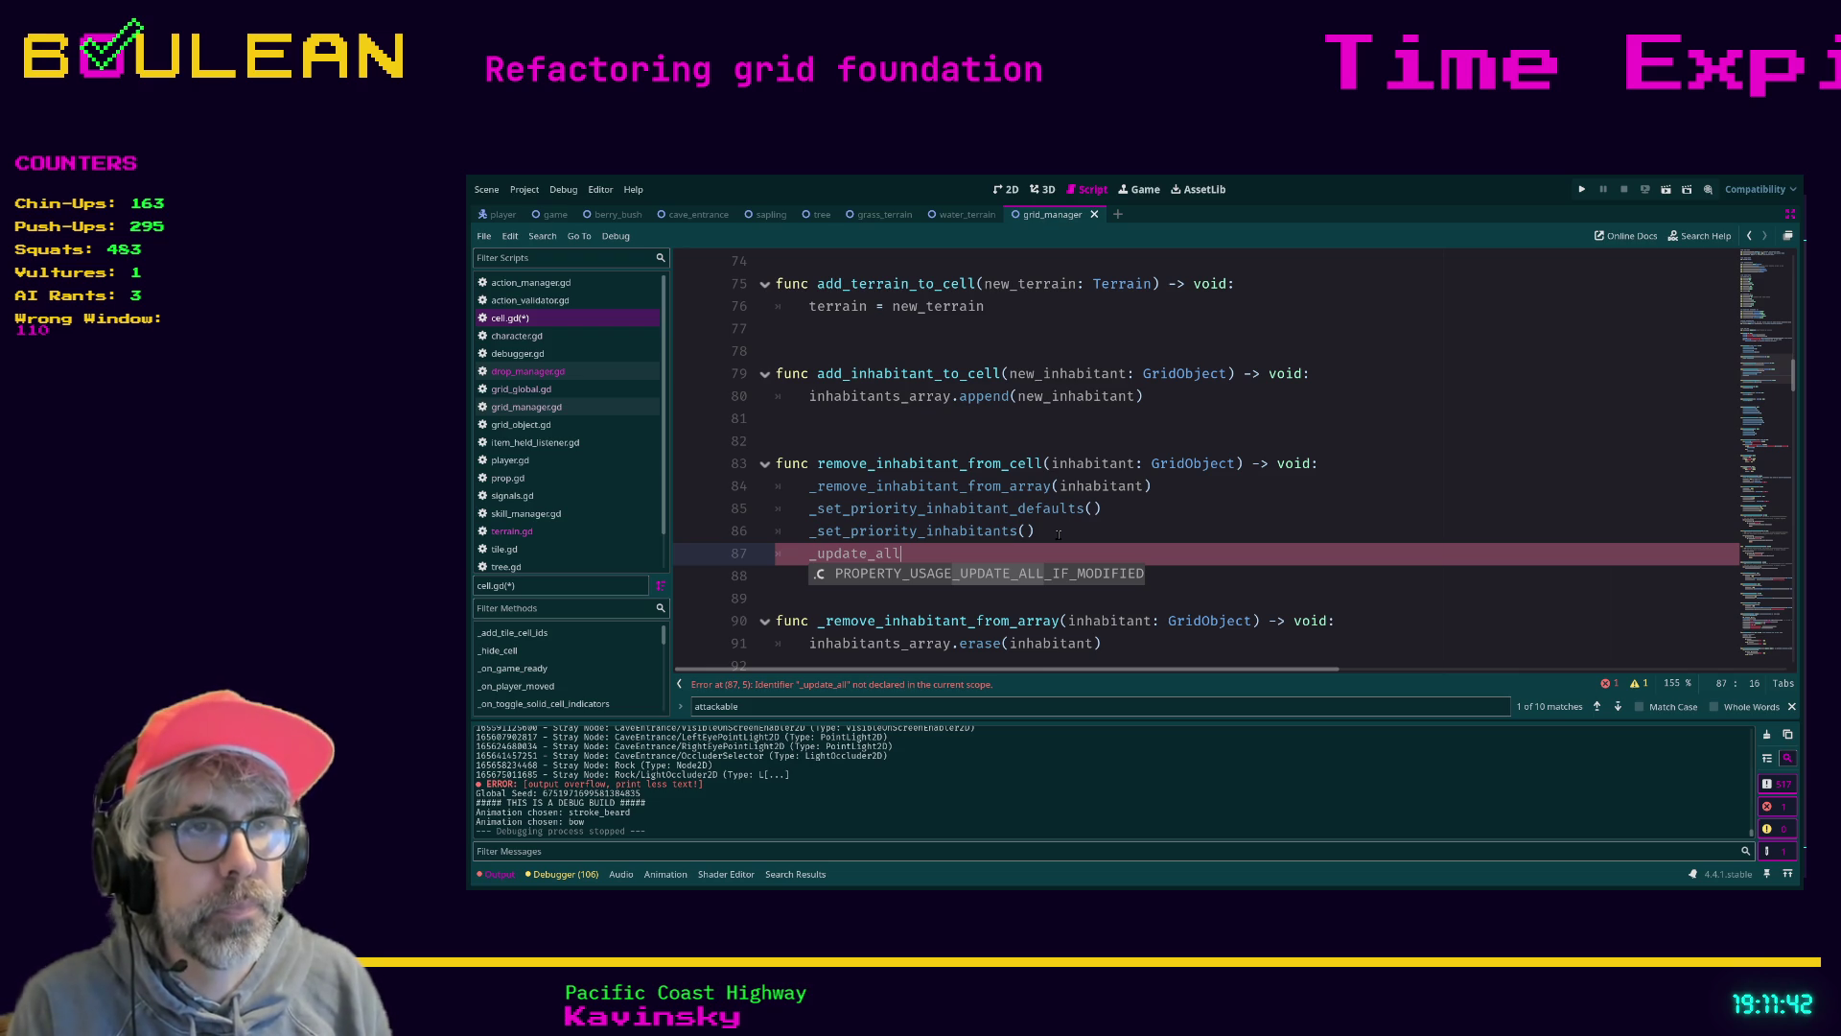
pyautogui.hotkey('ctrl', 'shift', 'Left')
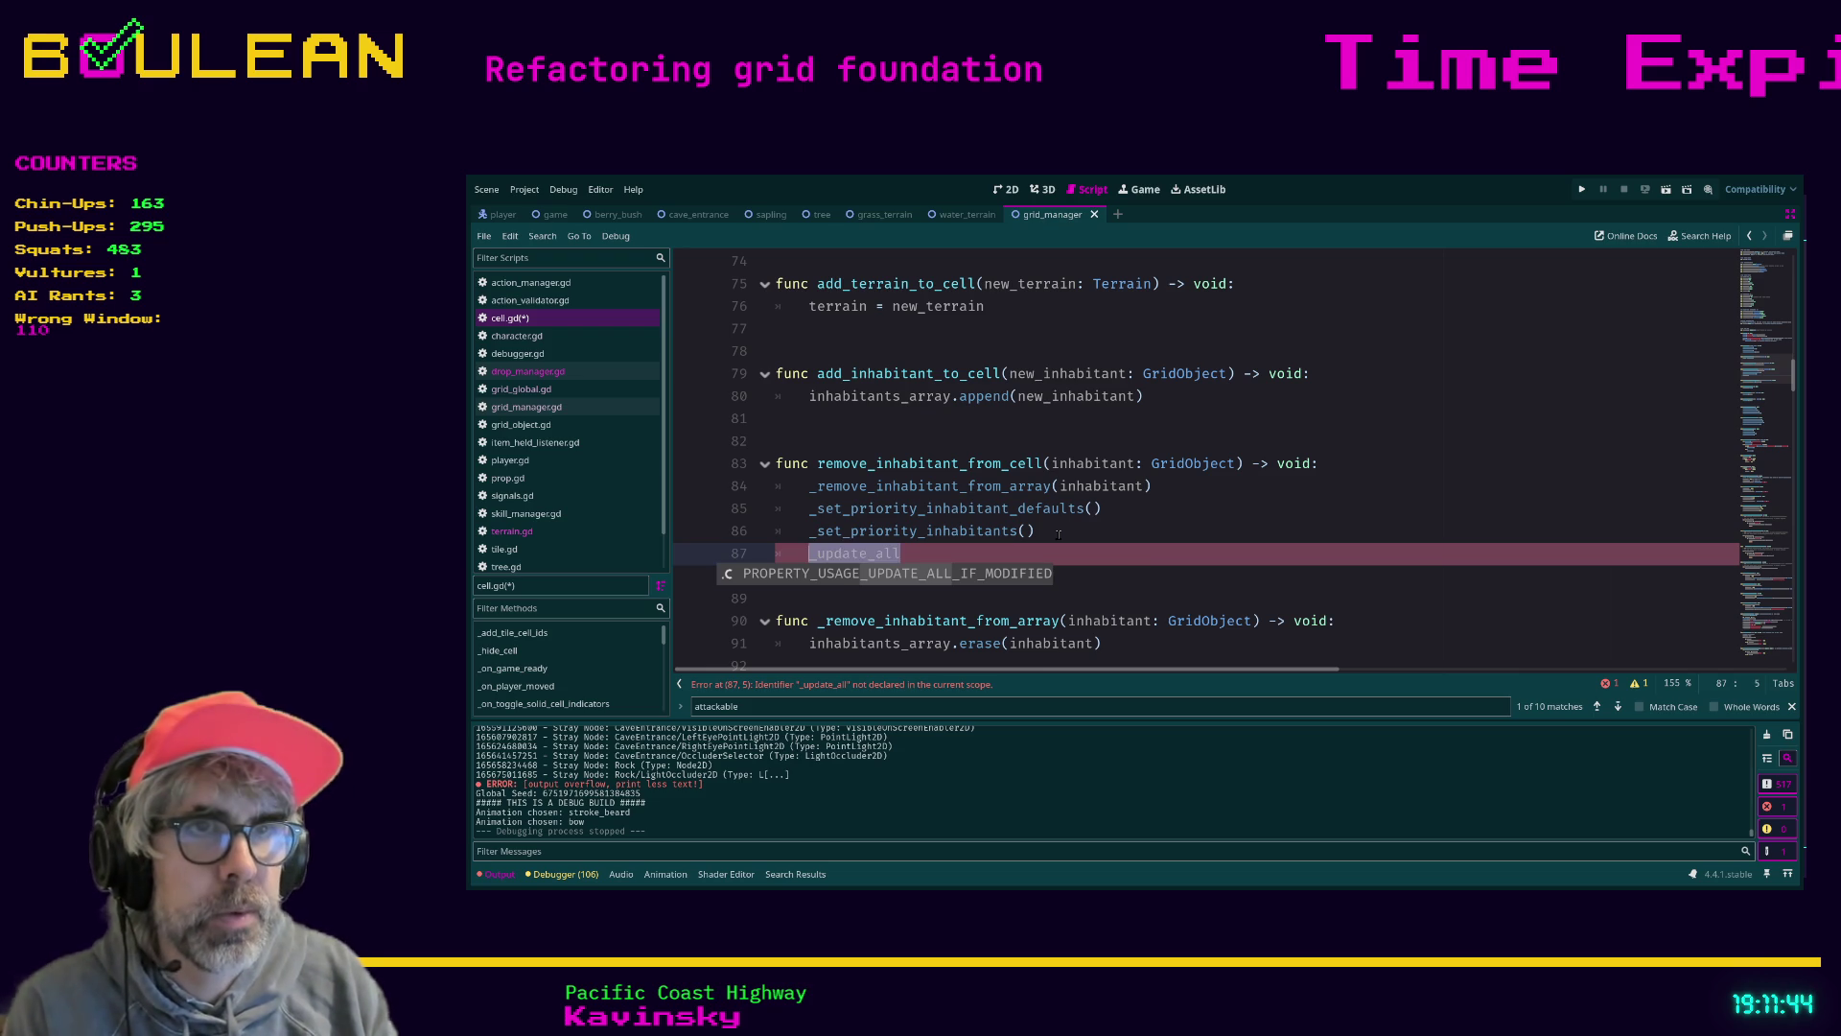
pyautogui.write('update_all')
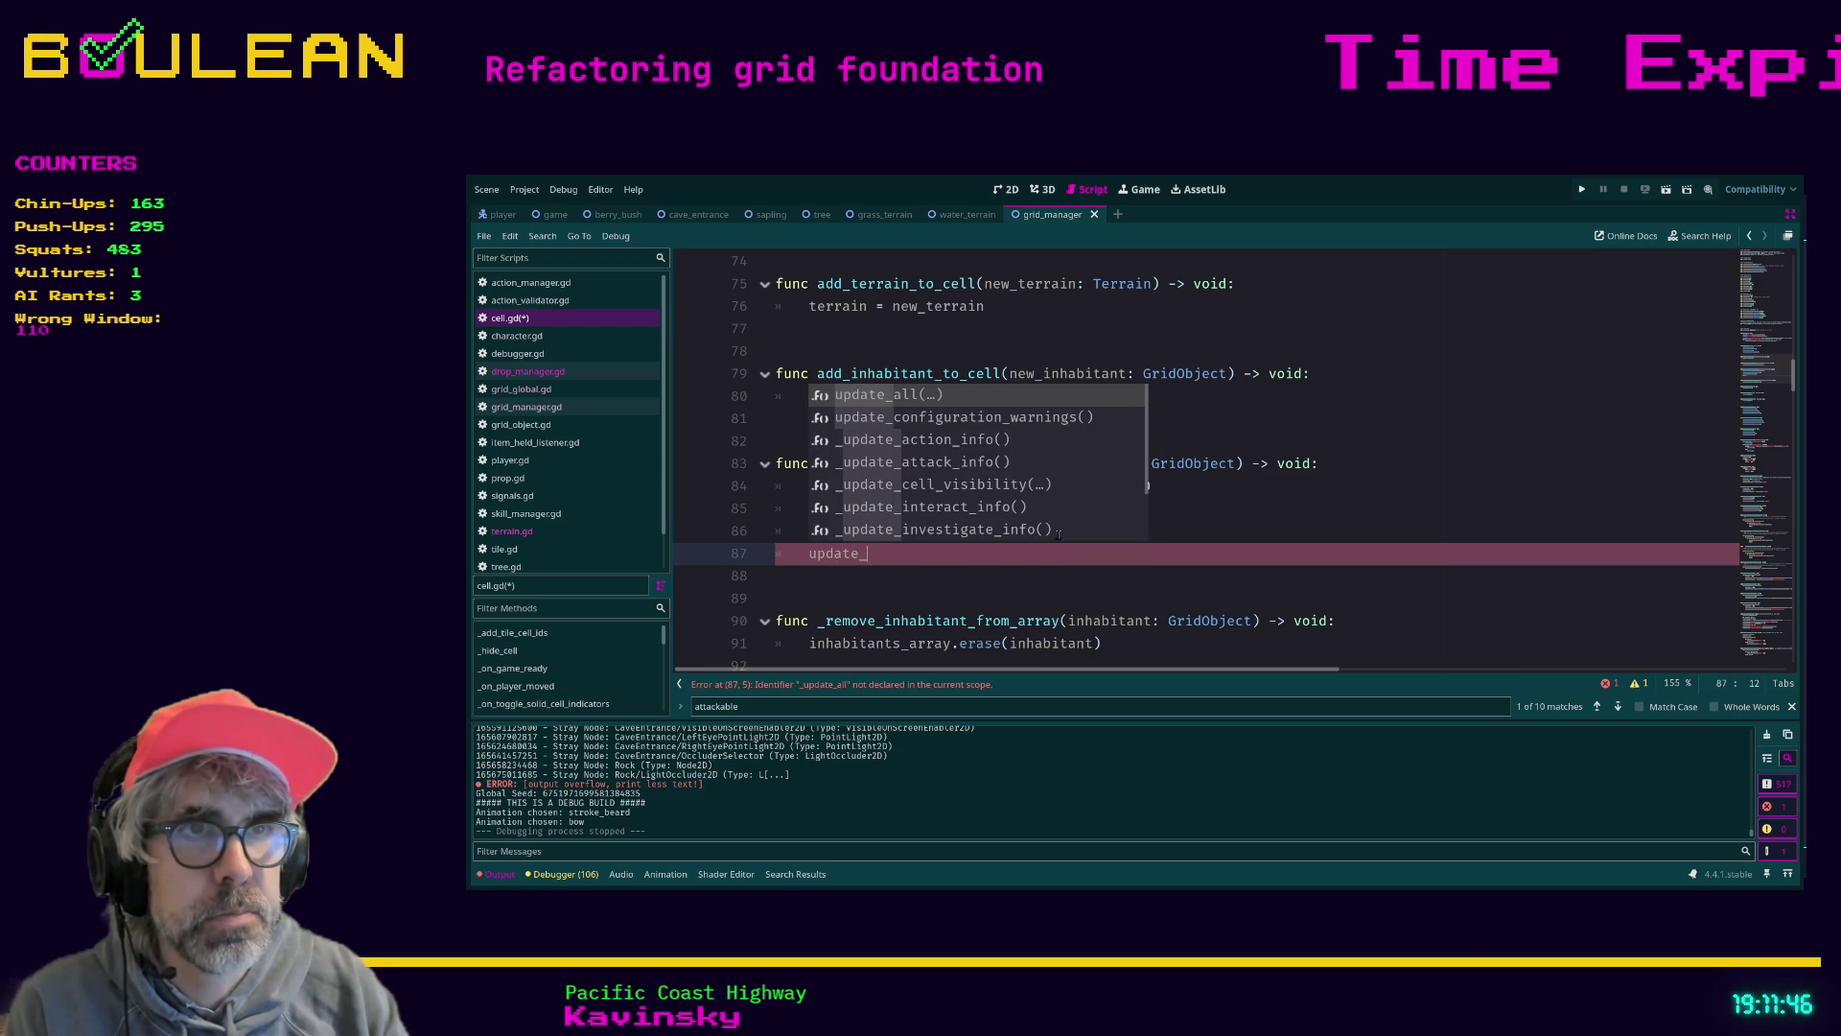
pyautogui.press('Return')
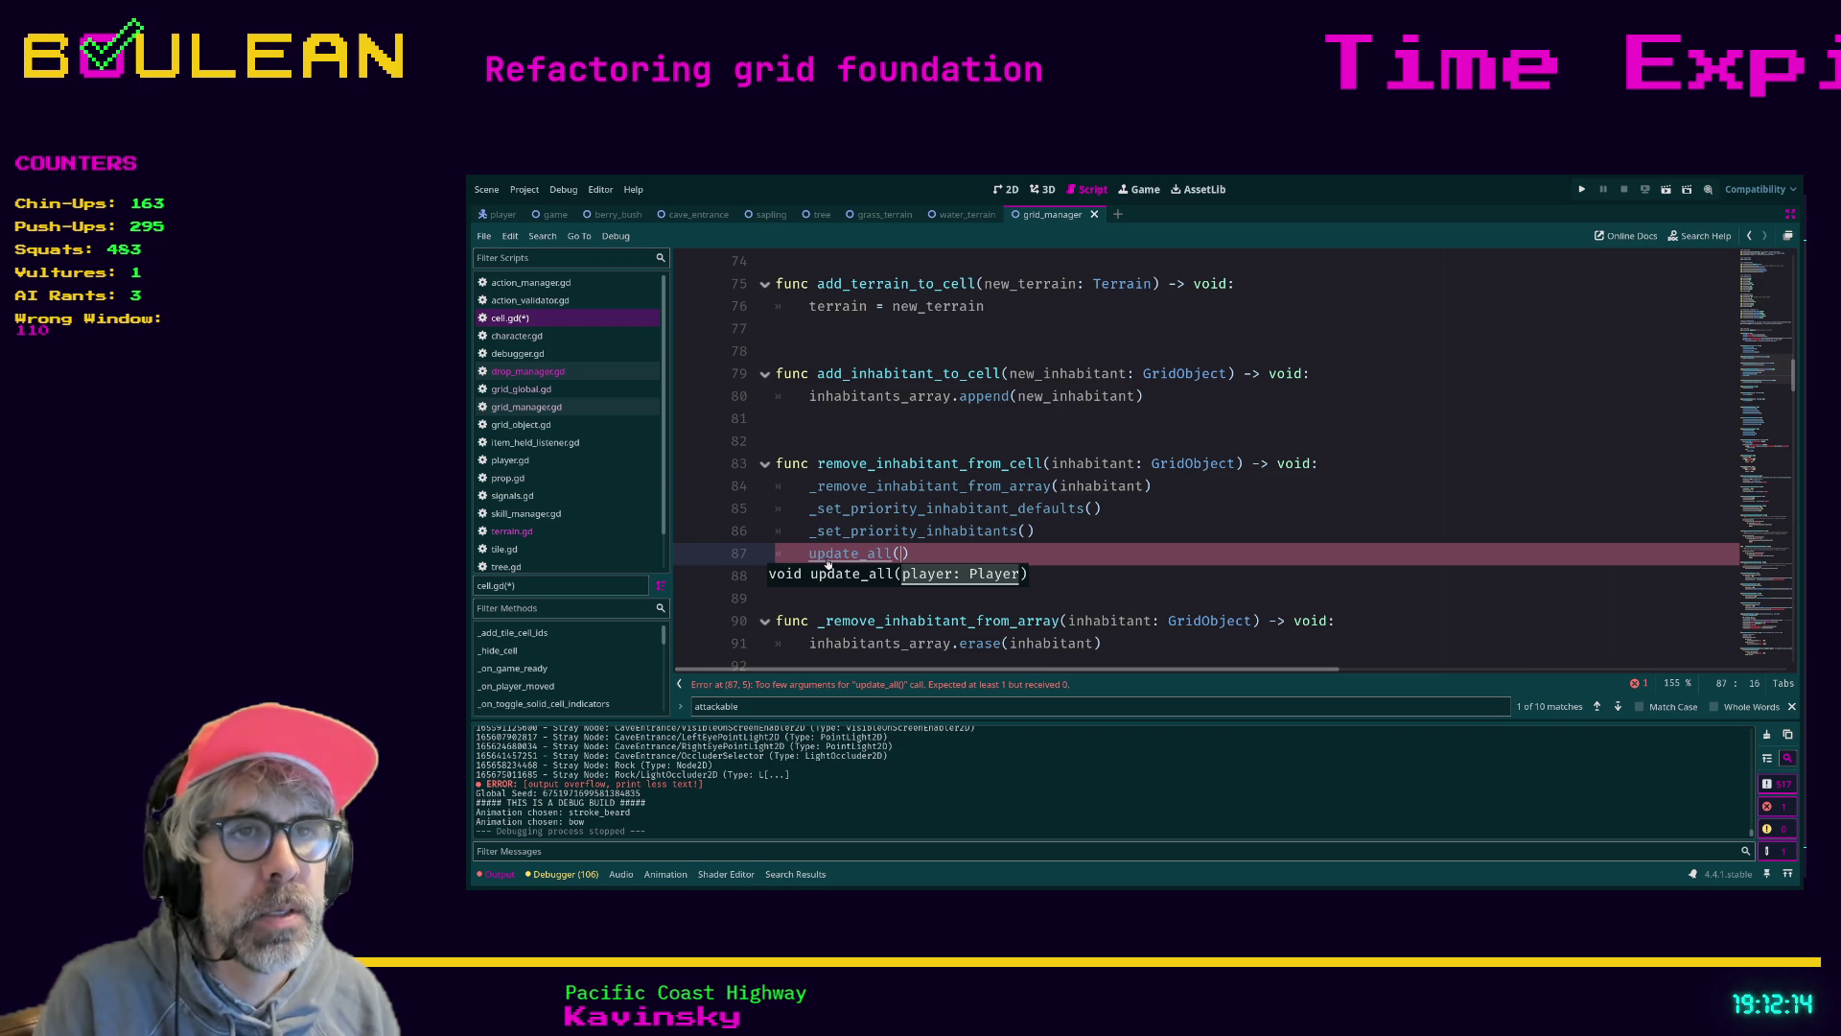
# Replace update_all with _set_default_values, _set_priority_inhabitants and _update_action_info, copied from update_all
pyautogui.keyDown('ctrl'); pyautogui.click(848, 553); pyautogui.keyUp('ctrl')
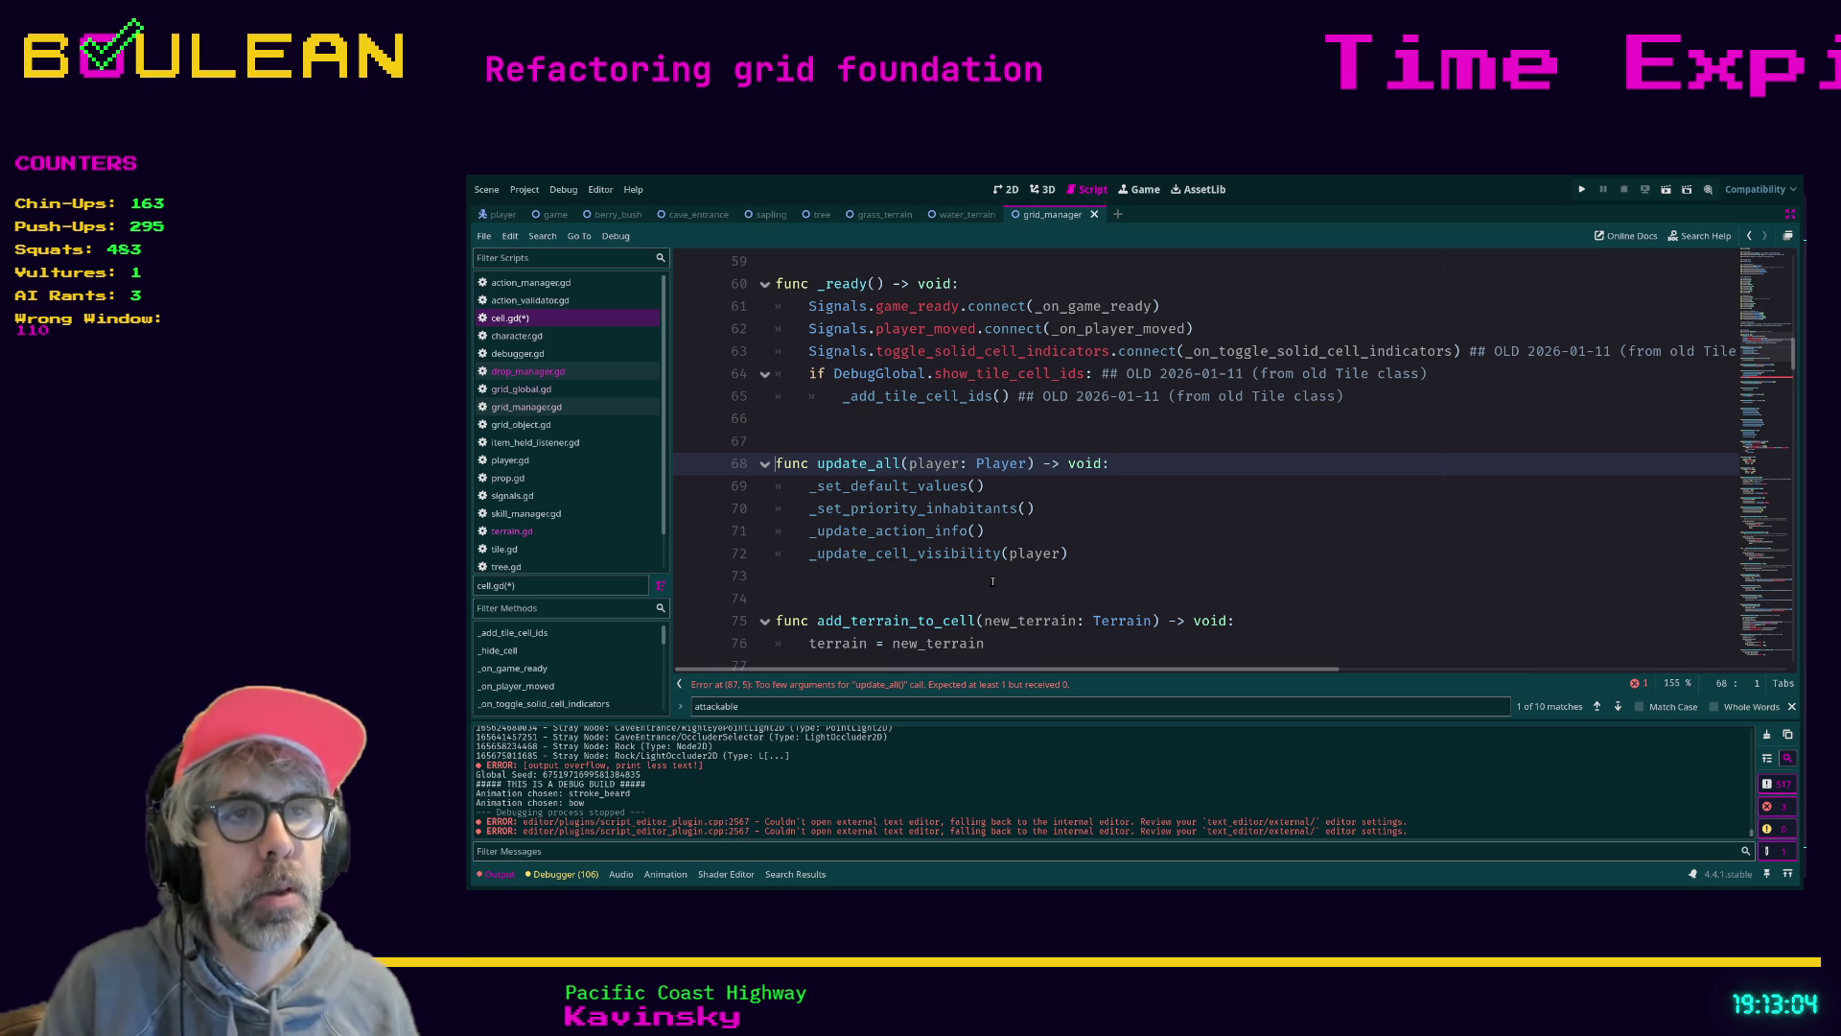
pyautogui.moveTo(988, 530); pyautogui.dragTo(758, 477)
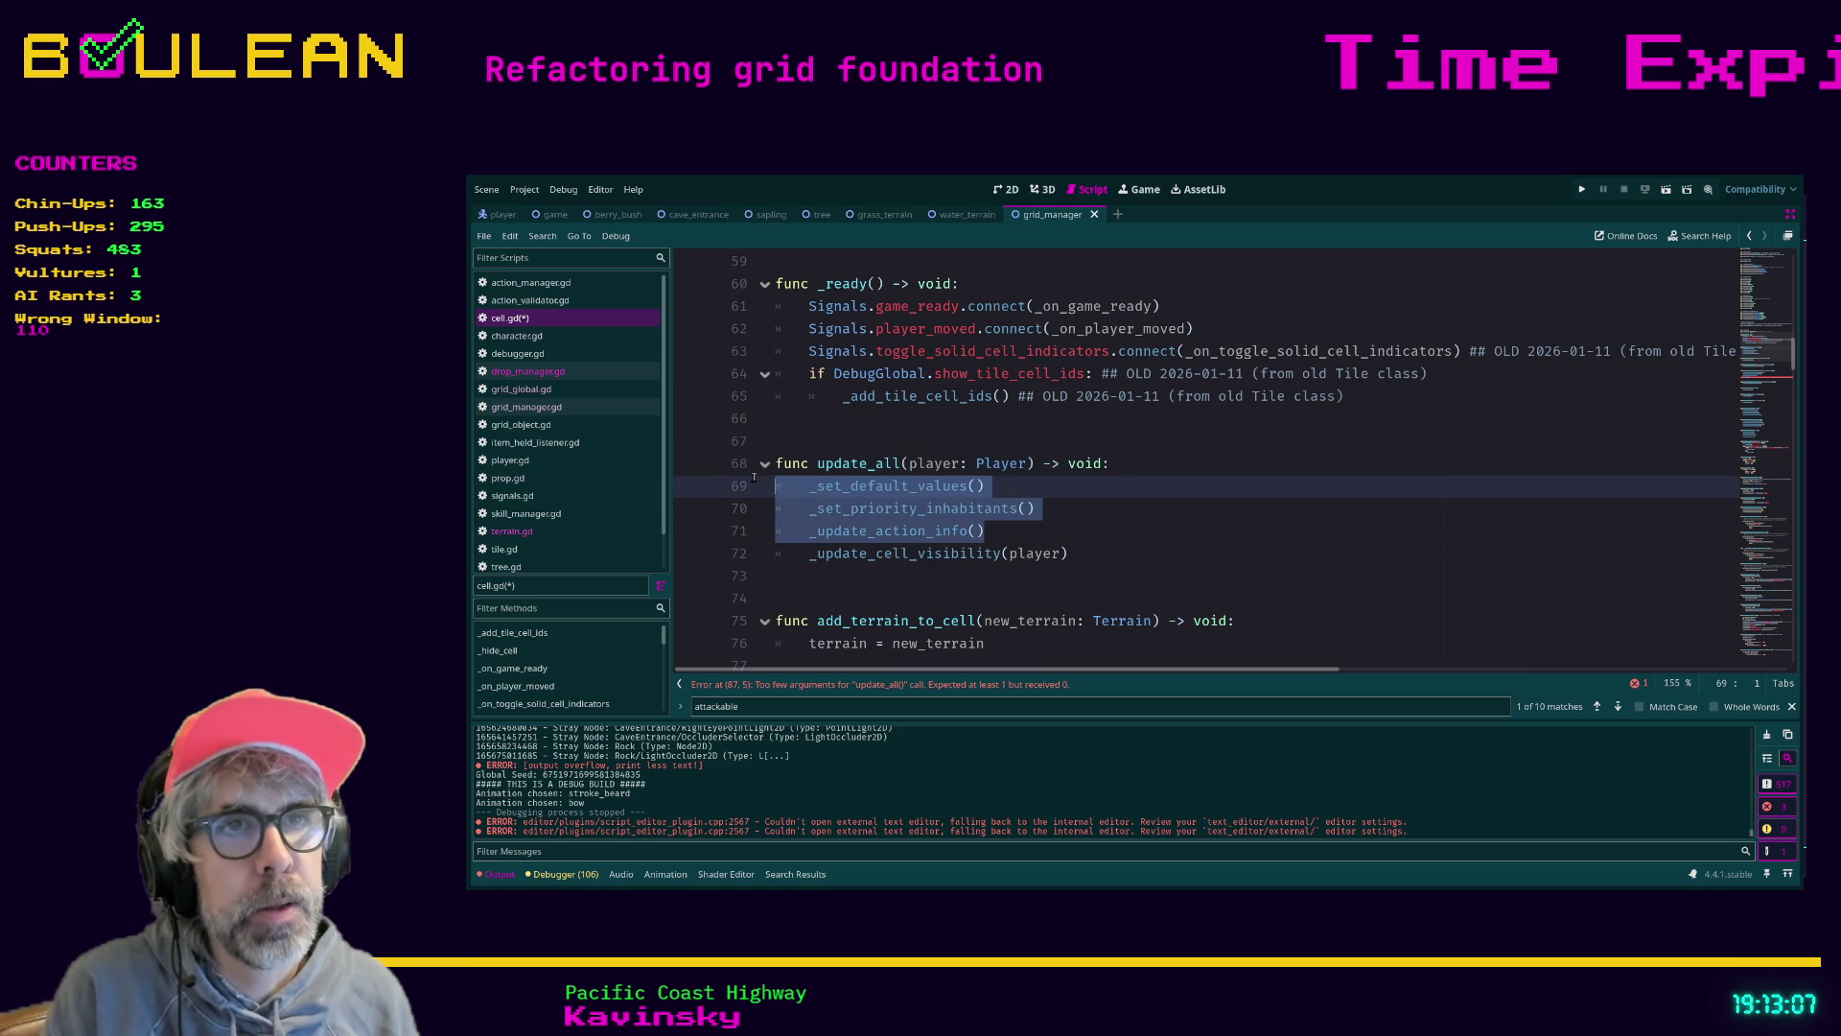
pyautogui.scroll(4, 1103, 509)
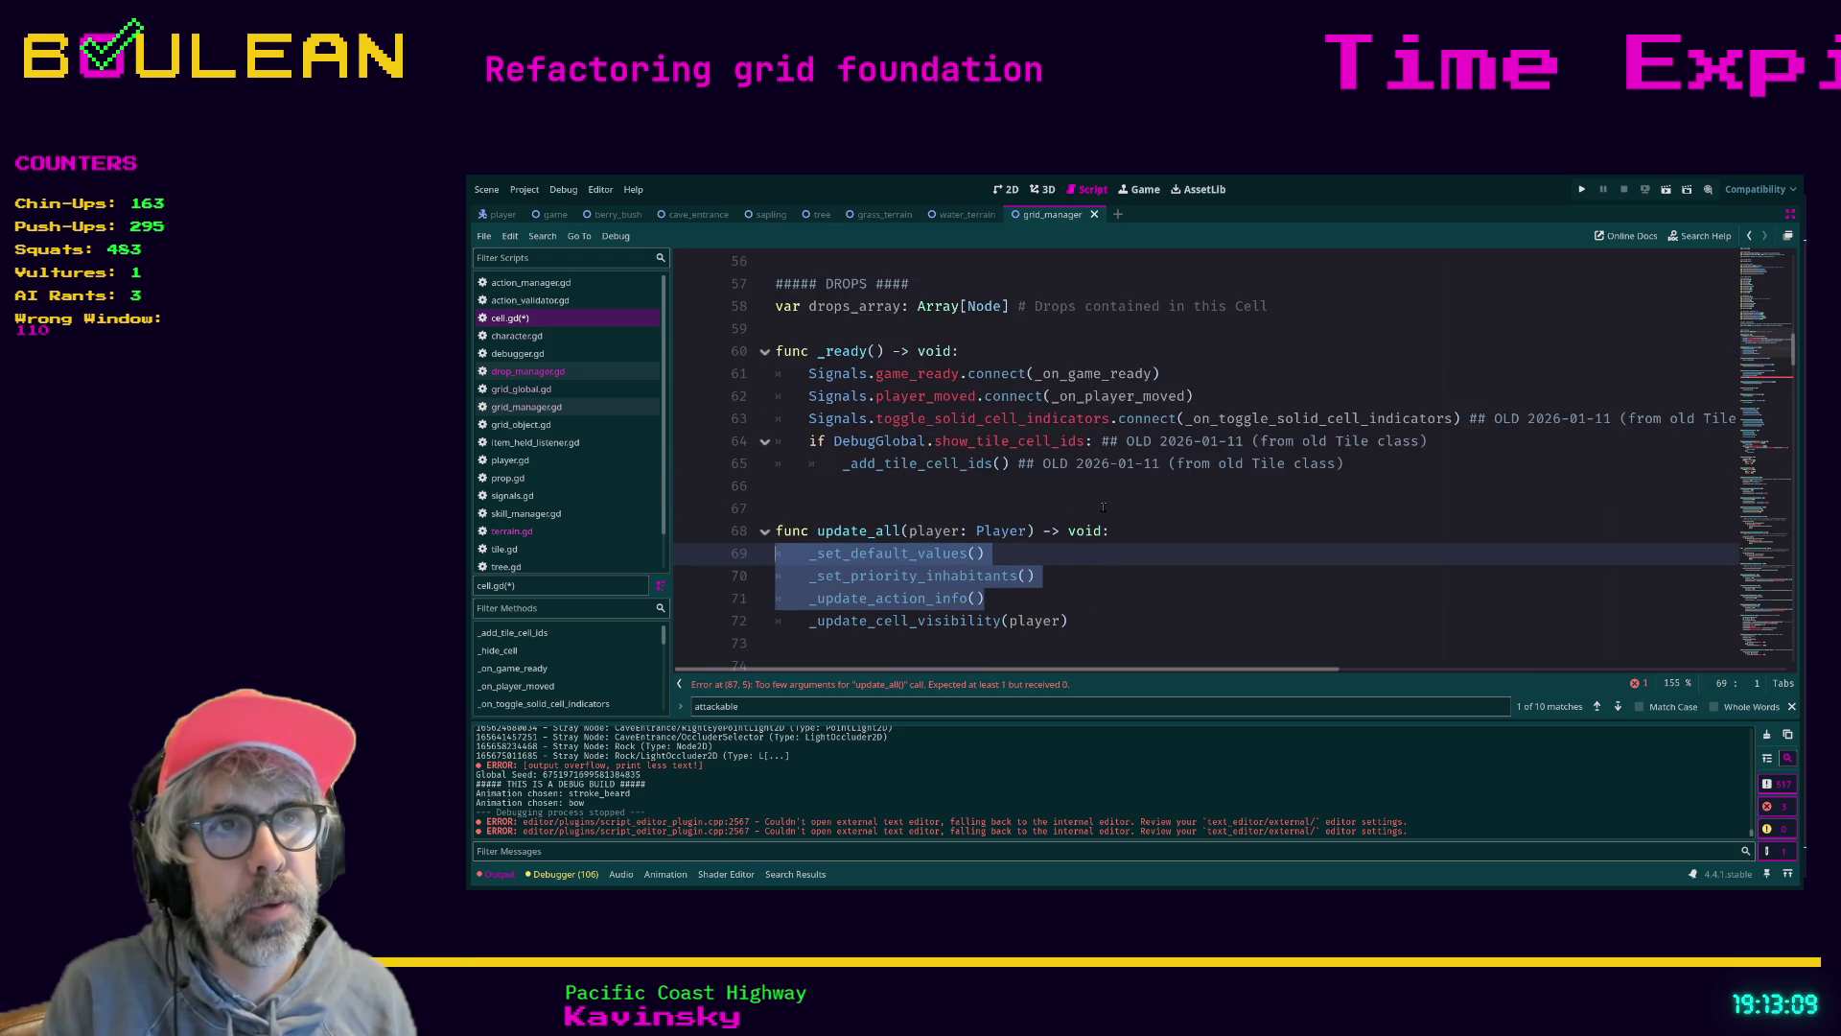
pyautogui.scroll(7, 1103, 509)
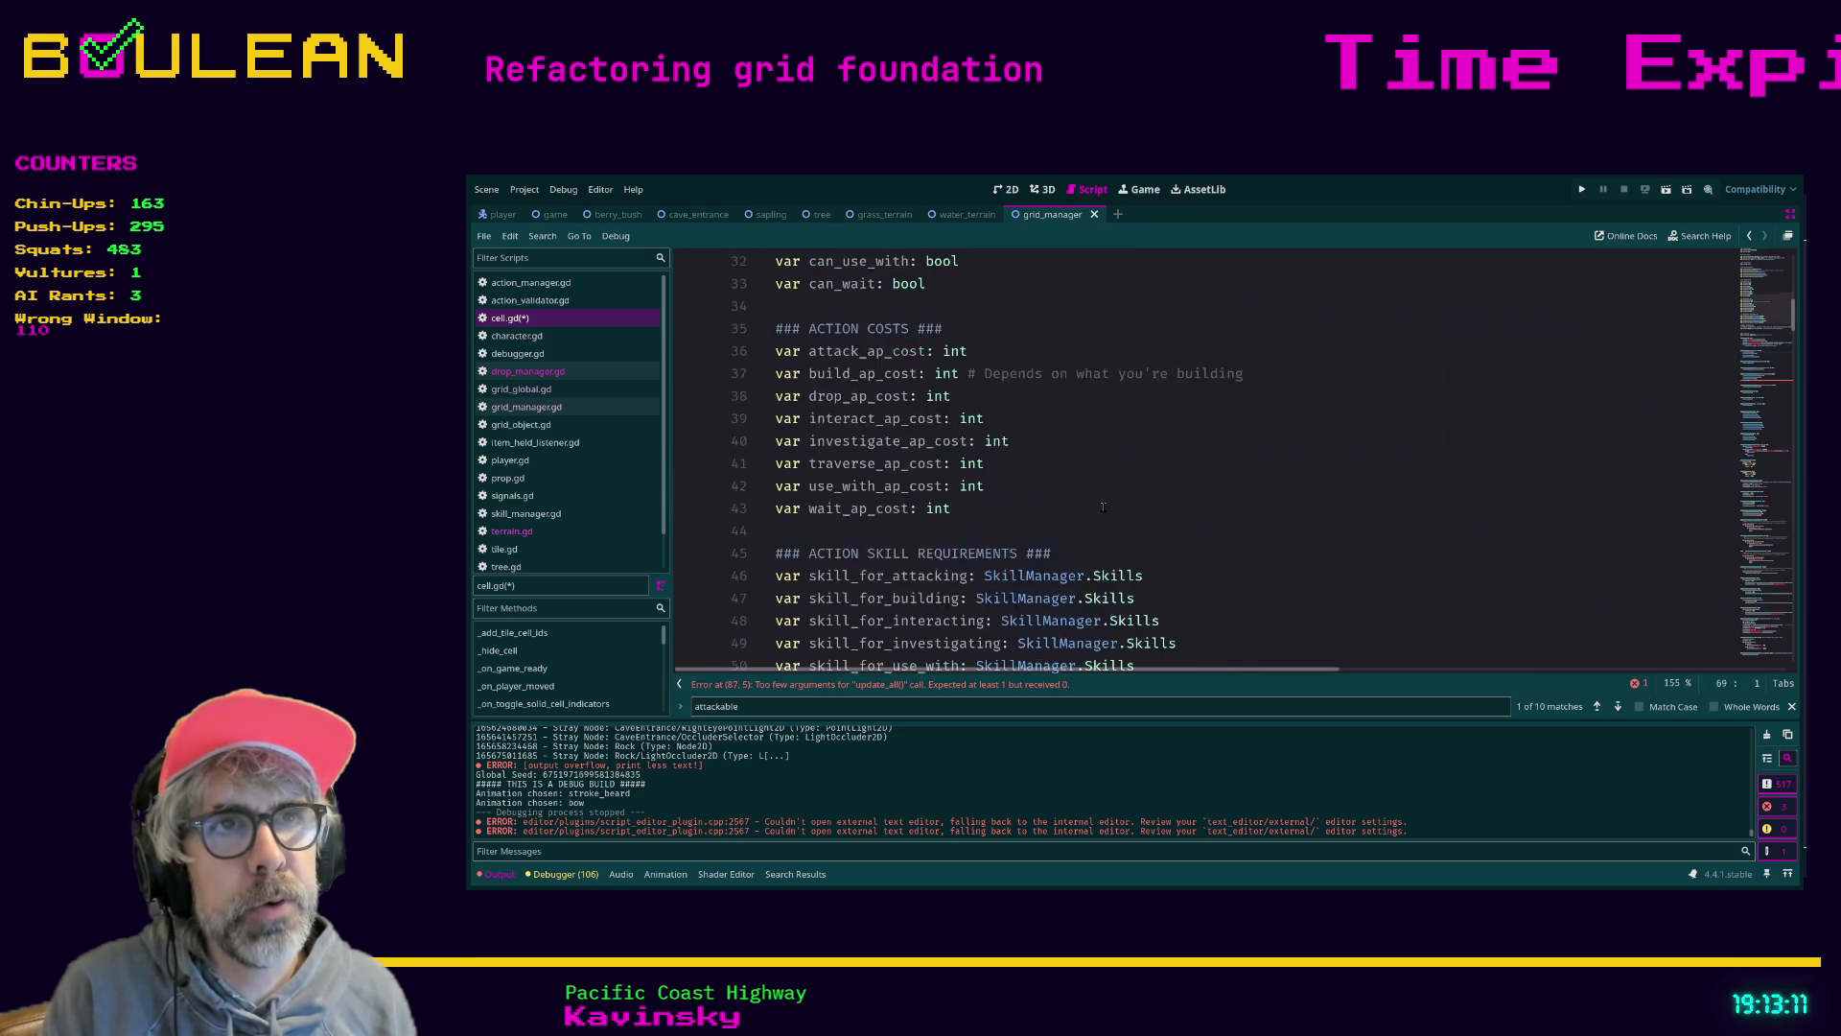
pyautogui.scroll(-13, 1103, 505)
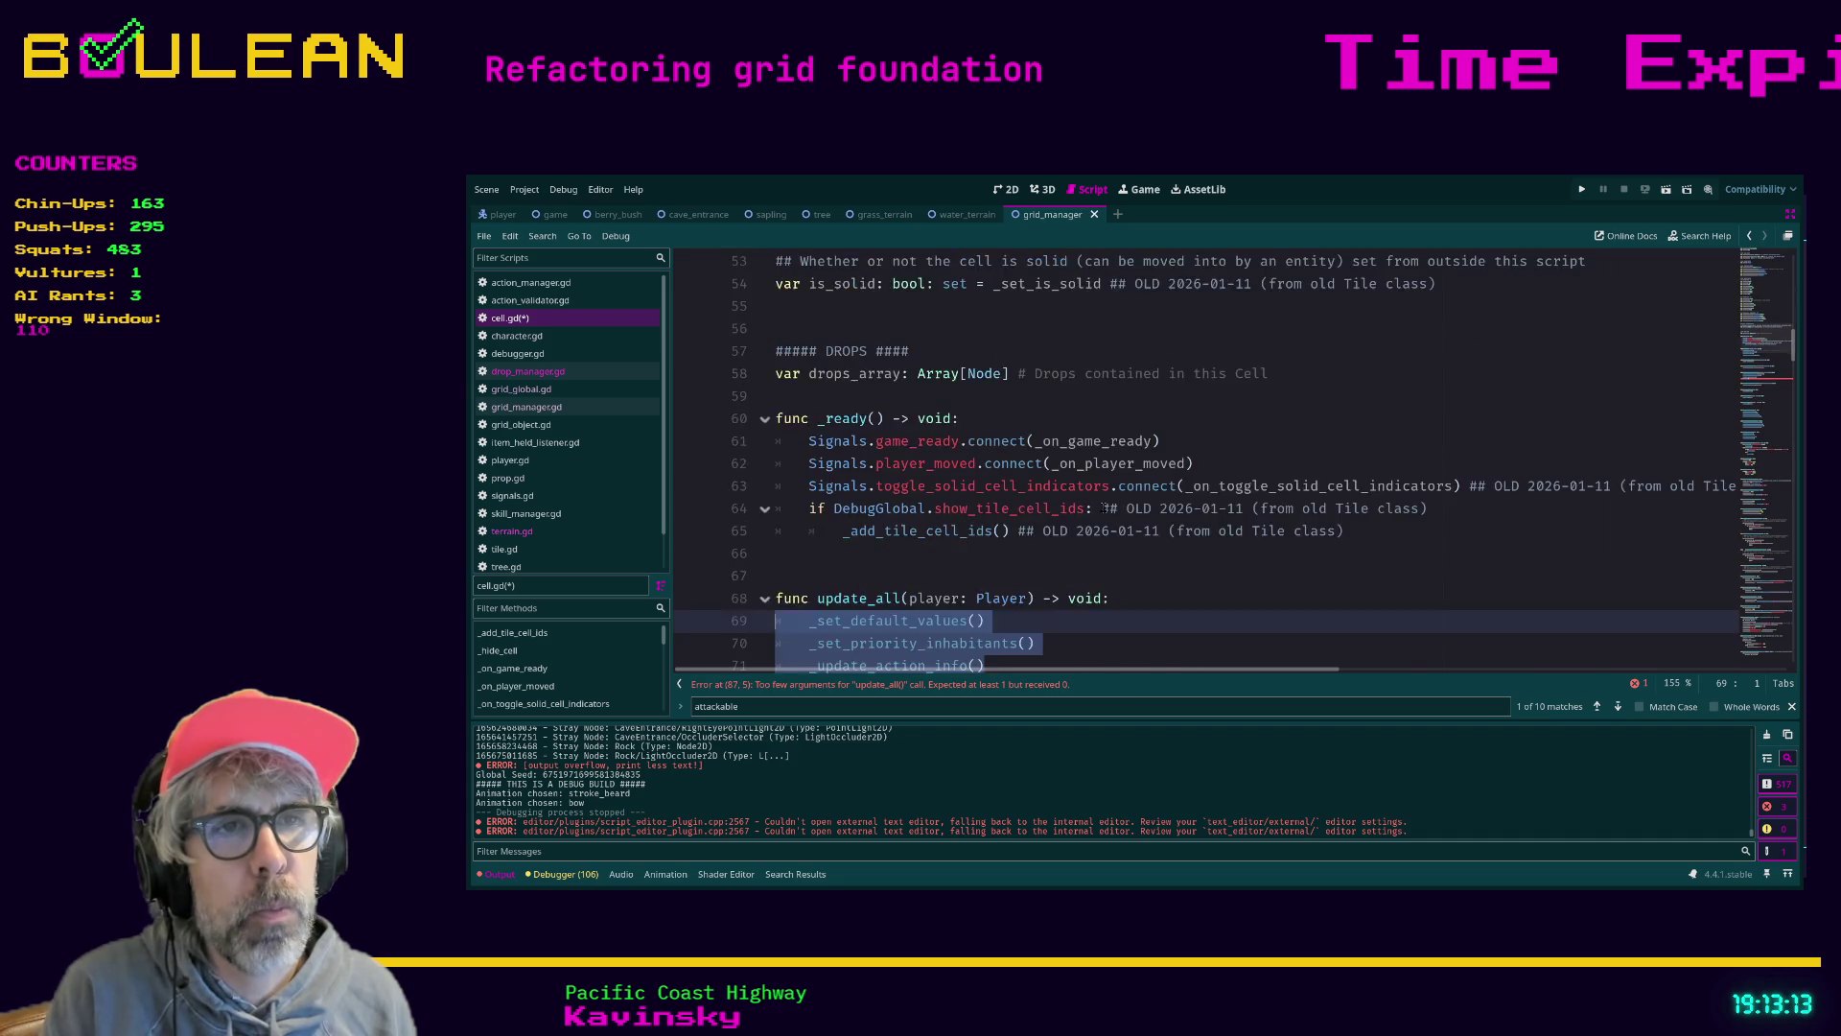
pyautogui.scroll(-2, 1103, 507)
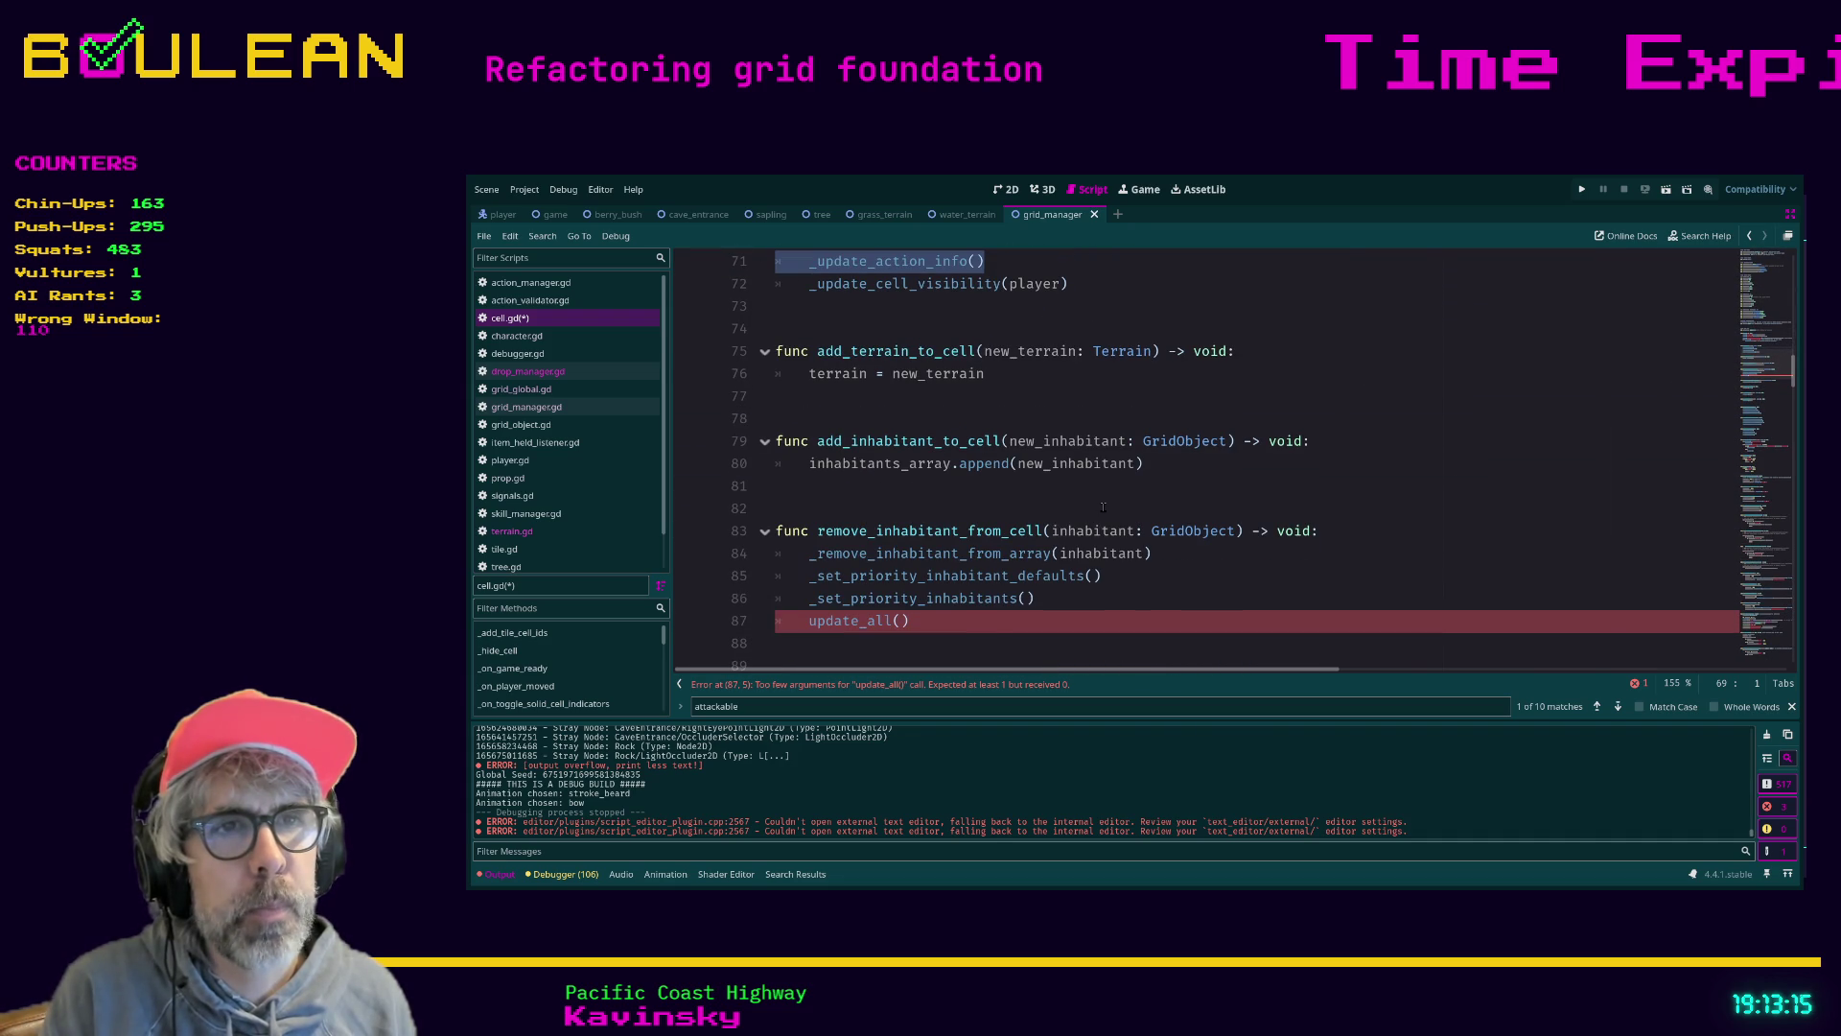
pyautogui.hotkey('ctrl', 'z')
pyautogui.hotkey('ctrl', 'z')
pyautogui.hotkey('ctrl', 'z')
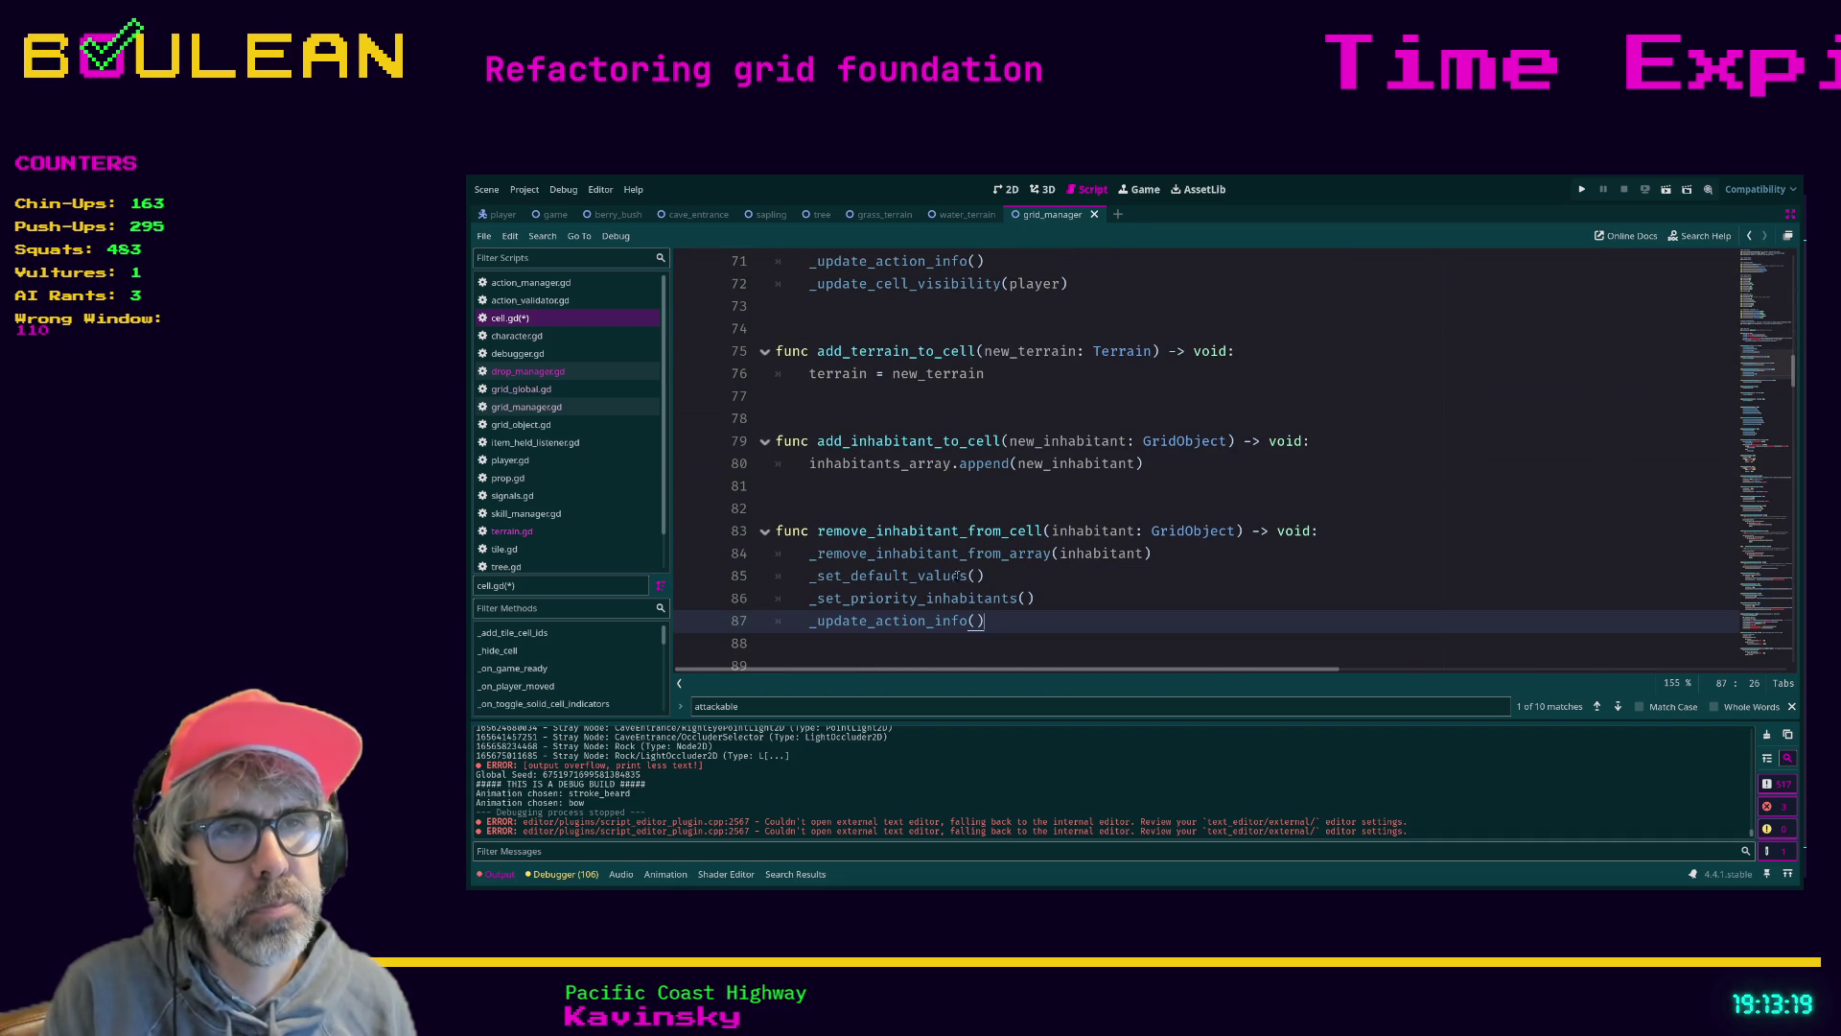
pyautogui.keyDown('ctrl'); pyautogui.click(892, 624); pyautogui.keyUp('ctrl')
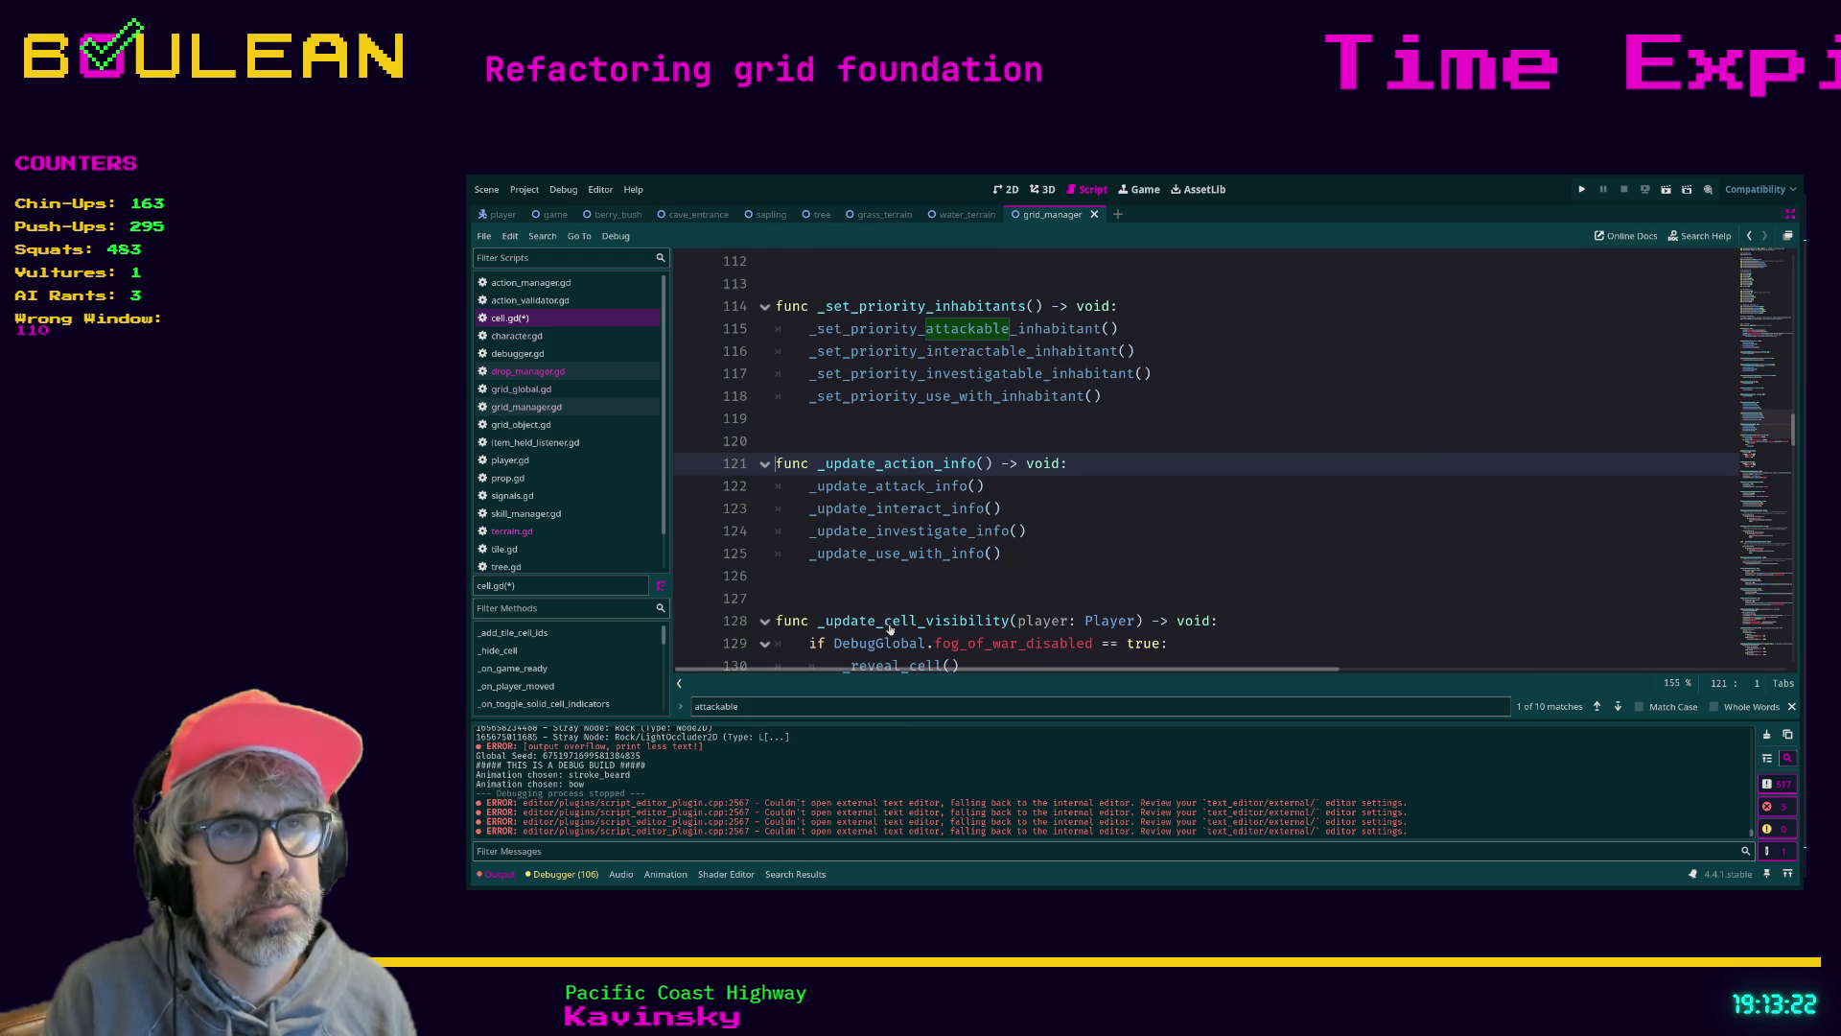
# Jump to the _update_attack_info definition, then run the game and stop it
pyautogui.keyDown('ctrl'); pyautogui.click(898, 487); pyautogui.keyUp('ctrl')
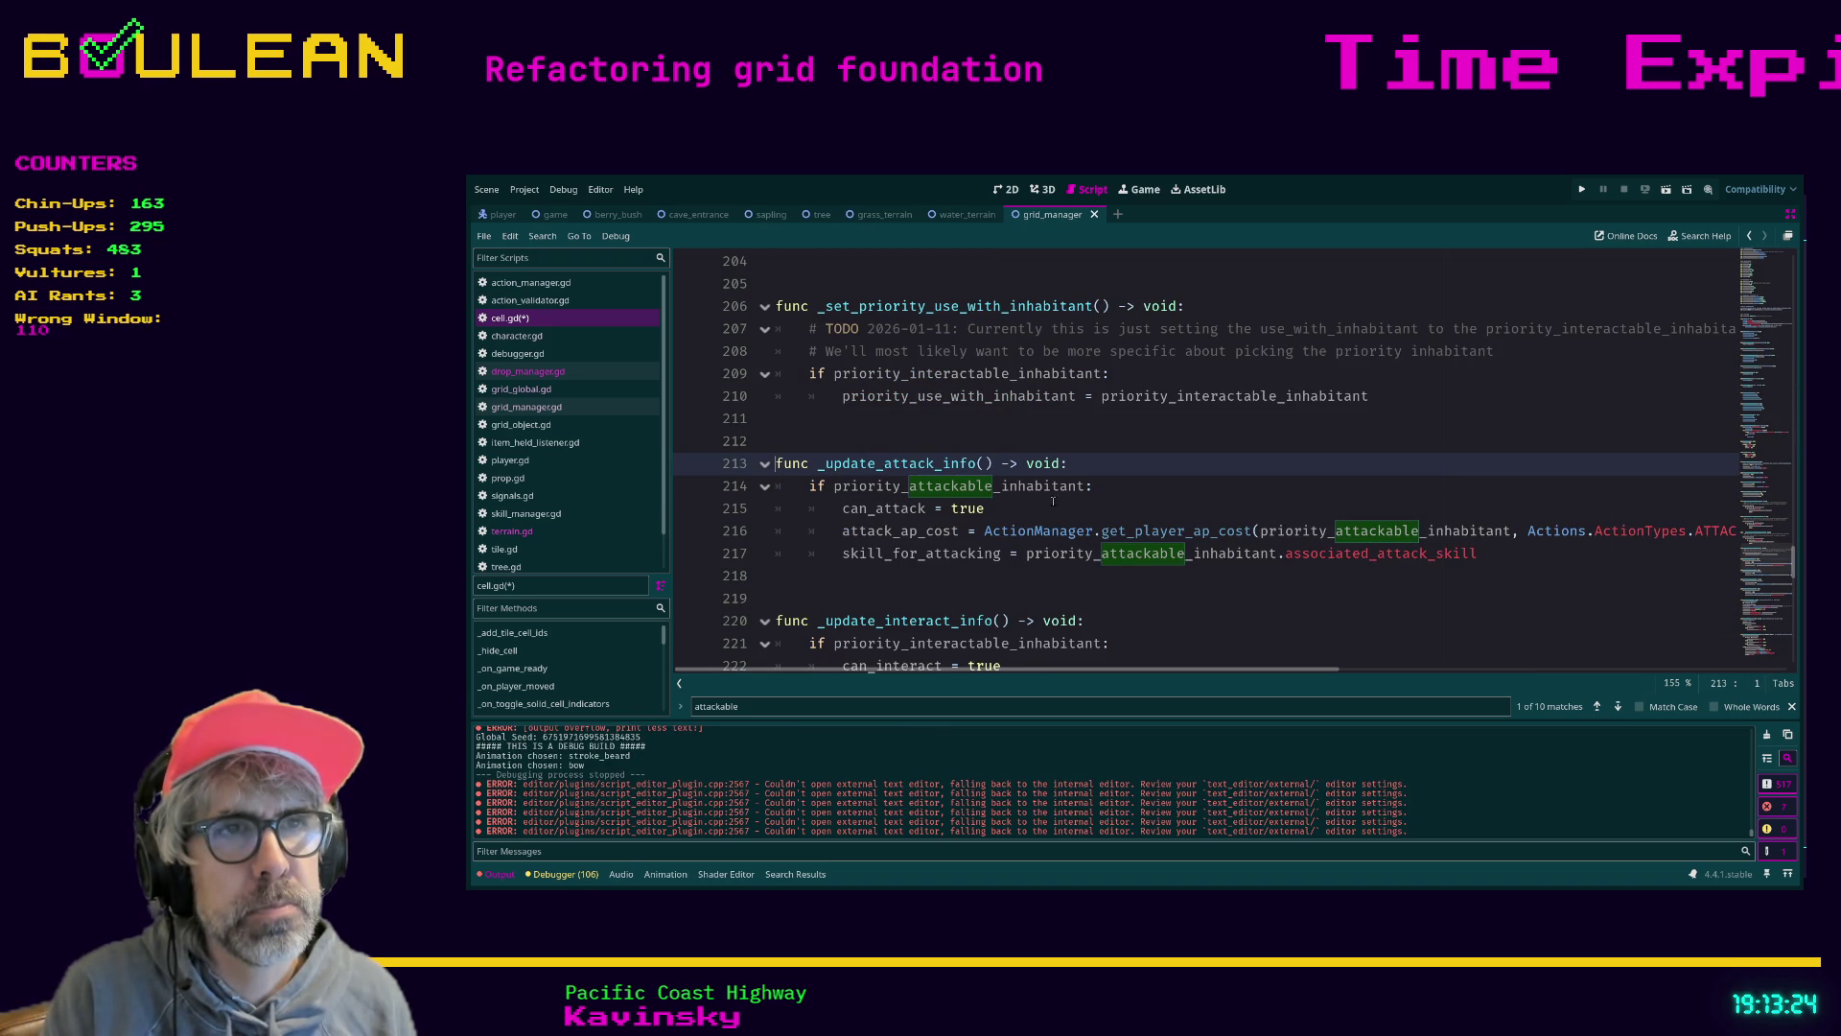
pyautogui.click(1120, 509)
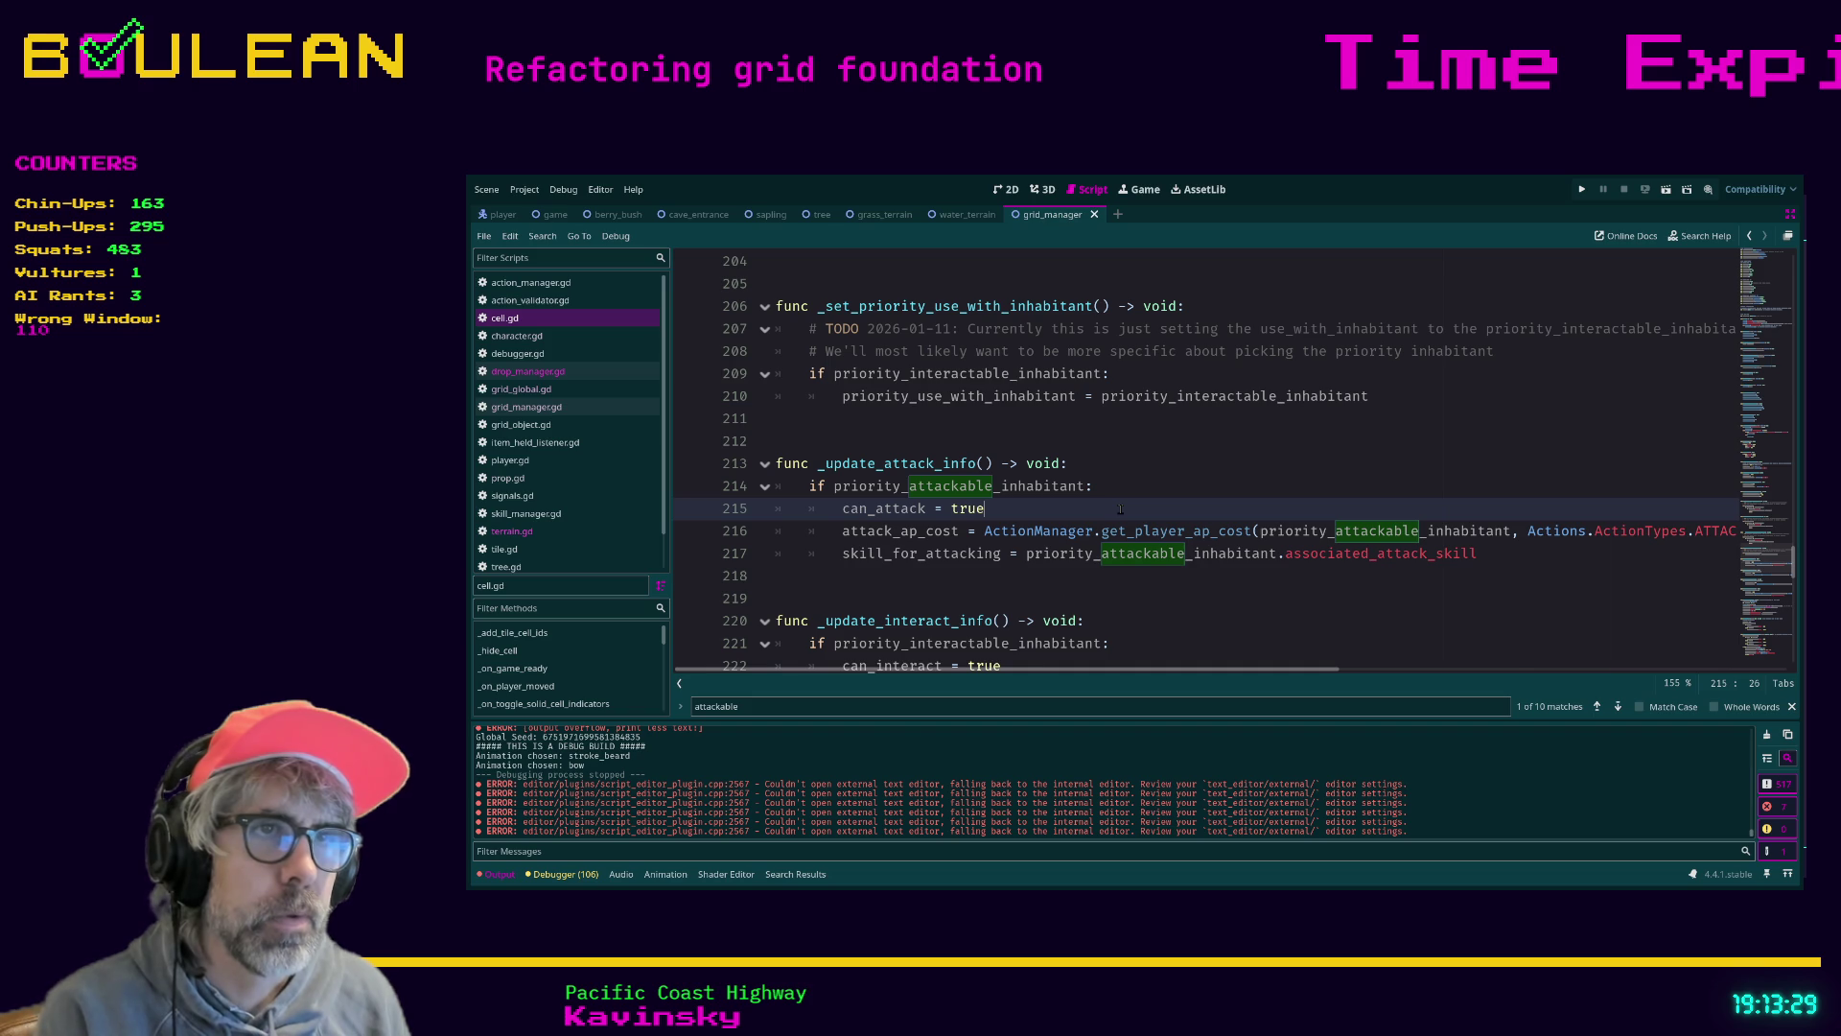
pyautogui.press('F5')
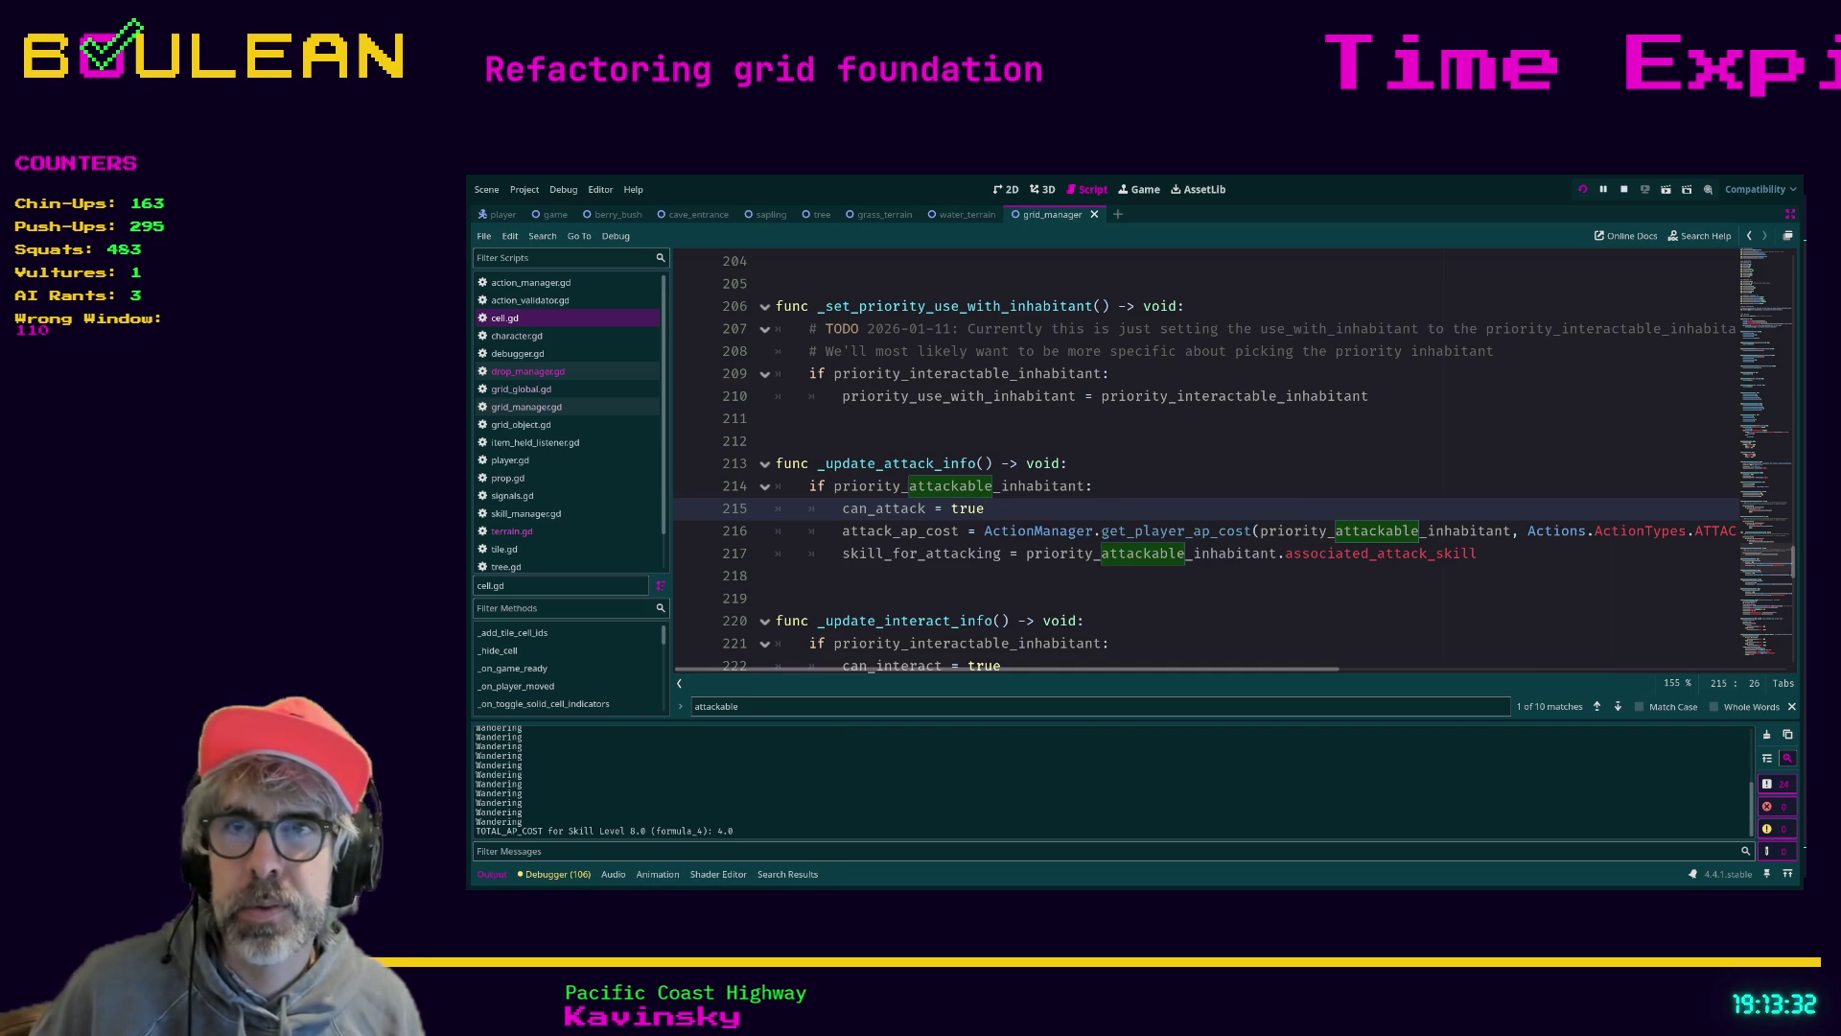
pyautogui.press('F8')
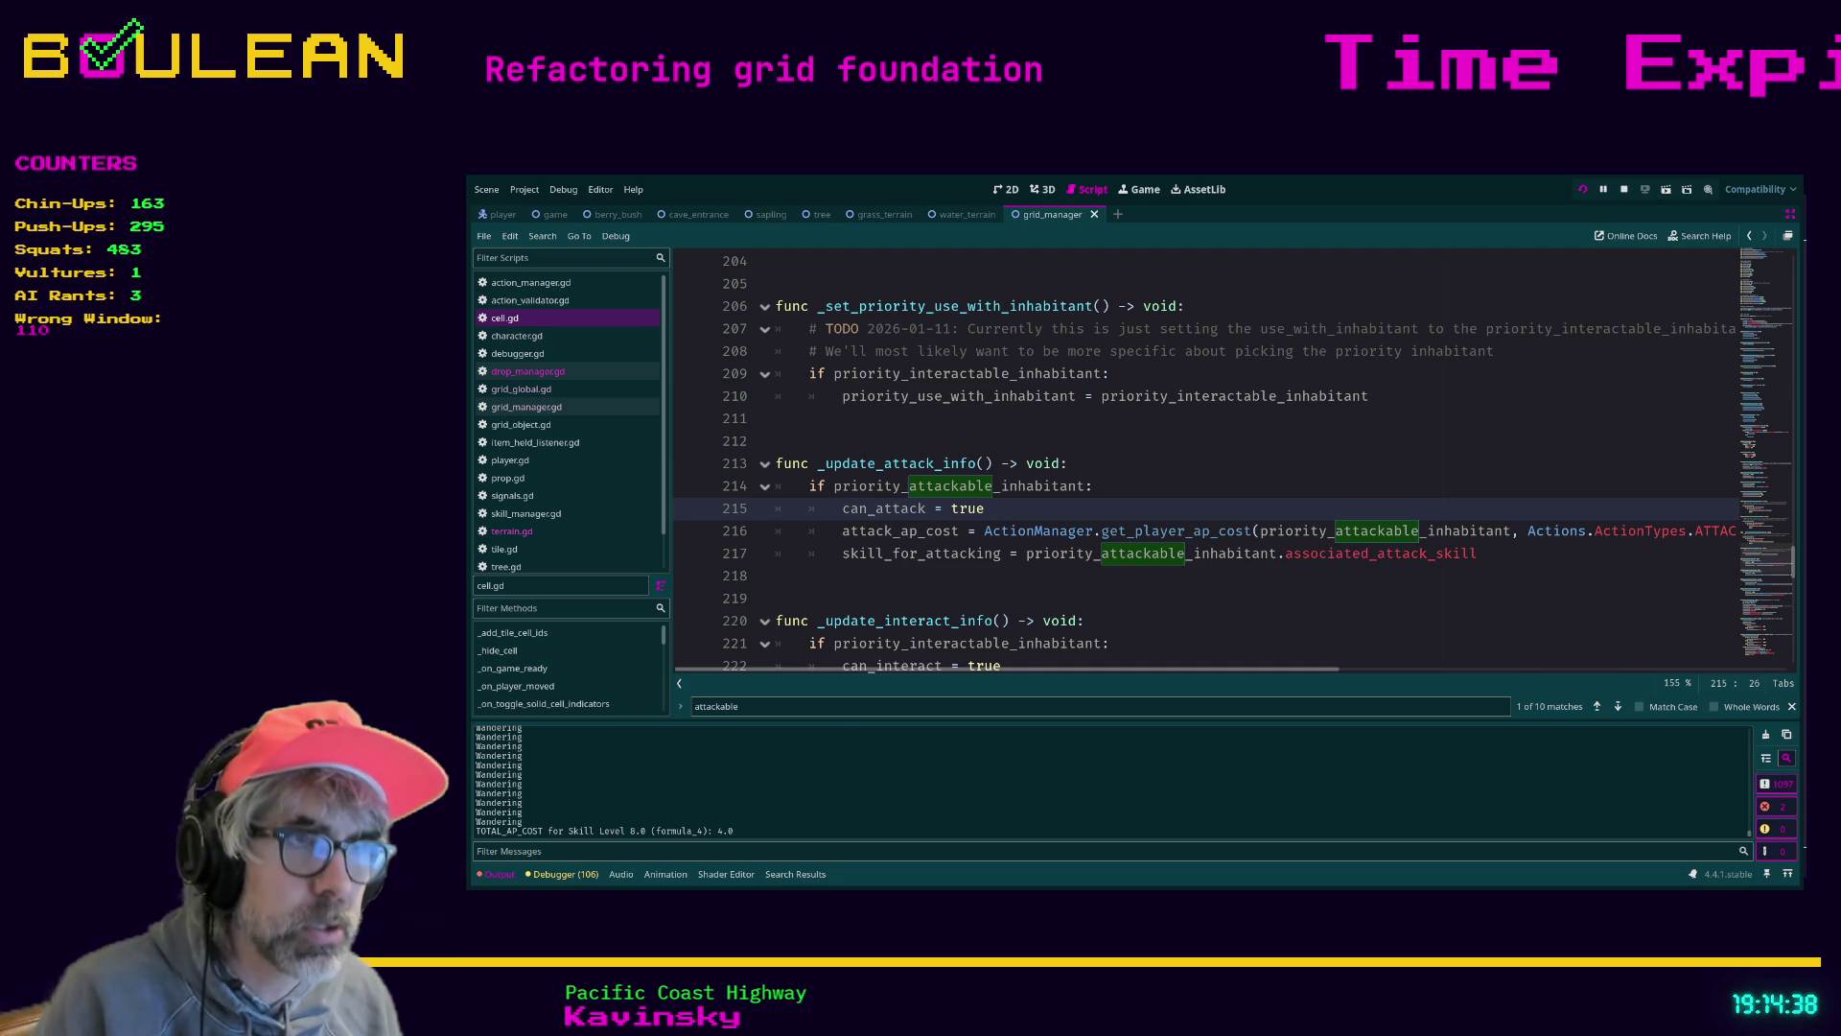
# Launch the game and restart it to retest the edited cell.gd logic
pyautogui.press('F5')
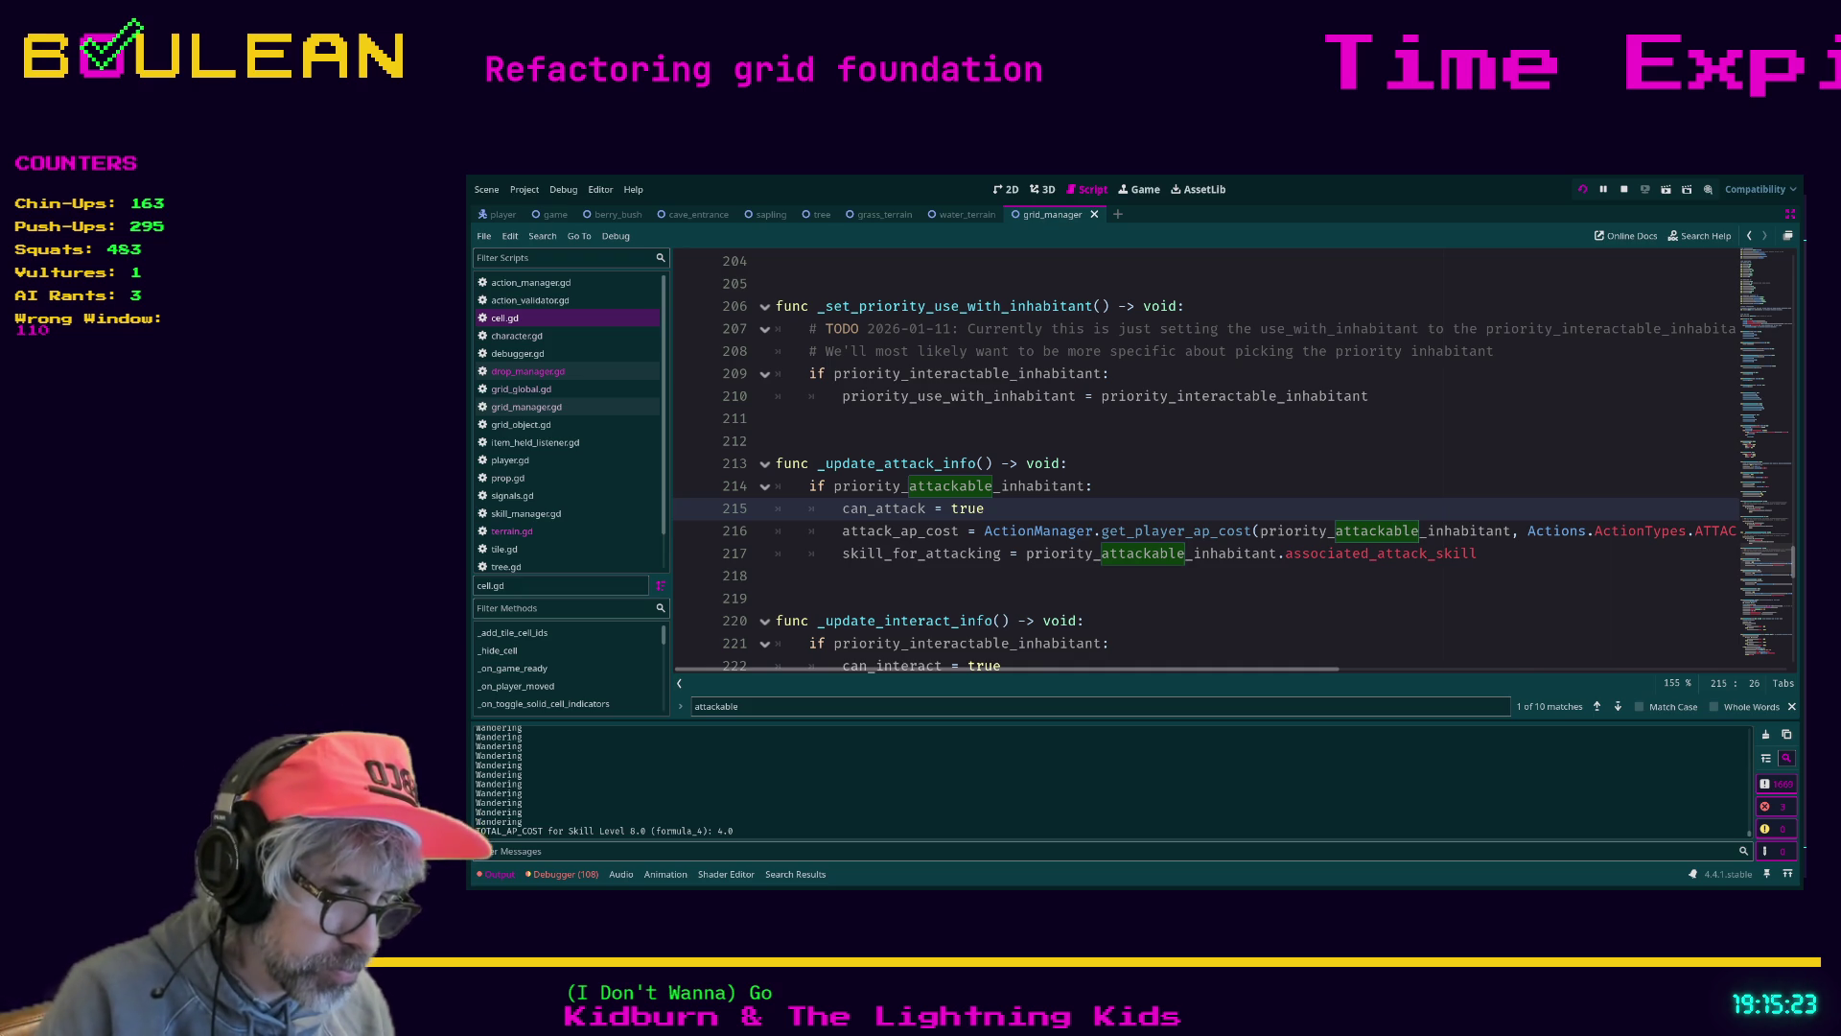
pyautogui.press('F5')
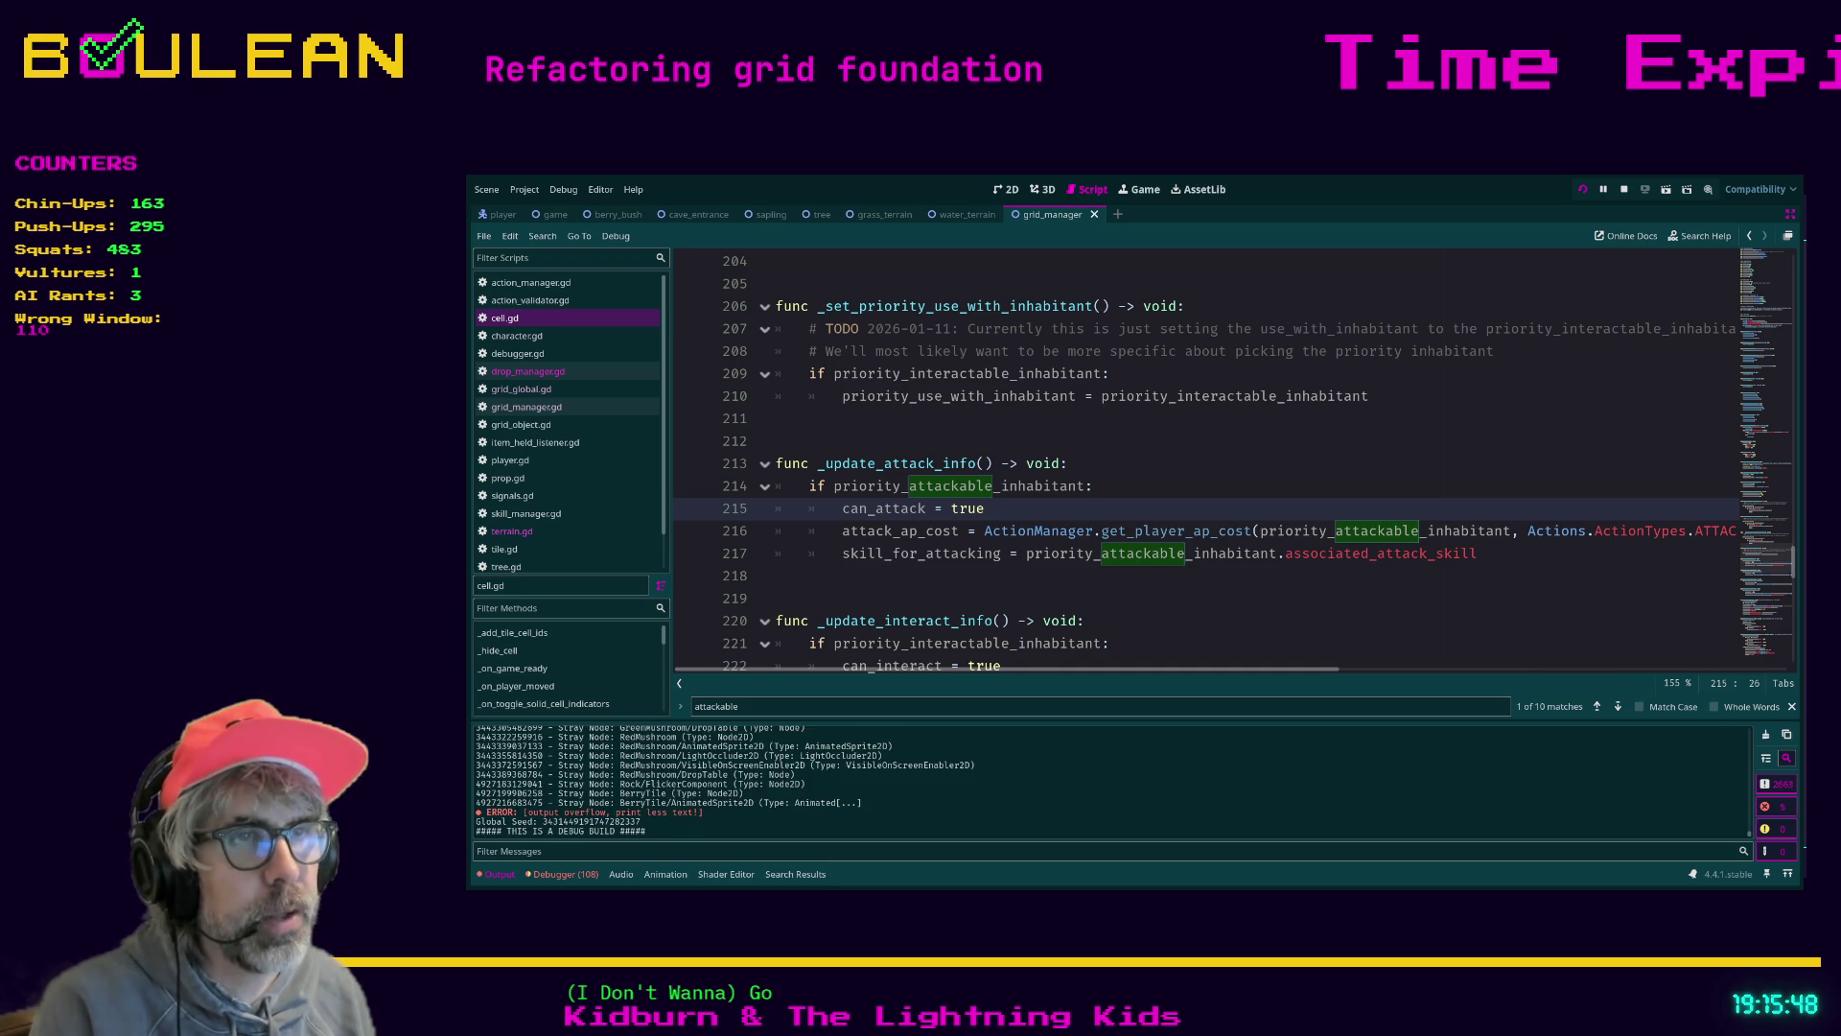
# Run, restart and stop the game several times to test the cell.gd changes
pyautogui.click(1090, 601)
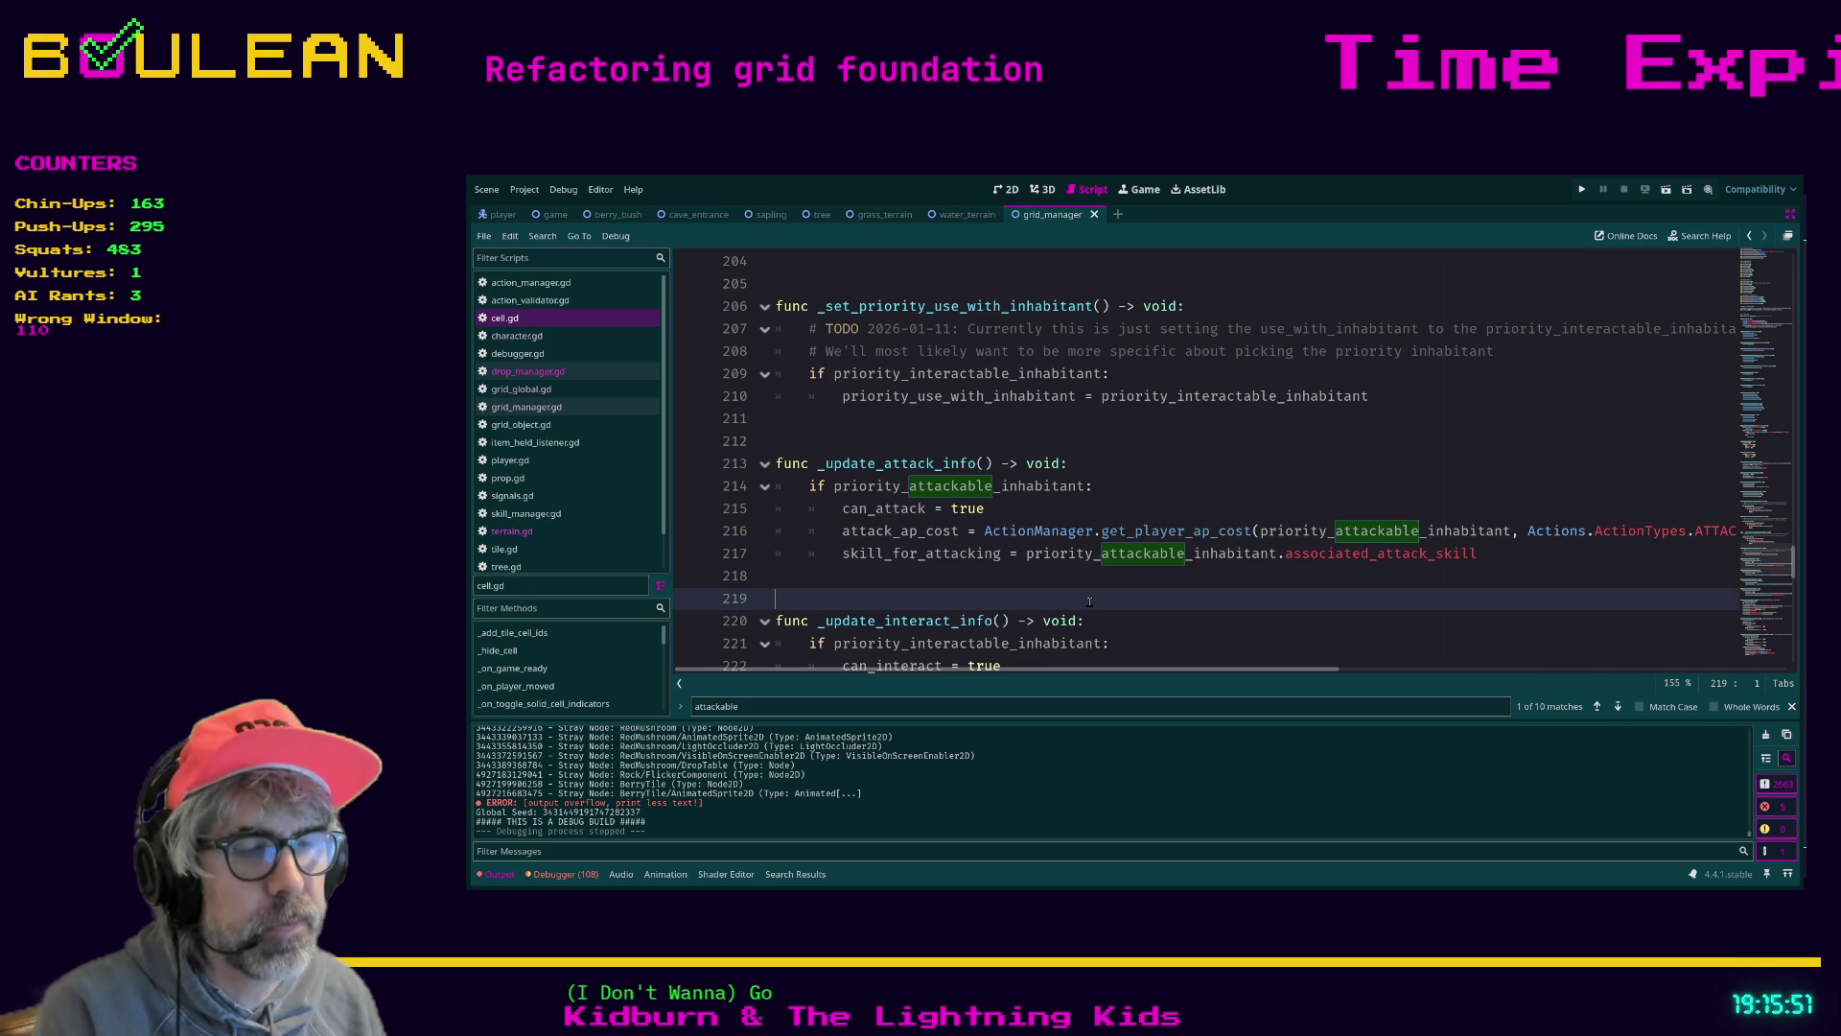
pyautogui.press('F5')
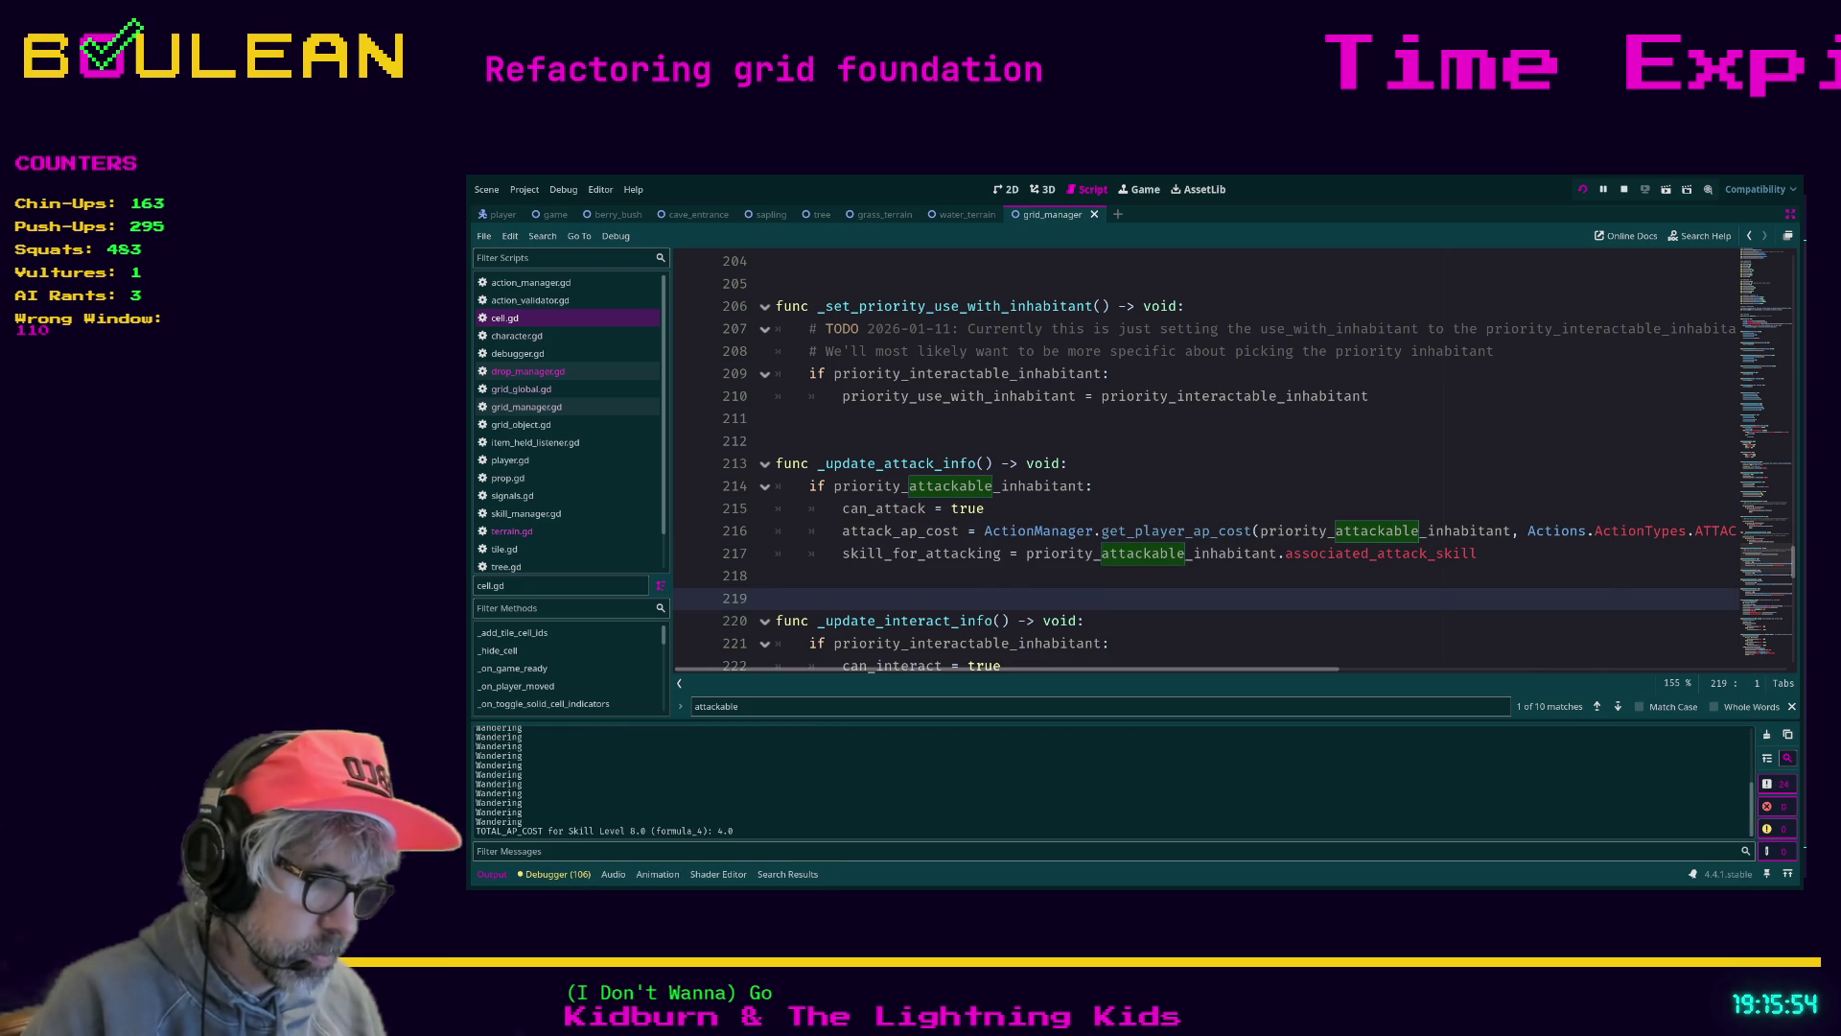
pyautogui.press('F5')
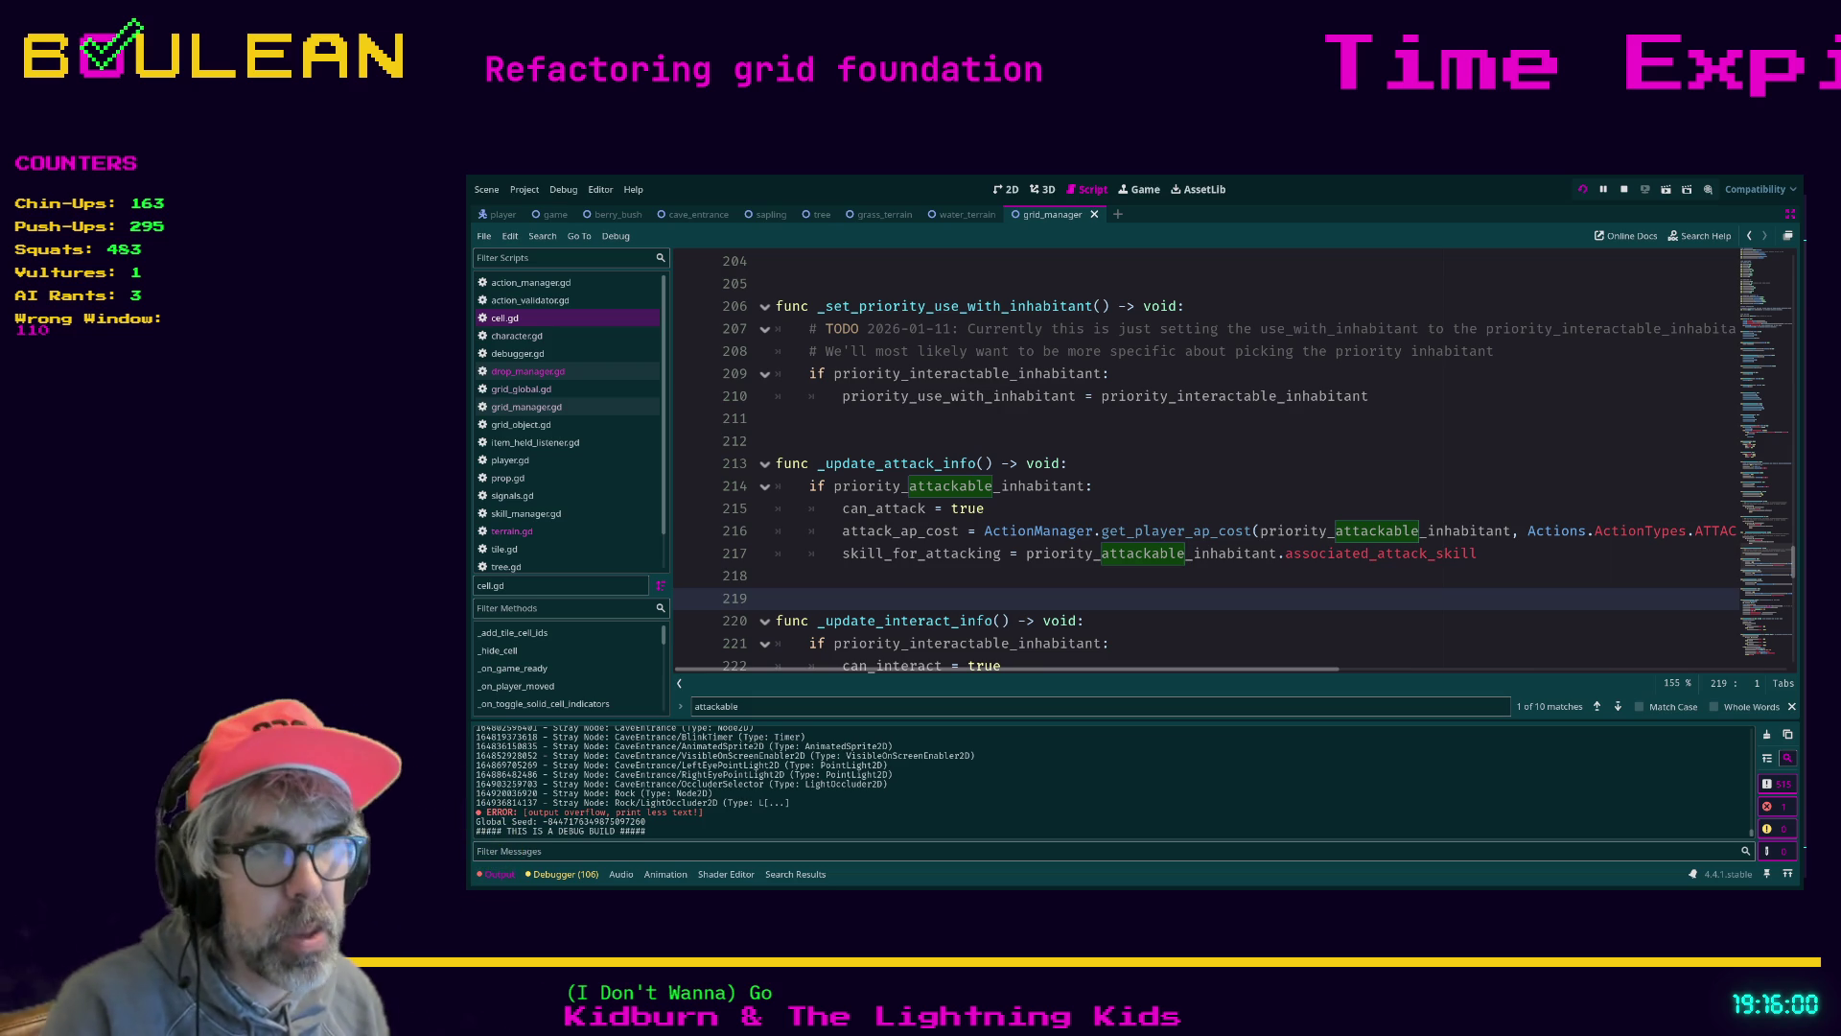
pyautogui.press('F8')
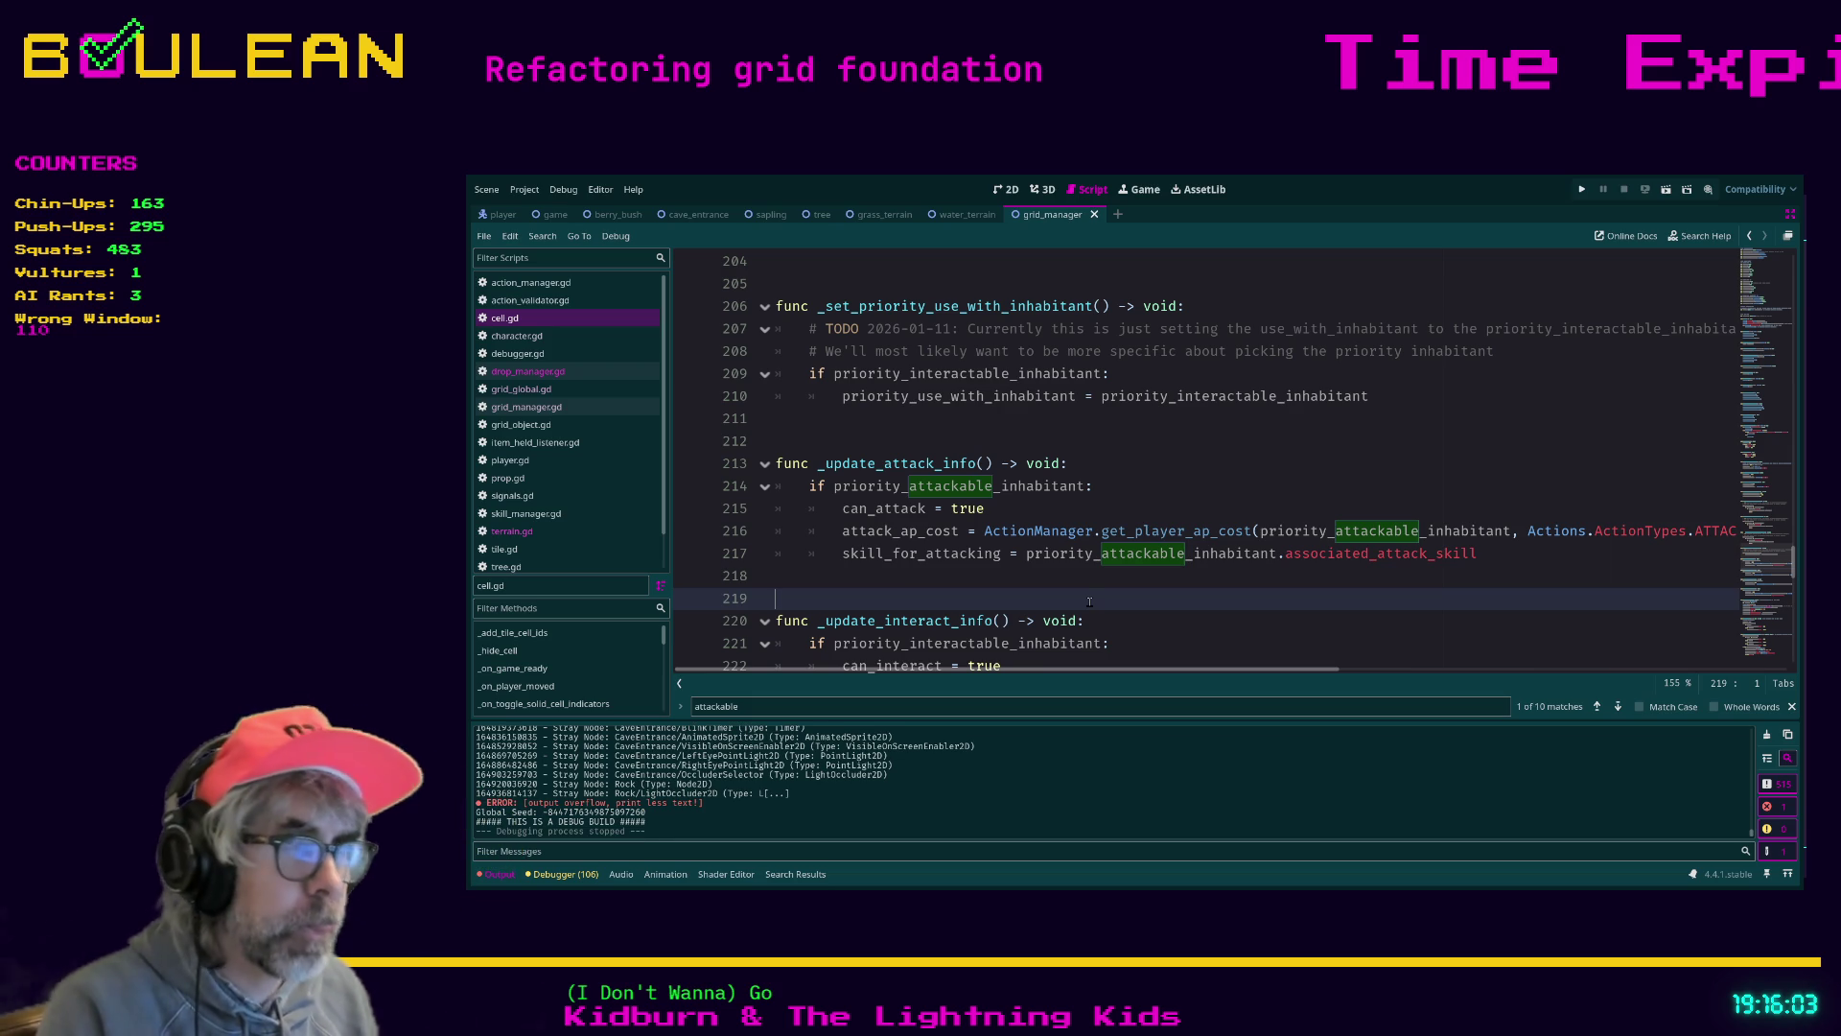
pyautogui.press('F5')
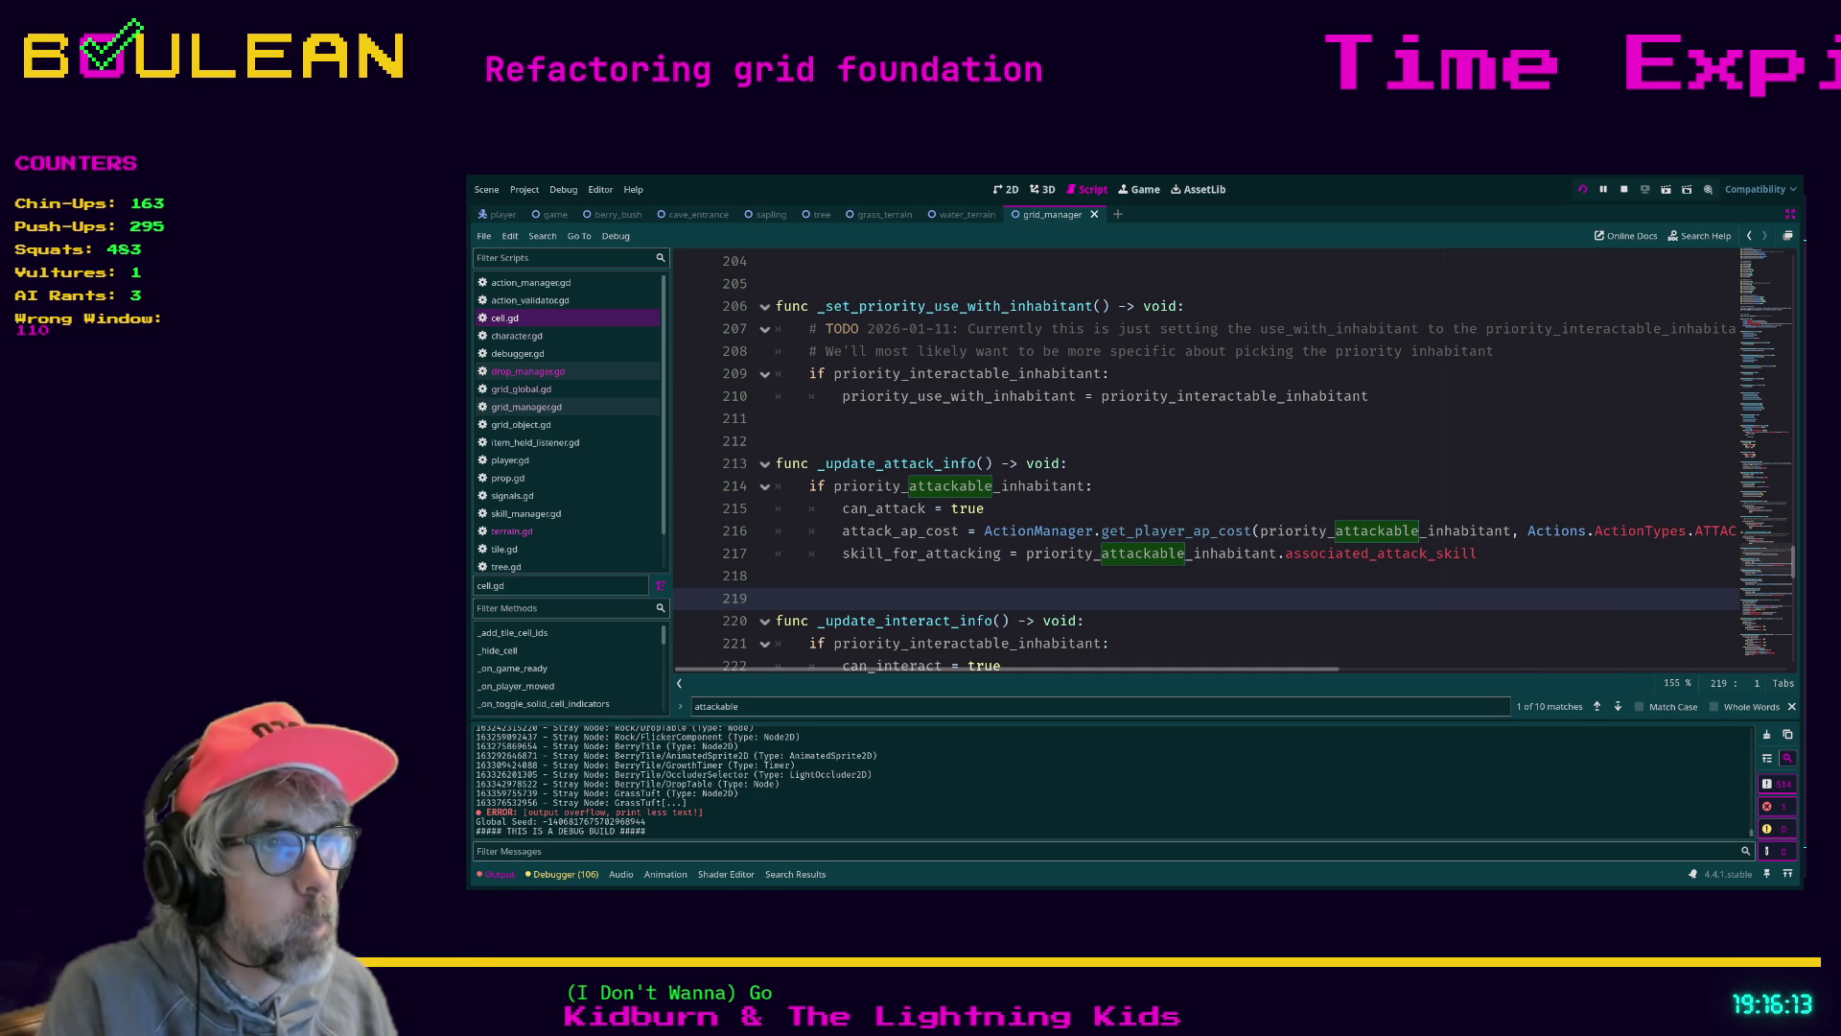
pyautogui.click(1166, 620)
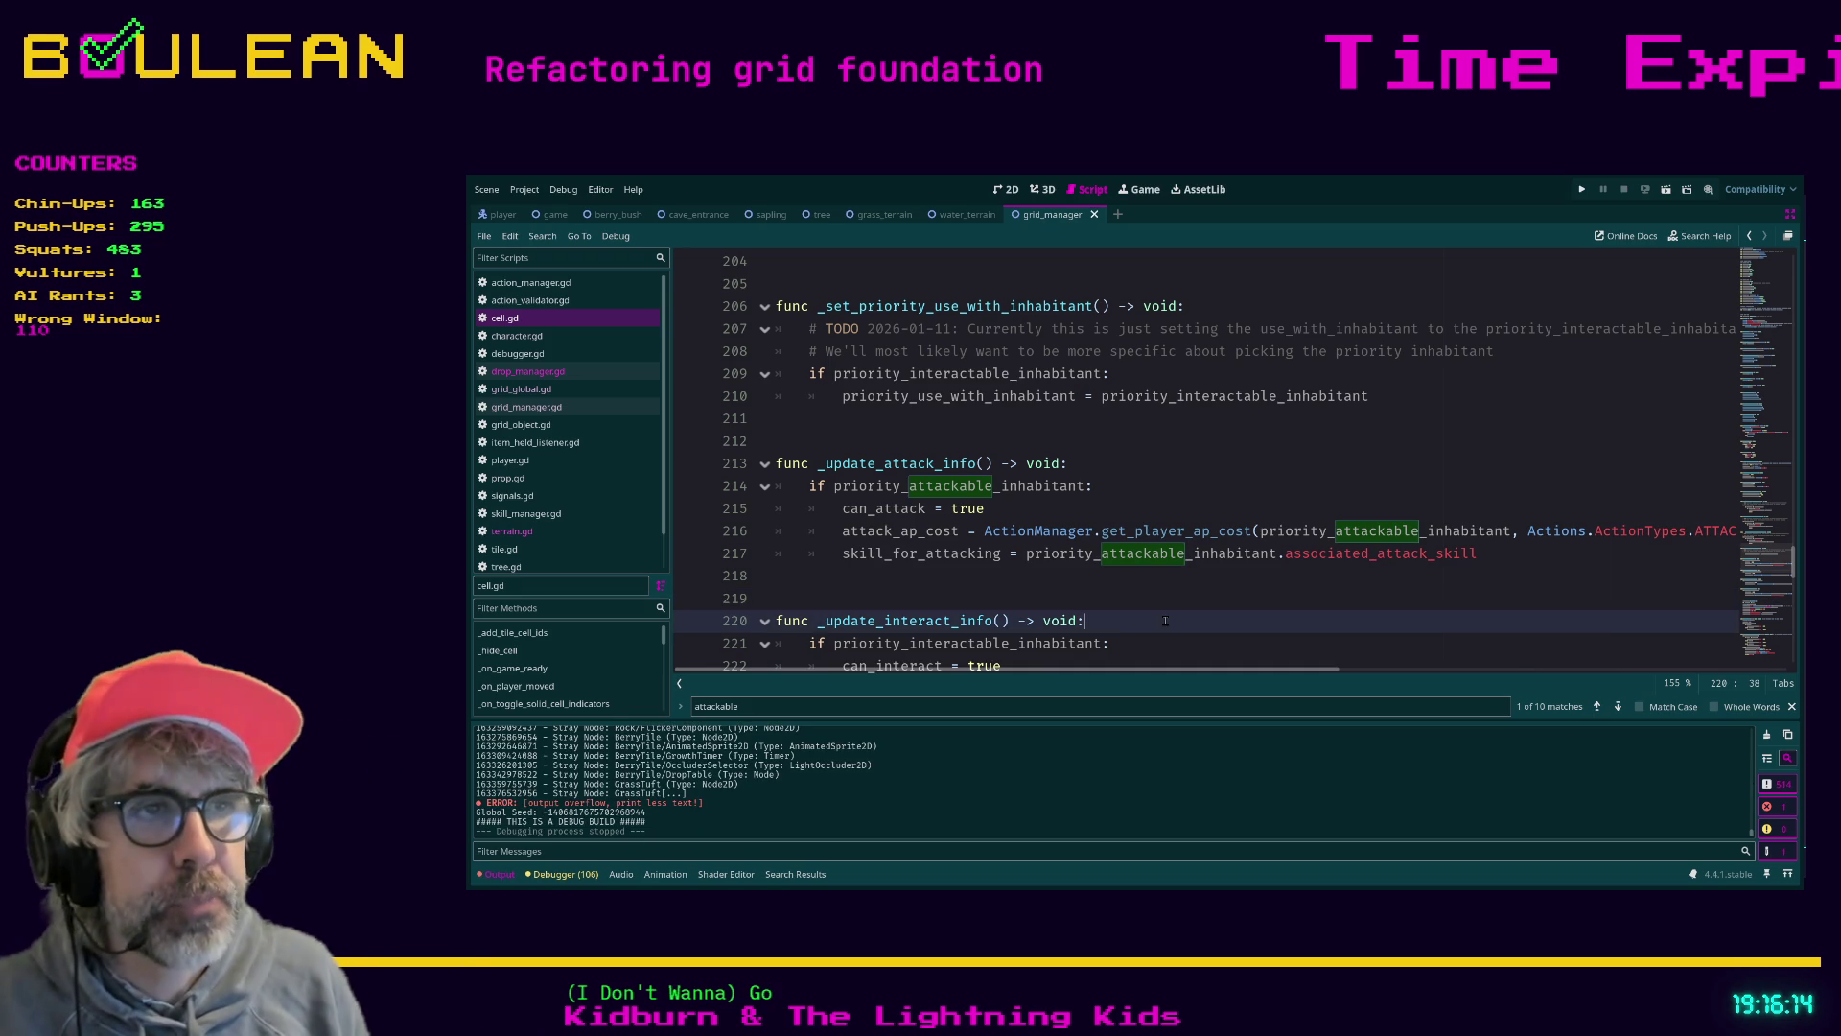
pyautogui.press('F5')
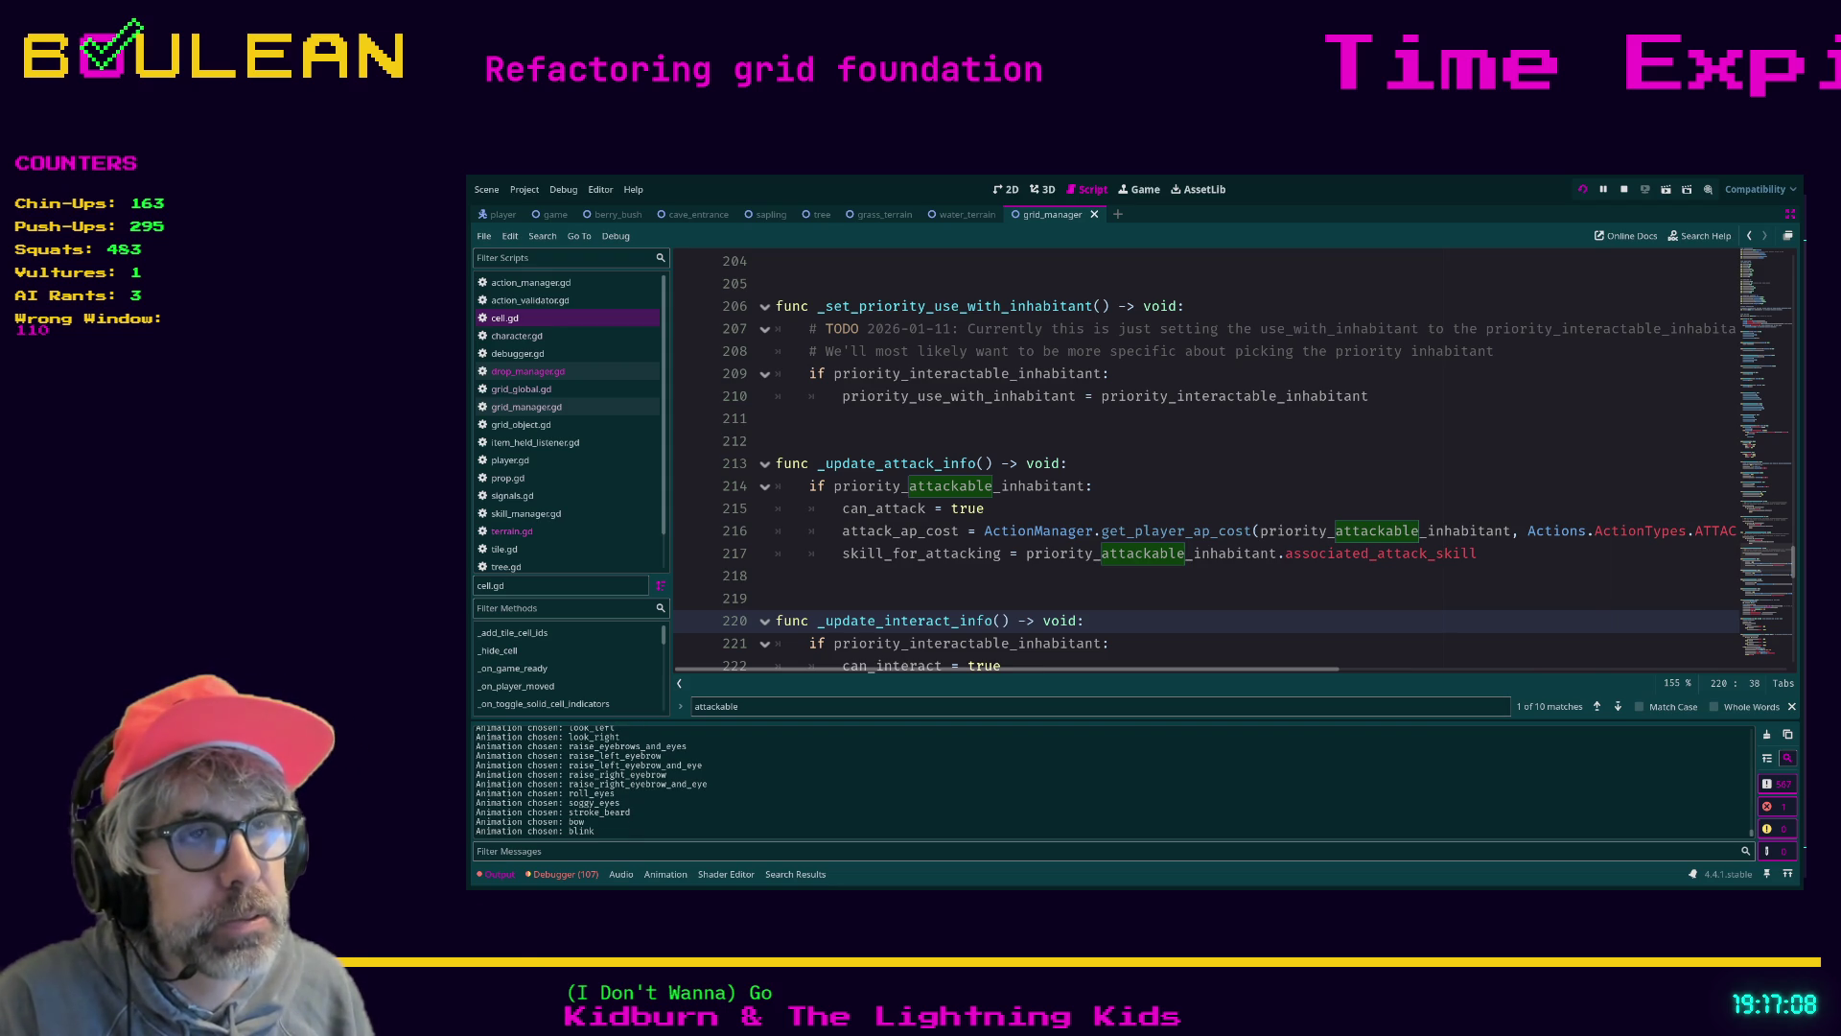
pyautogui.press('F8')
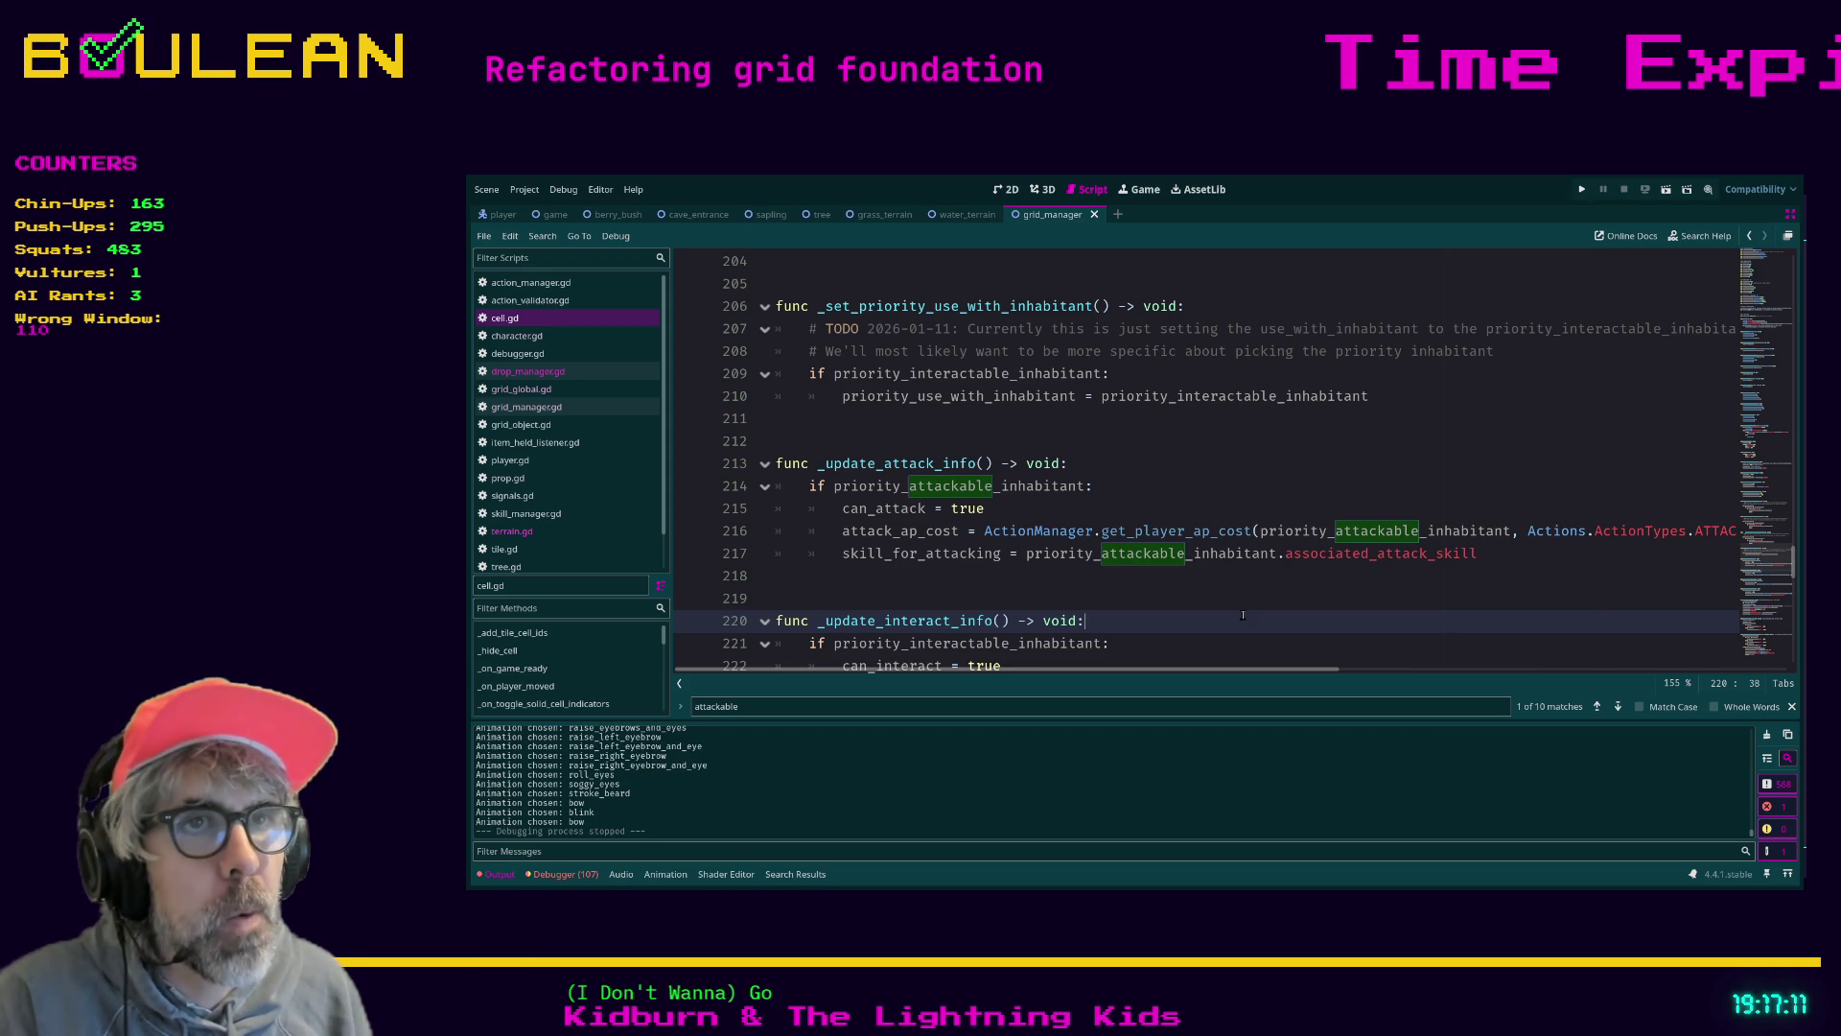
# Open the Beaver script from the search results, then its PassiveCharacter parent script
pyautogui.click(830, 510)
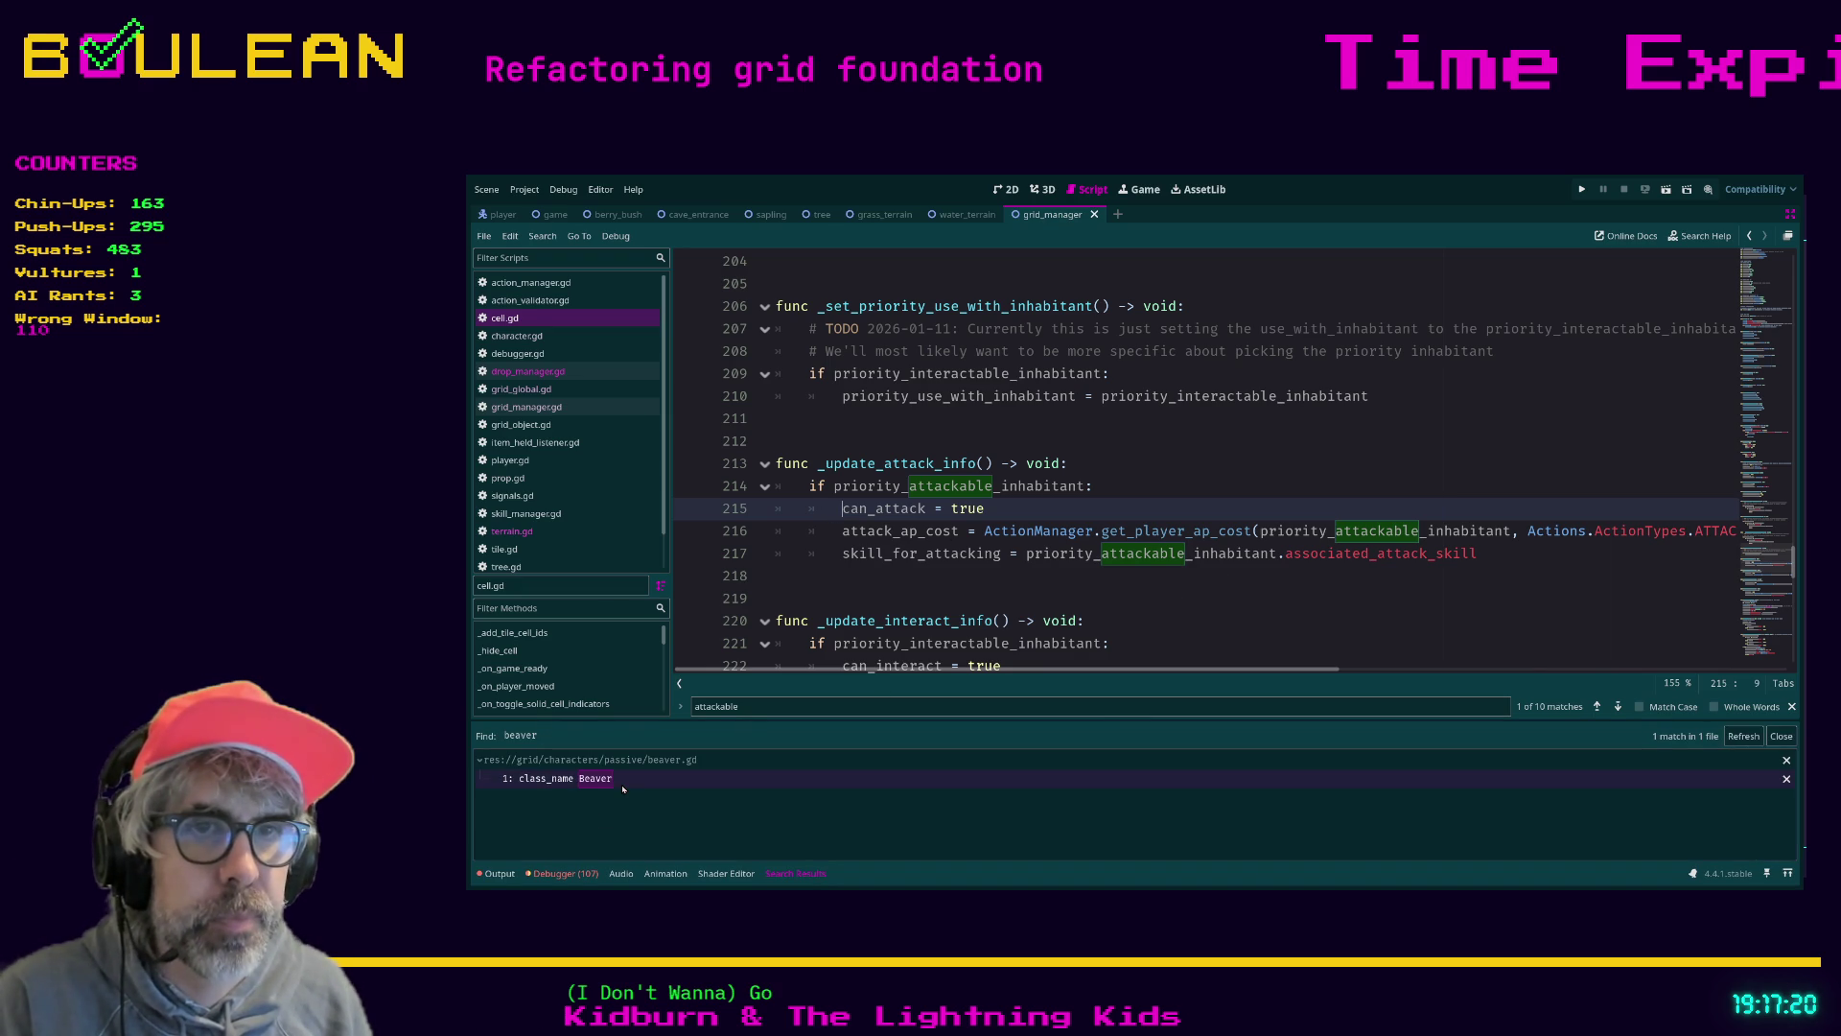
pyautogui.click(622, 783)
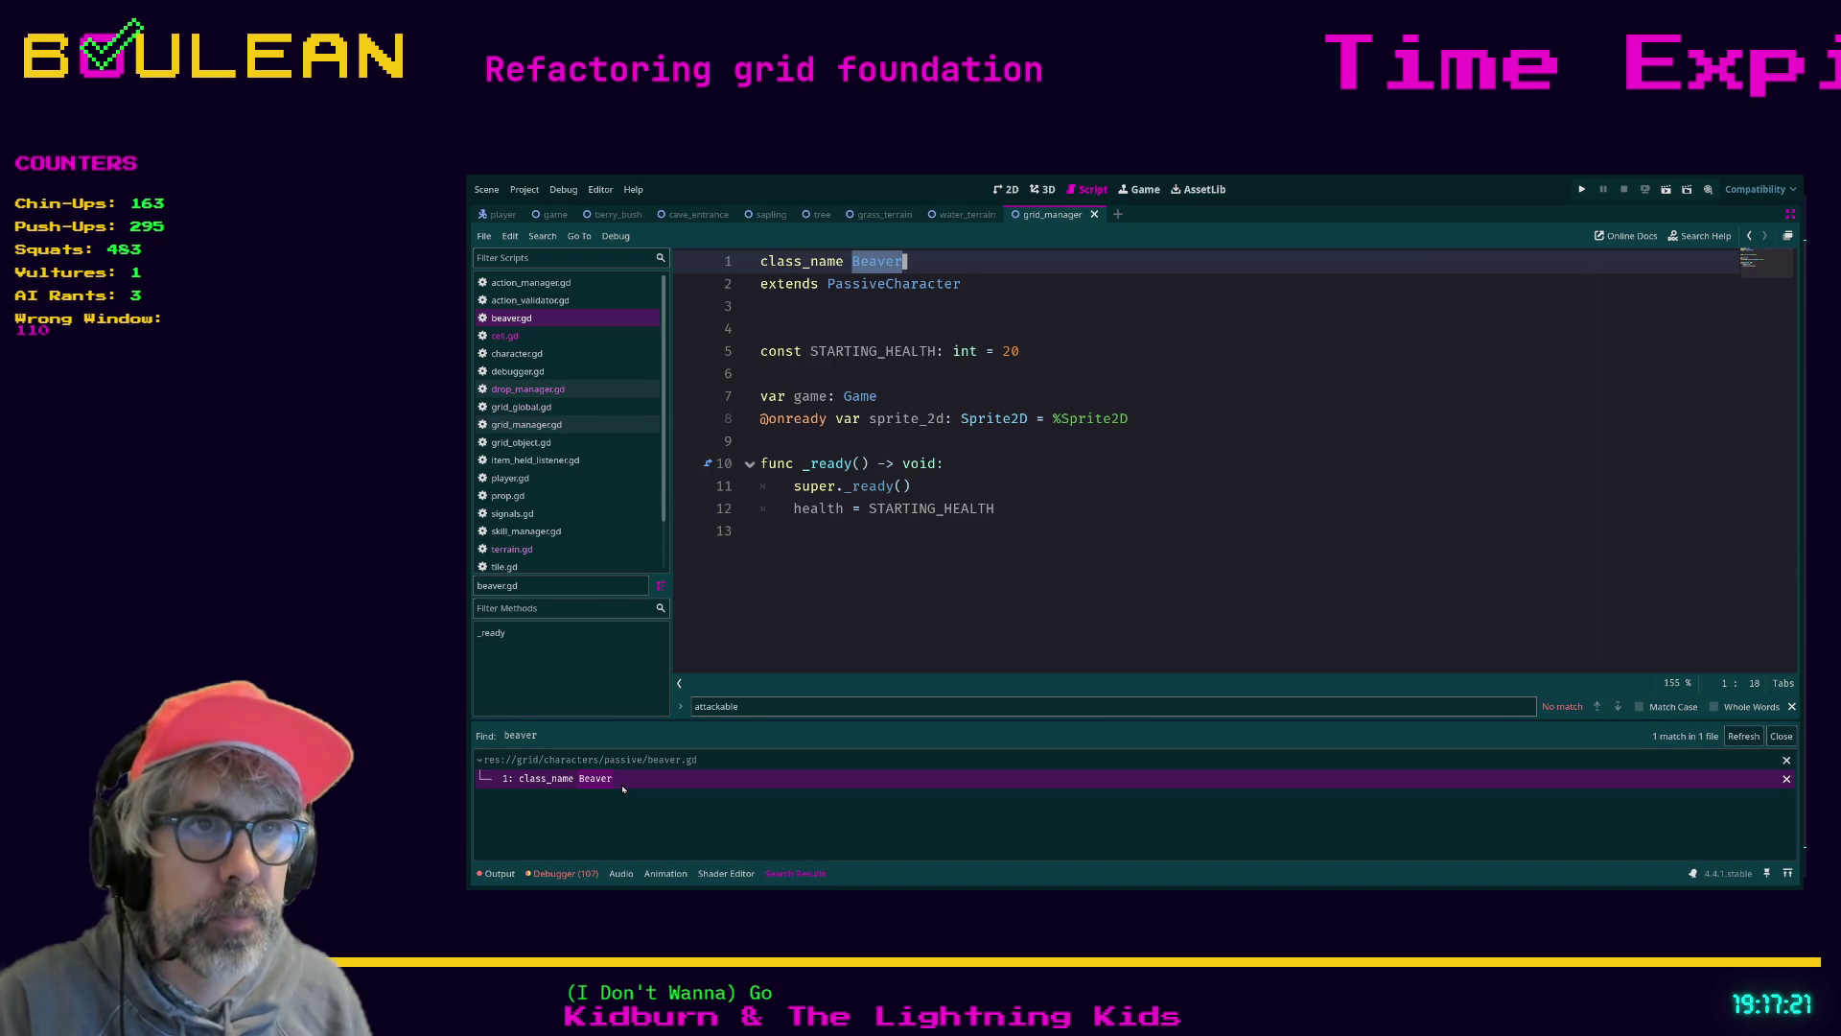
pyautogui.keyDown('ctrl'); pyautogui.click(896, 288); pyautogui.keyUp('ctrl')
# Open the Character parent script and then the GridObject base script
pyautogui.keyDown('ctrl'); pyautogui.click(857, 286); pyautogui.keyUp('ctrl')
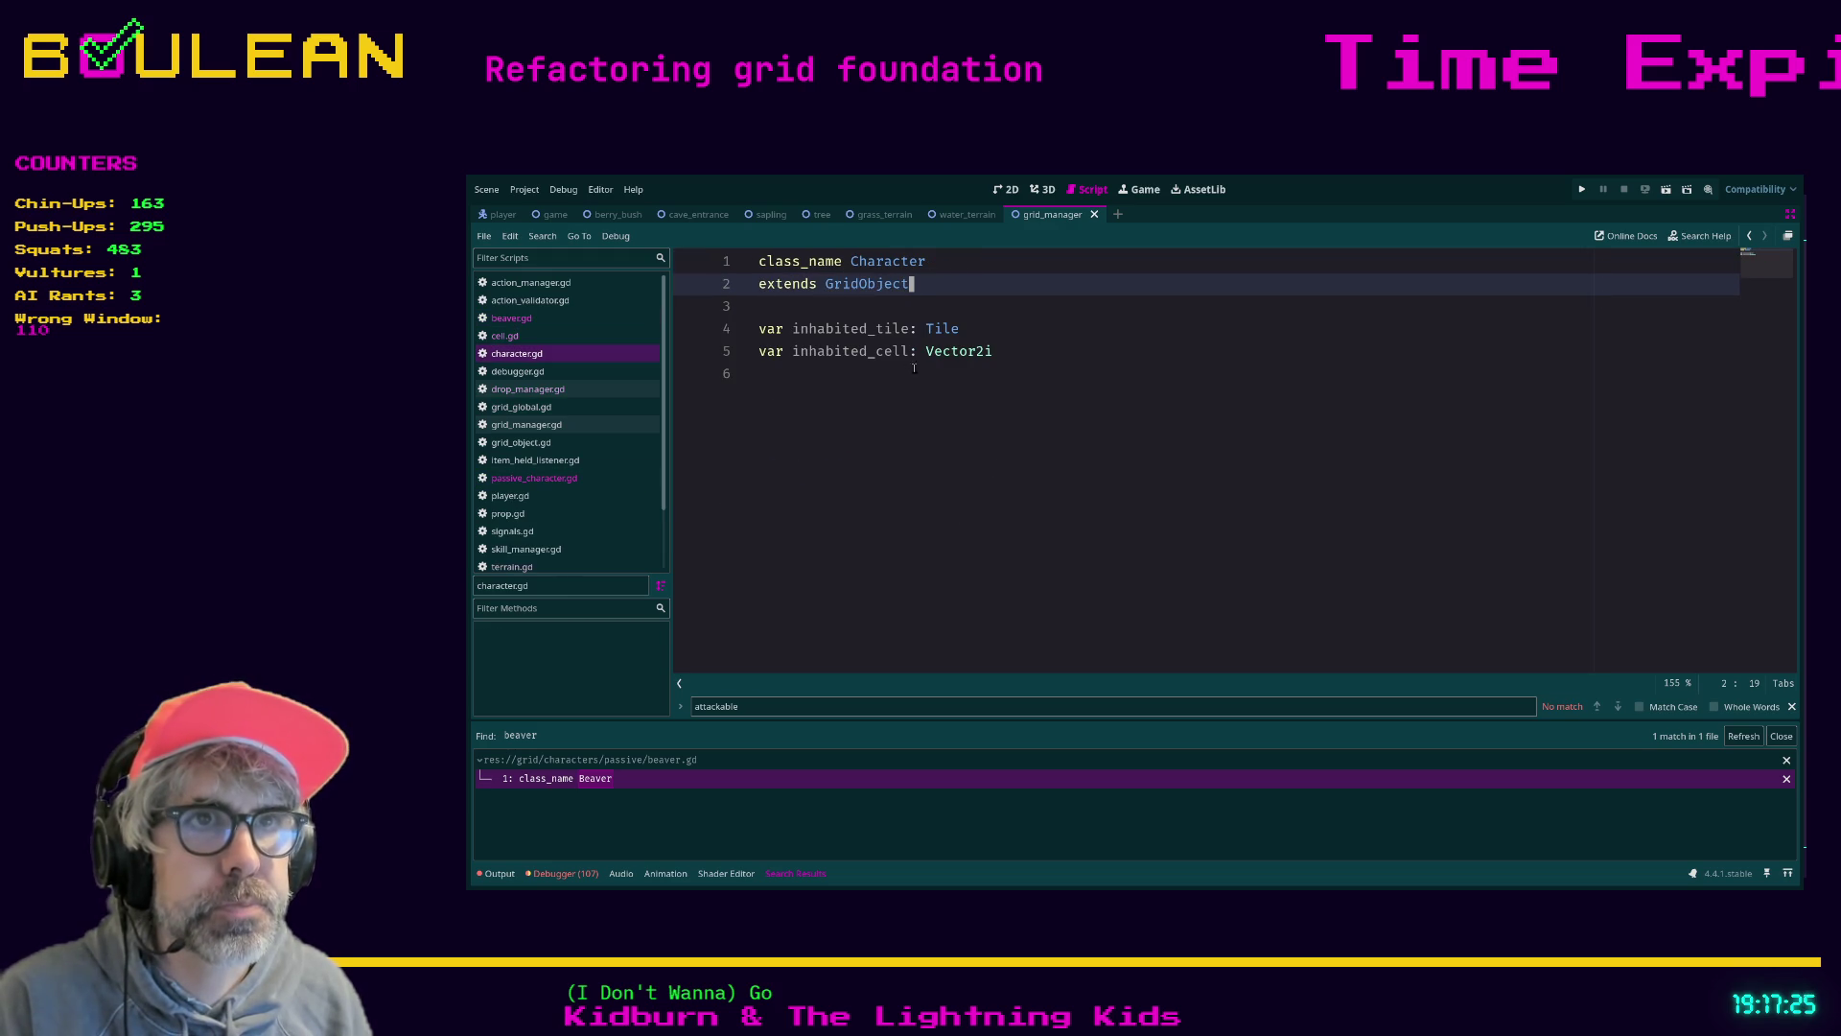
pyautogui.keyDown('ctrl'); pyautogui.click(863, 286); pyautogui.keyUp('ctrl')
pyautogui.scroll(-12, 936, 403)
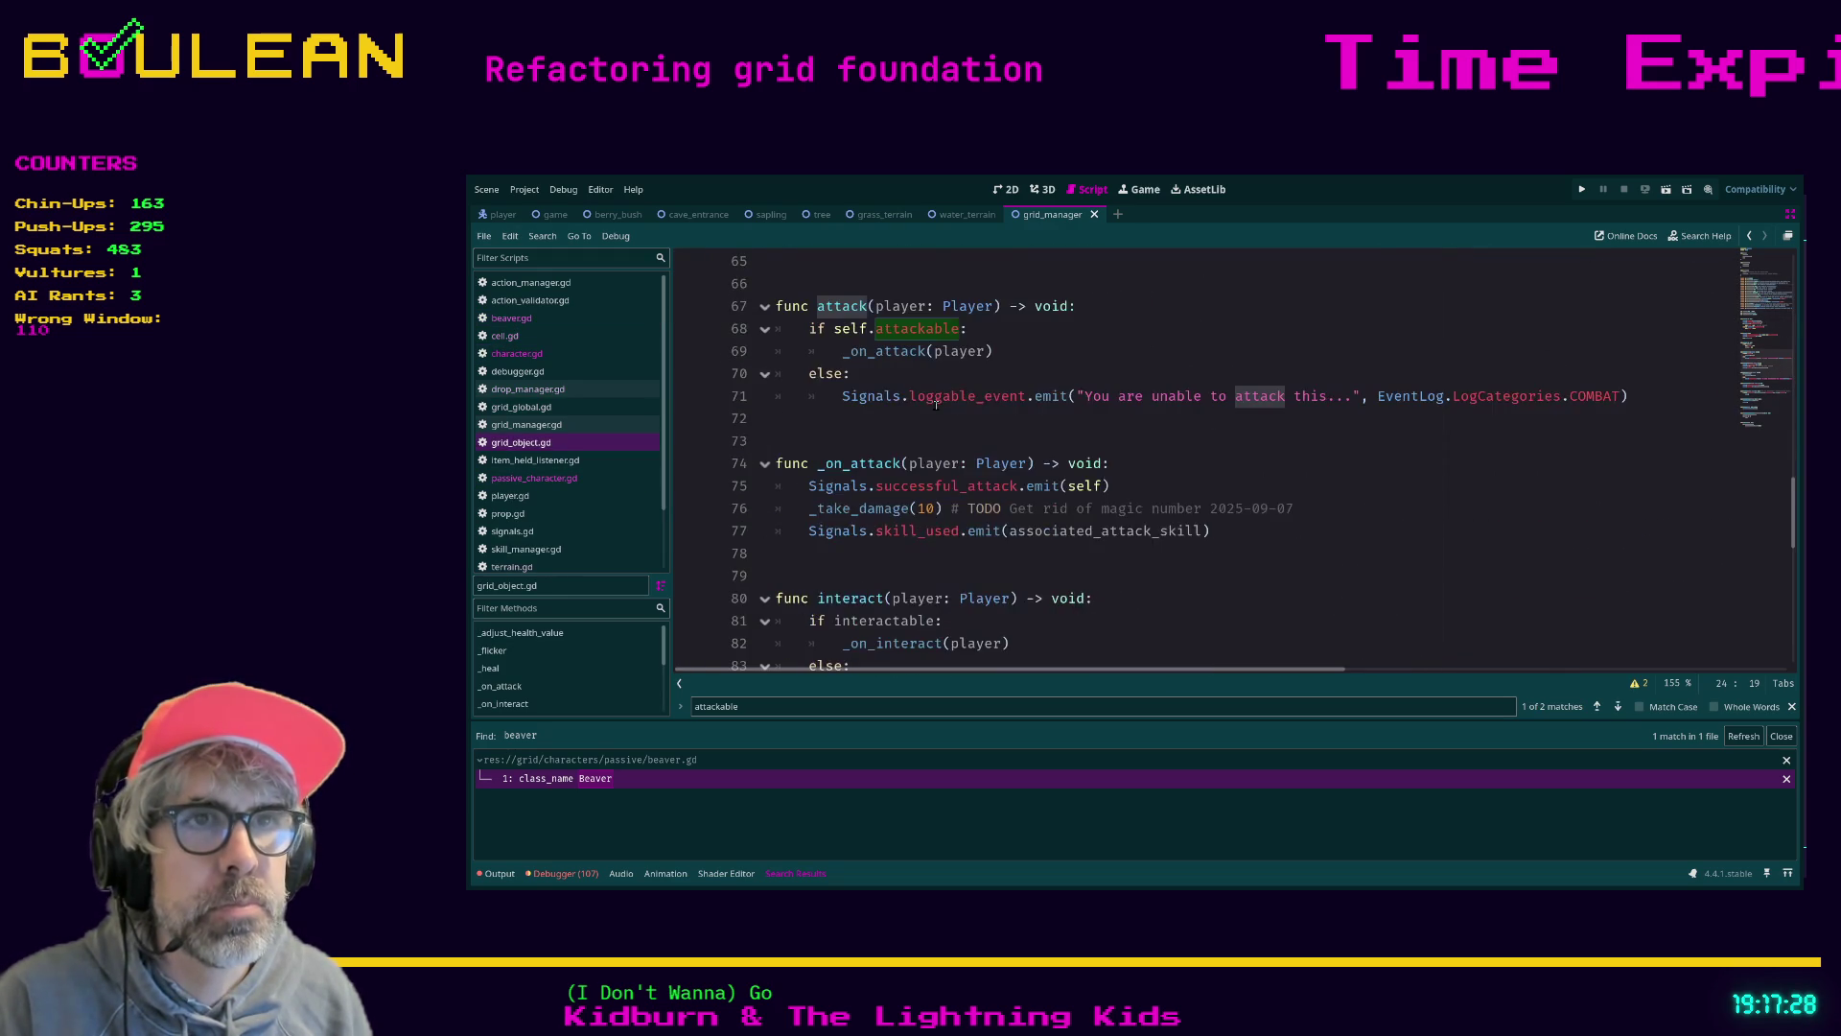
pyautogui.scroll(-2, 936, 403)
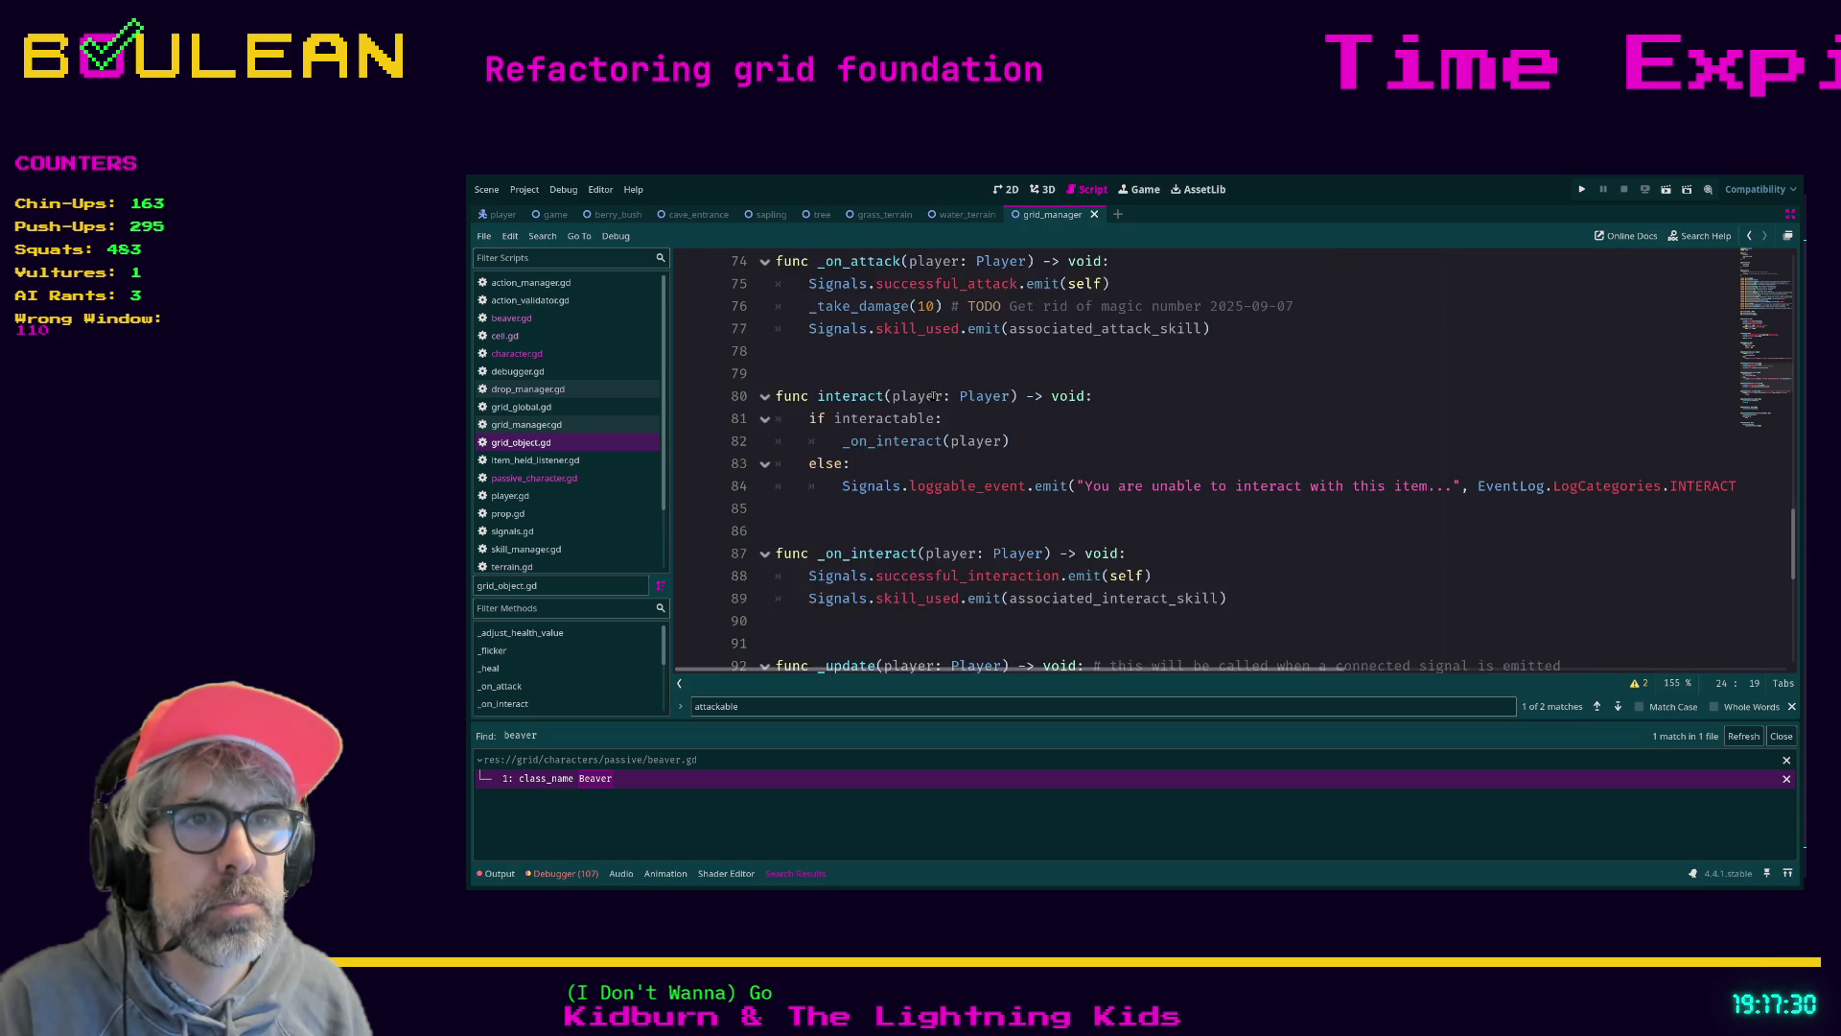
pyautogui.scroll(2, 932, 396)
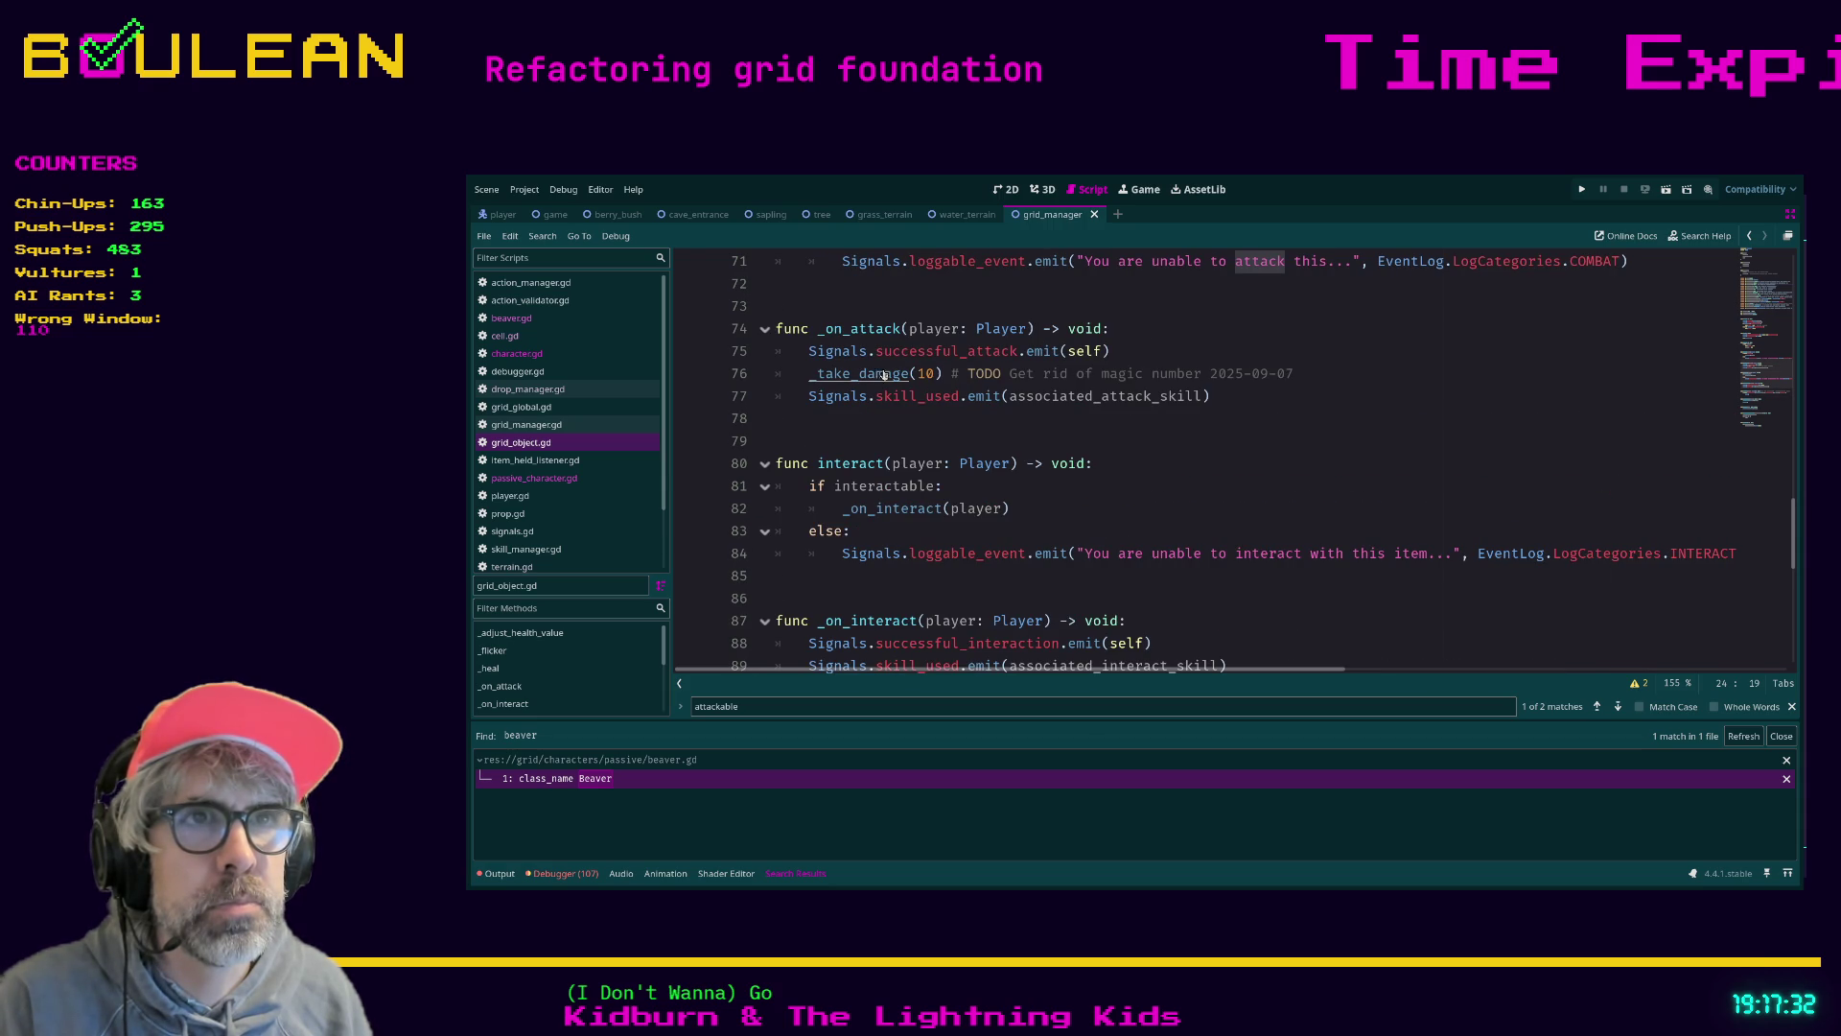
# Follow _take_damage to die() in grid_object.gd and search the project for object_removed_from_grid
pyautogui.keyDown('ctrl'); pyautogui.click(899, 379); pyautogui.keyUp('ctrl')
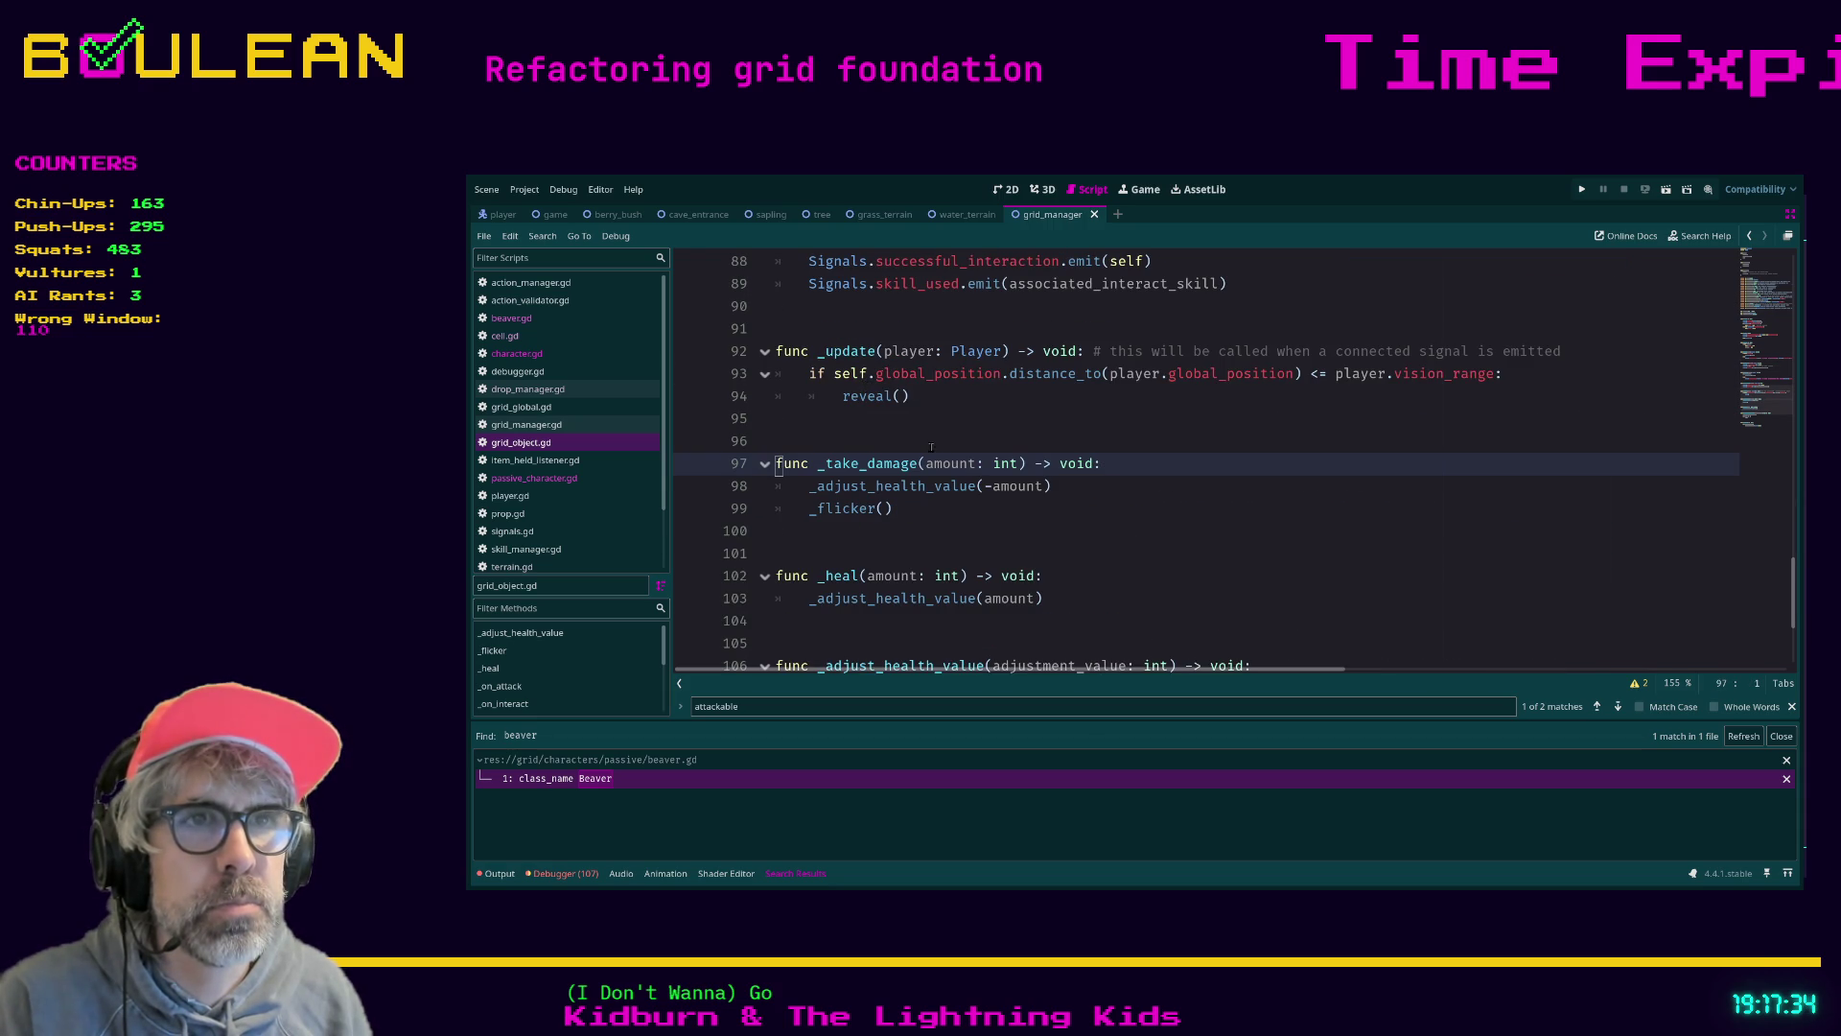
pyautogui.scroll(-3, 909, 451)
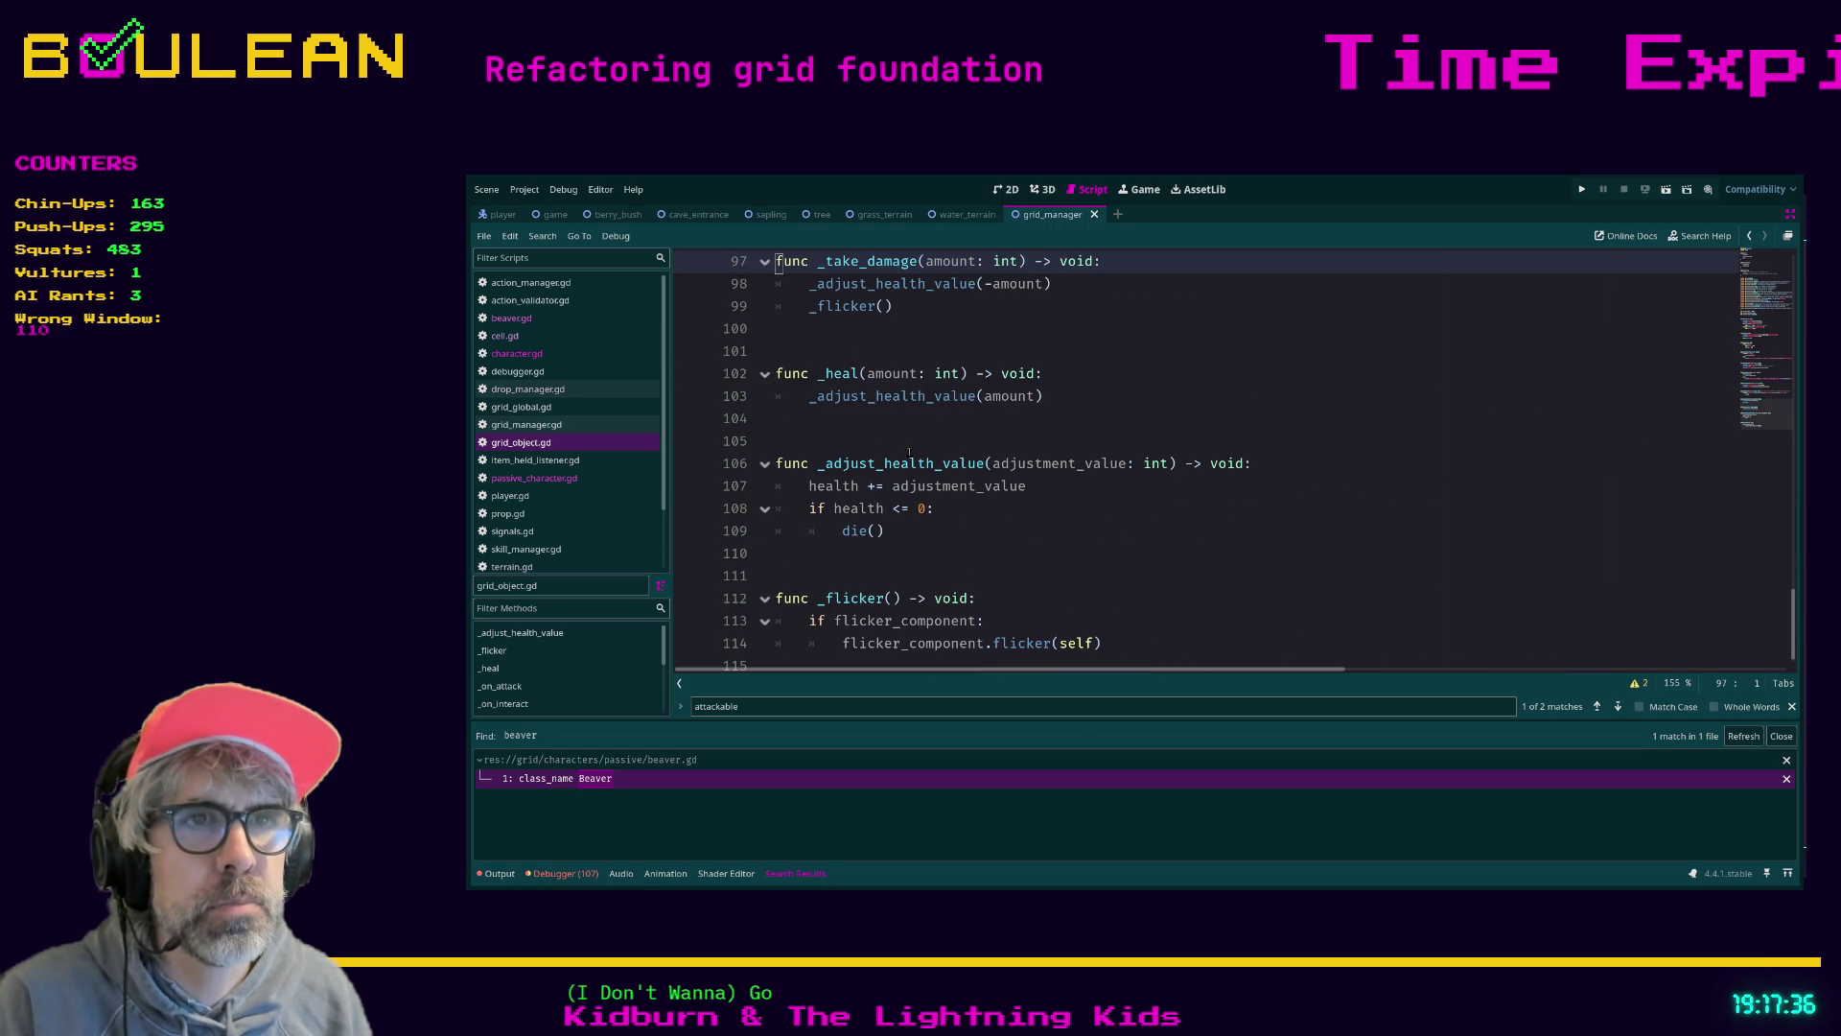
pyautogui.keyDown('ctrl'); pyautogui.click(859, 533); pyautogui.keyUp('ctrl')
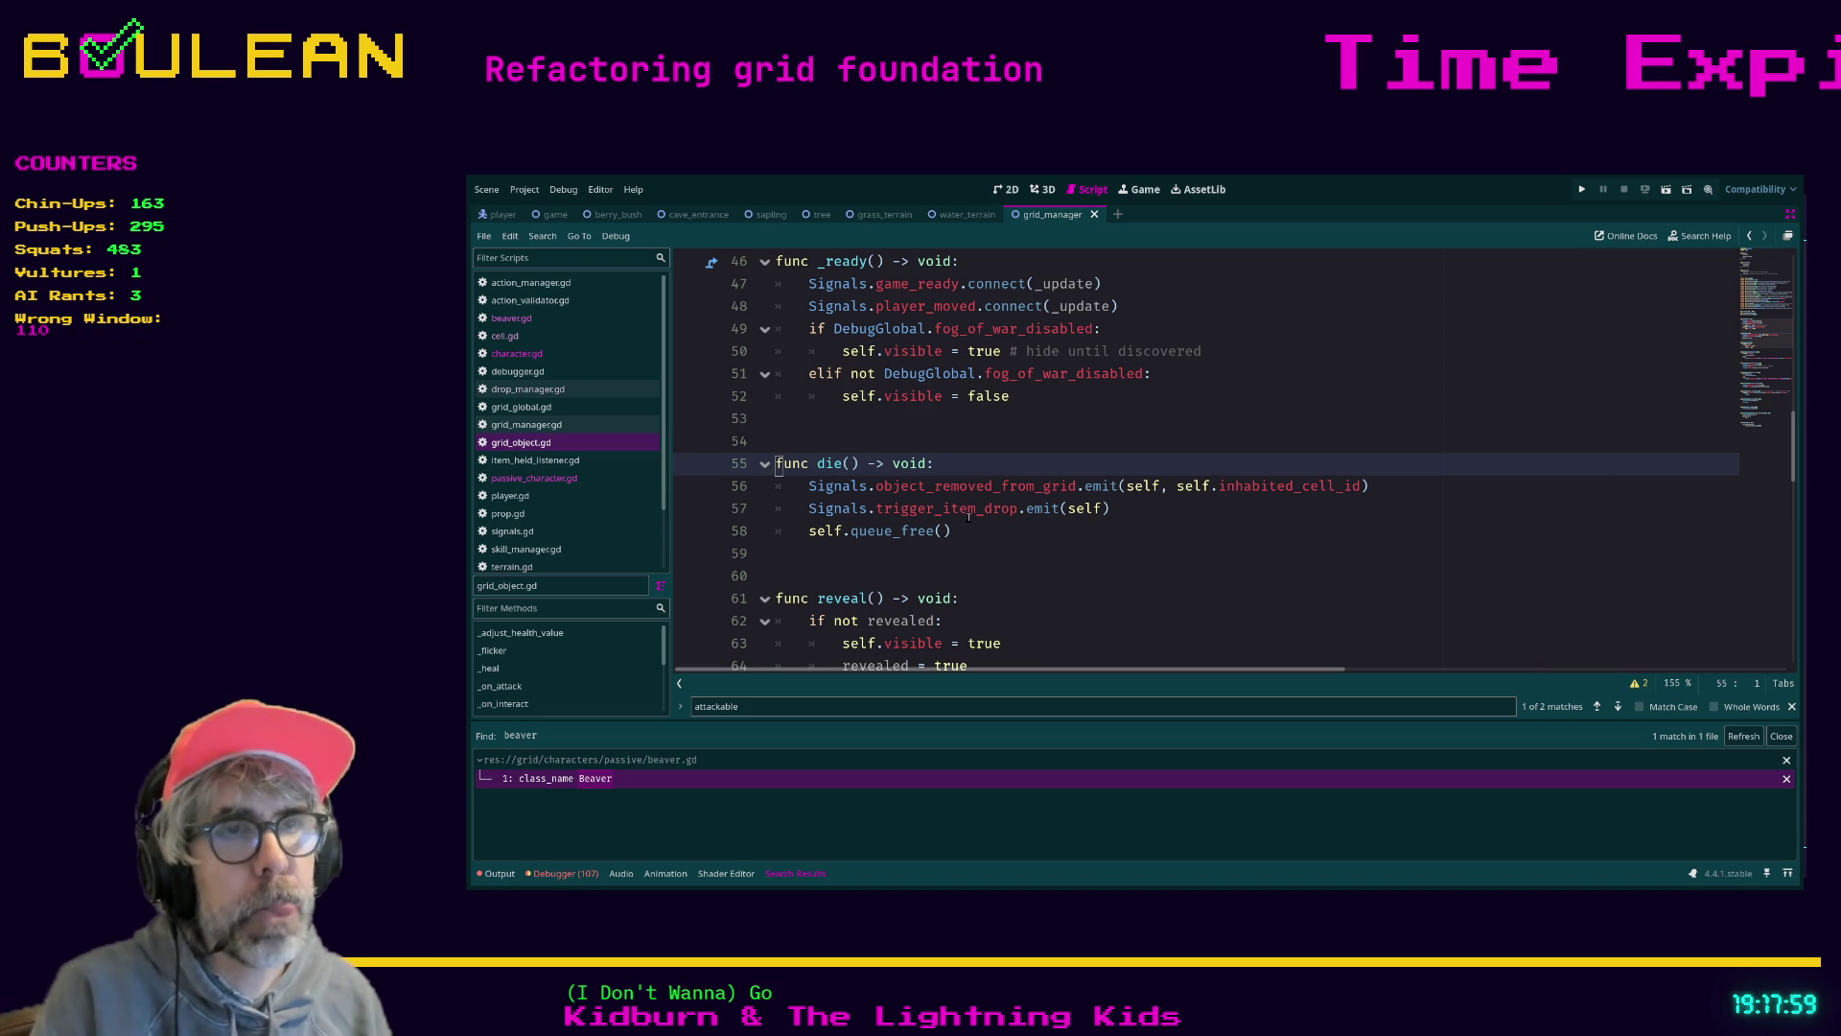
pyautogui.click(1218, 527)
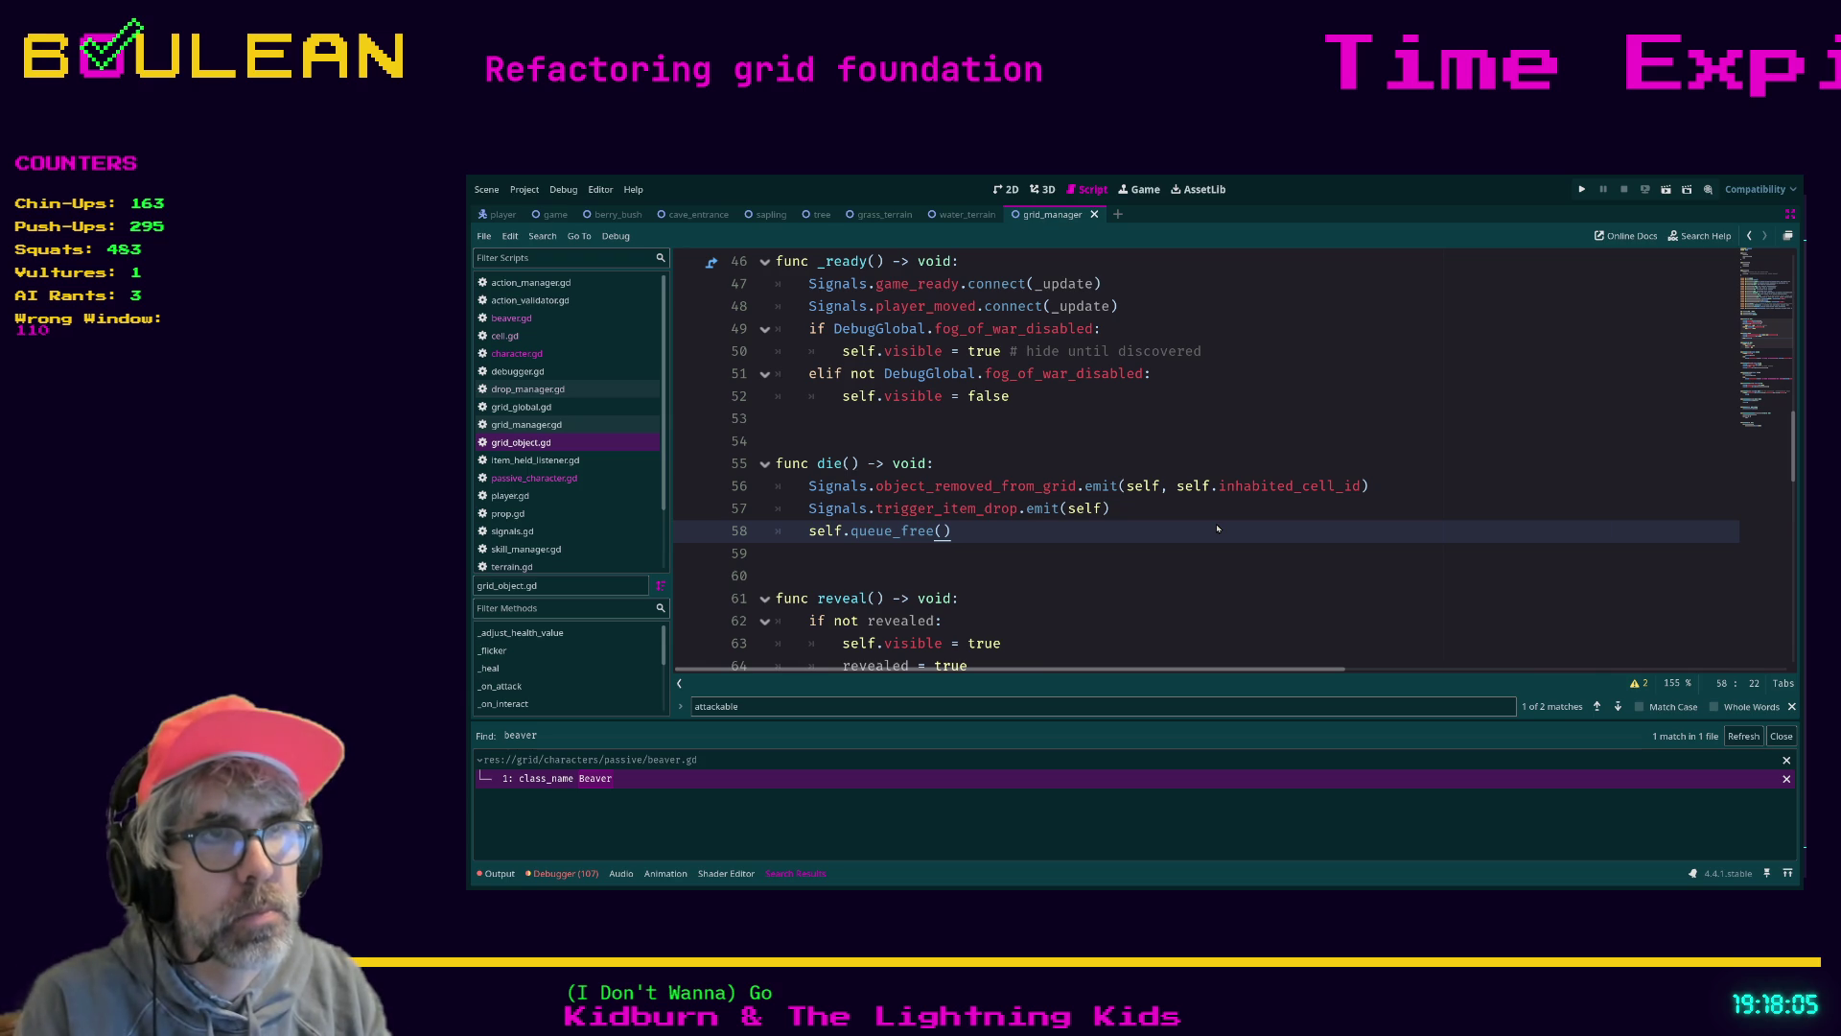
pyautogui.press('Return')
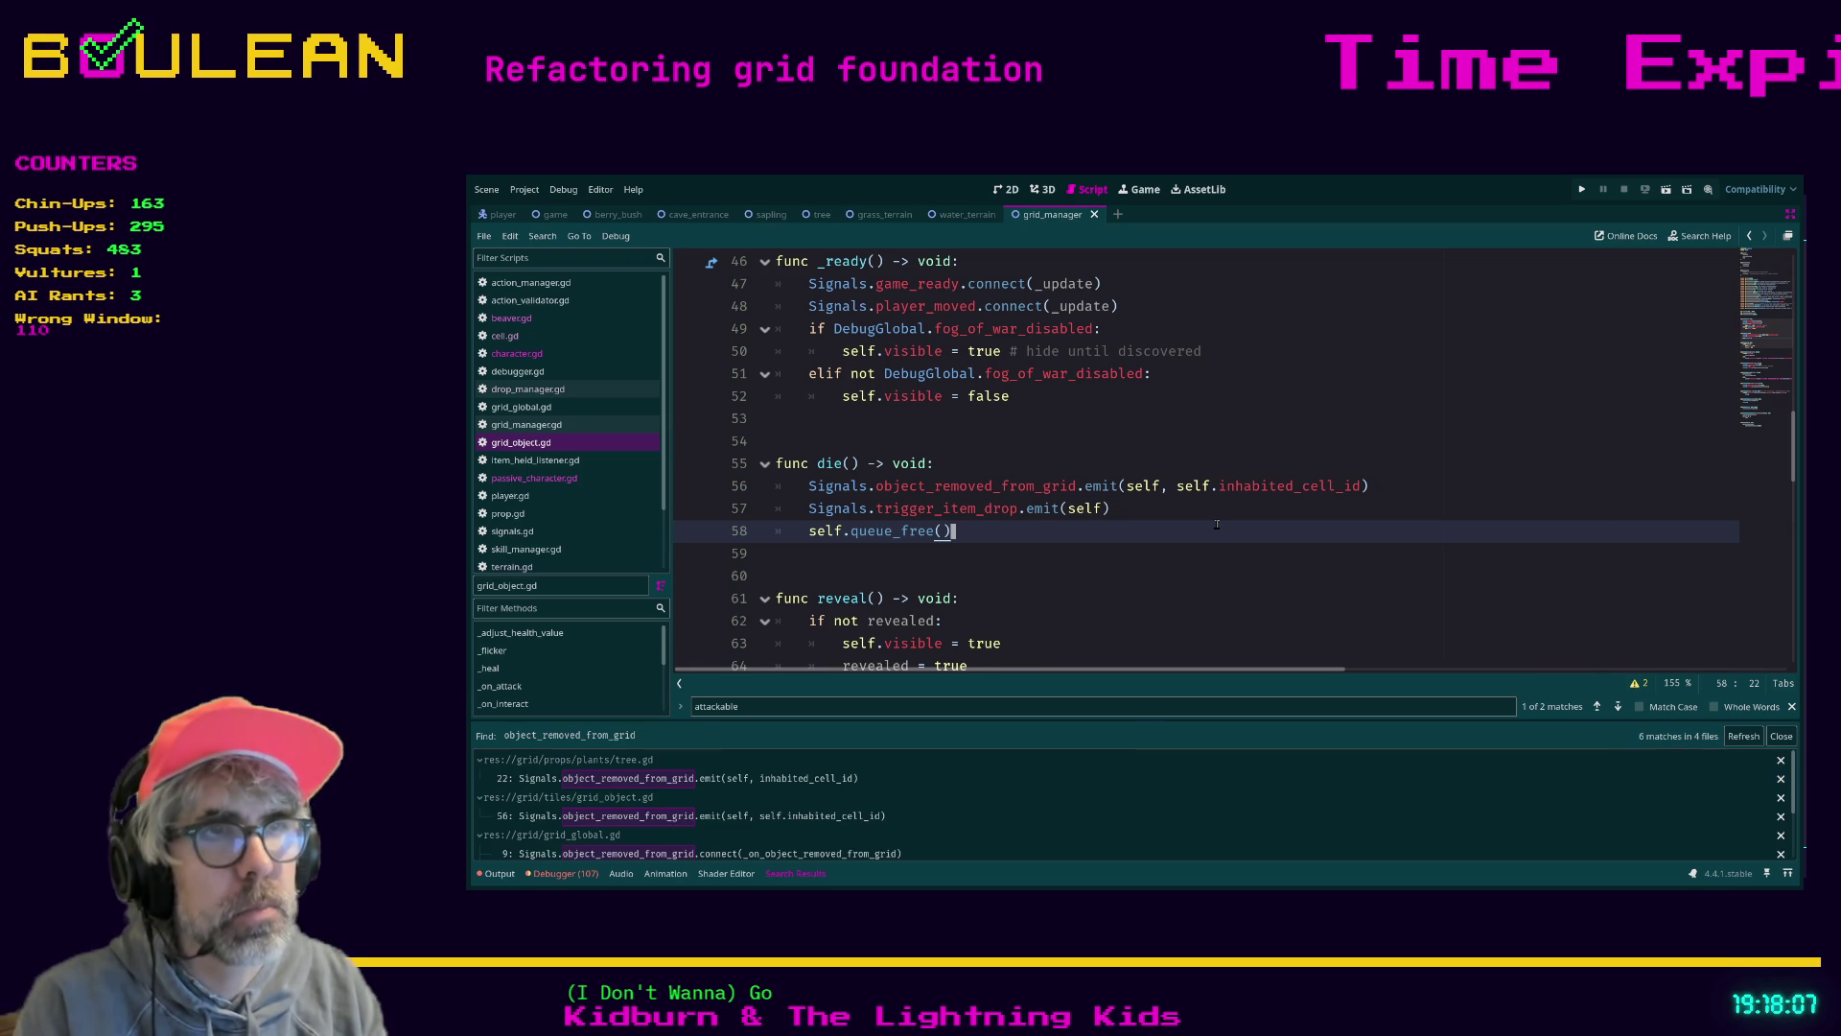
# Follow the object_removed_from_grid matches through tree.gd to grid_global.gd's _on_object_removed_from_grid handler
pyautogui.click(672, 781)
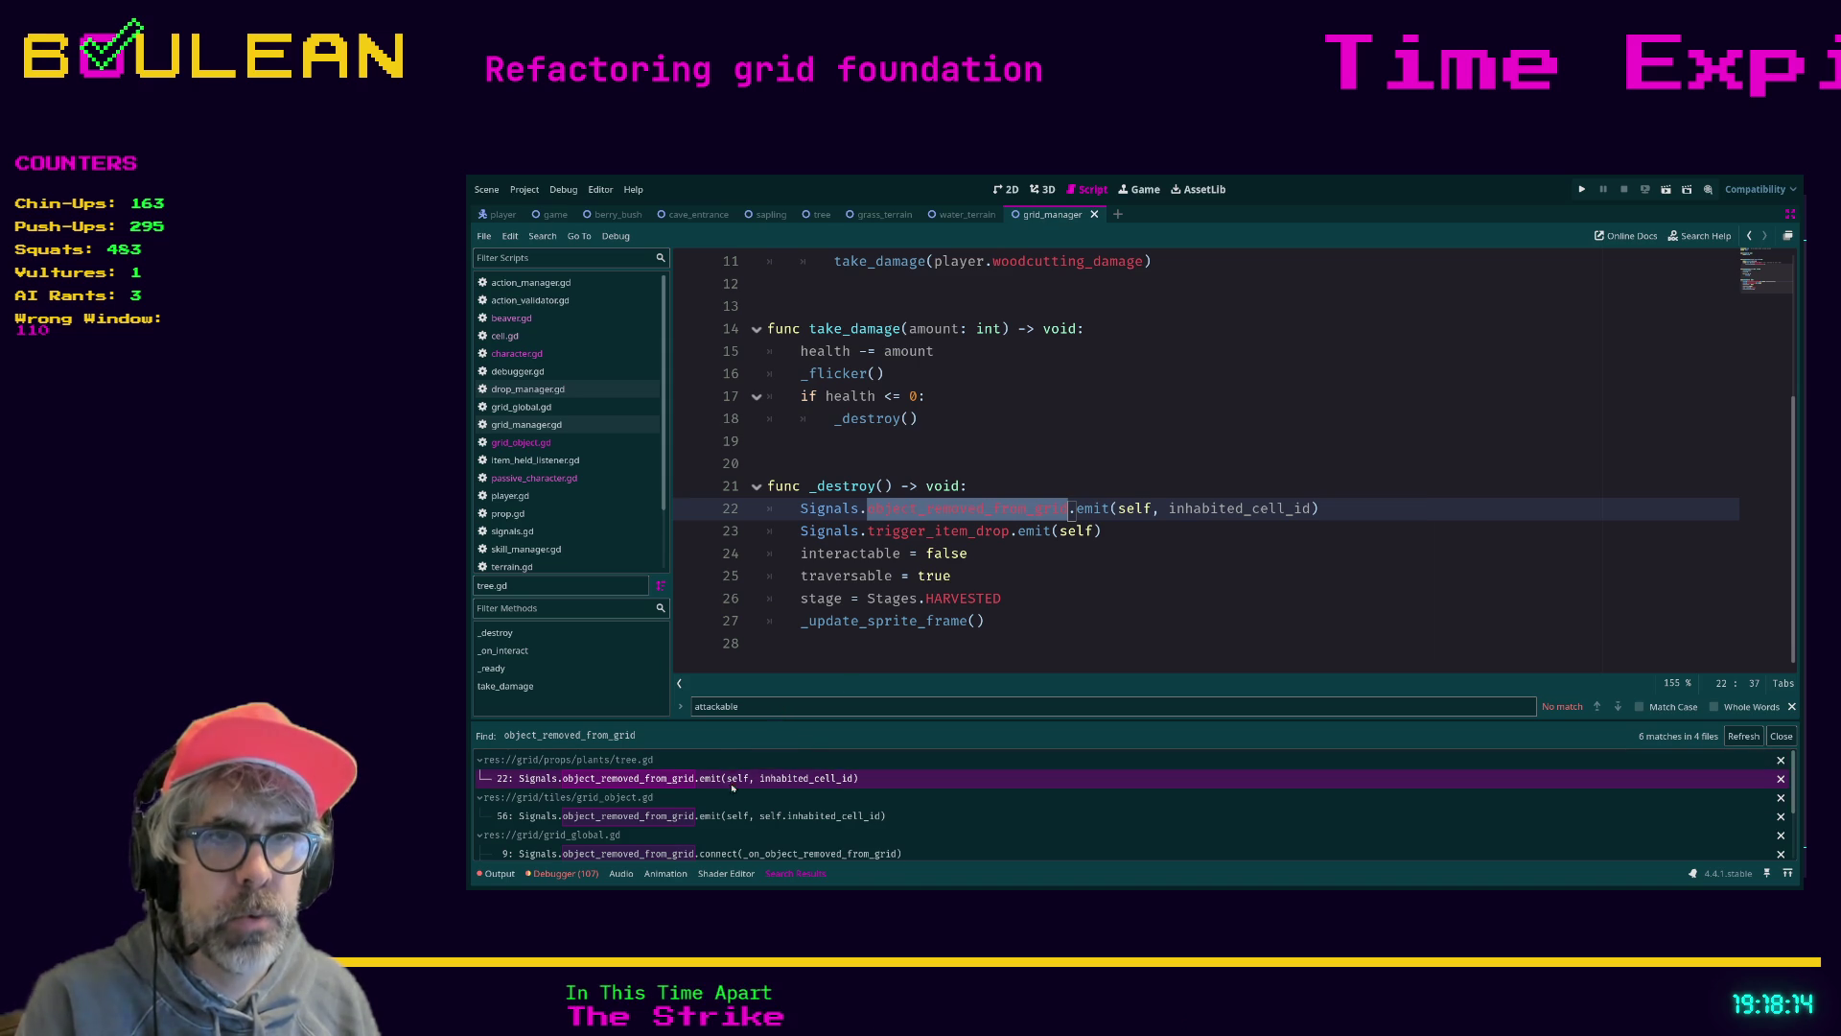
pyautogui.scroll(-2, 726, 779)
pyautogui.scroll(-1, 830, 812)
pyautogui.scroll(-1, 830, 812)
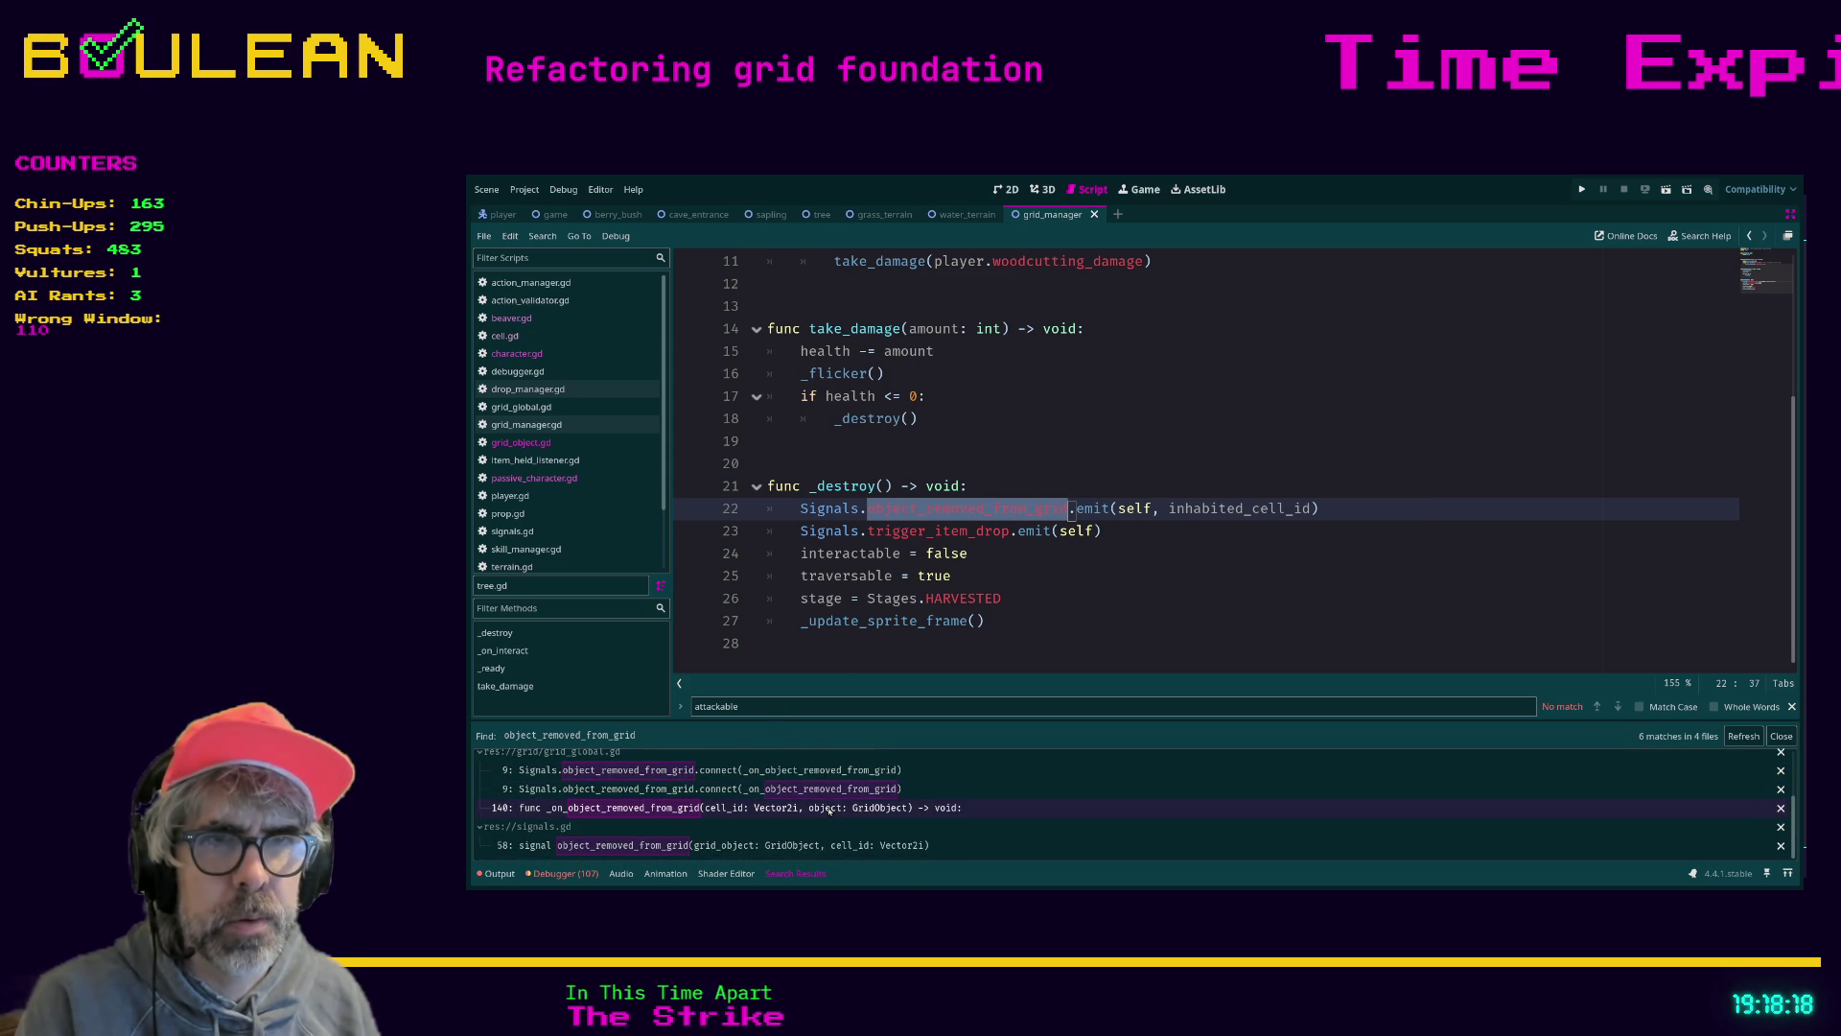
pyautogui.scroll(1, 829, 811)
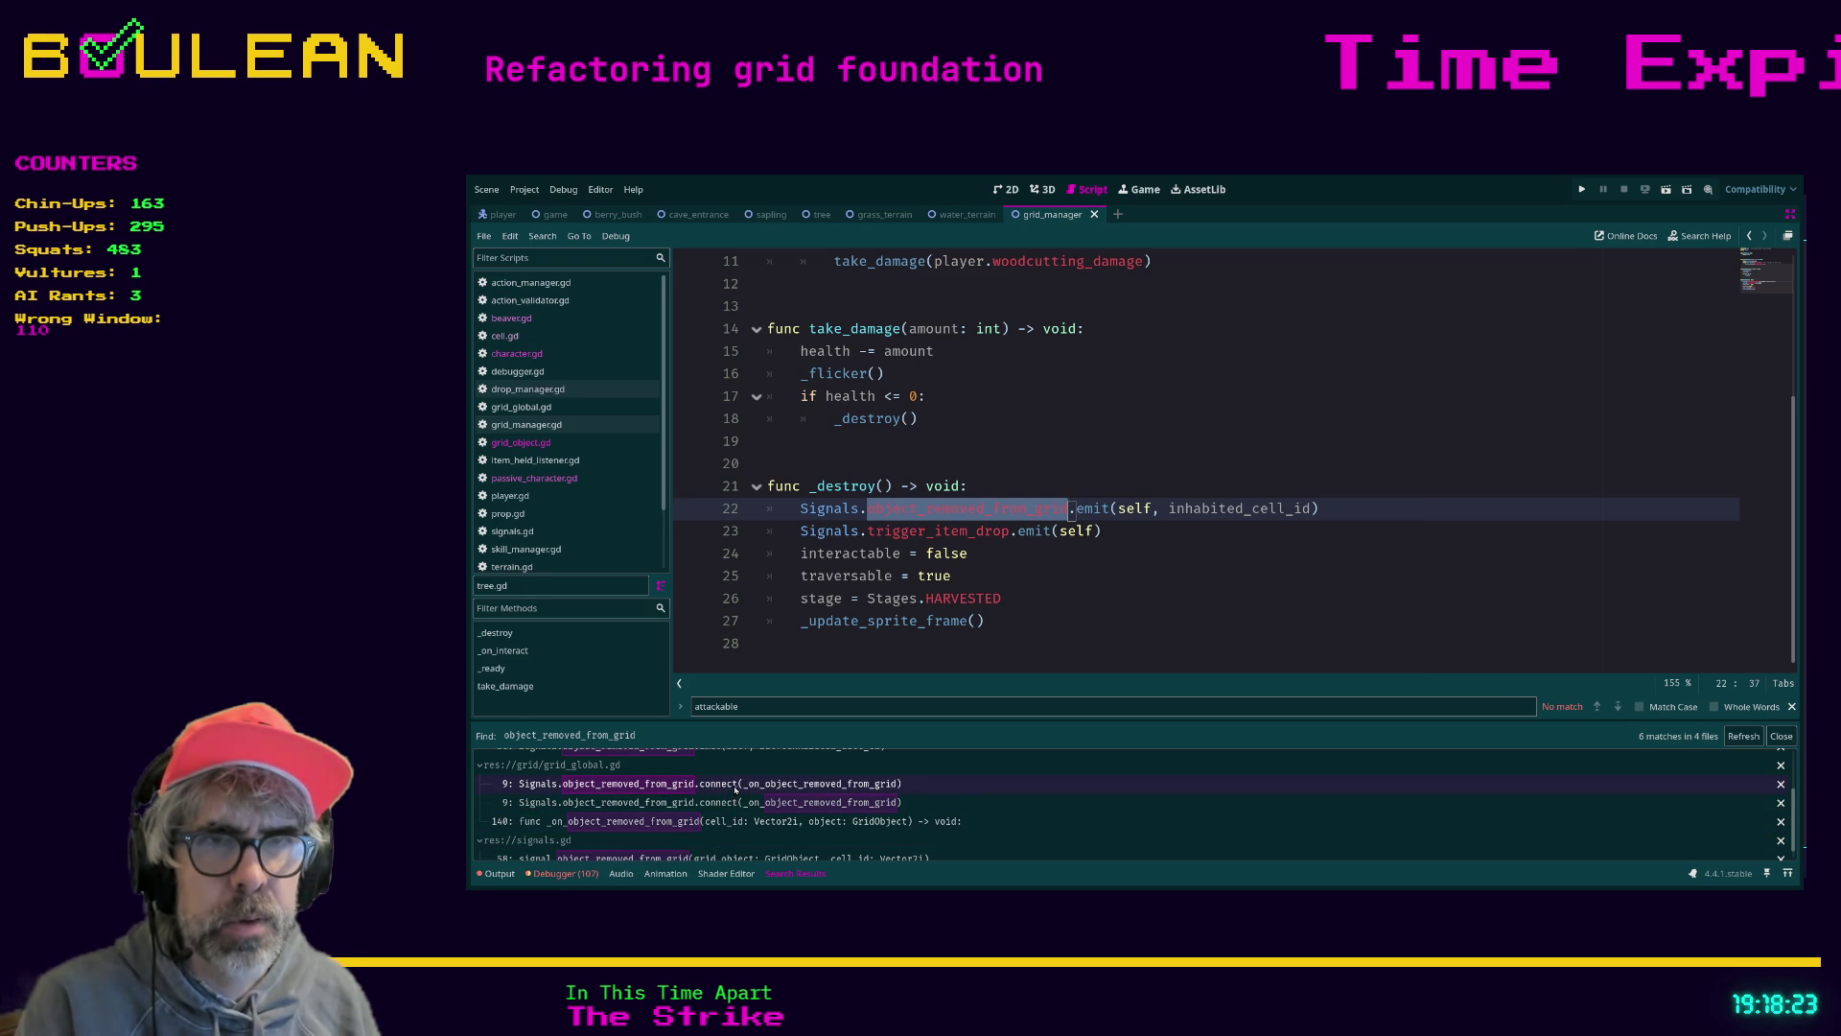
pyautogui.click(736, 786)
pyautogui.click(733, 803)
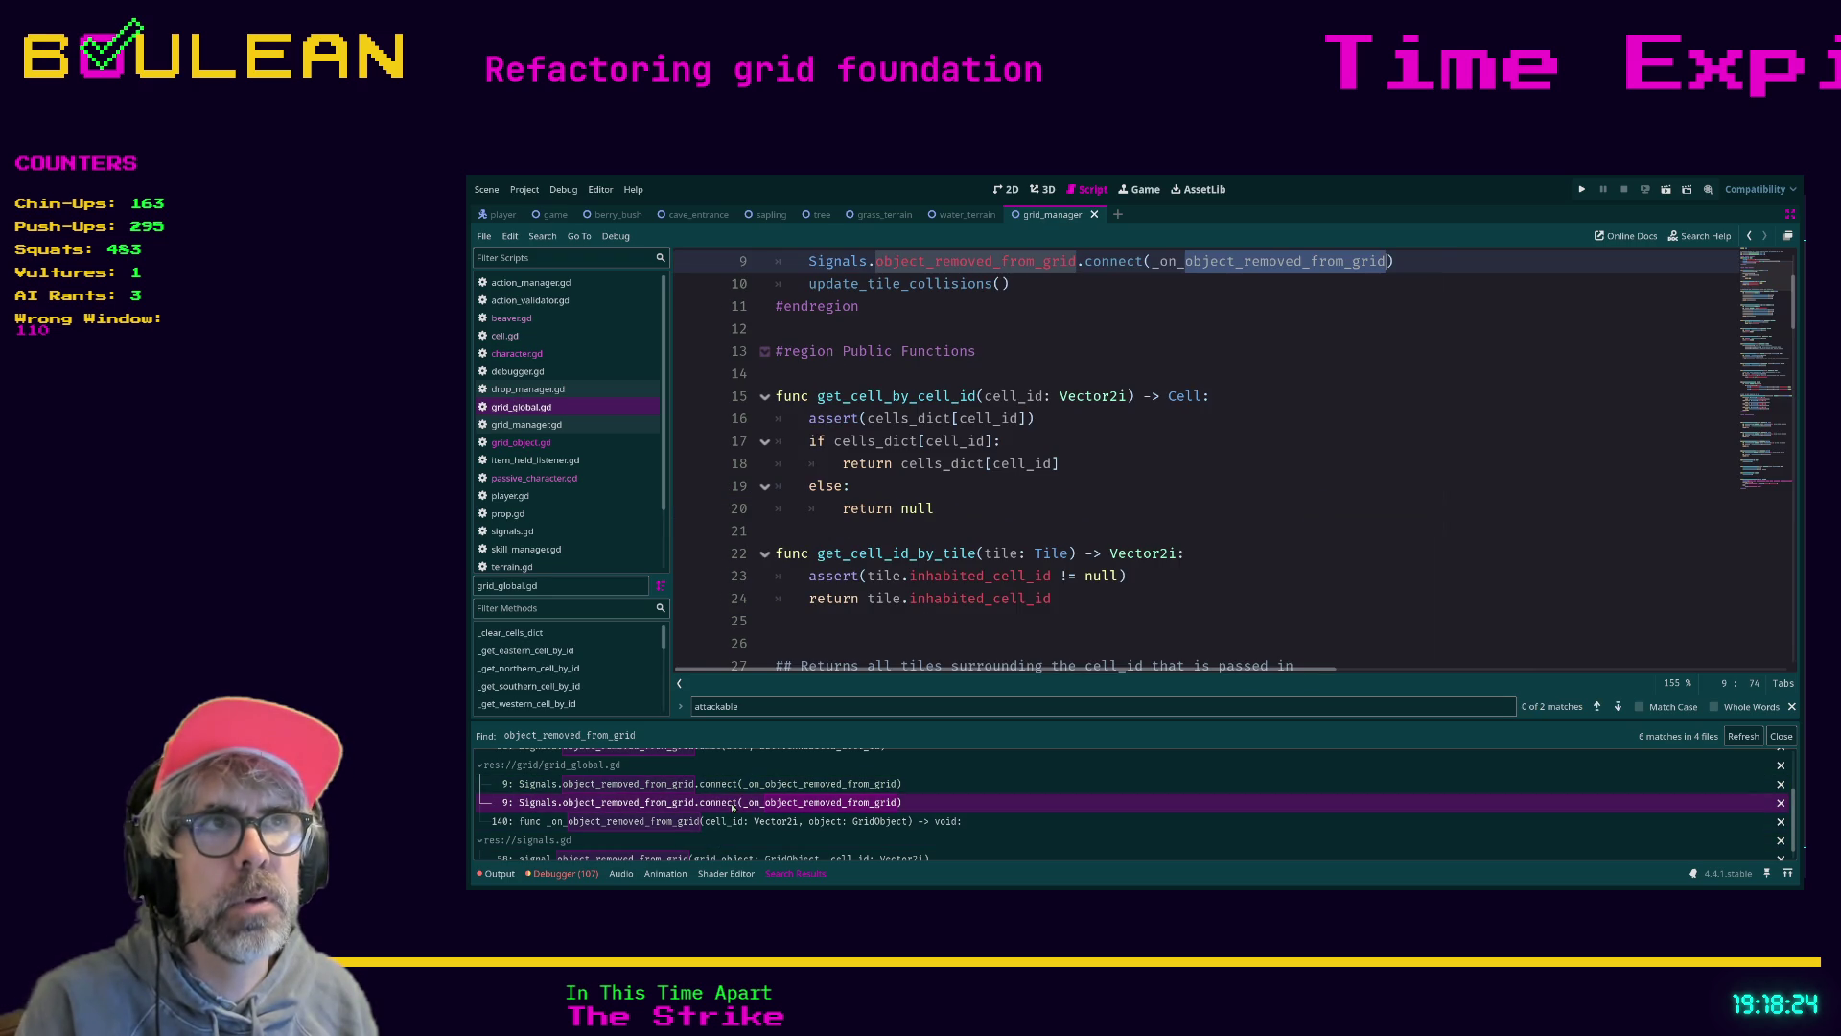
pyautogui.scroll(1, 1118, 557)
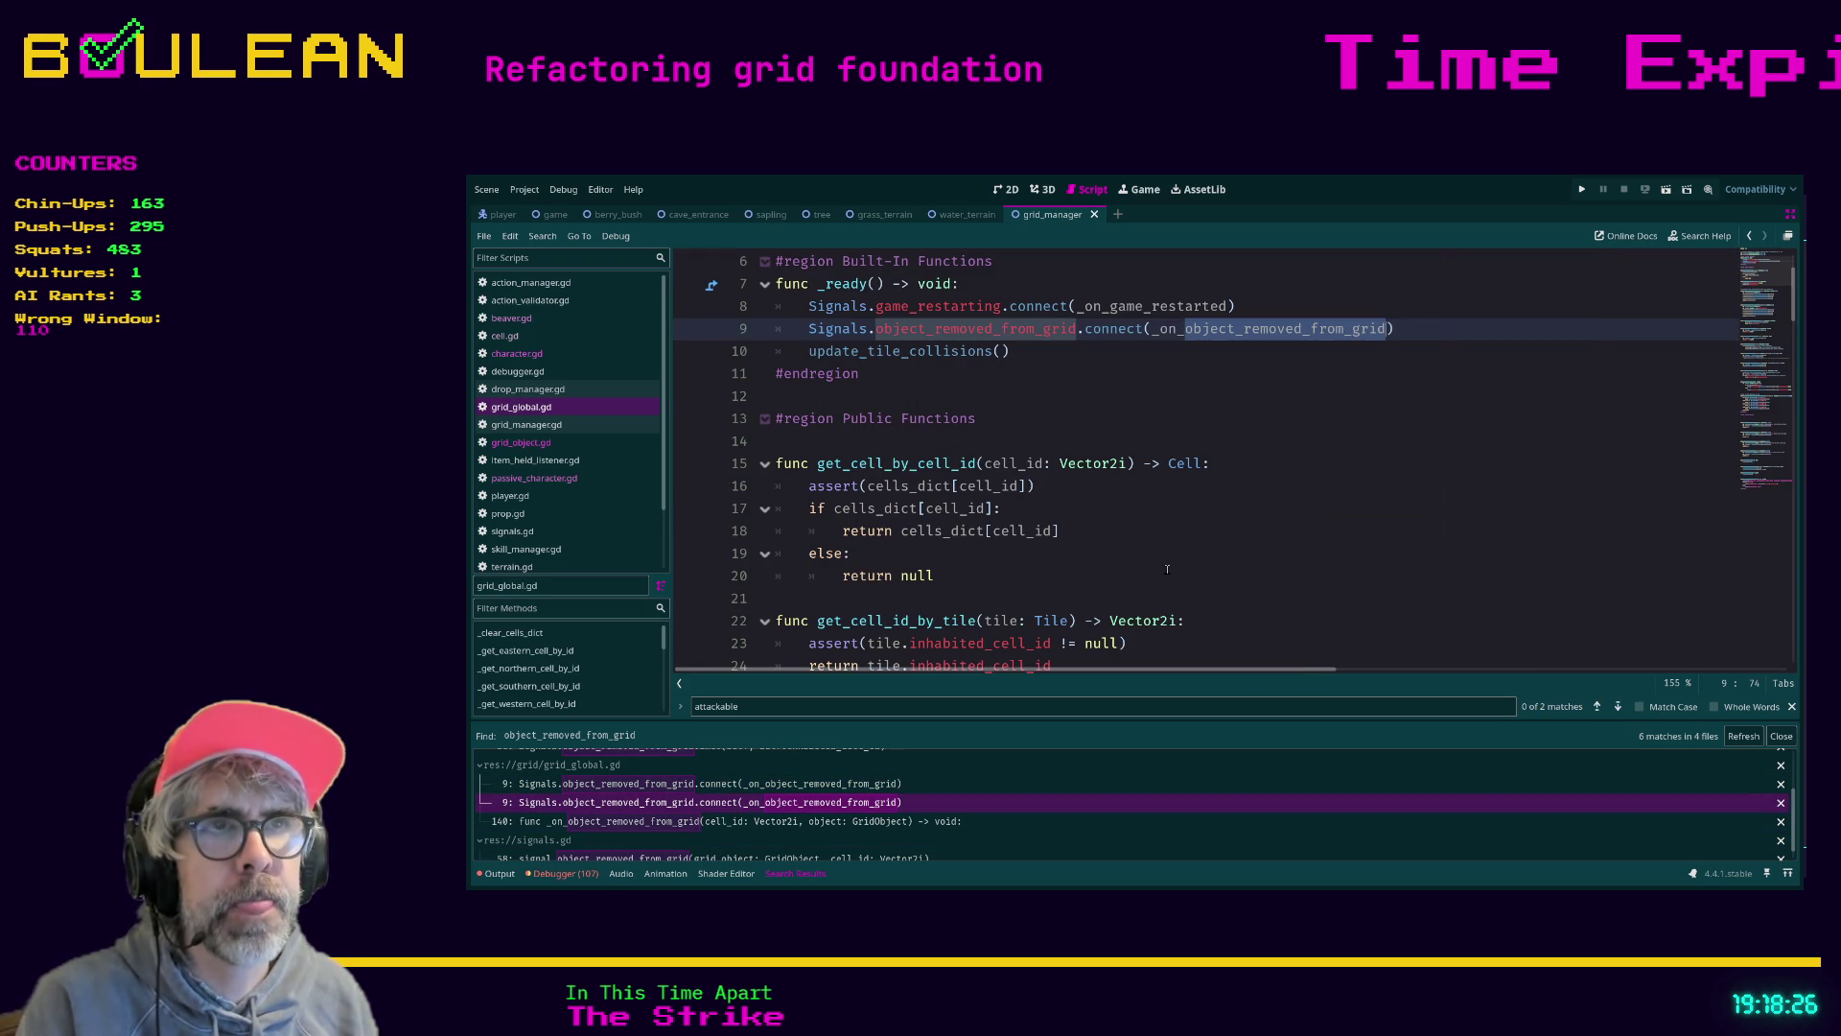
pyautogui.keyDown('ctrl'); pyautogui.click(1215, 335); pyautogui.keyUp('ctrl')
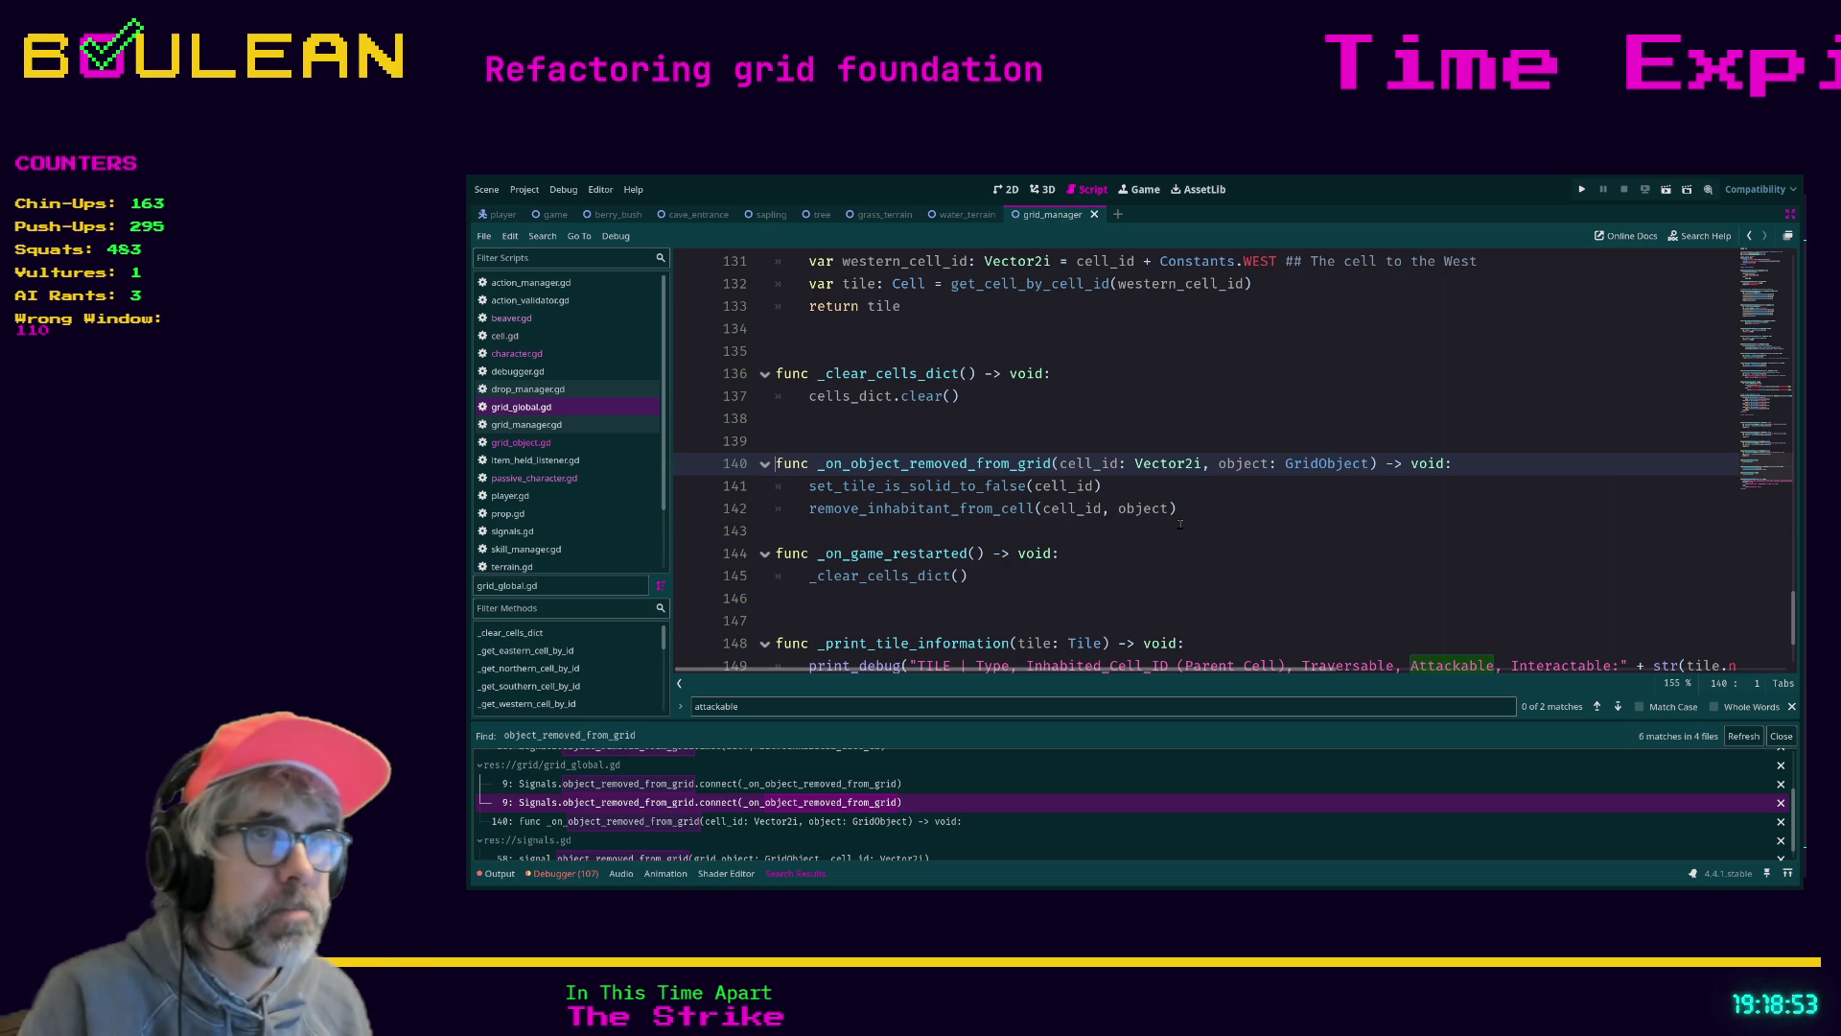
# Go from the grid's remove_inhabitant_from_cell to cell.gd's remove_inhabitant_from_cell at line 83
pyautogui.keyDown('ctrl'); pyautogui.click(907, 514); pyautogui.keyUp('ctrl')
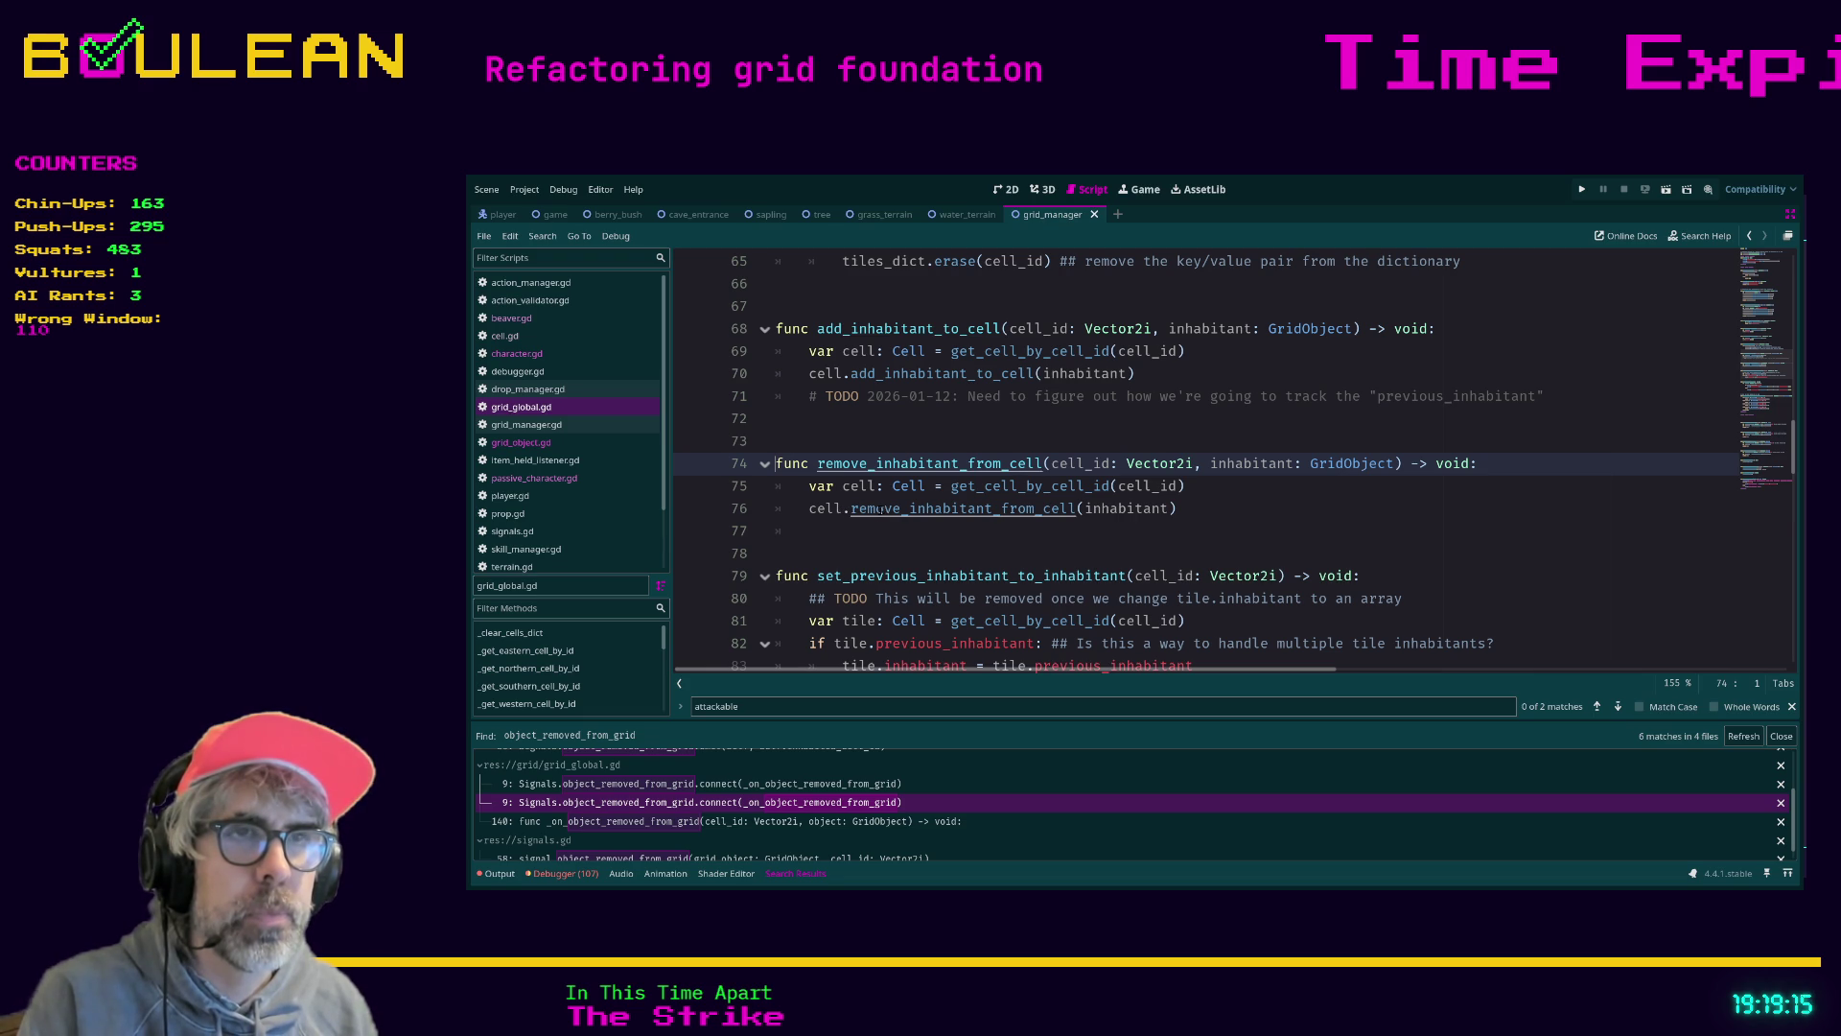
pyautogui.keyDown('ctrl'); pyautogui.click(879, 509); pyautogui.keyUp('ctrl')
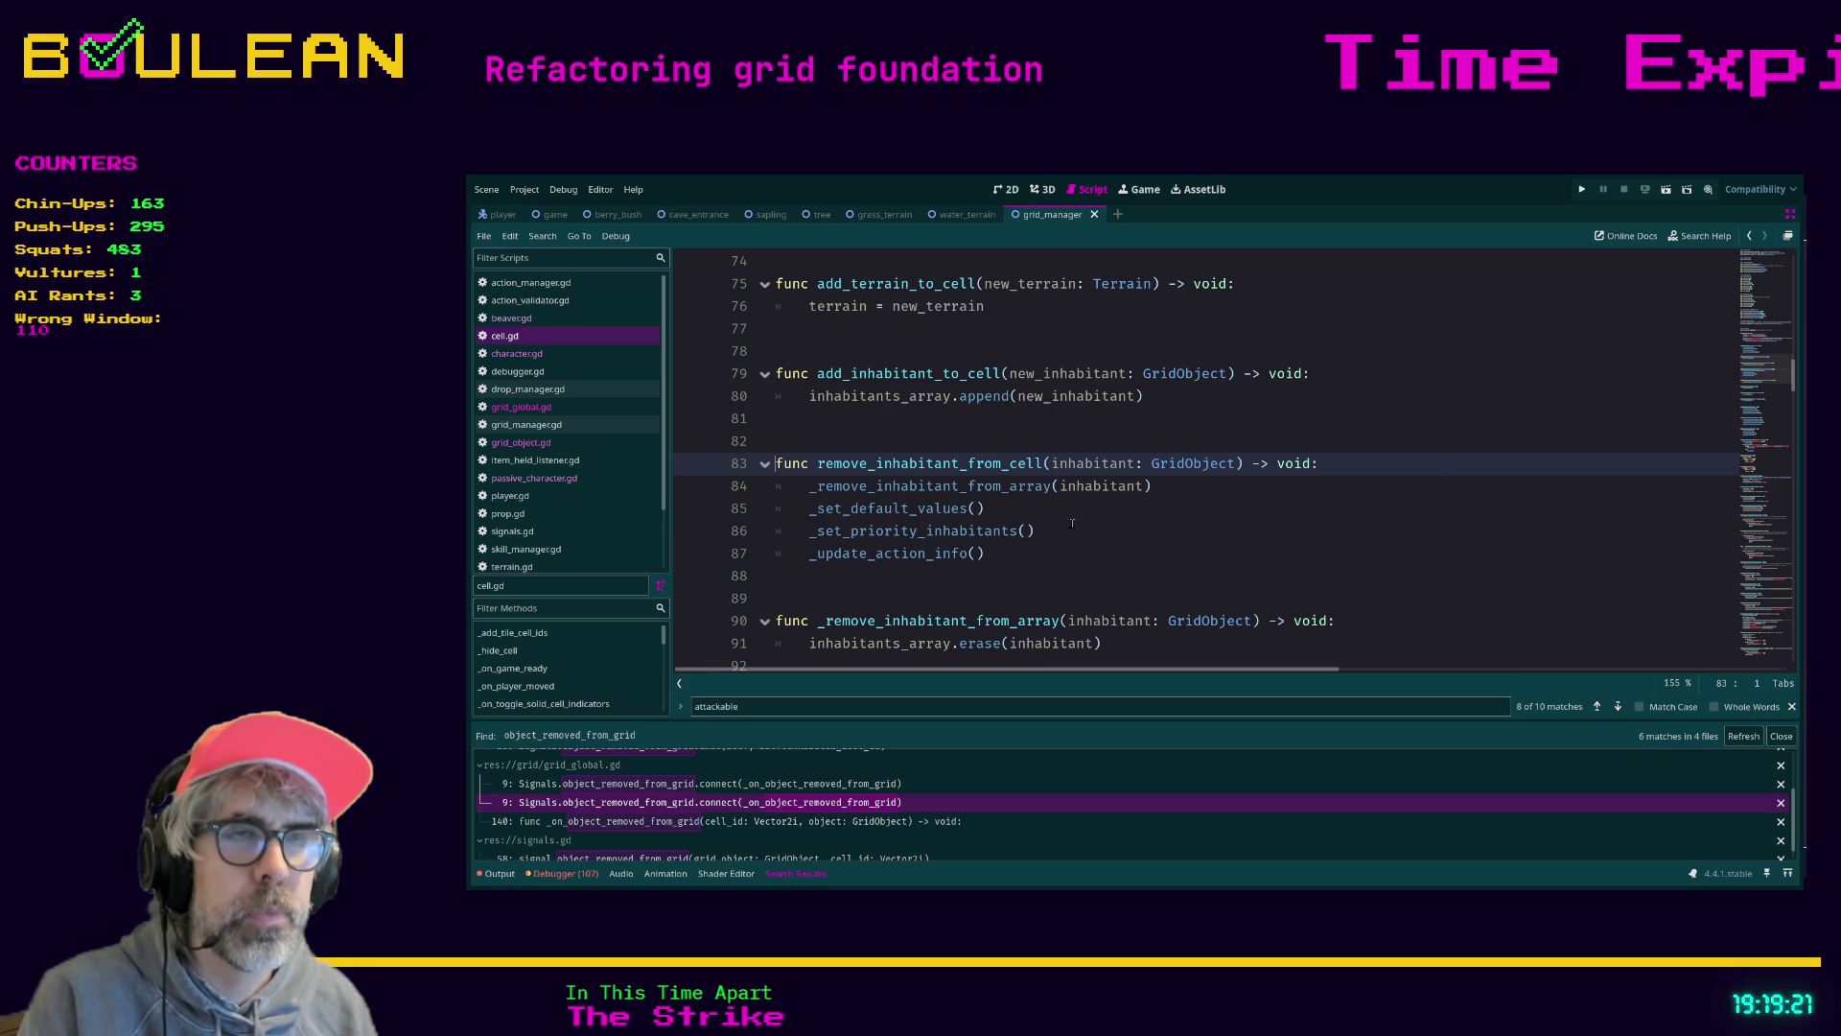
# Follow _remove_inhabitant_from_array to _set_default_values at line 107 of cell.gd and review it
pyautogui.scroll(-1, 1063, 530)
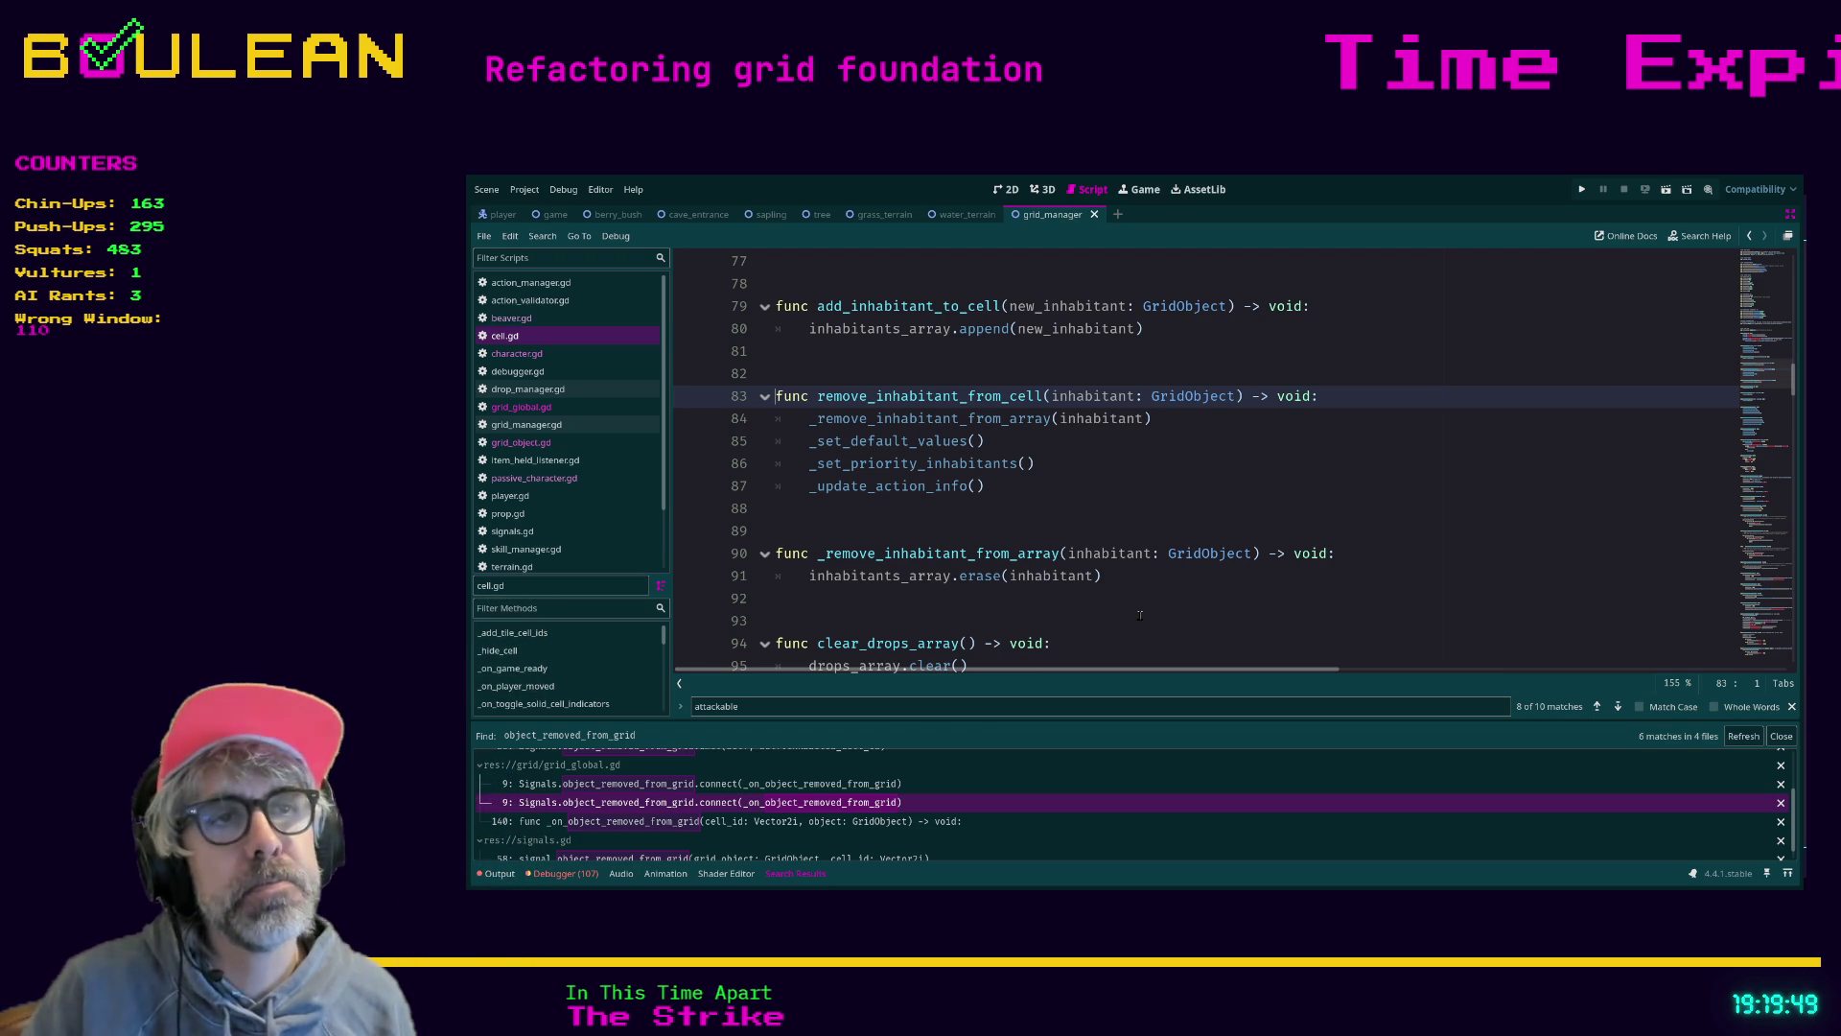
pyautogui.keyDown('ctrl'); pyautogui.click(1015, 418); pyautogui.keyUp('ctrl')
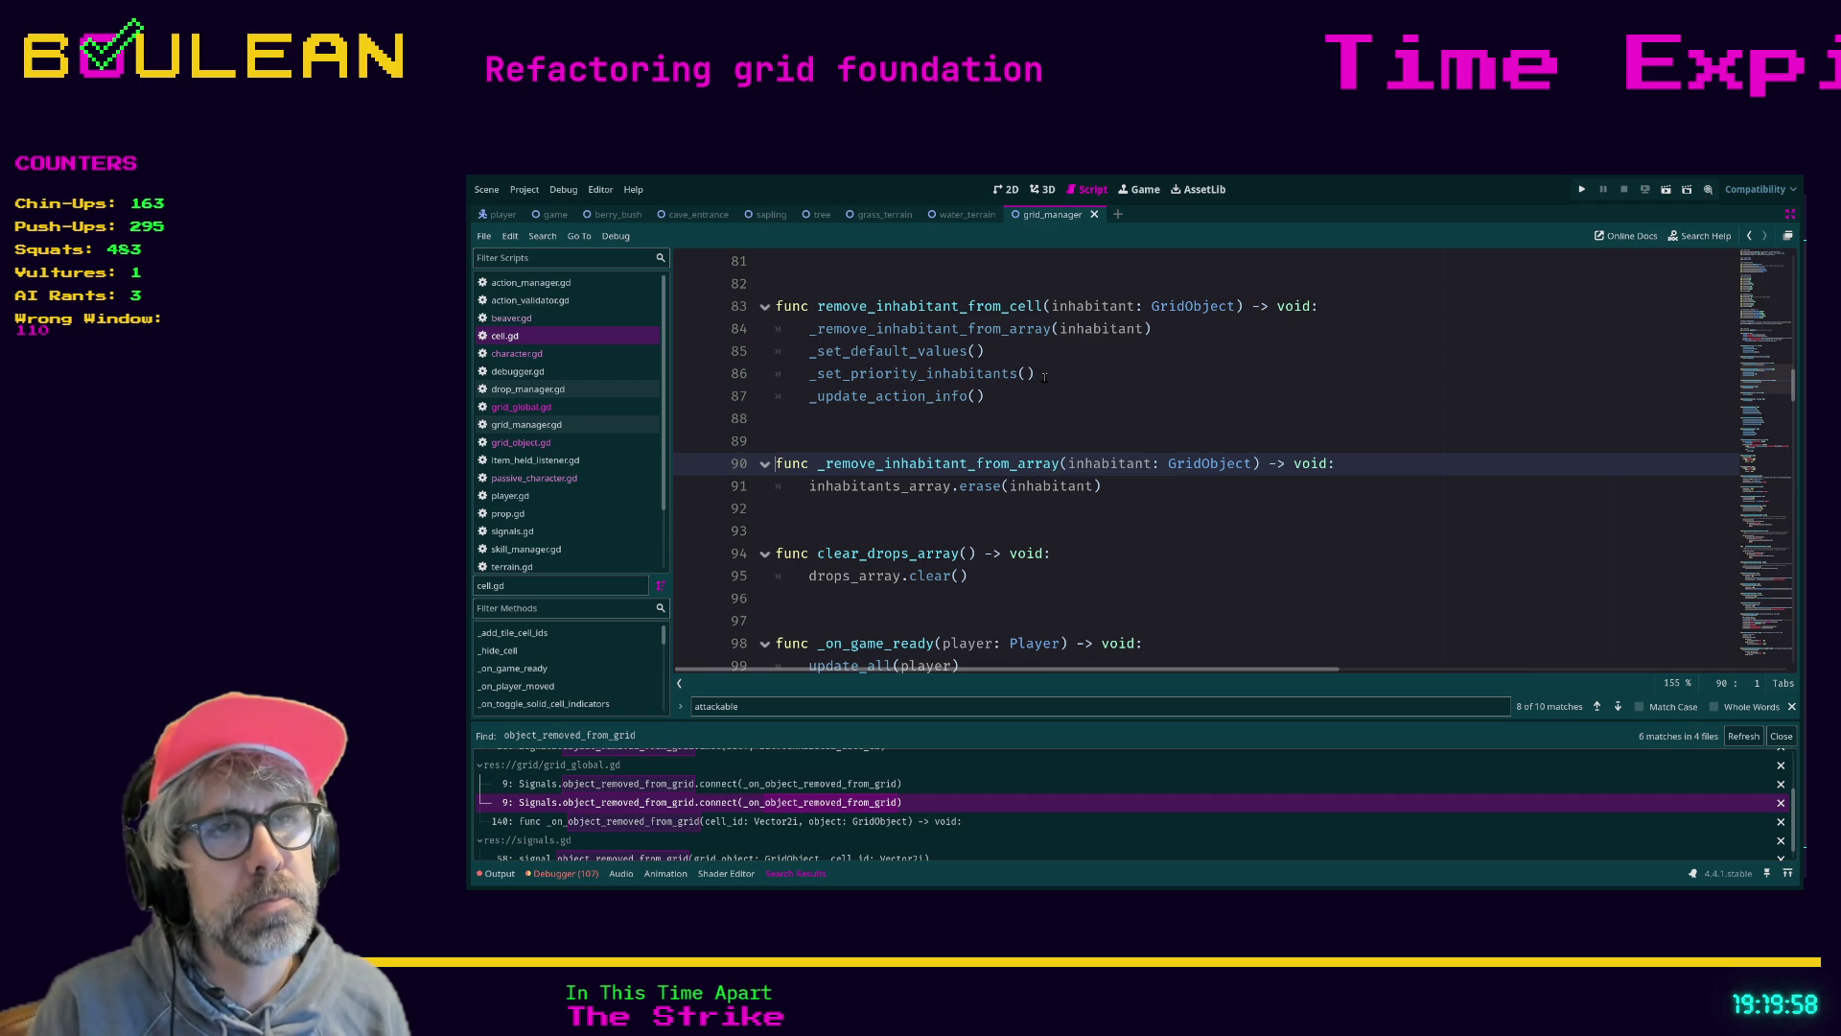
pyautogui.keyDown('ctrl'); pyautogui.click(934, 355); pyautogui.keyUp('ctrl')
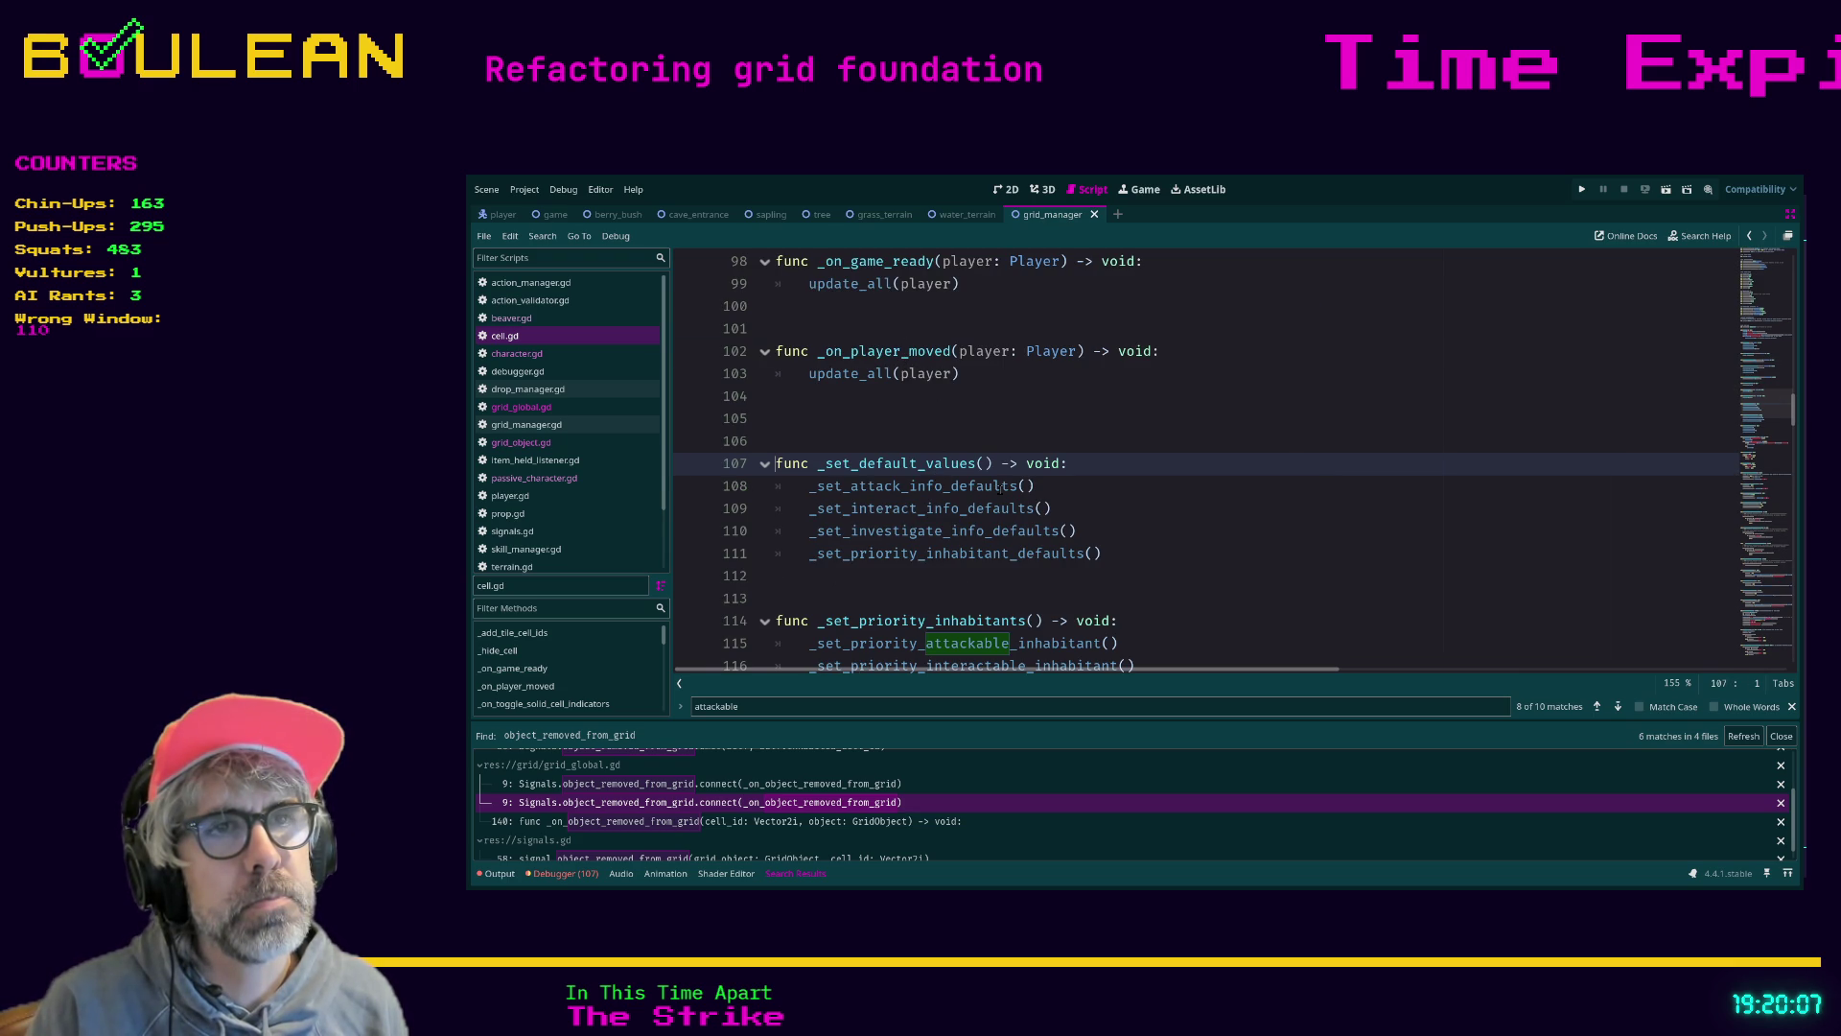
pyautogui.scroll(4, 1001, 487)
pyautogui.scroll(-3, 1016, 491)
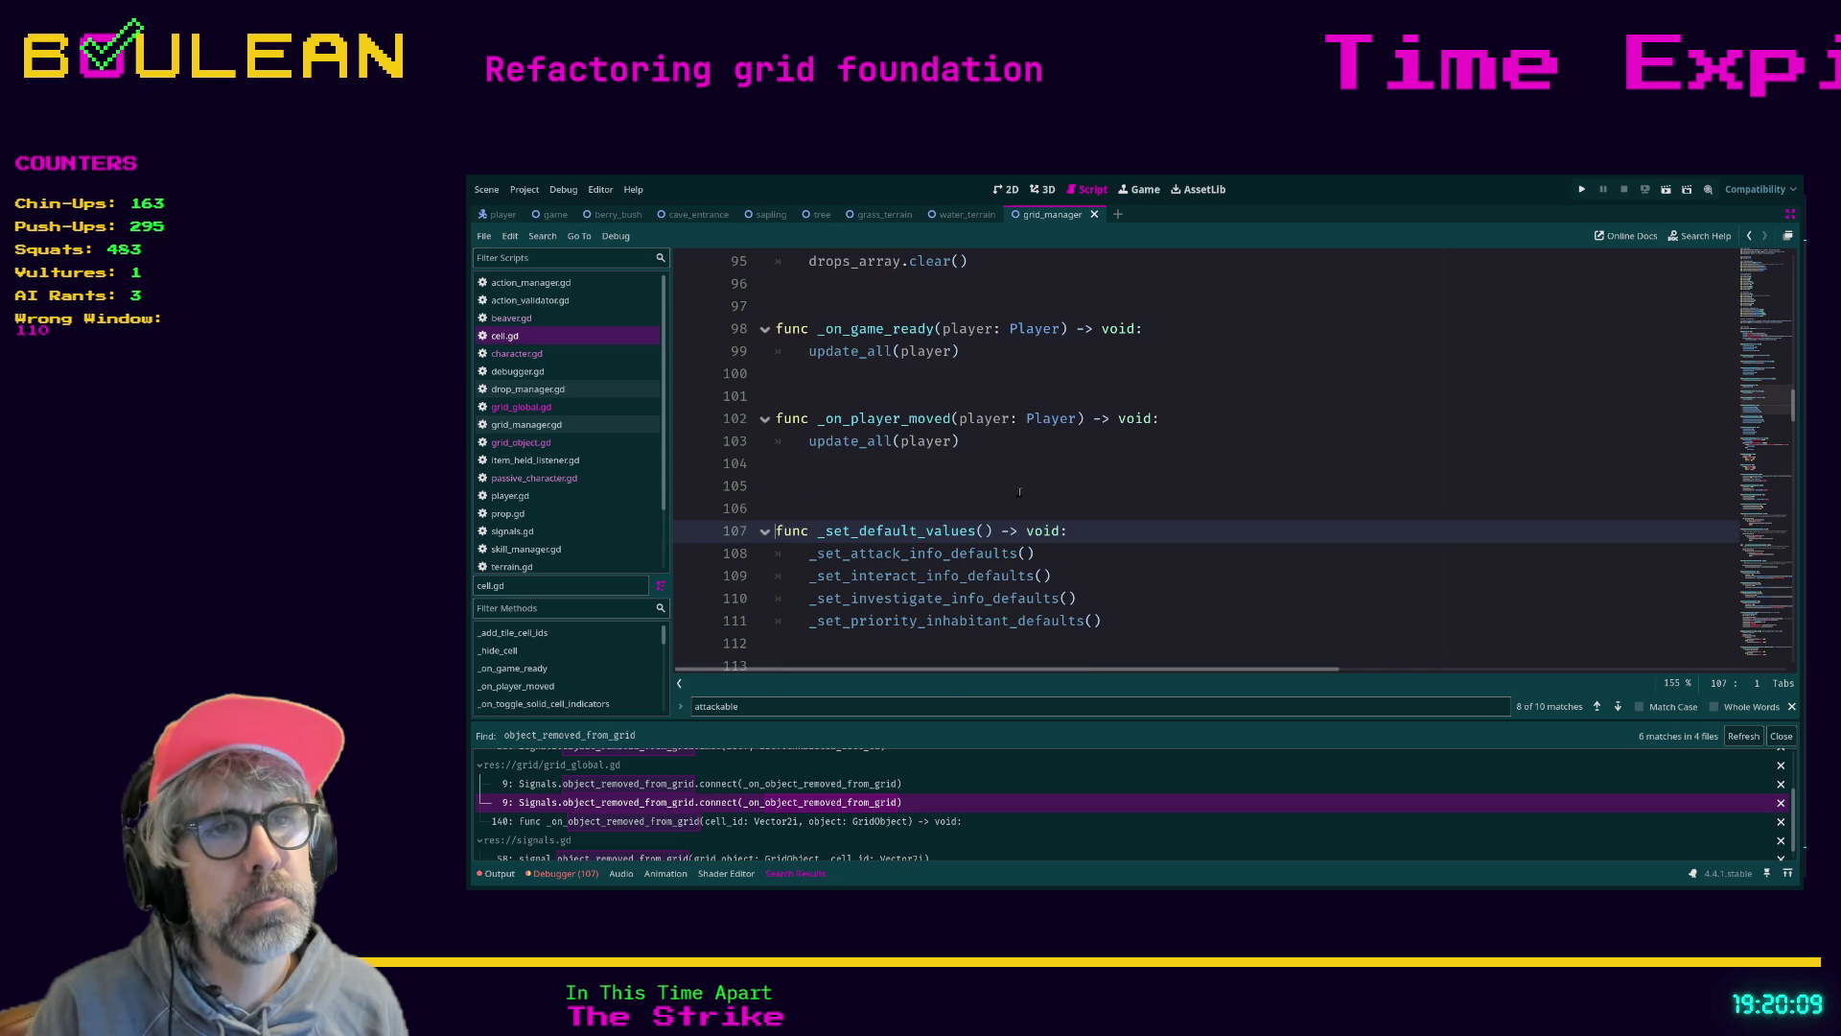
pyautogui.scroll(-1, 1019, 492)
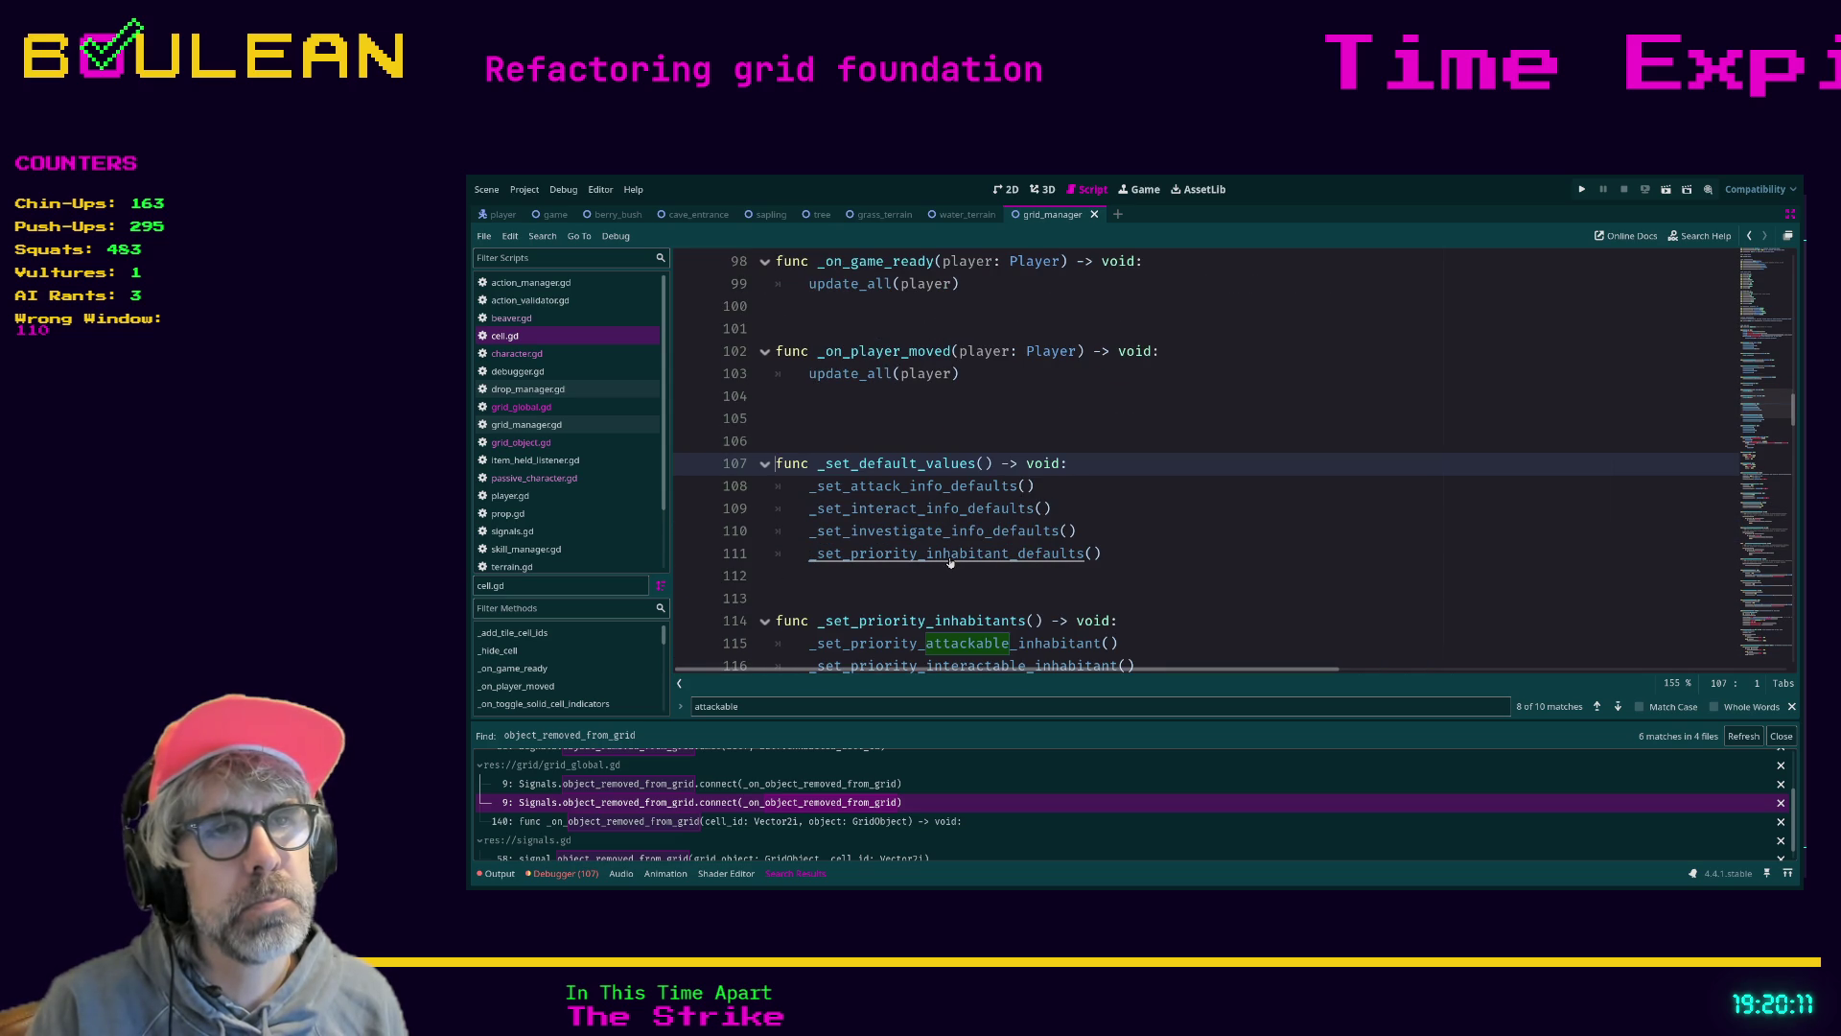
pyautogui.scroll(-2, 949, 562)
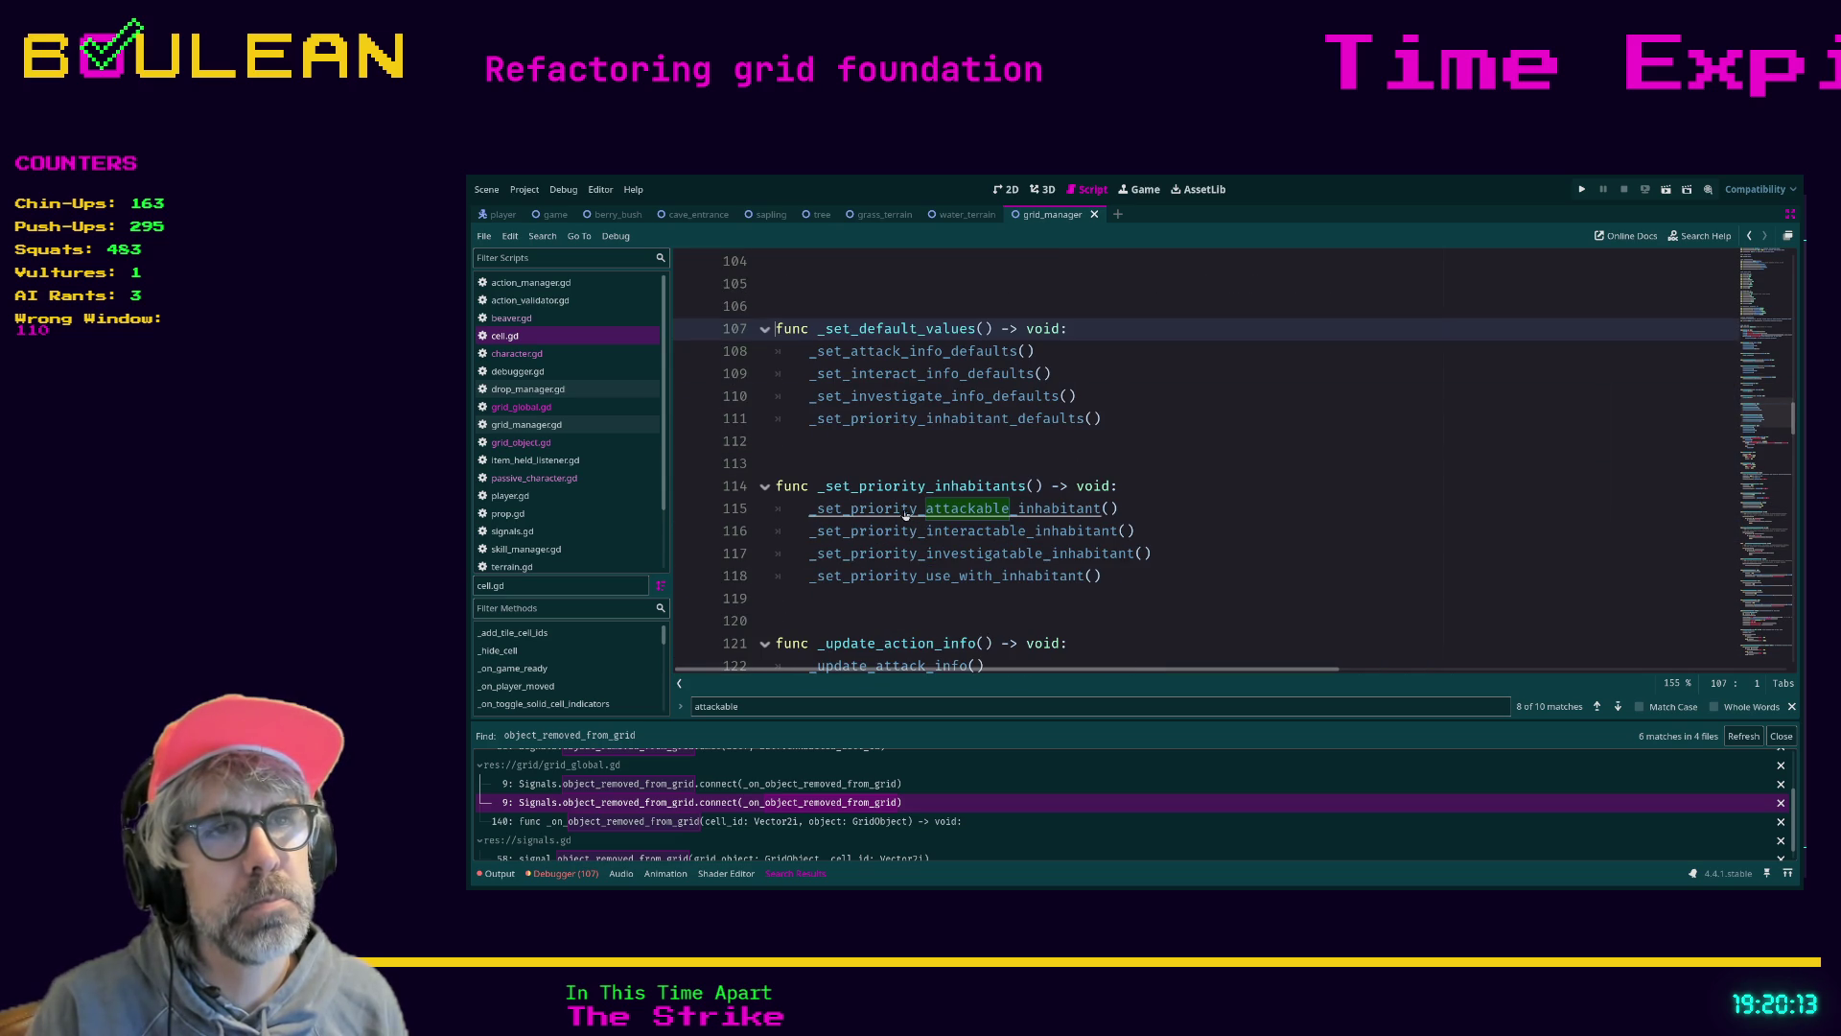
# Jump to the _set_priority_attackable_inhabitant definition at line 176 of cell.gd
pyautogui.keyDown('ctrl'); pyautogui.click(904, 515); pyautogui.keyUp('ctrl')
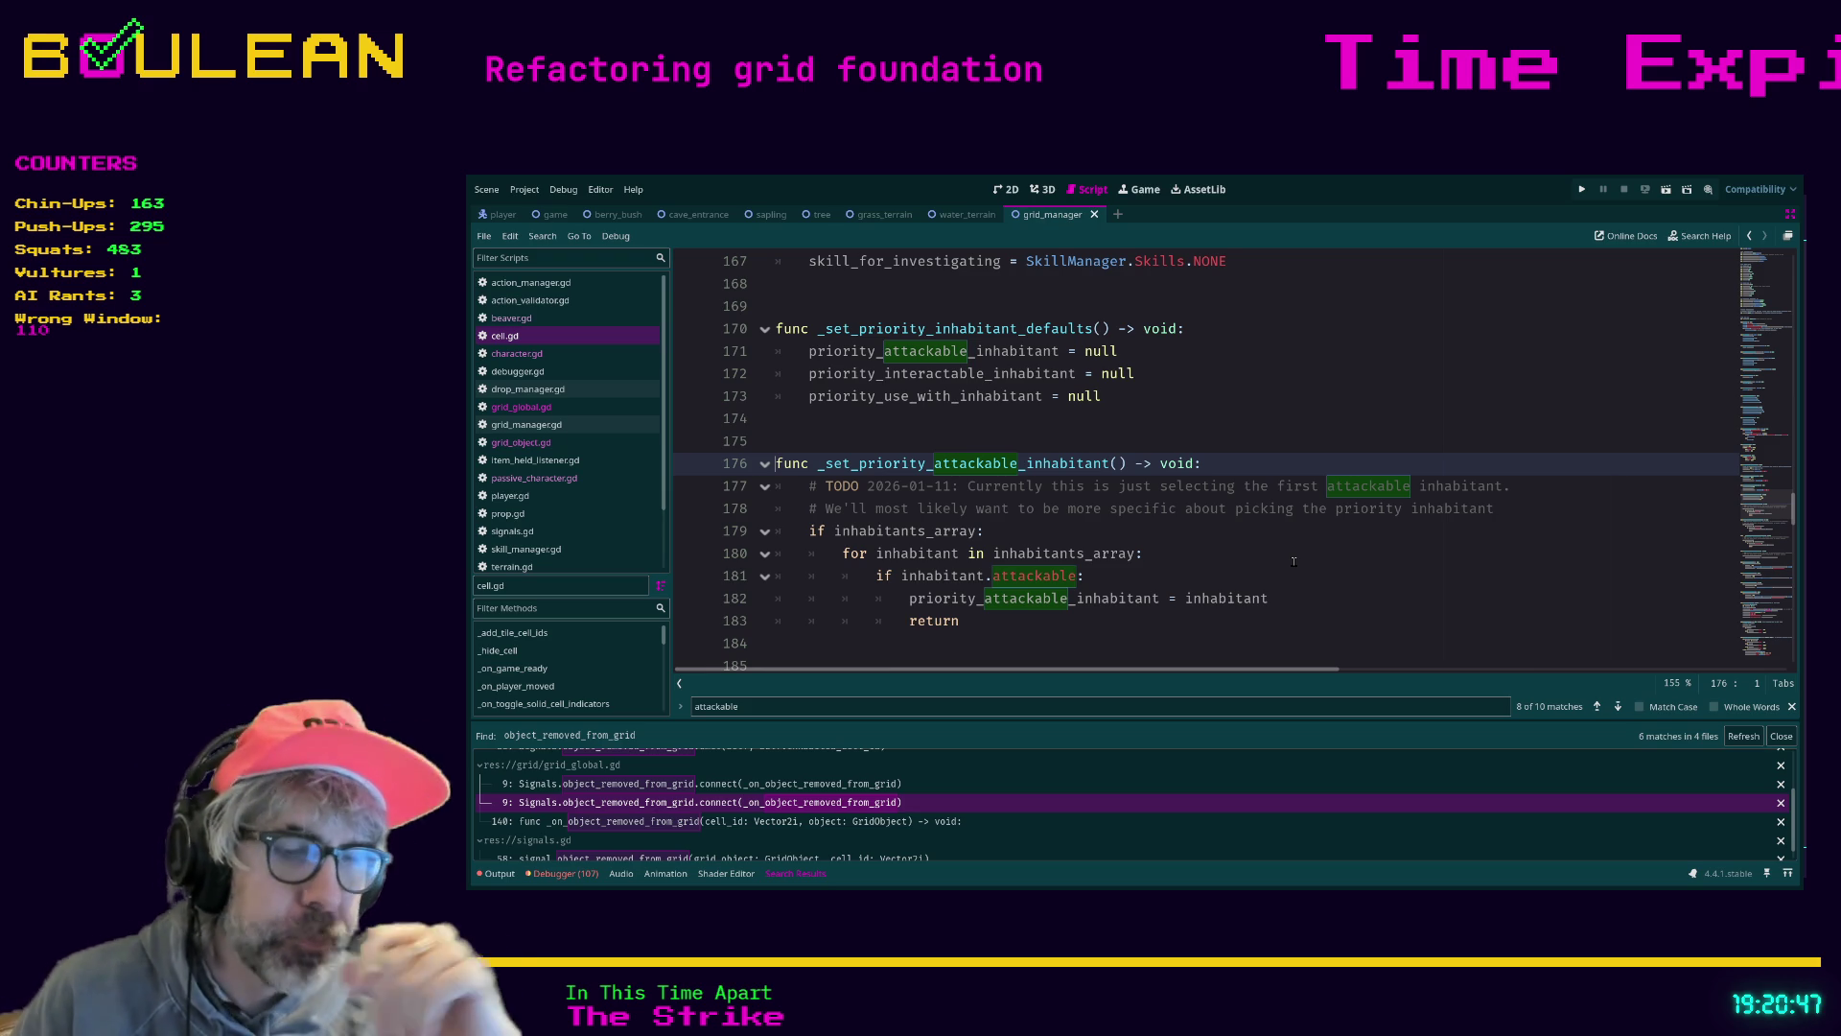
# Run the game to test the refactor, then stop it
pyautogui.click(1294, 562)
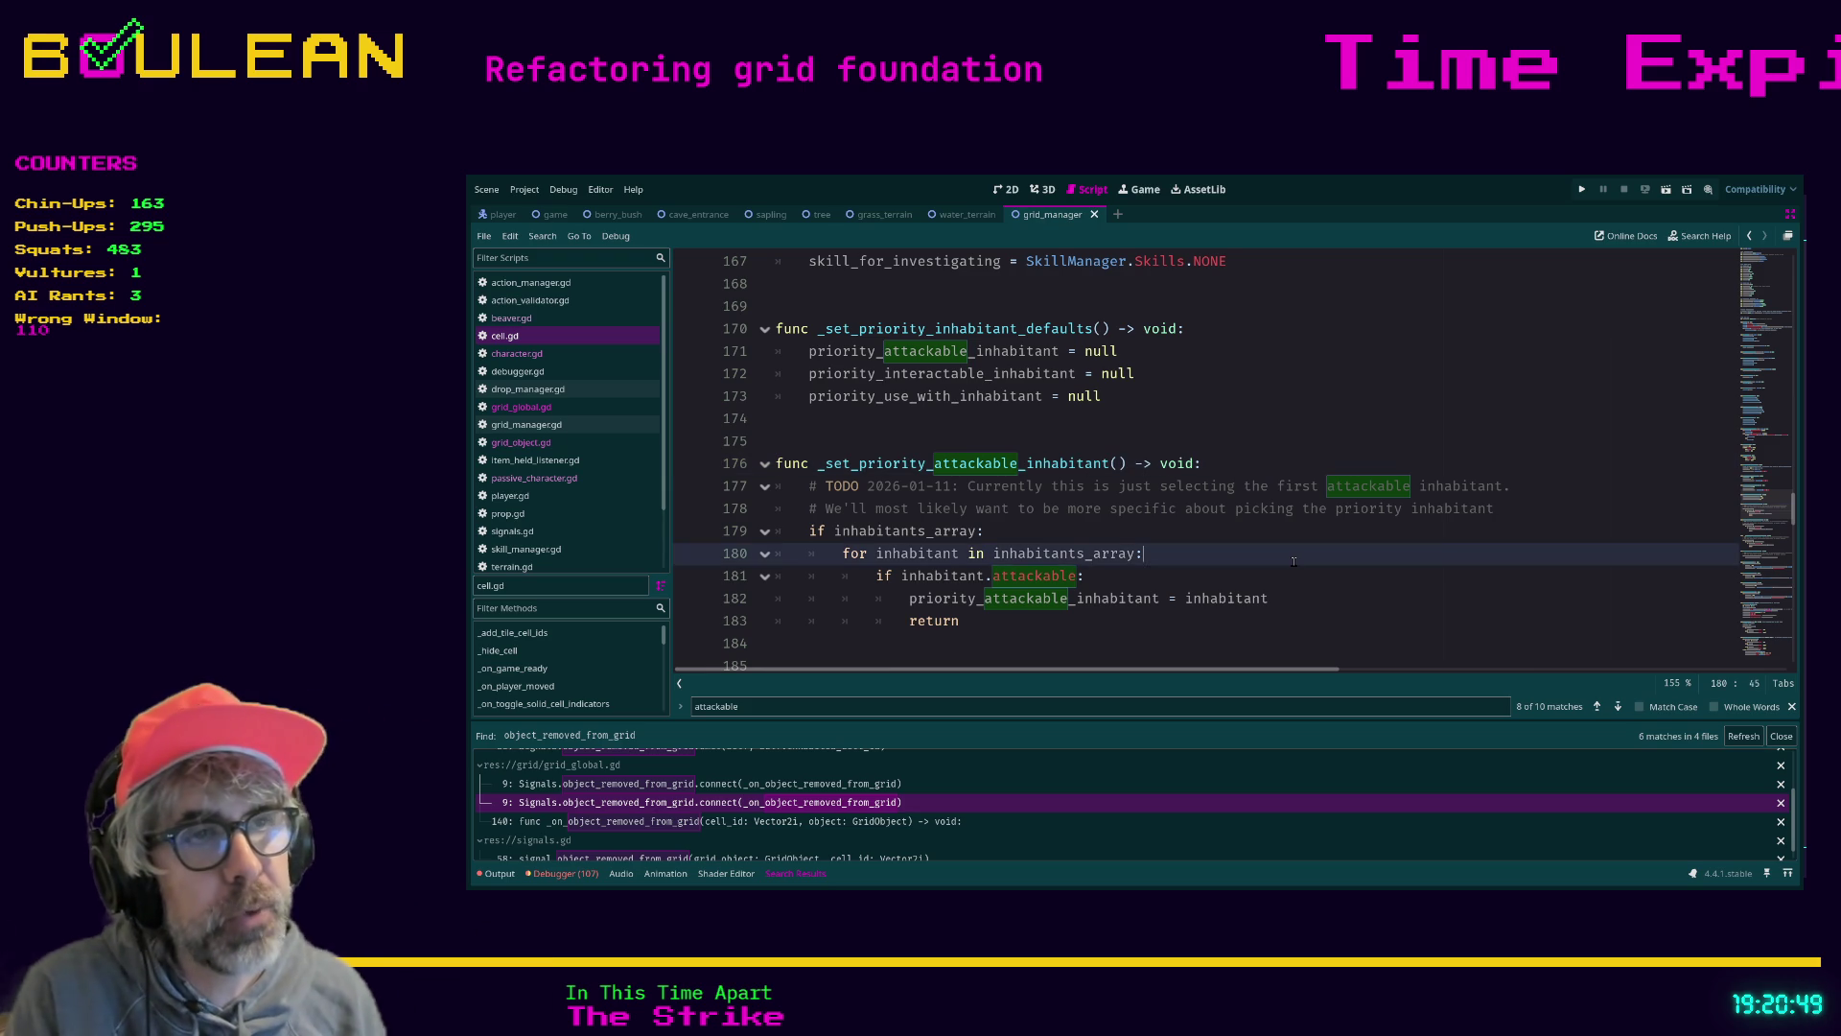
pyautogui.press('F5')
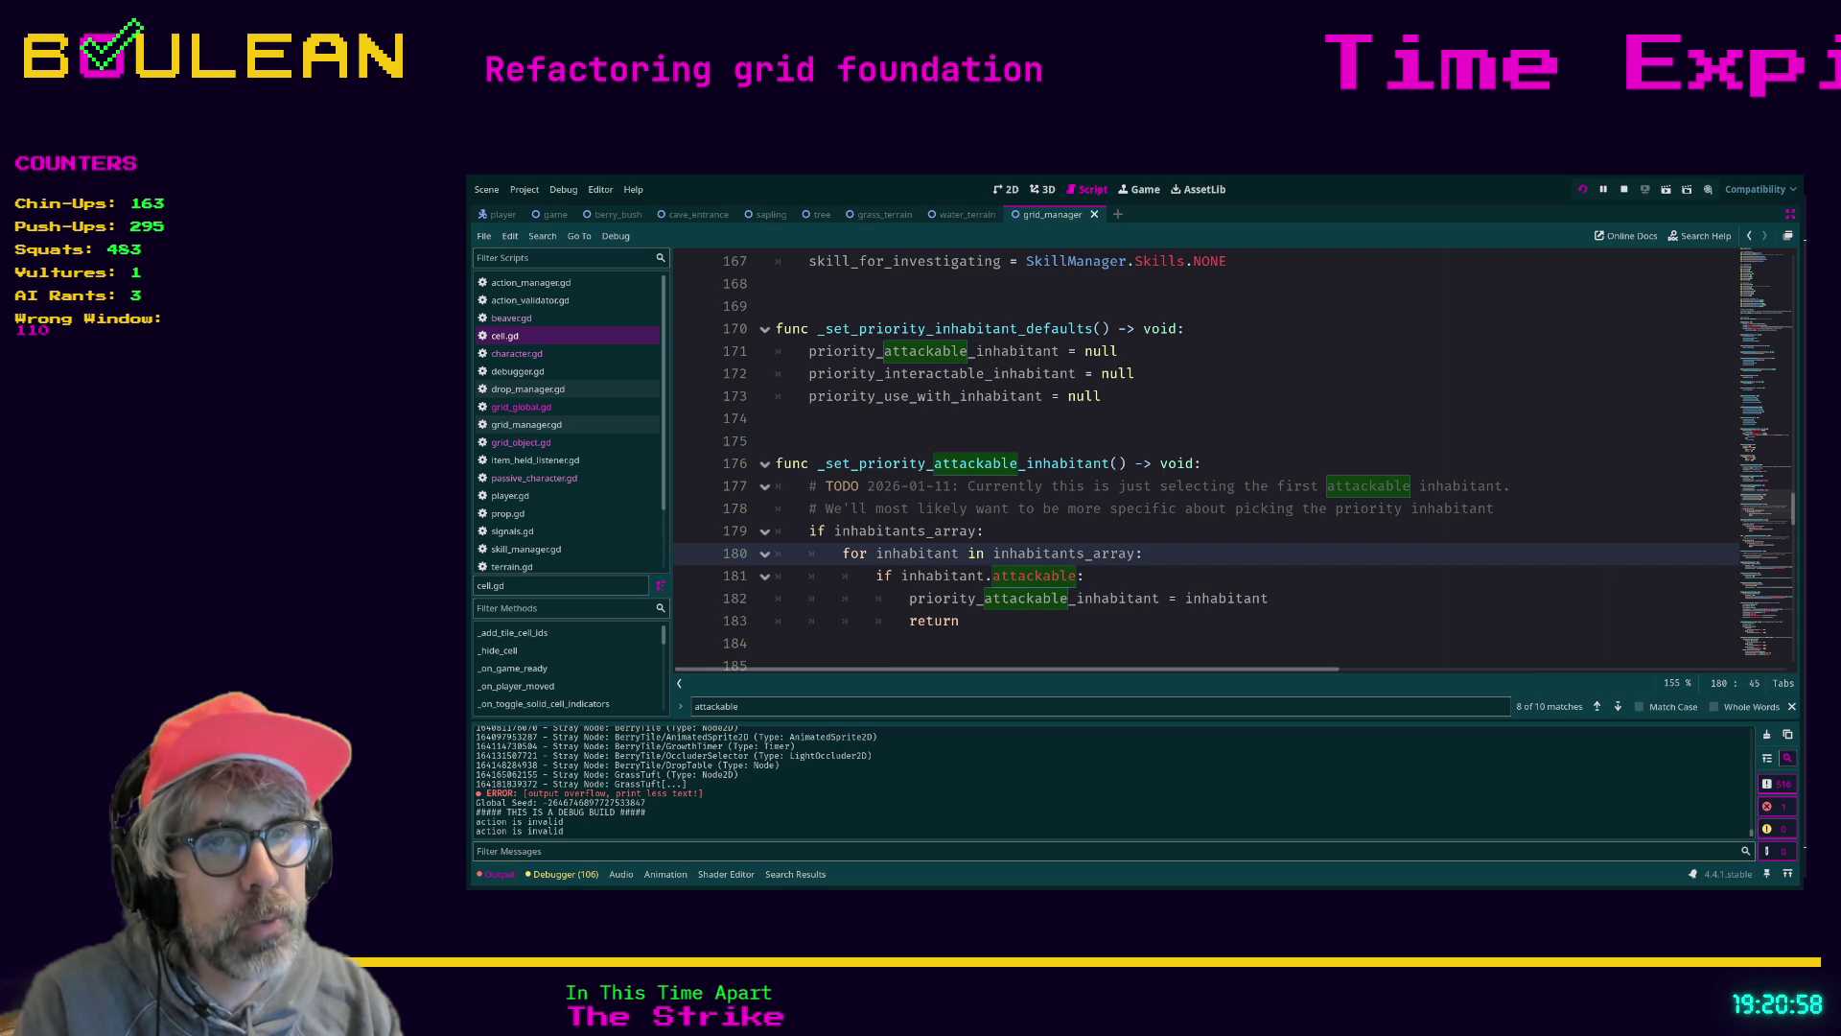
pyautogui.press('F8')
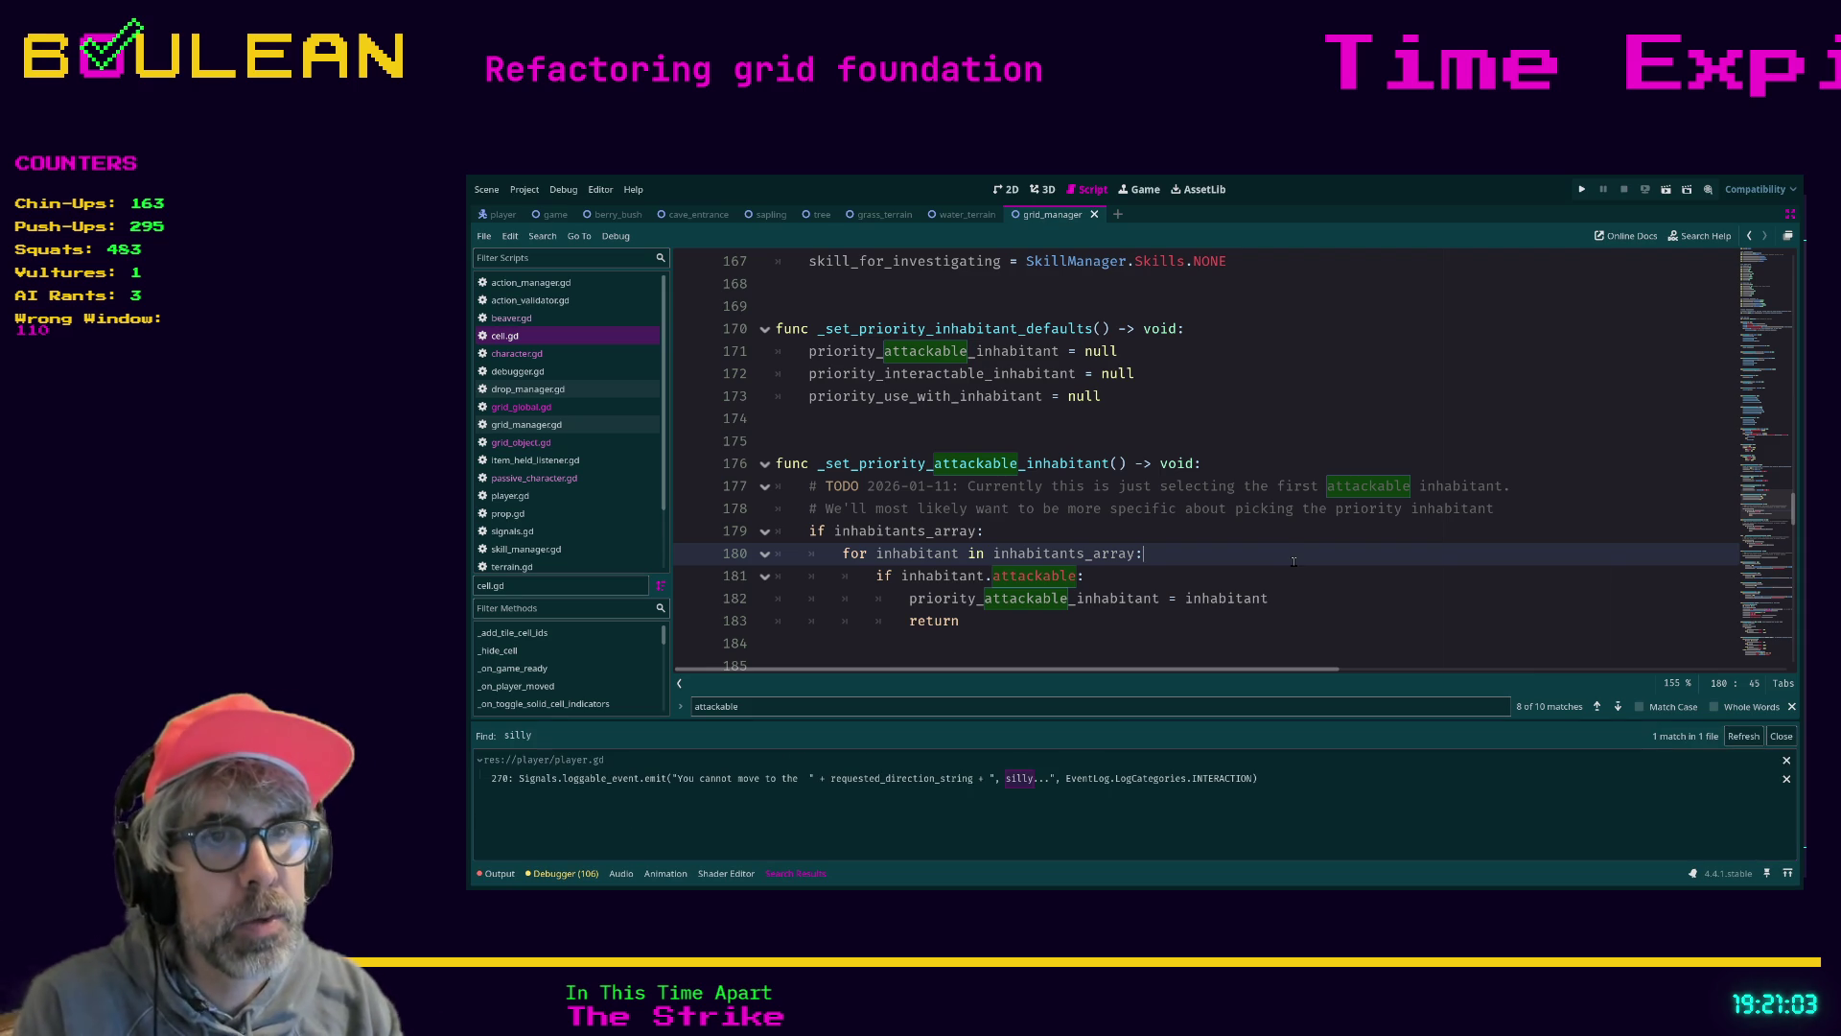
# Open player.gd at the line 270 'silly' message and scroll up to the _input handler
pyautogui.click(1009, 779)
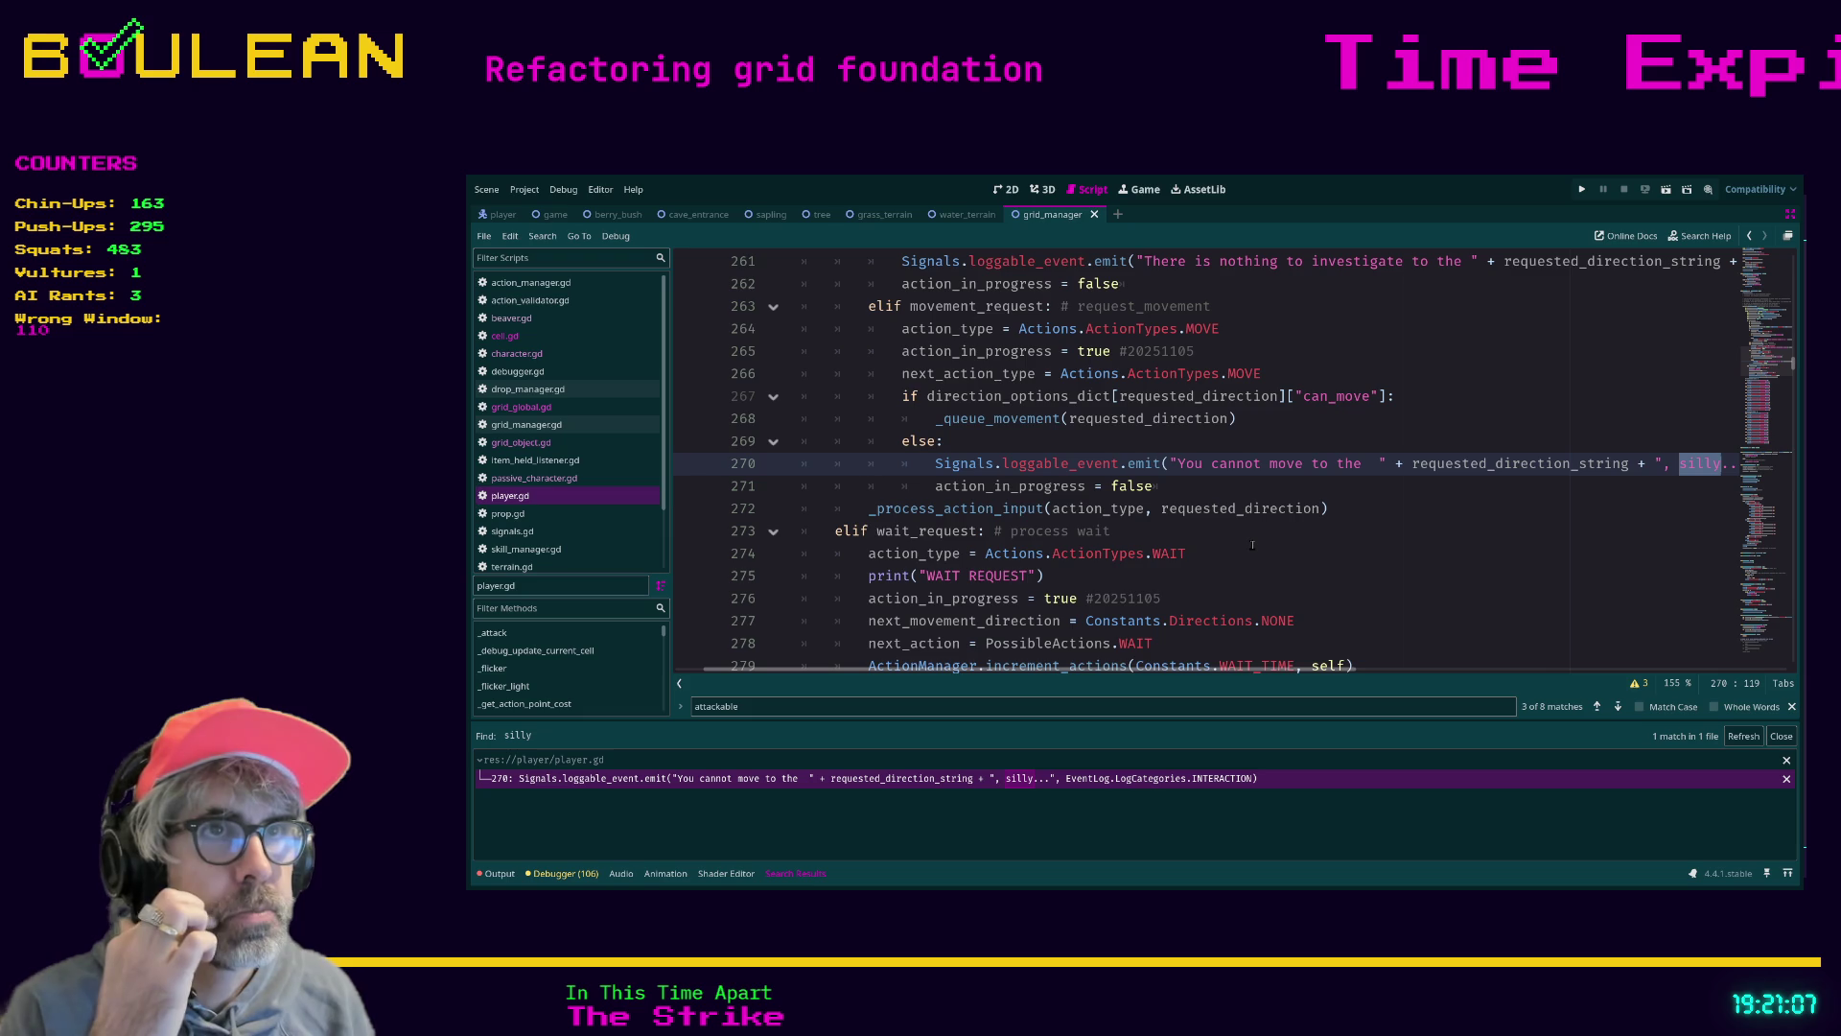
pyautogui.scroll(4, 1253, 545)
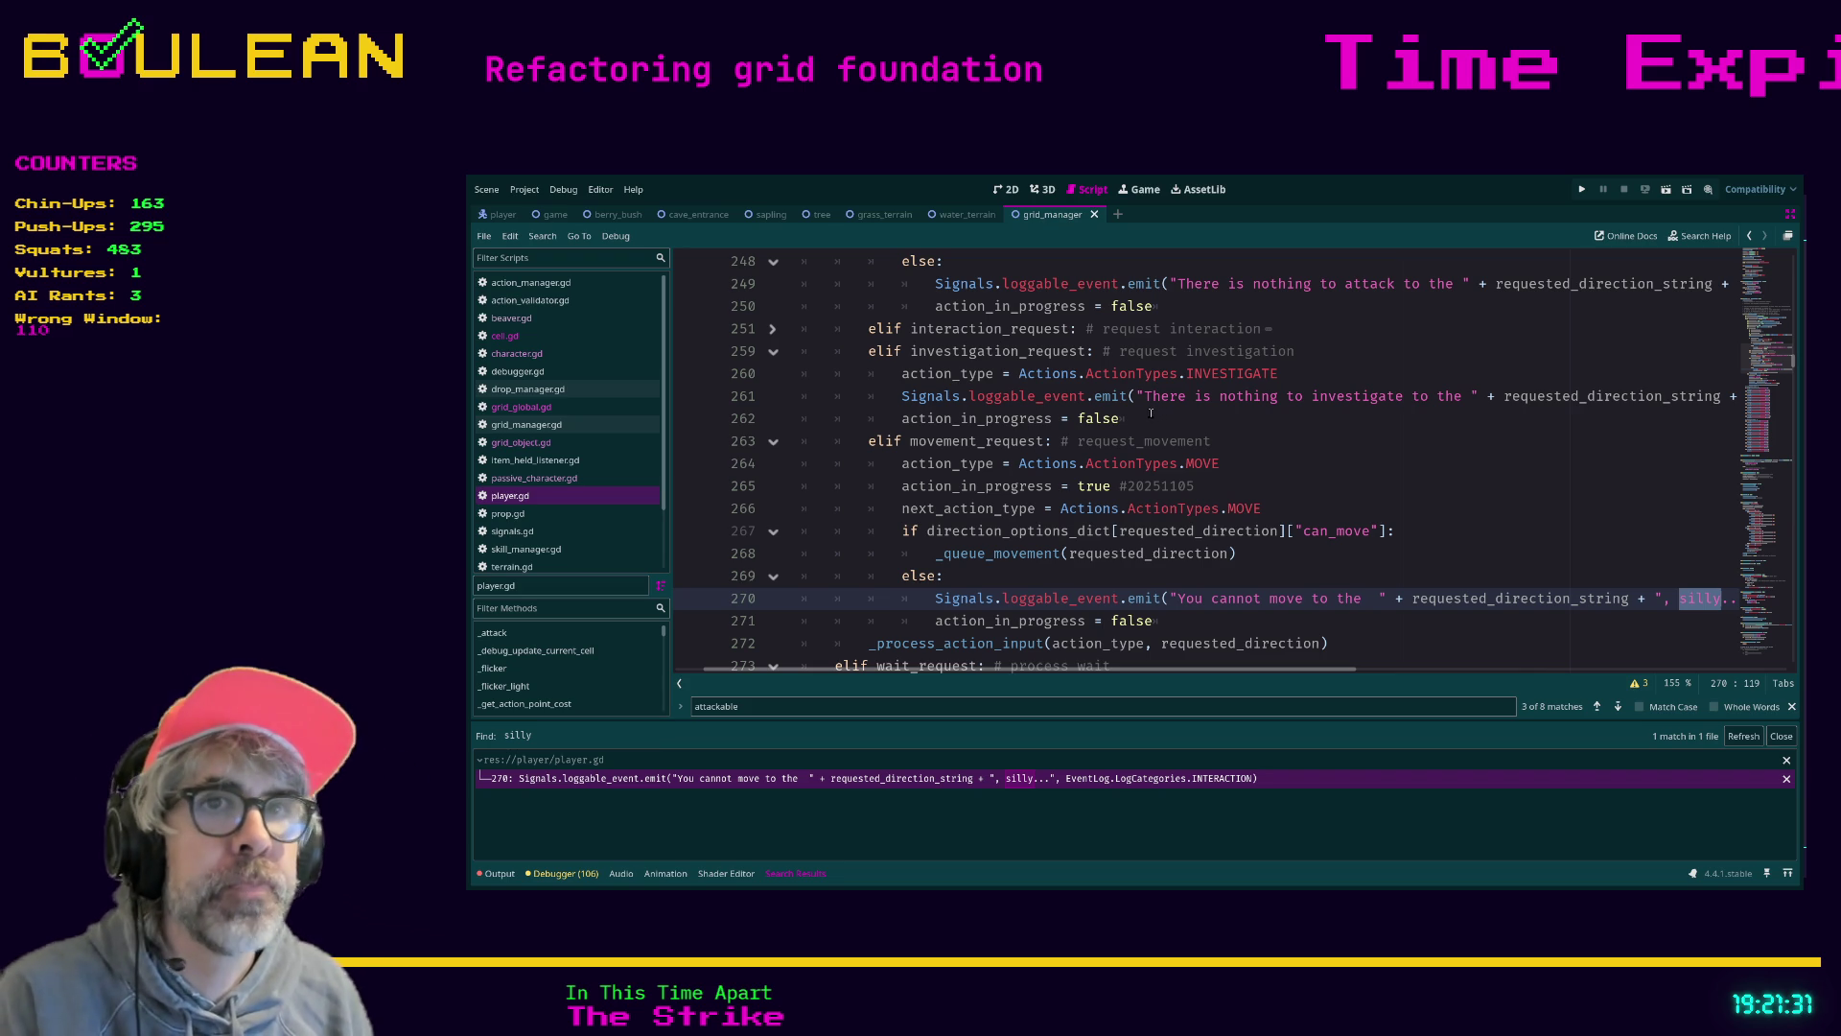
pyautogui.scroll(8, 1180, 451)
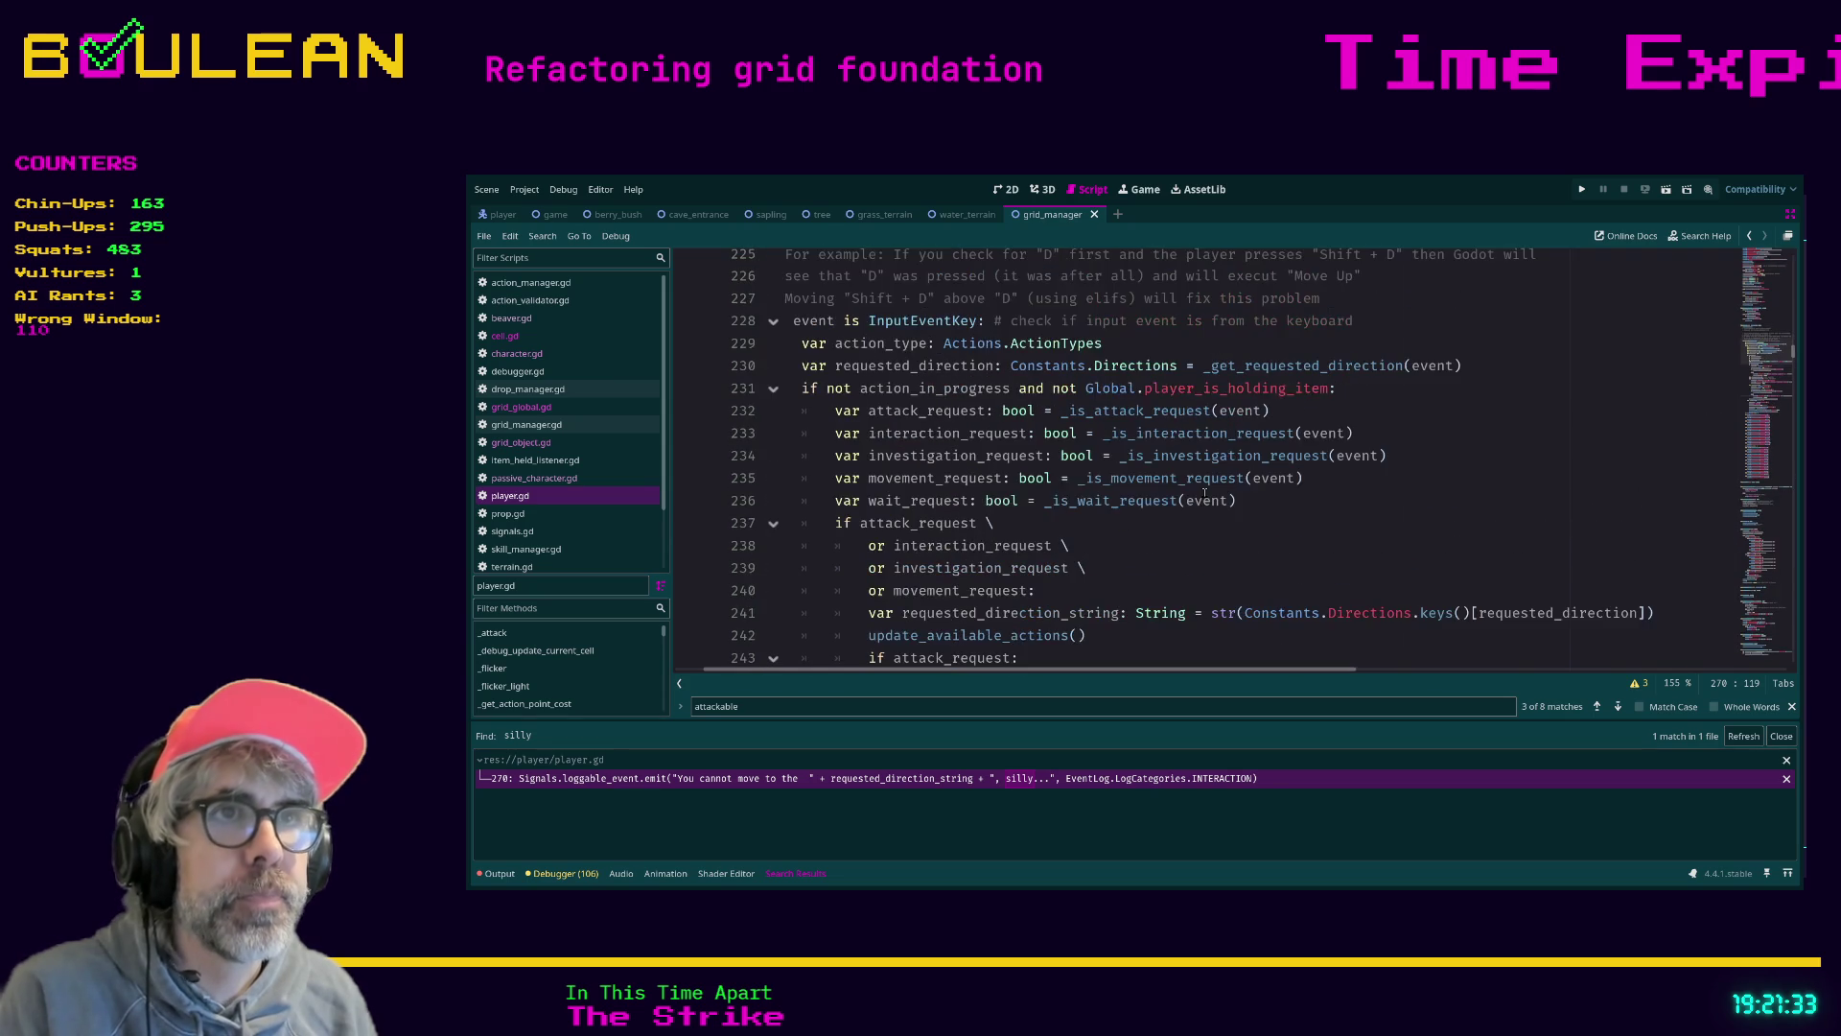
pyautogui.scroll(-2, 1205, 493)
pyautogui.scroll(2, 1205, 492)
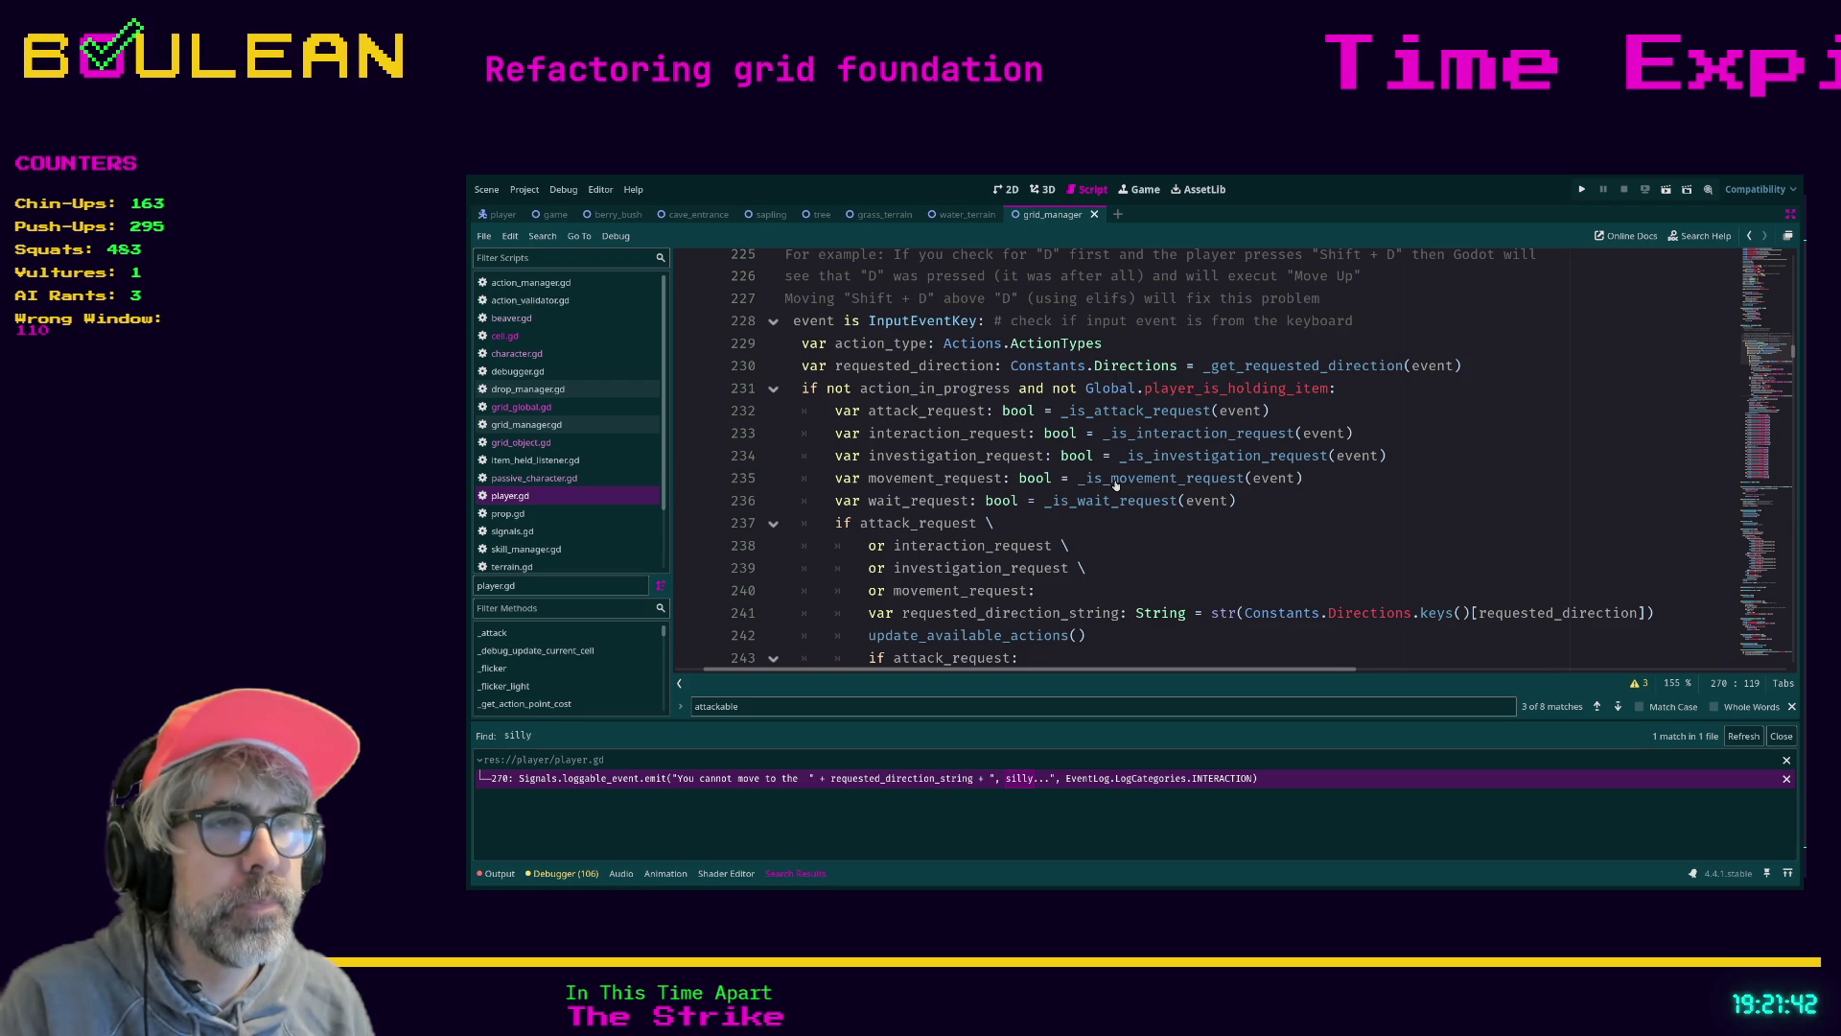
pyautogui.scroll(-1, 1115, 484)
pyautogui.scroll(-3, 1228, 501)
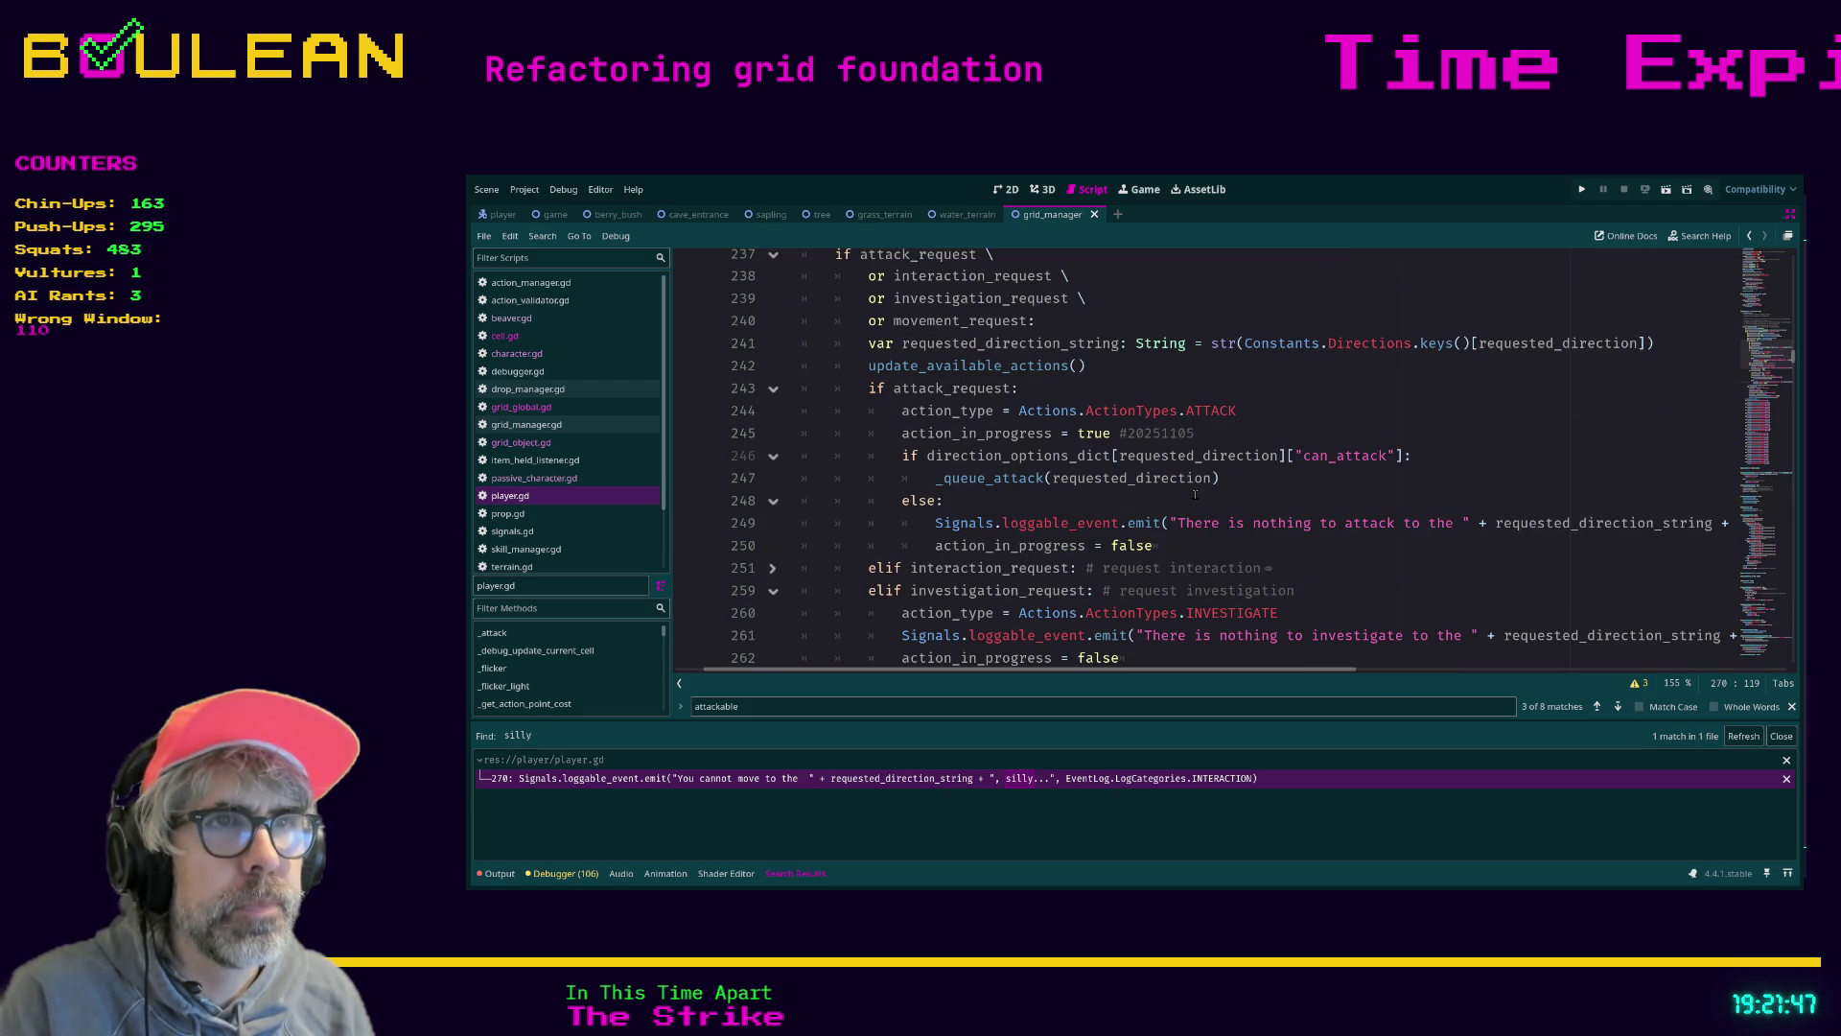
pyautogui.scroll(4, 1195, 495)
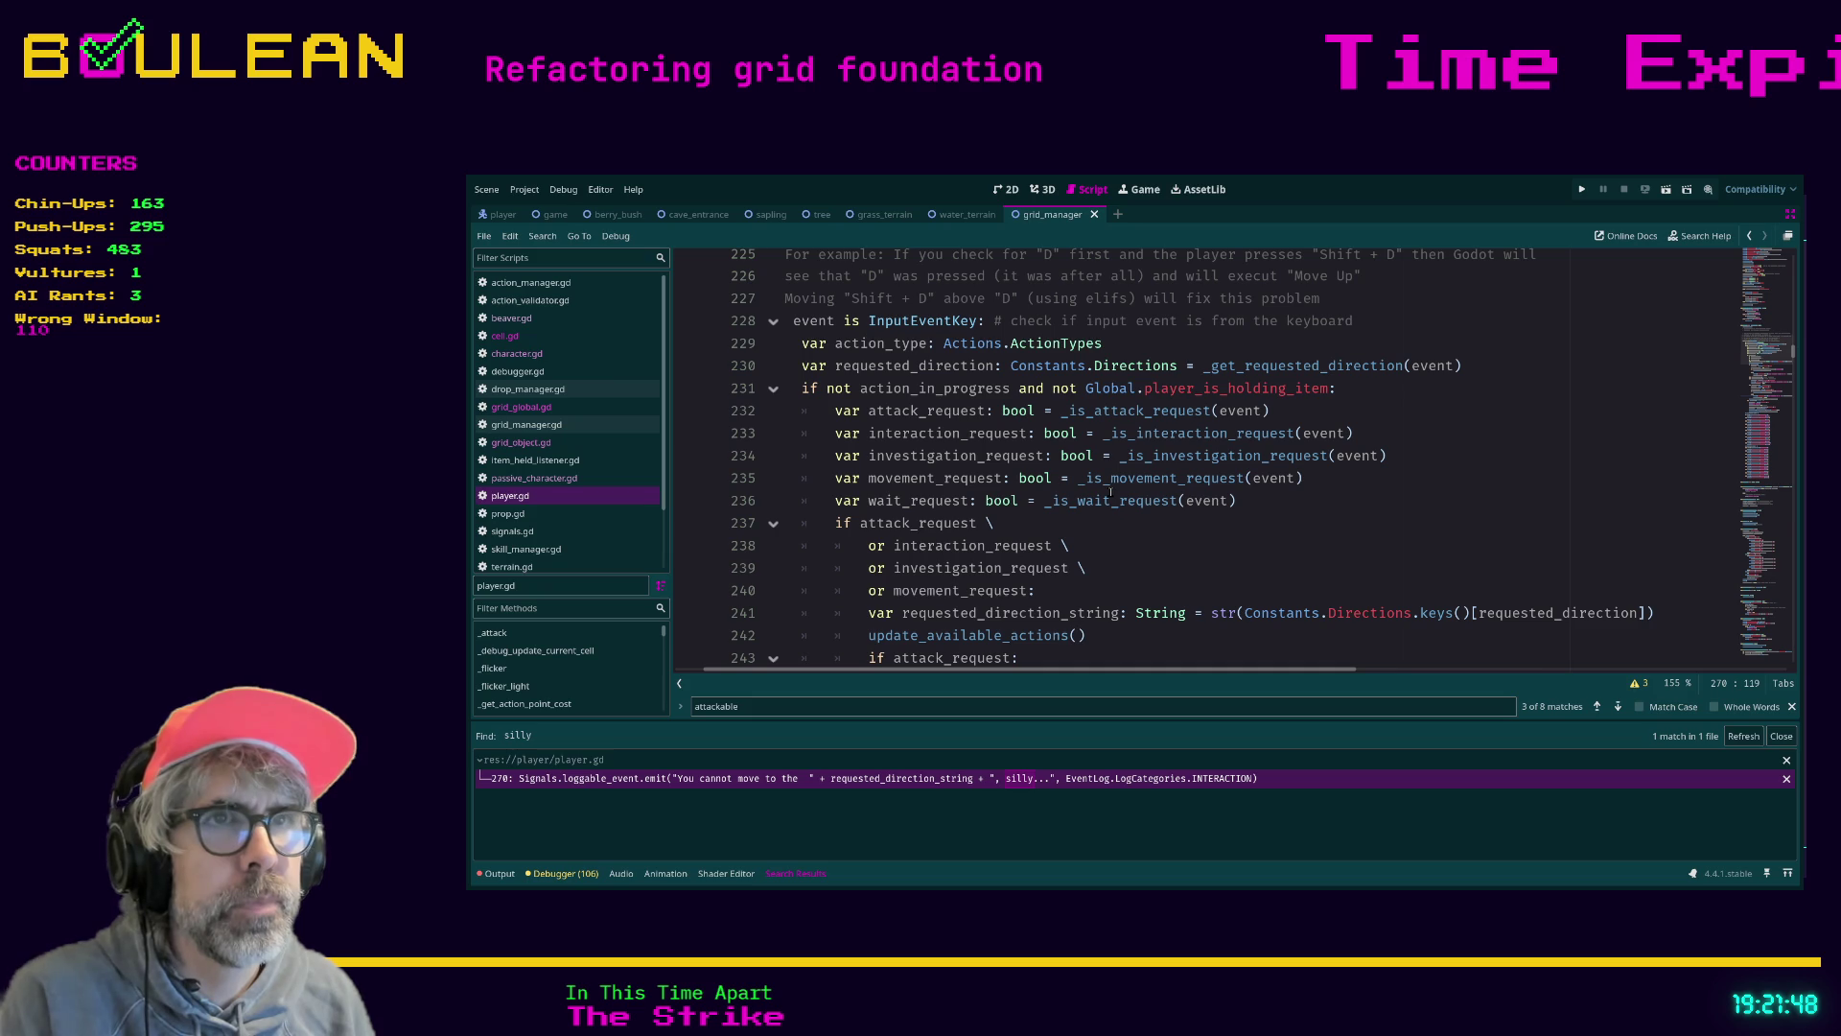
pyautogui.scroll(3, 959, 403)
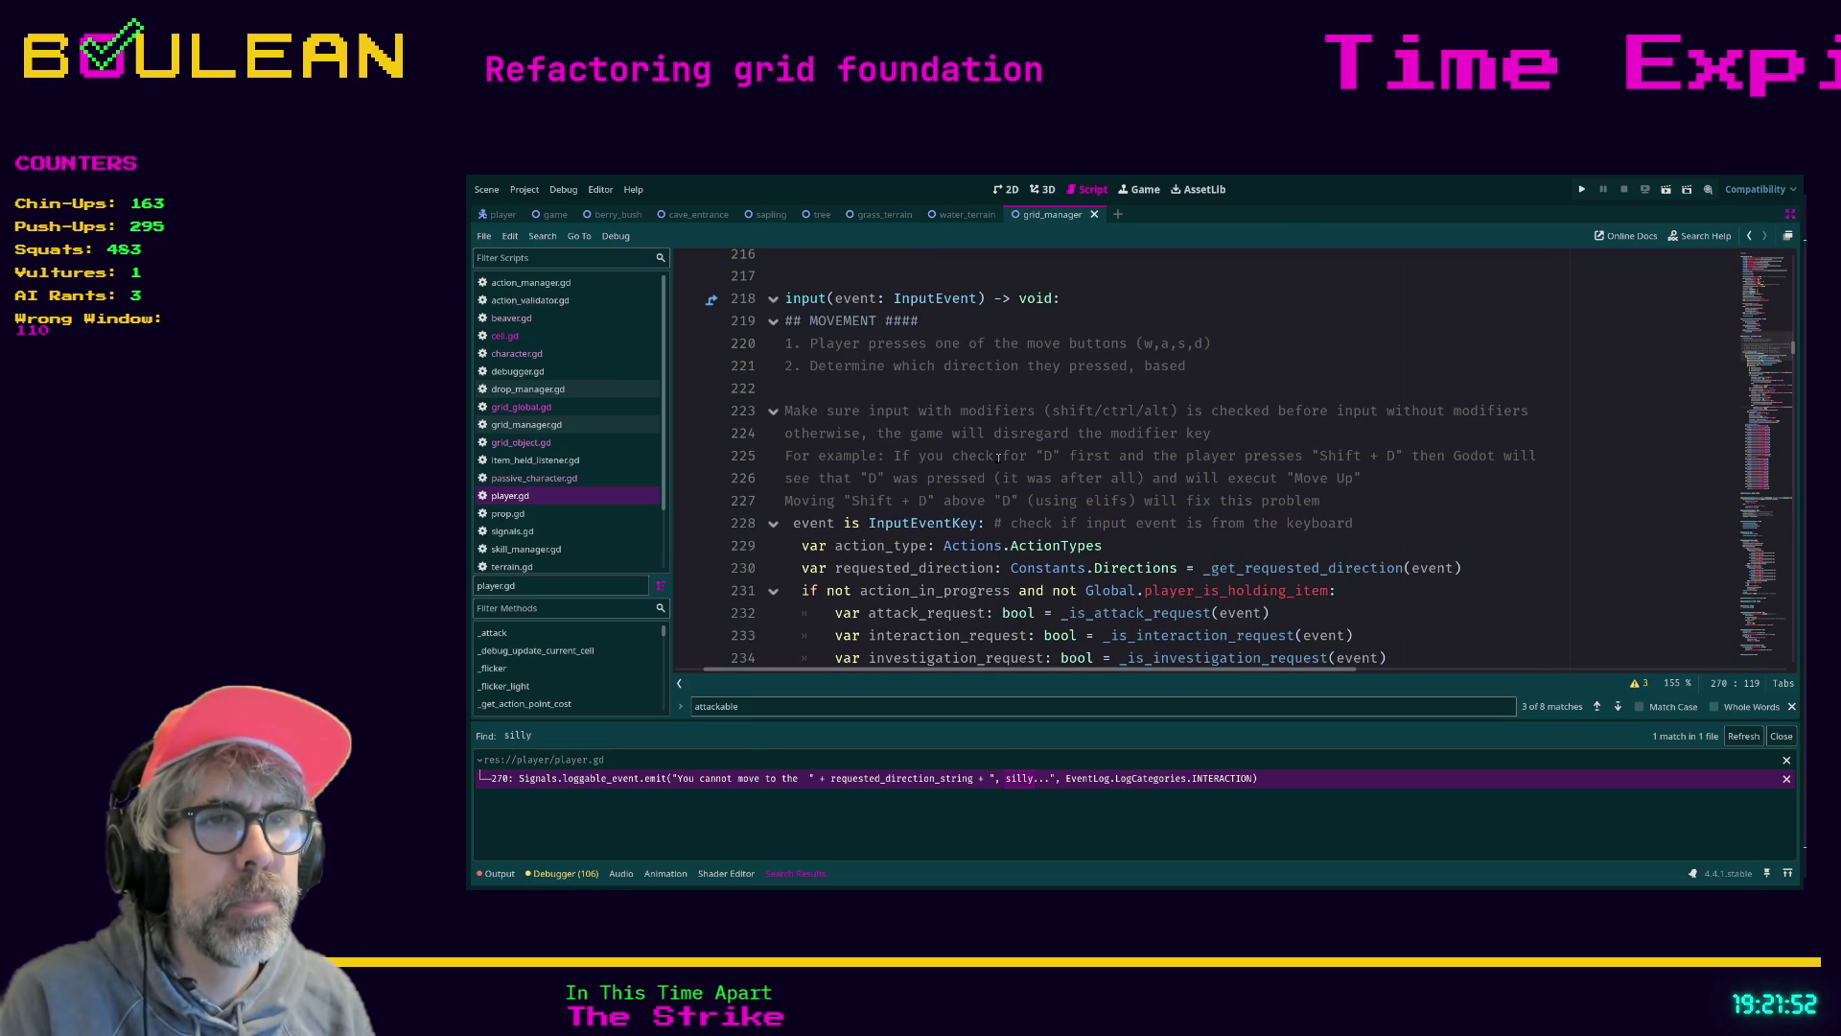
pyautogui.scroll(-1, 999, 458)
pyautogui.moveTo(1444, 484); pyautogui.dragTo(1212, 463)
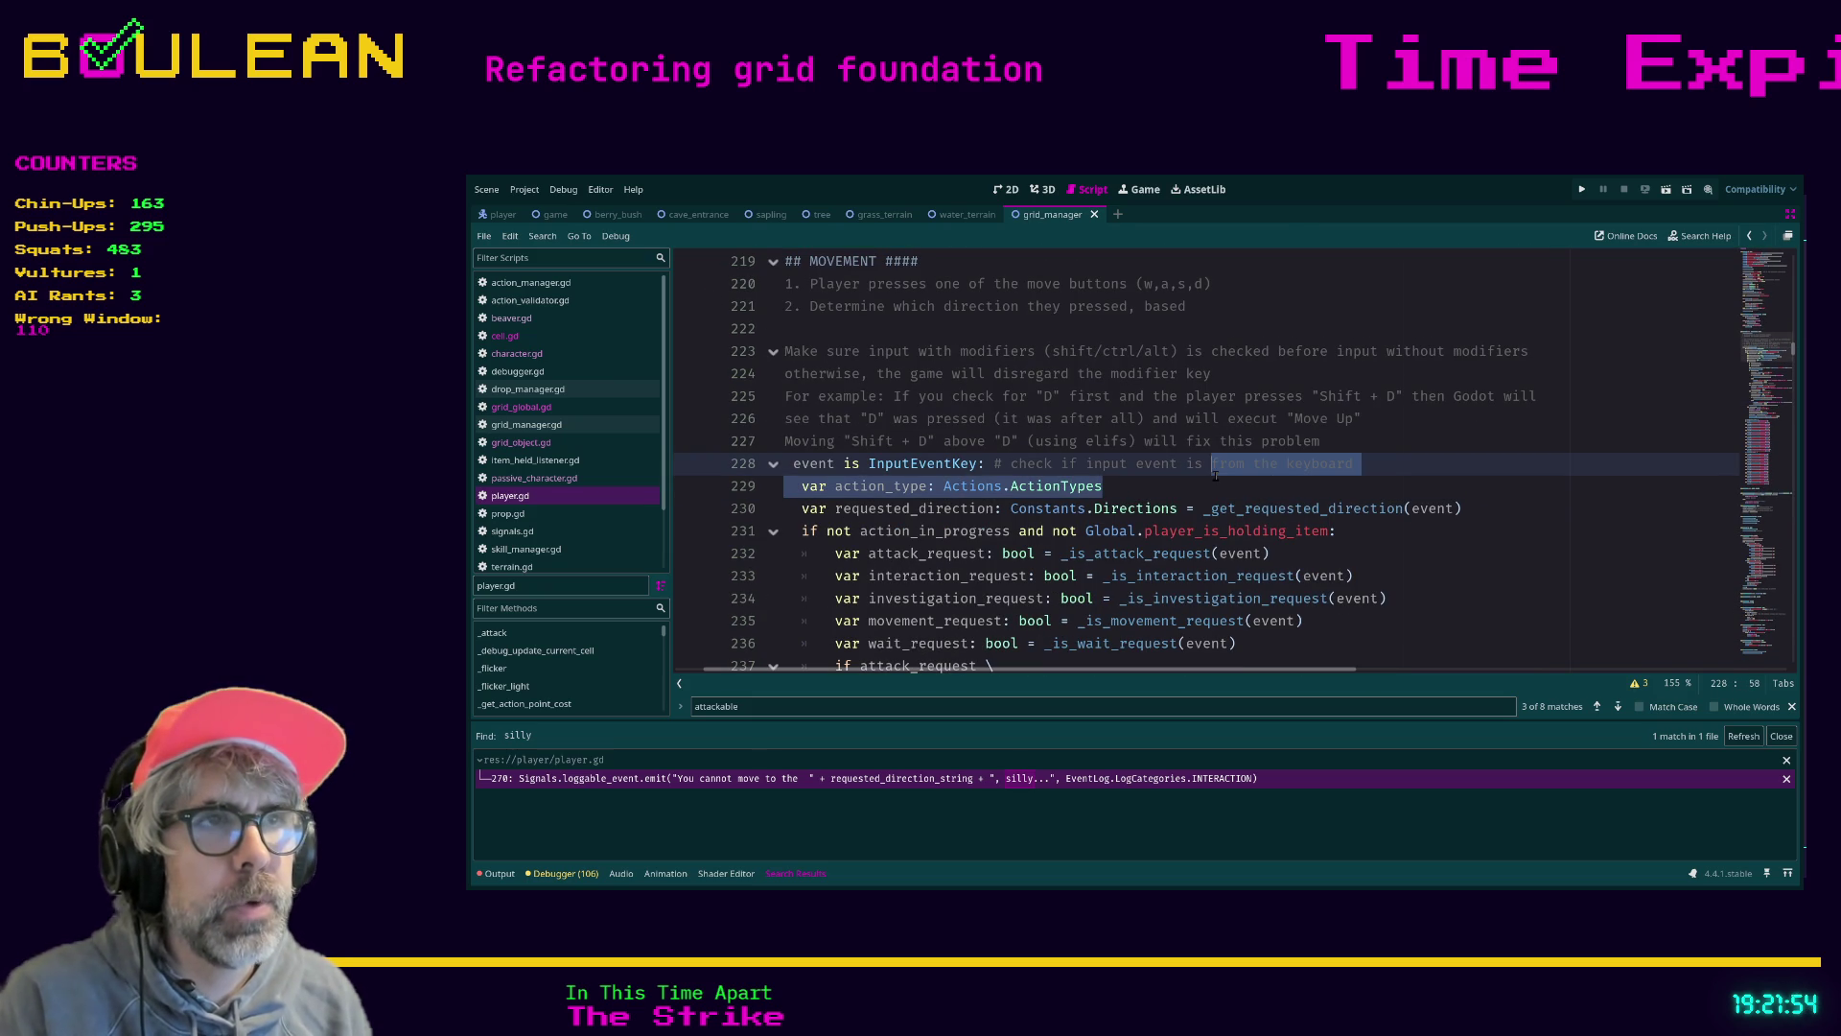
pyautogui.click(1445, 484)
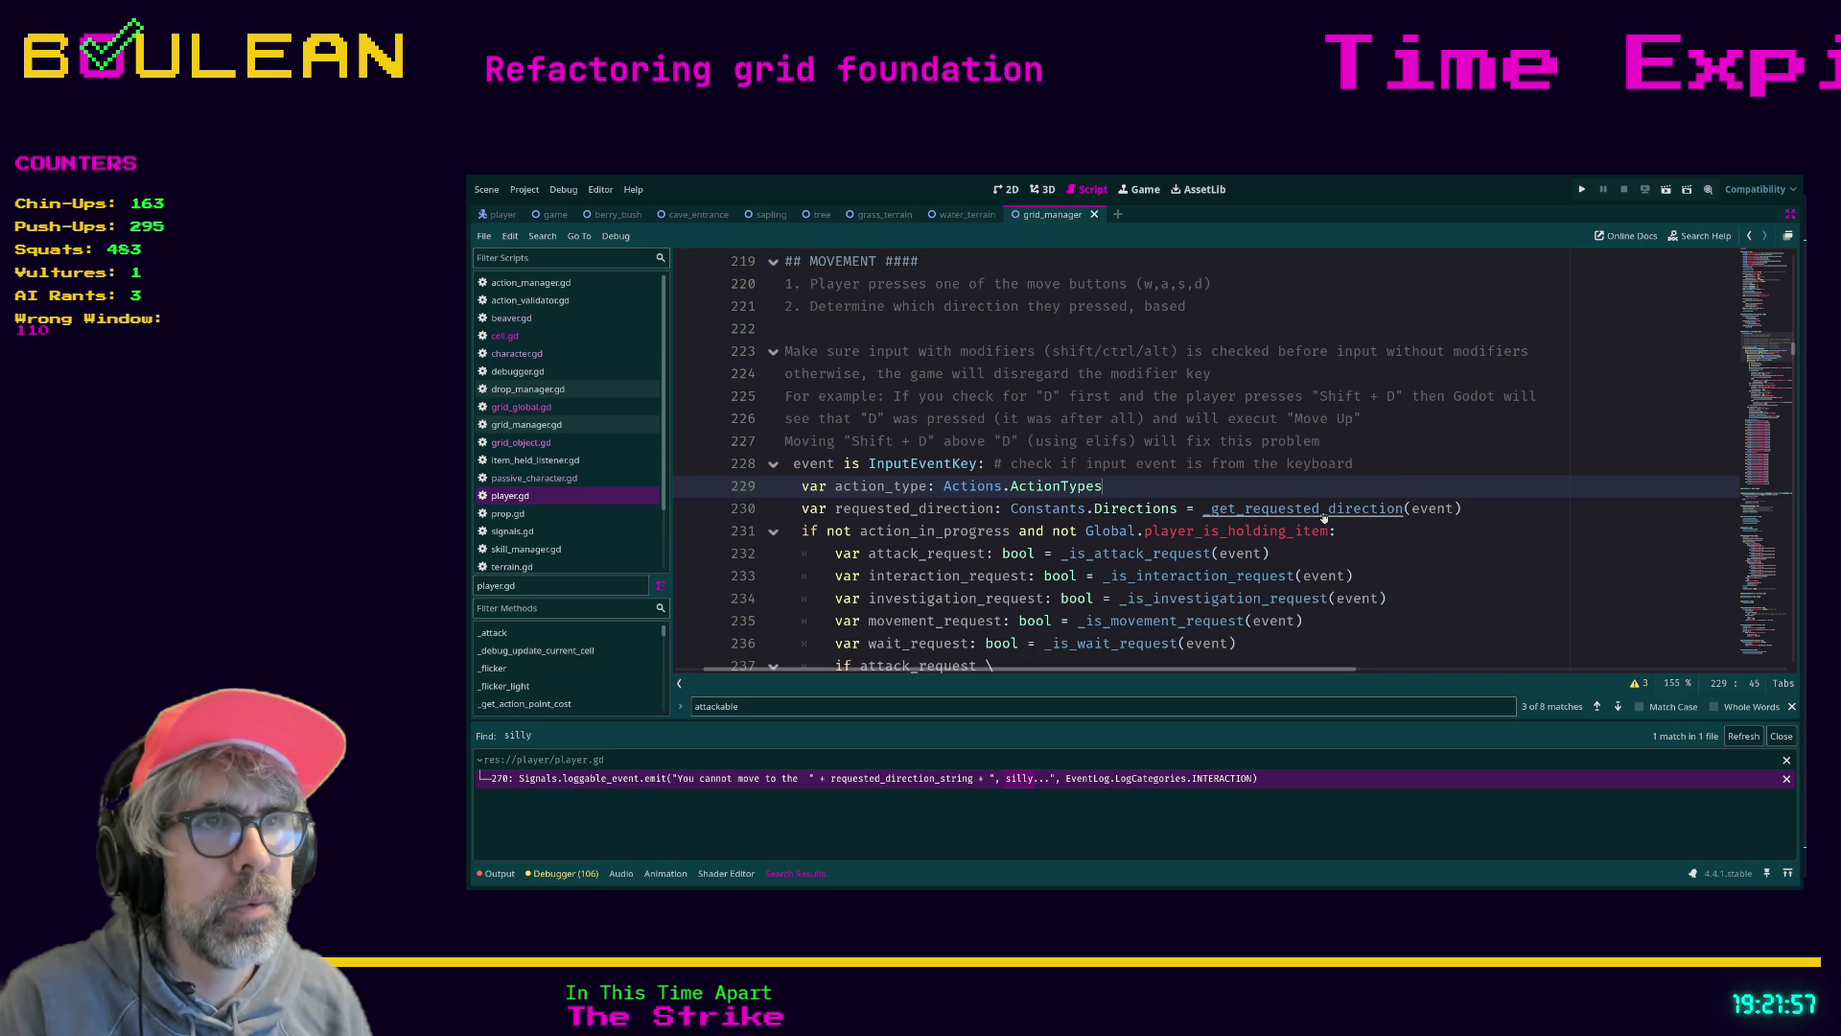
# Follow _get_requested_direction to the direction_options_dict declaration in player.gd
pyautogui.keyDown('ctrl'); pyautogui.click(1325, 508); pyautogui.keyUp('ctrl')
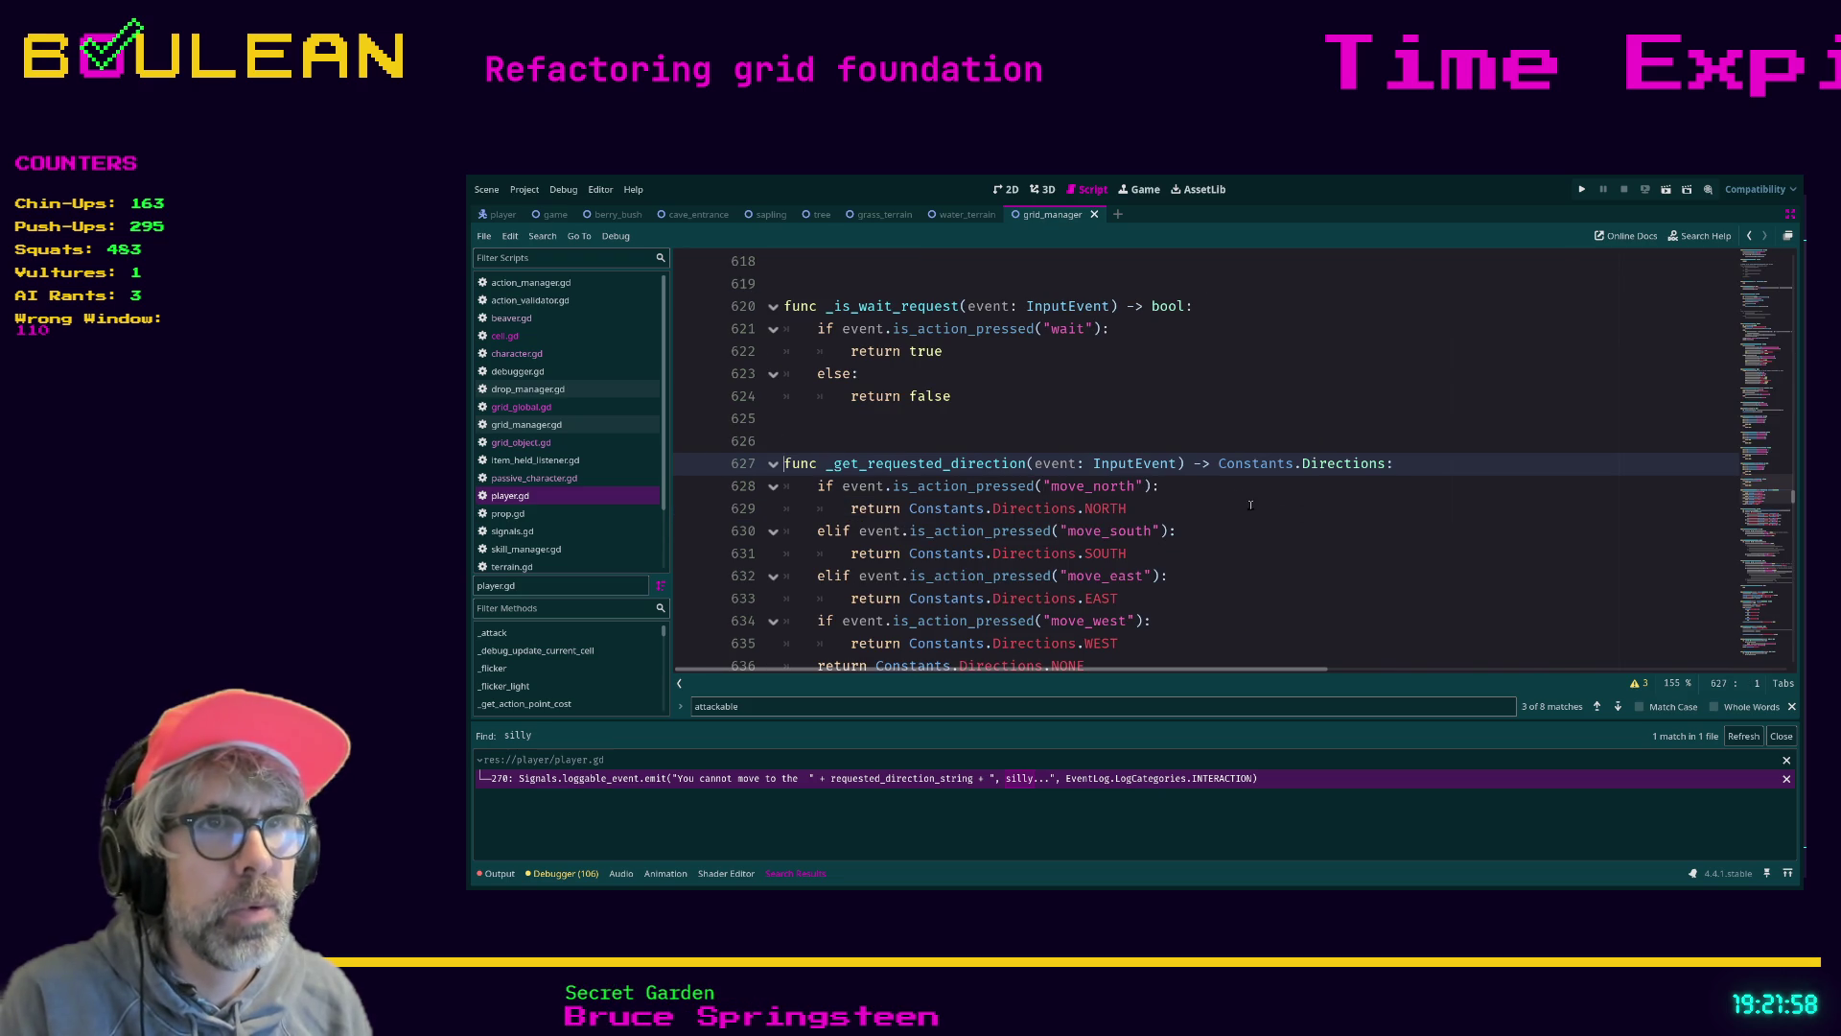
pyautogui.scroll(-1, 1233, 500)
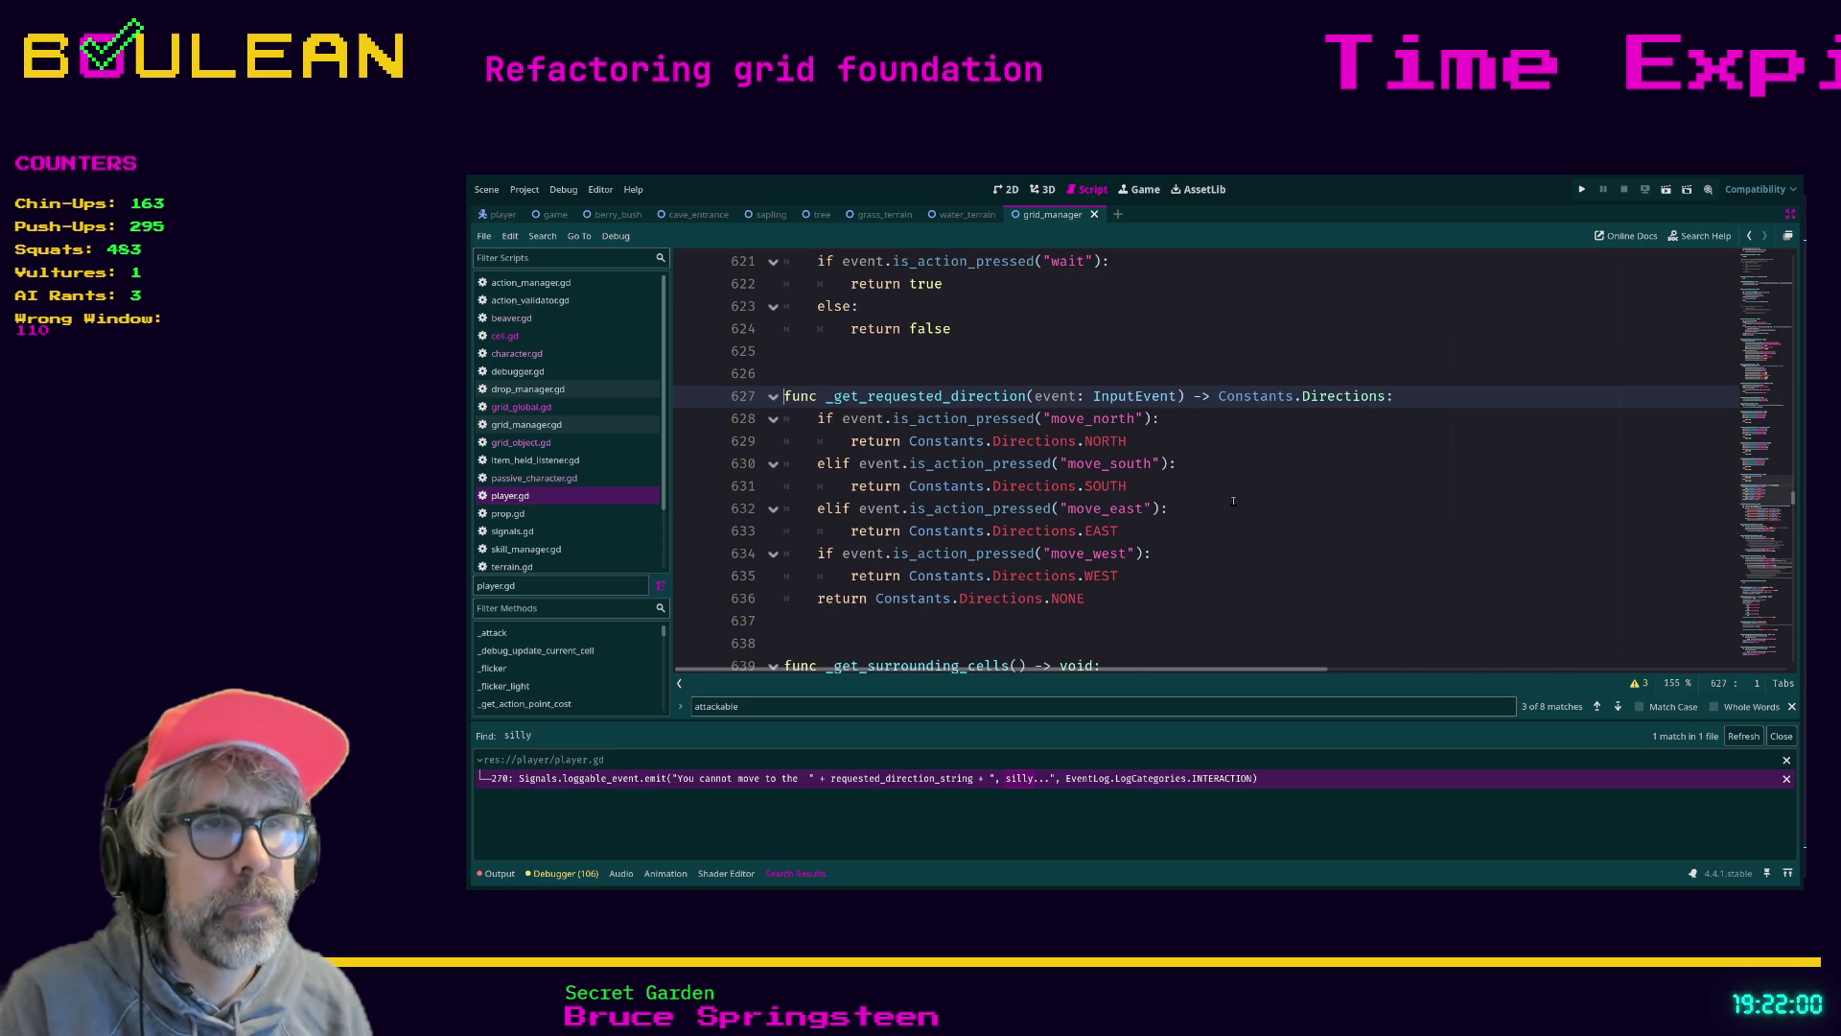
pyautogui.scroll(-1, 1233, 500)
pyautogui.keyDown('ctrl'); pyautogui.click(1161, 463); pyautogui.keyUp('ctrl')
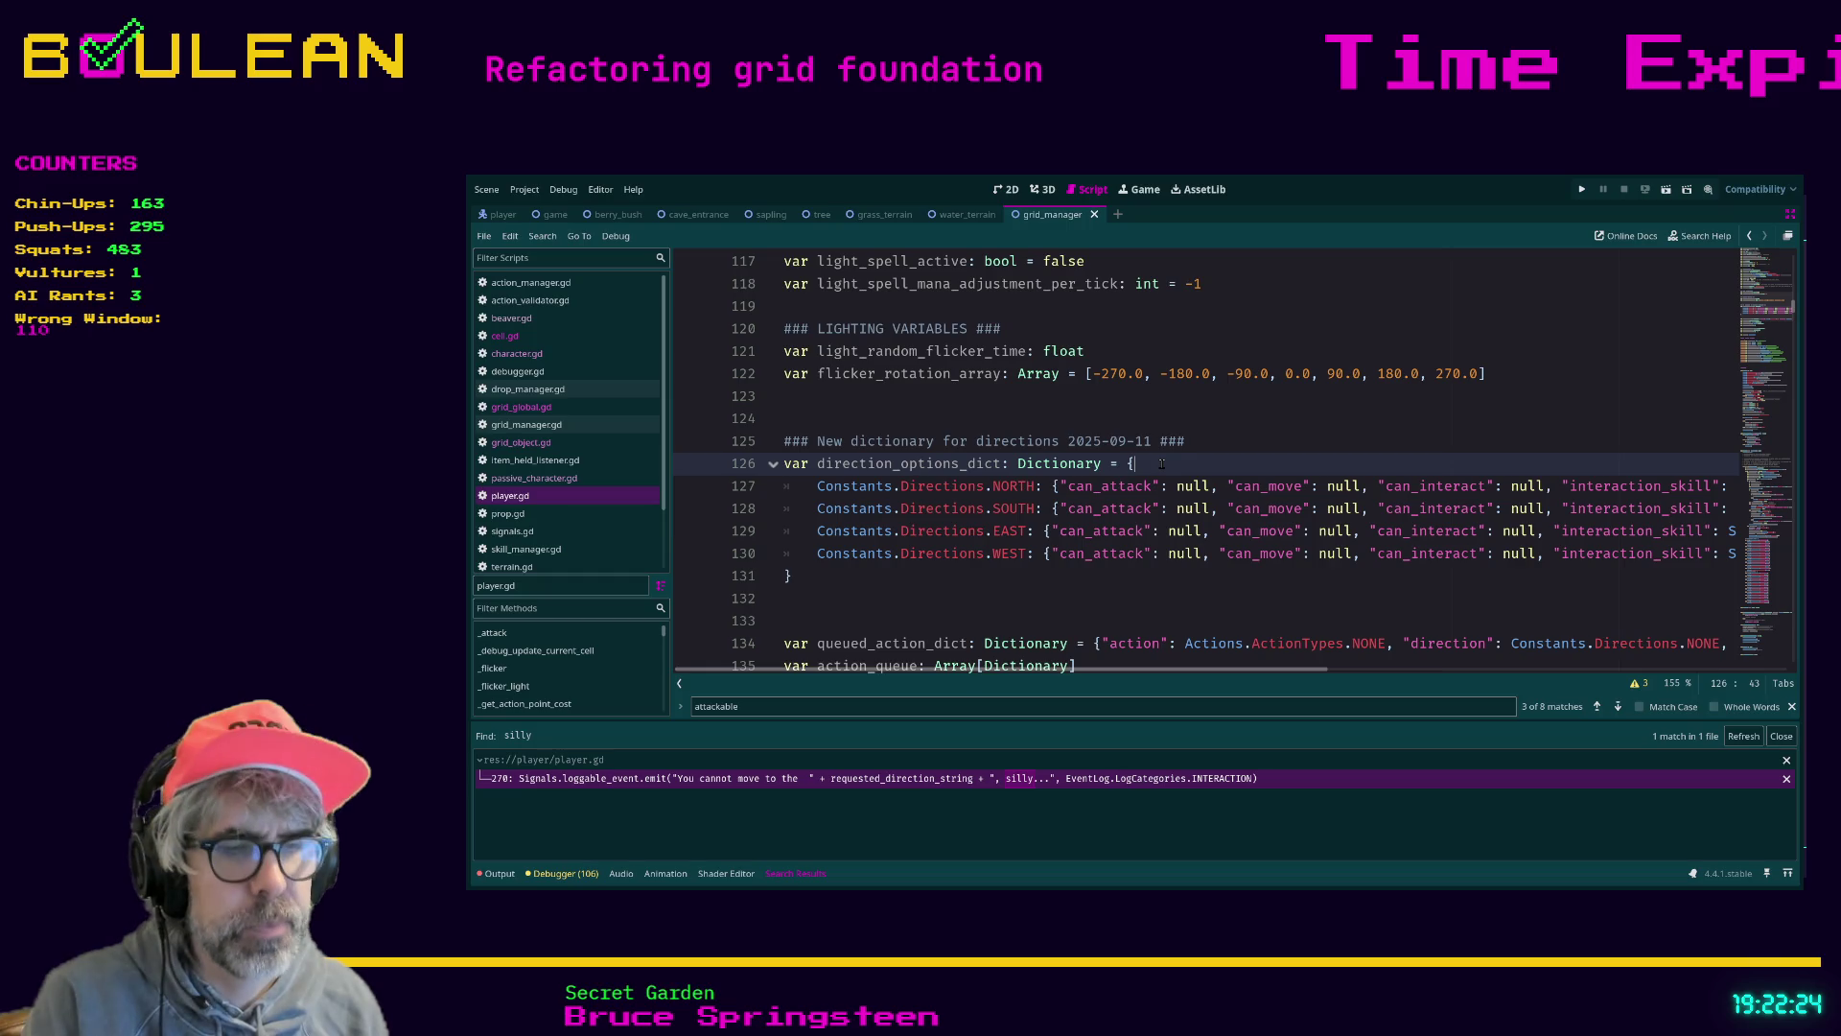
# Bookmark line 126 holding direction_options_dict, then scroll sideways to read its entries
pyautogui.hotkey('ctrl', 'alt', 'b')
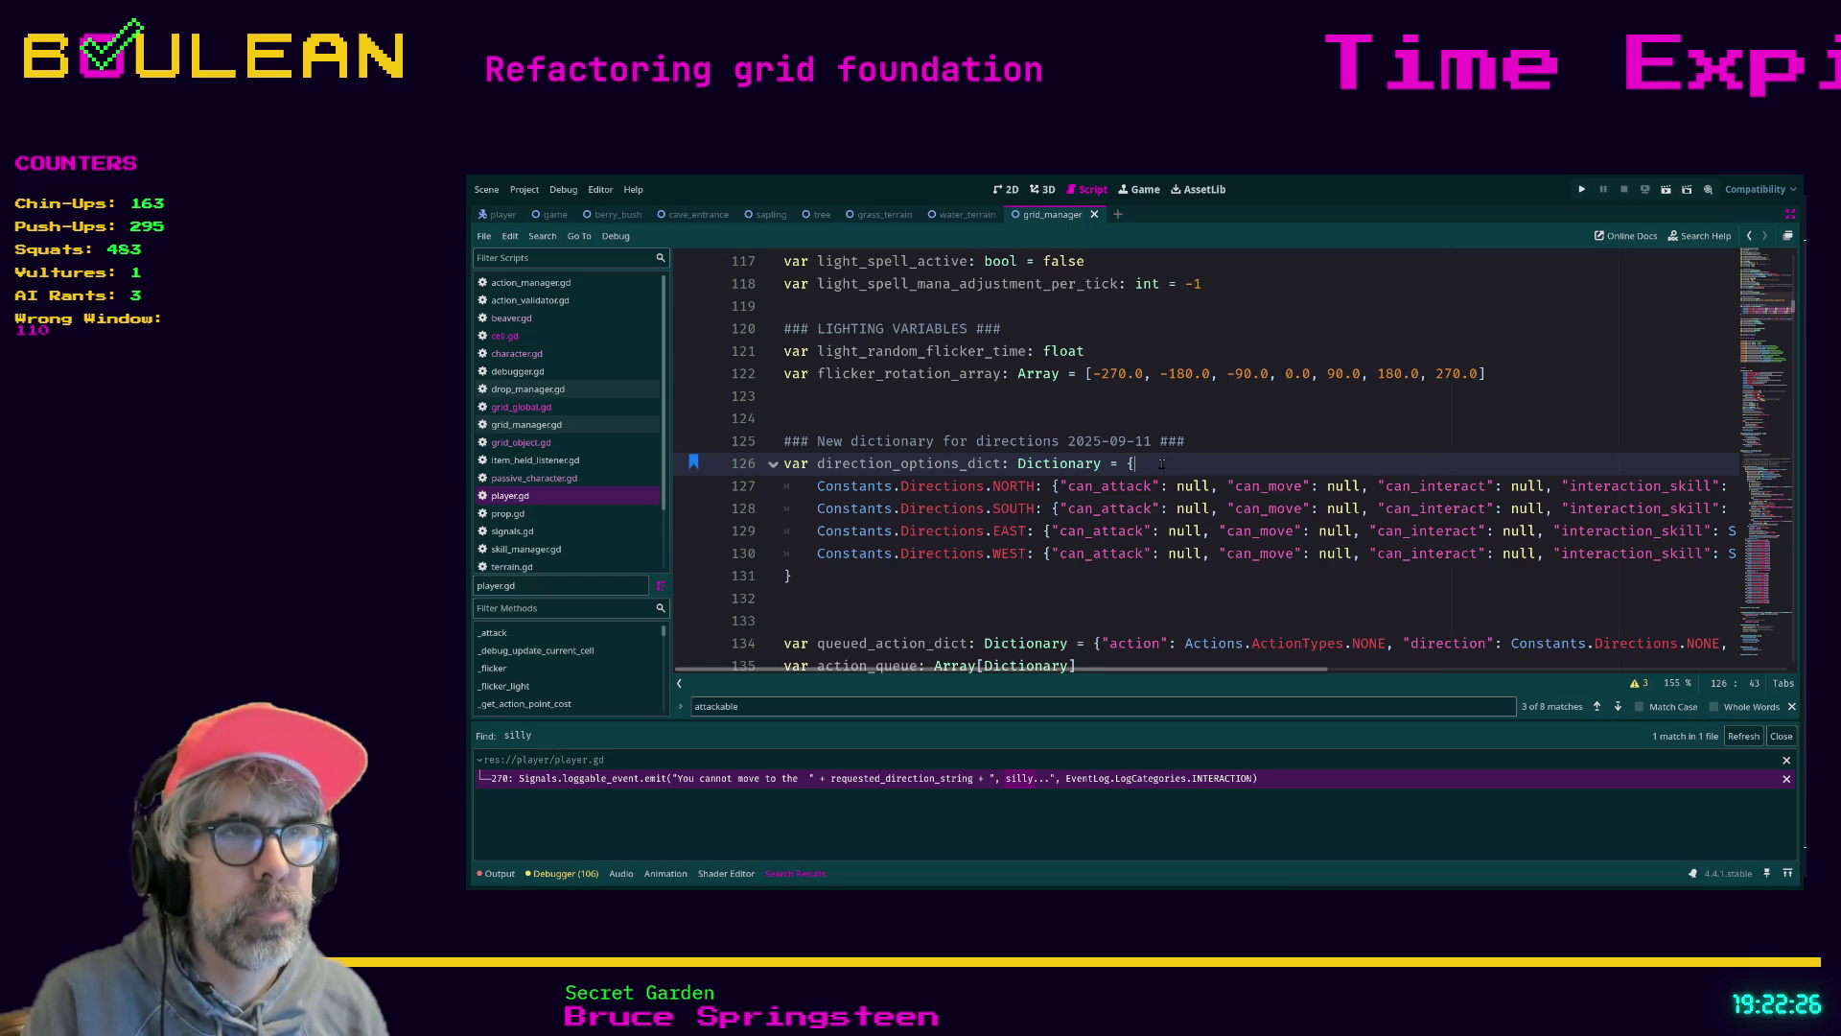
pyautogui.moveTo(1080, 670)
pyautogui.mouseDown()
pyautogui.moveTo(1523, 672)
pyautogui.moveTo(1232, 694)
pyautogui.mouseUp()
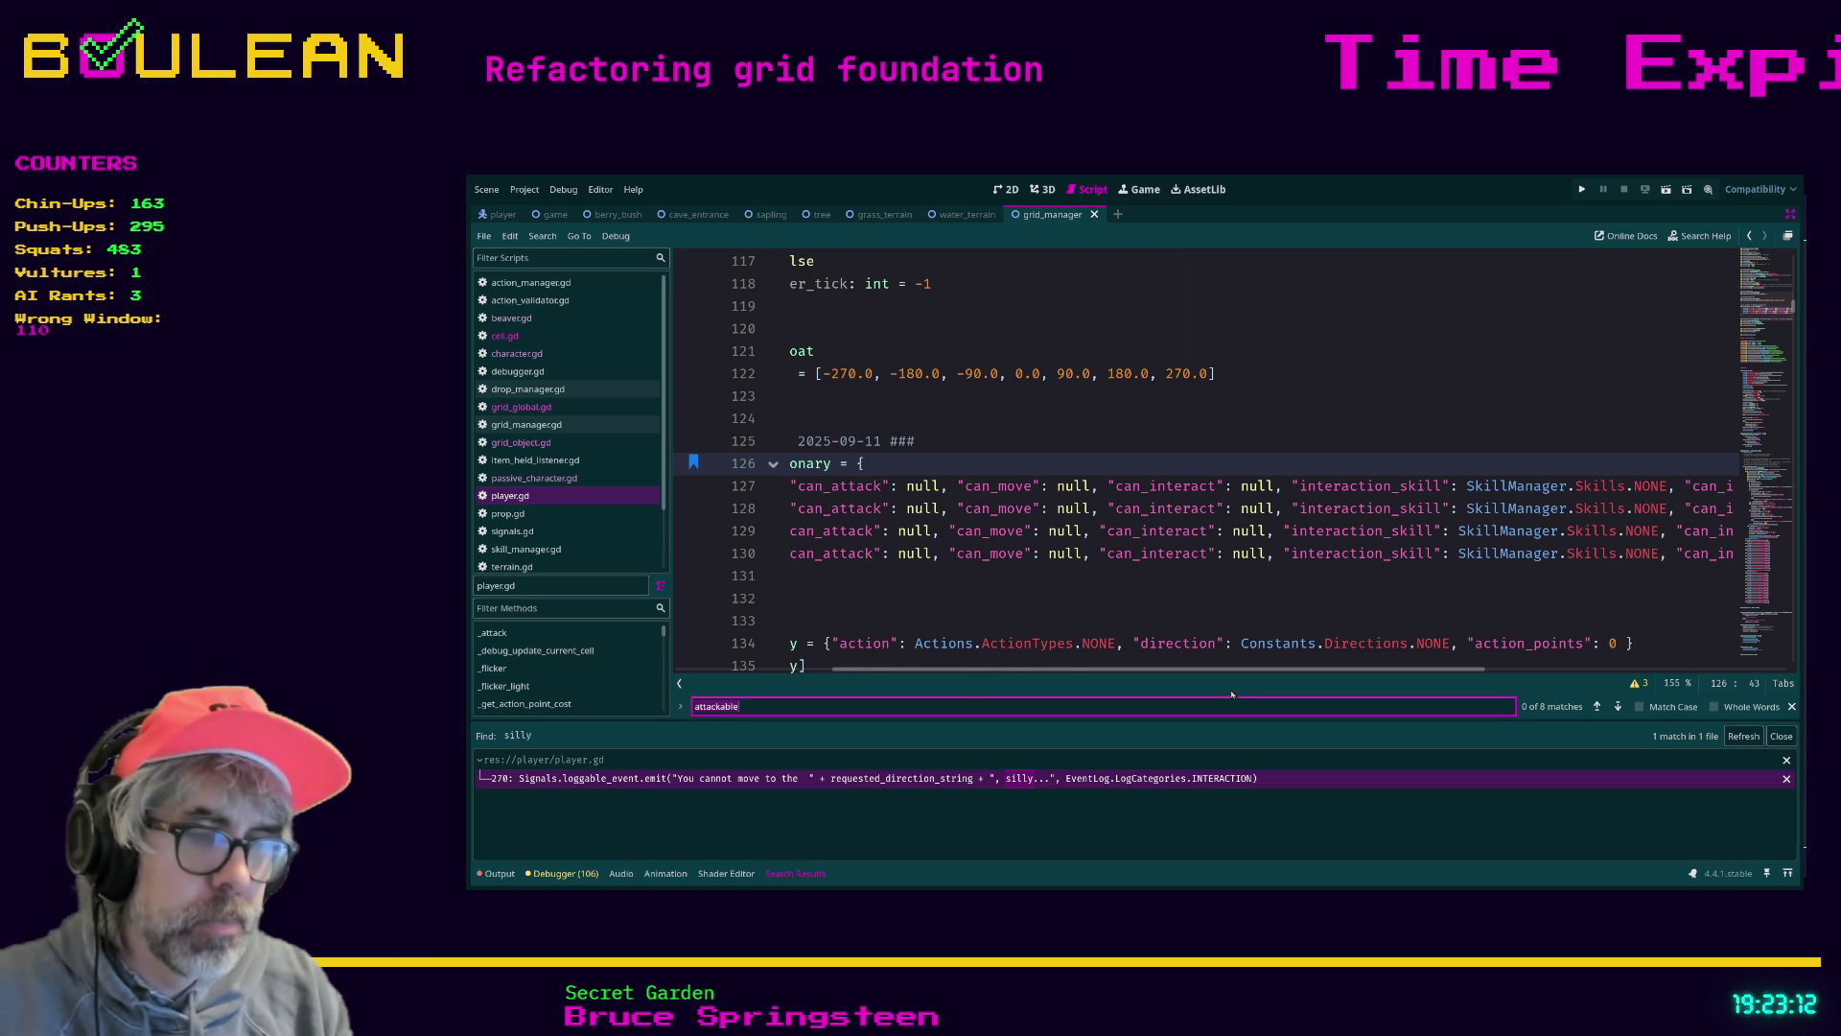
# Find can_move and change line 267 to 'if not direction_options_dict[requested_direction]["can_move"]'
pyautogui.hotkey('ctrl', 'f')
pyautogui.write('can_move')
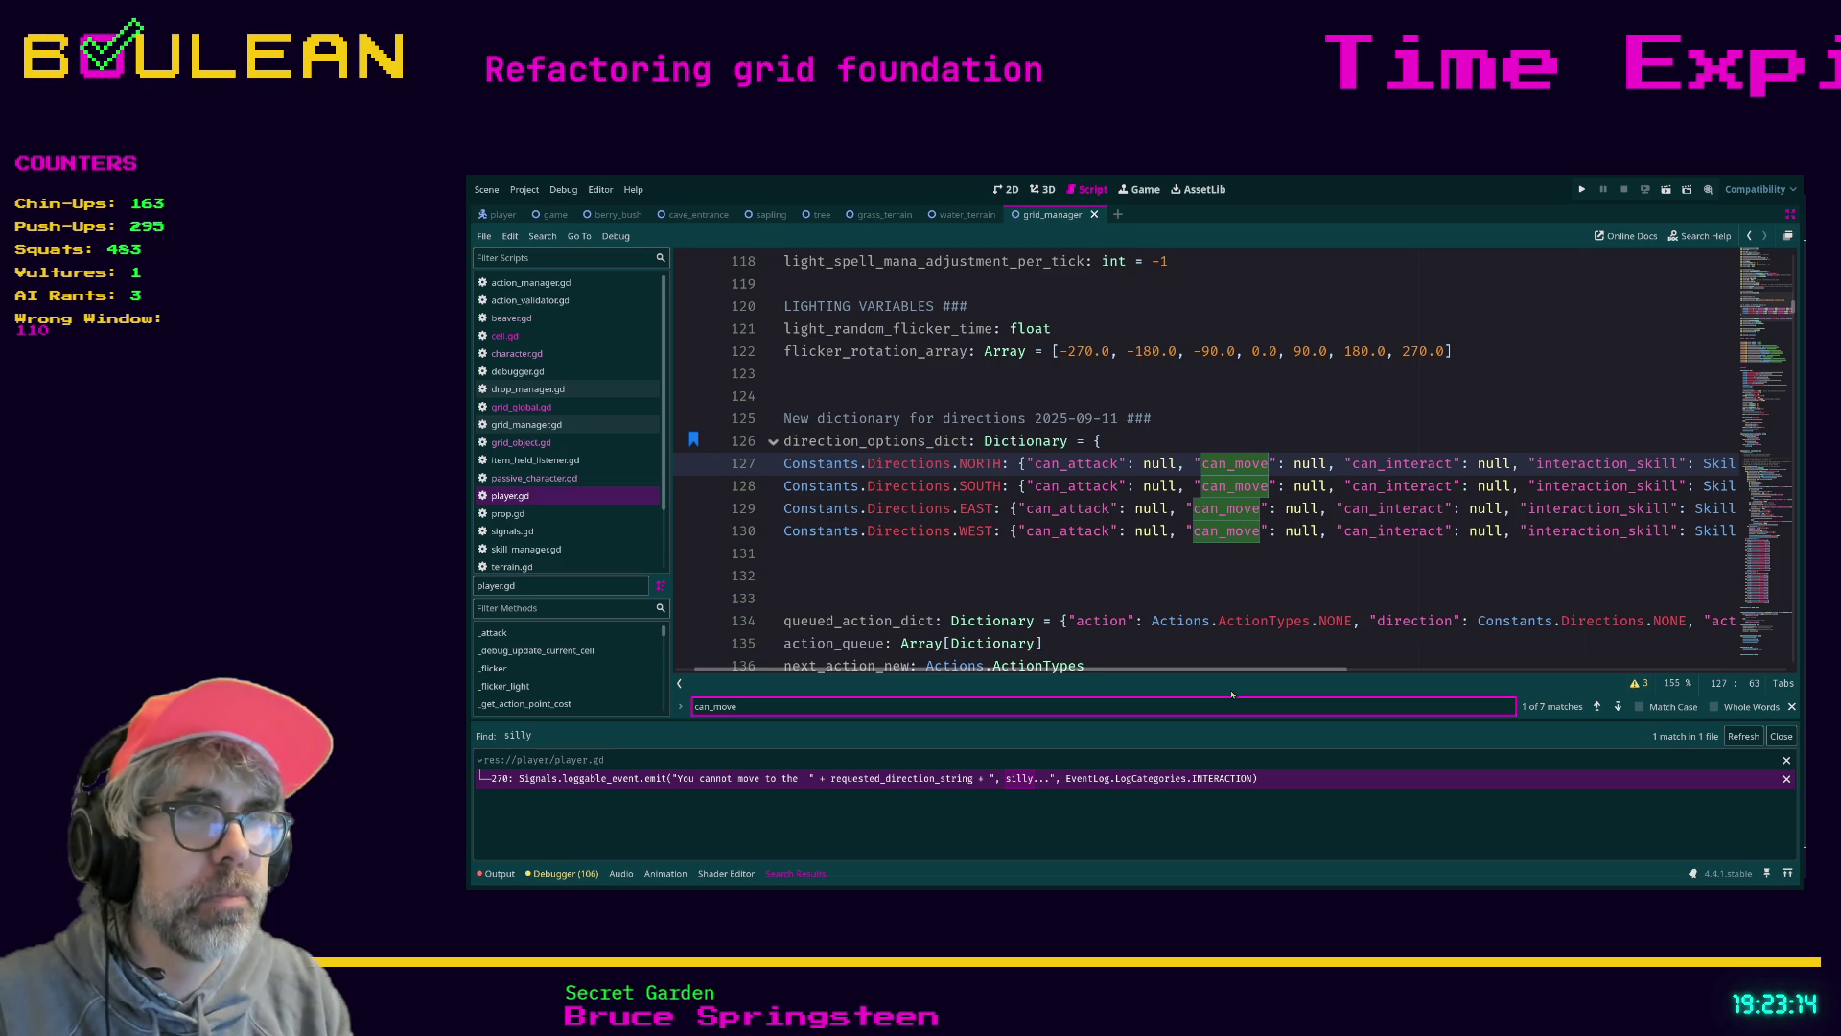
pyautogui.press('Return')
pyautogui.press('Return')
pyautogui.press('Return')
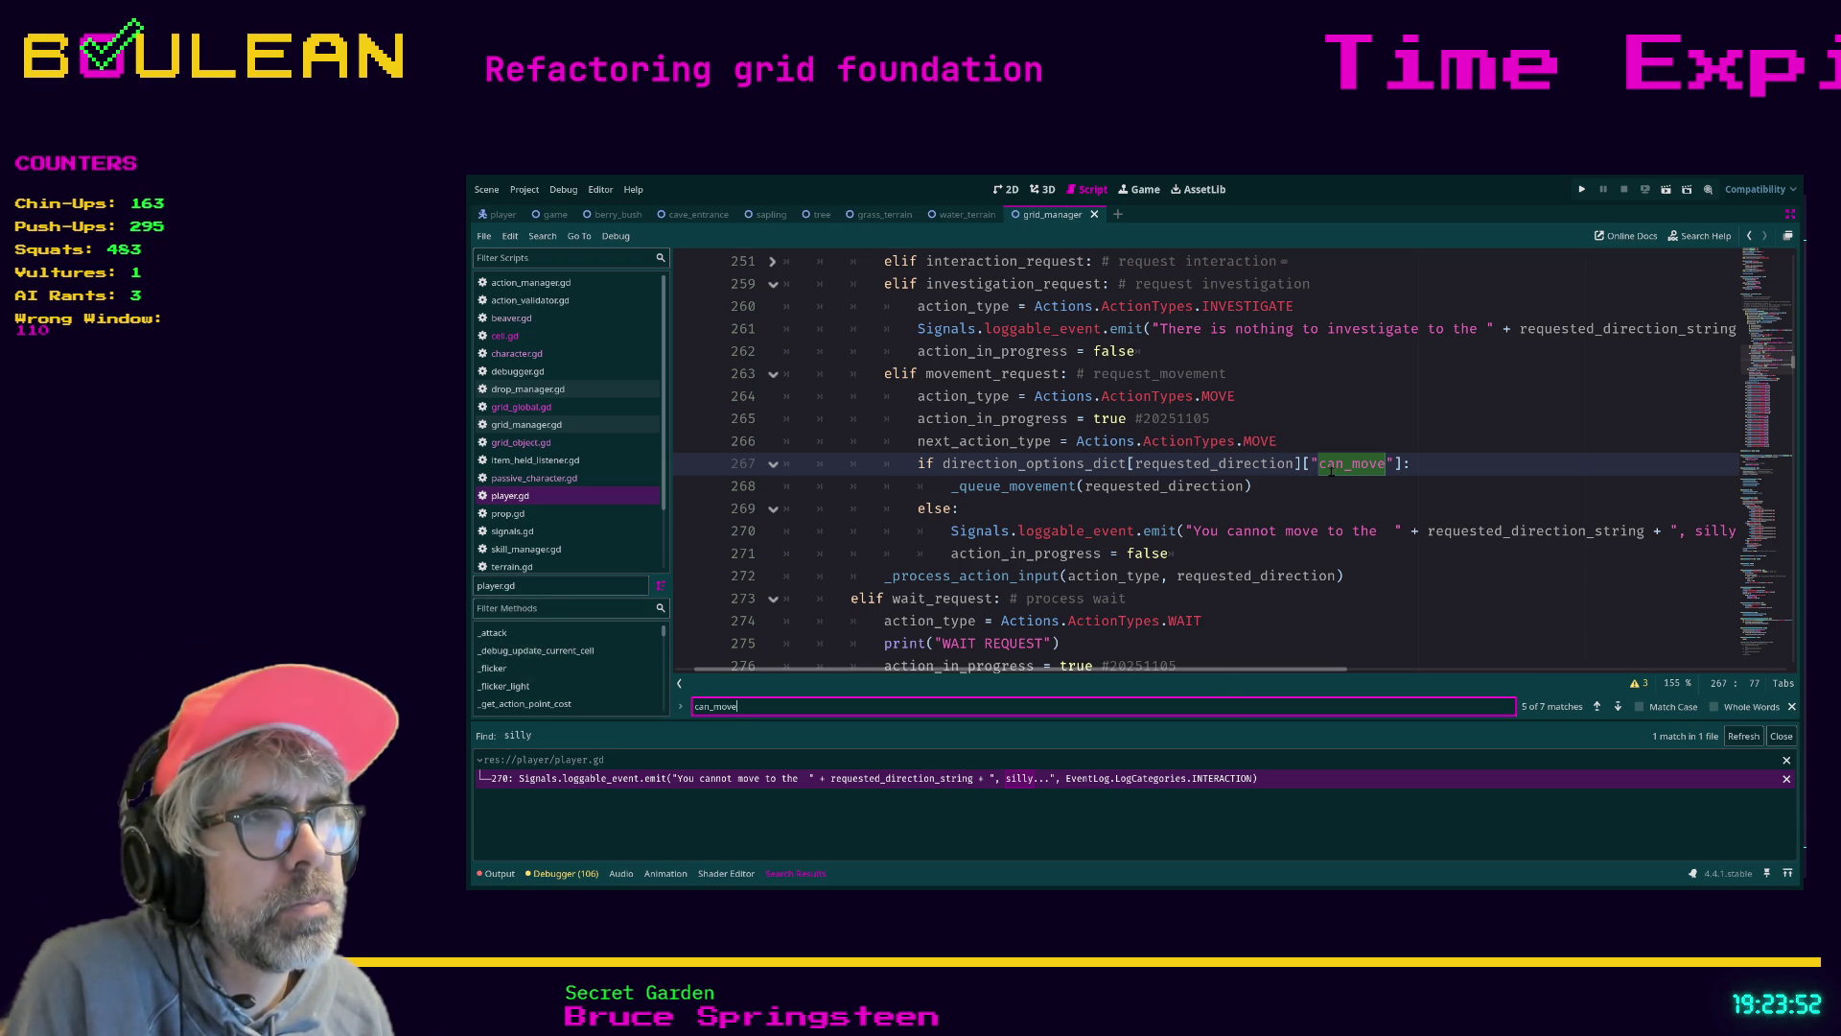
pyautogui.click(944, 464)
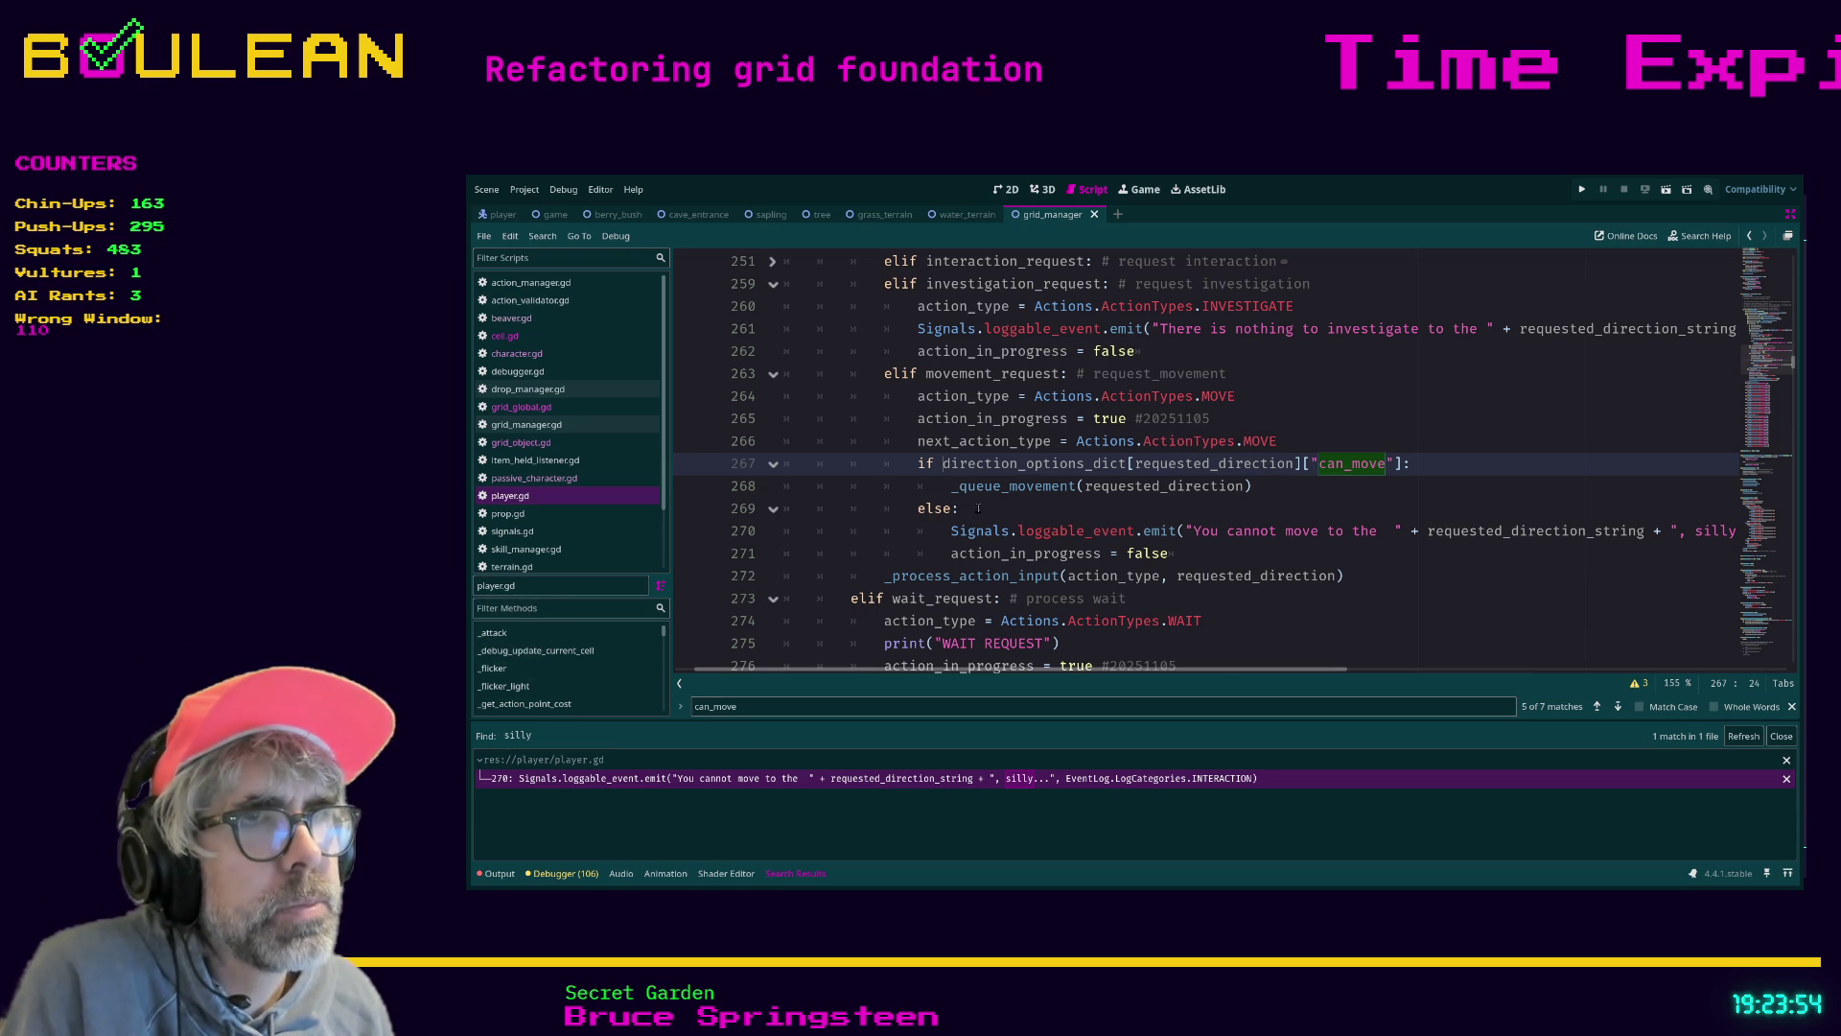
pyautogui.write('not')
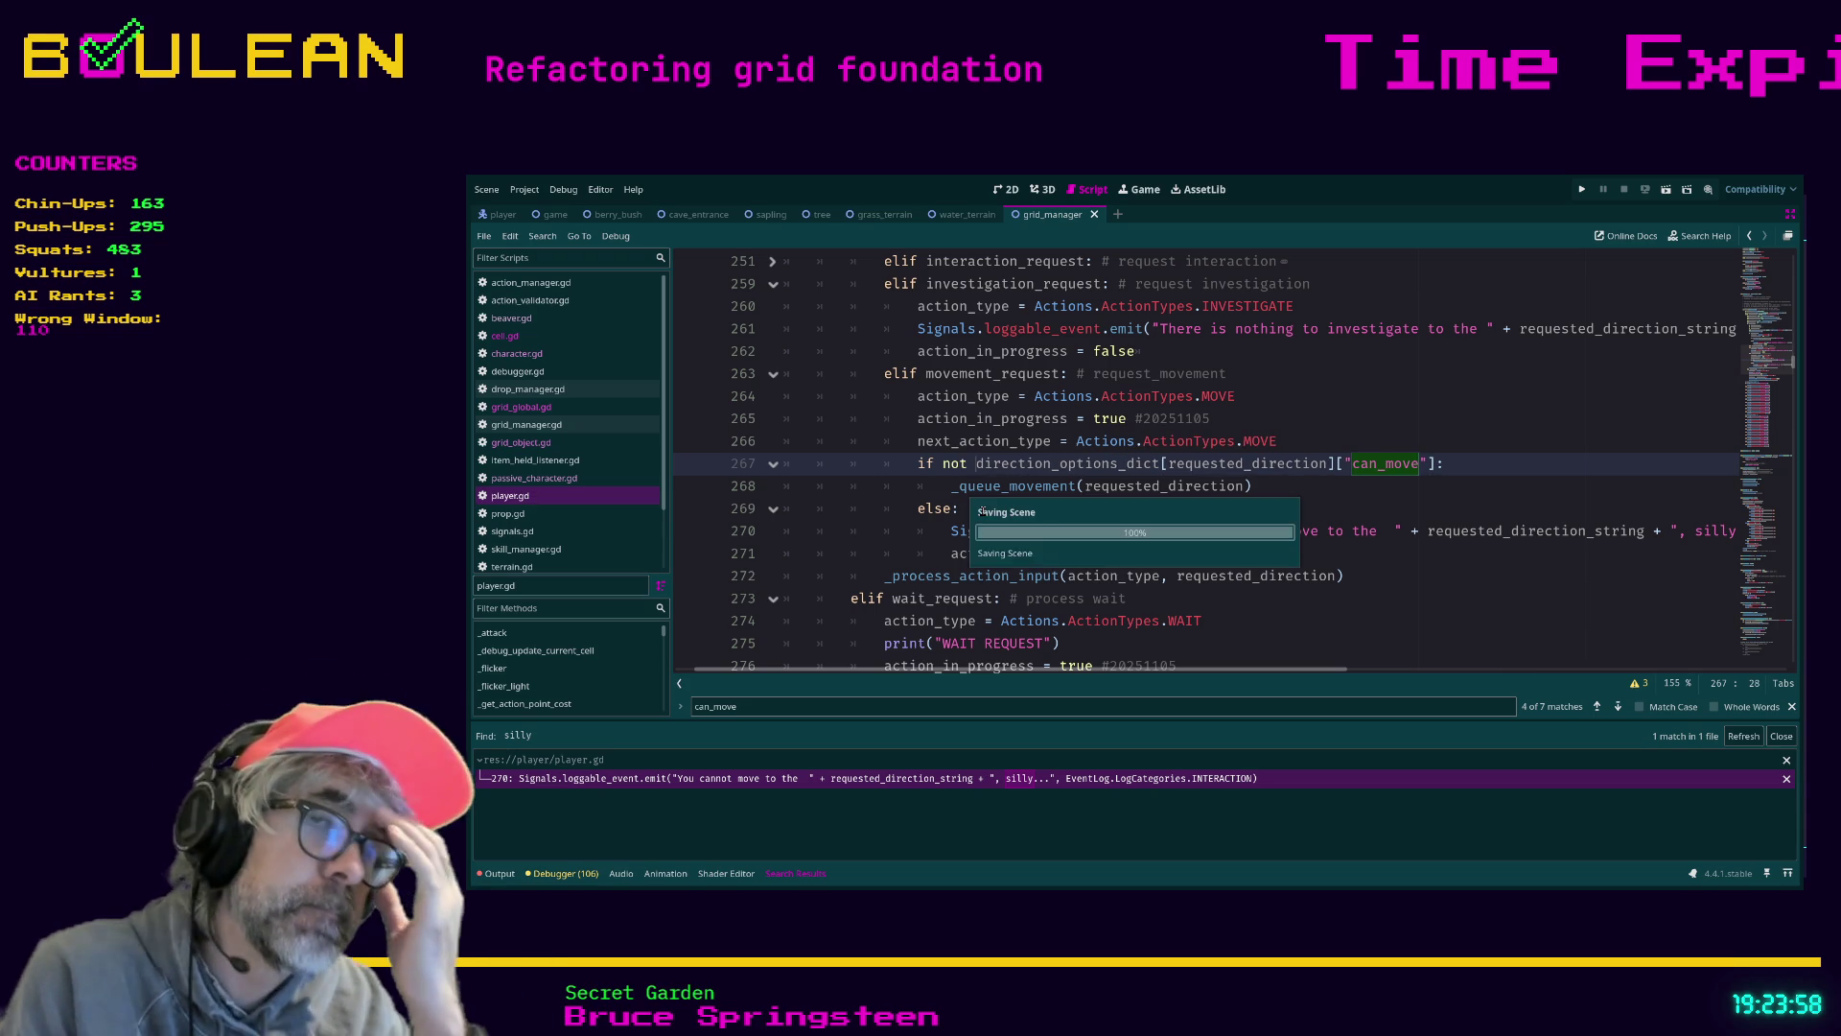
# Run the game with F5 to test the inverted can_move check, then stop it with F8
pyautogui.press('F5')
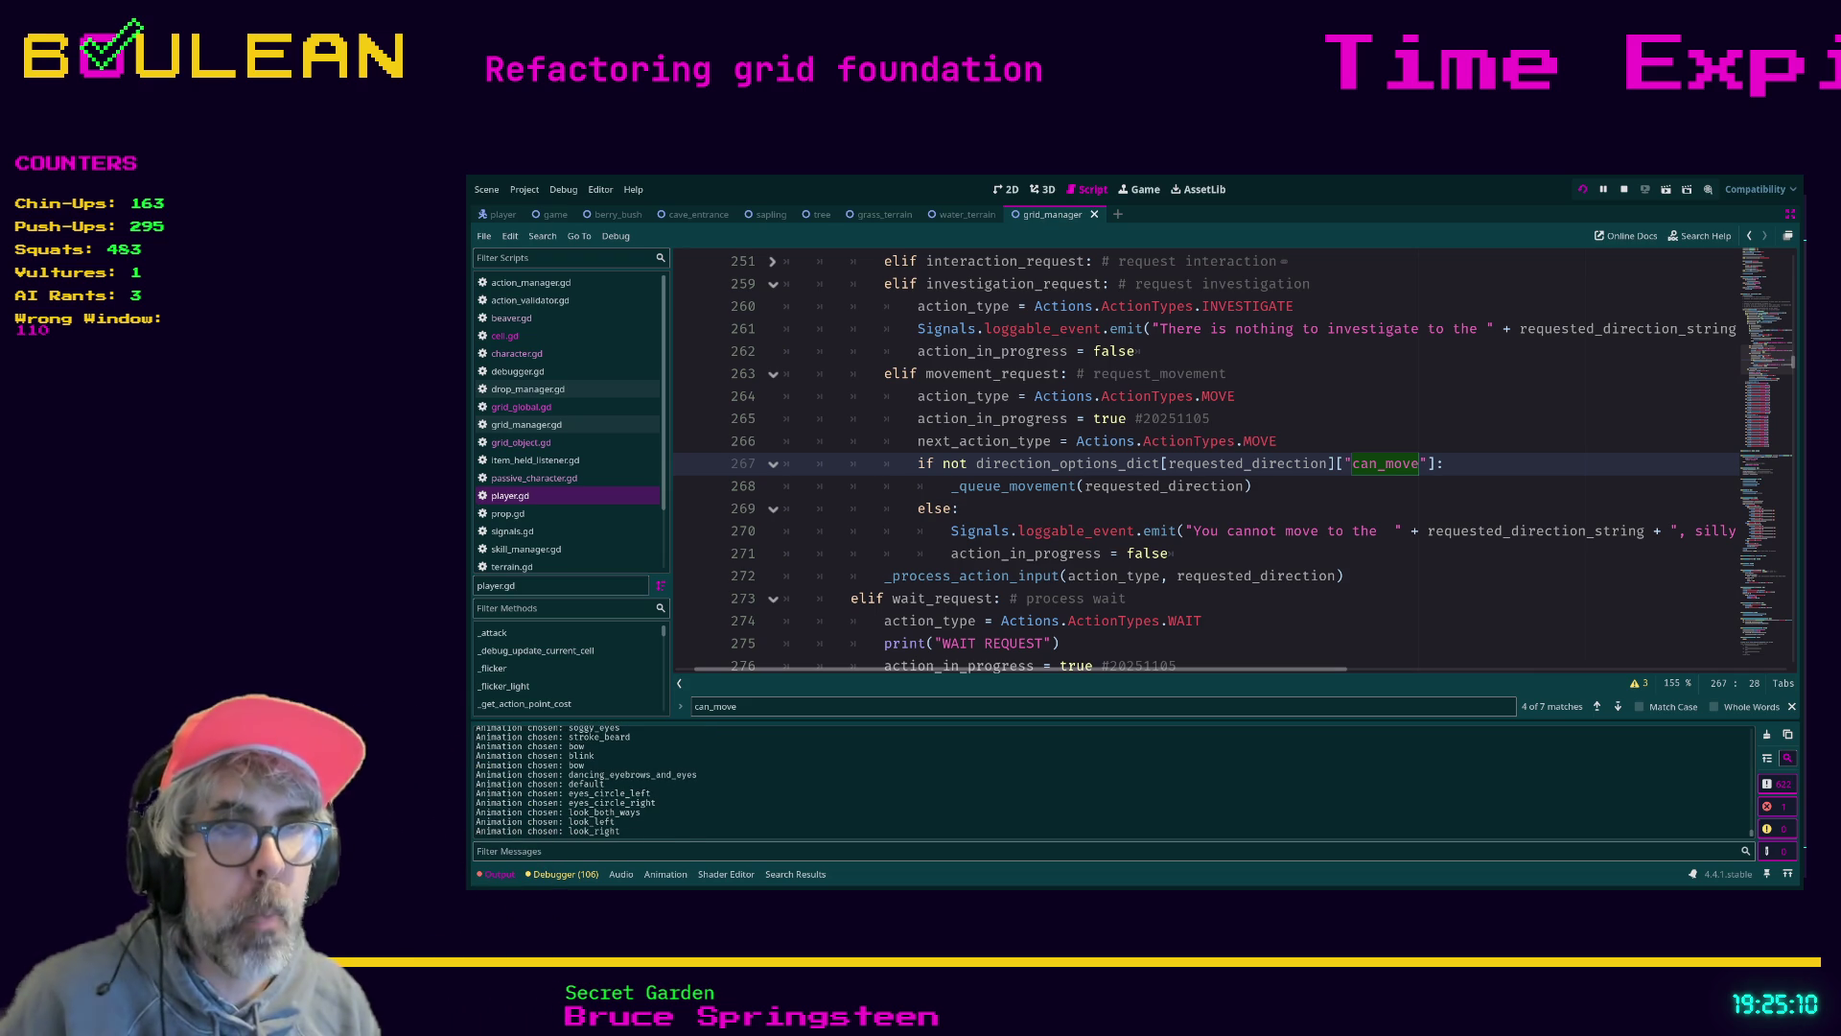
pyautogui.press('F8')
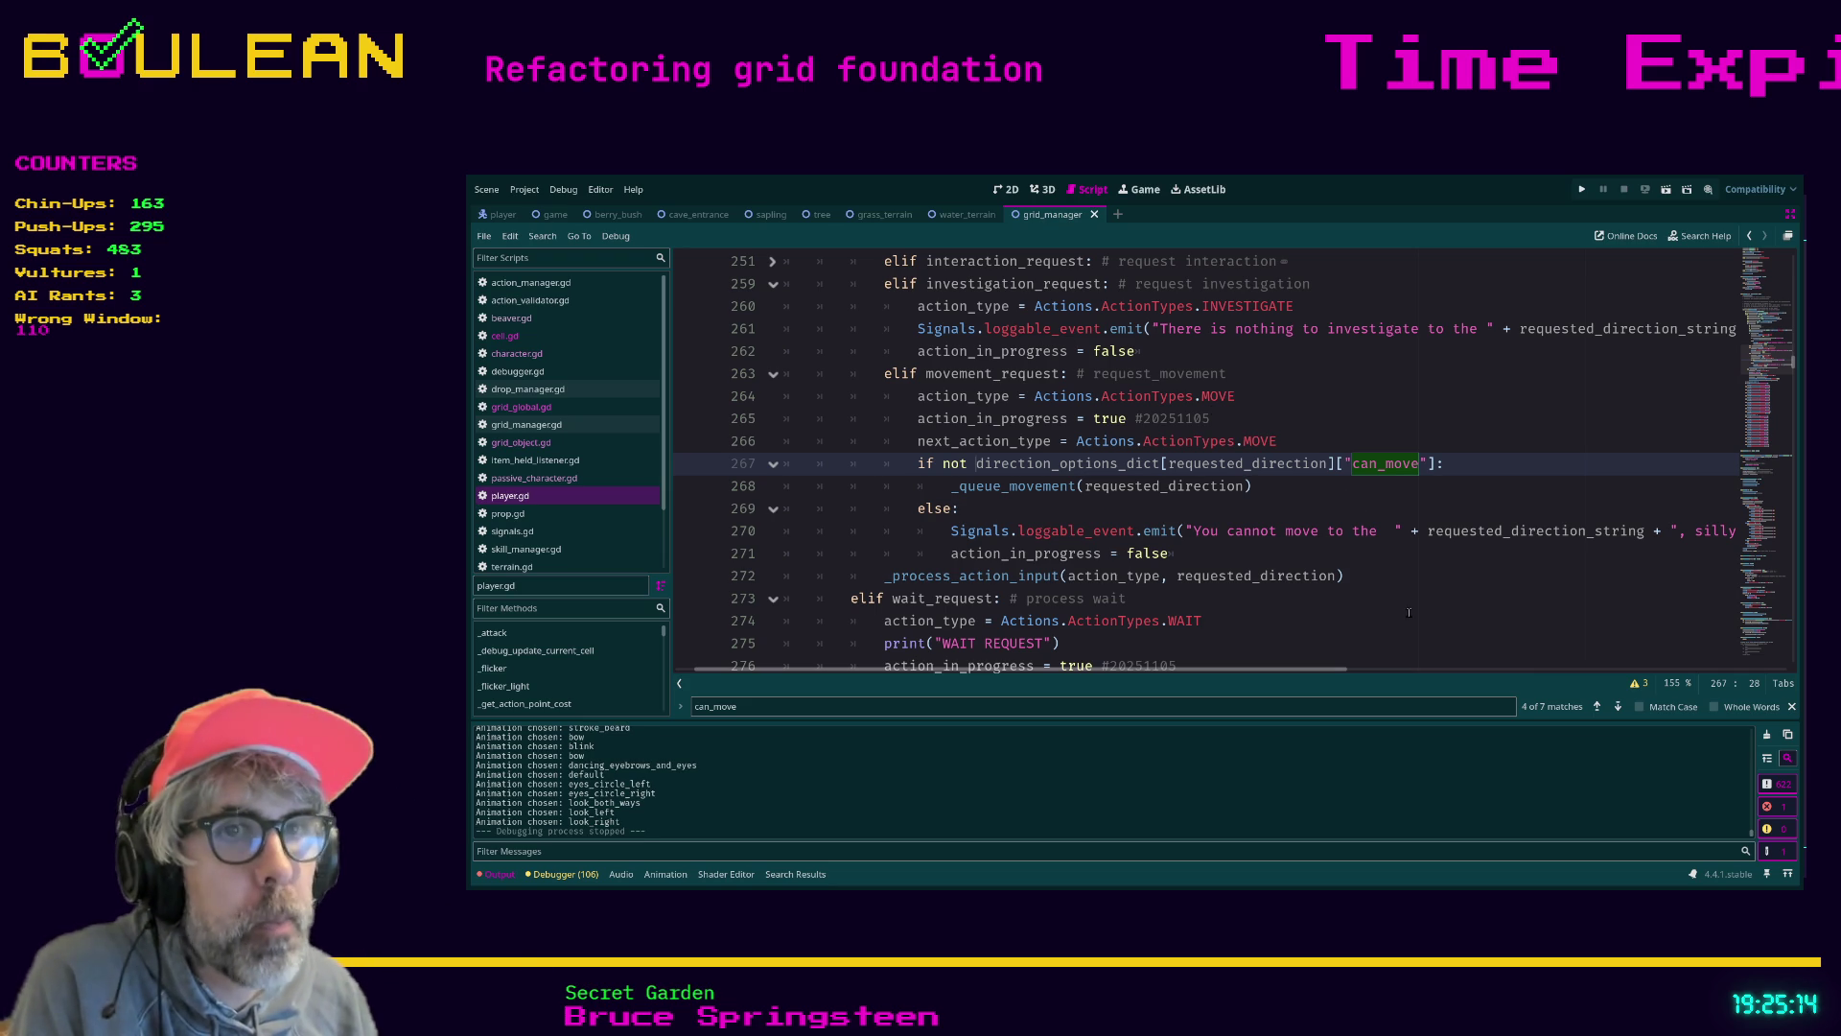
# Delete the 'not' from line 267 and jump to the can_move assignments at line 654
pyautogui.click(1618, 707)
pyautogui.doubleClick(954, 464)
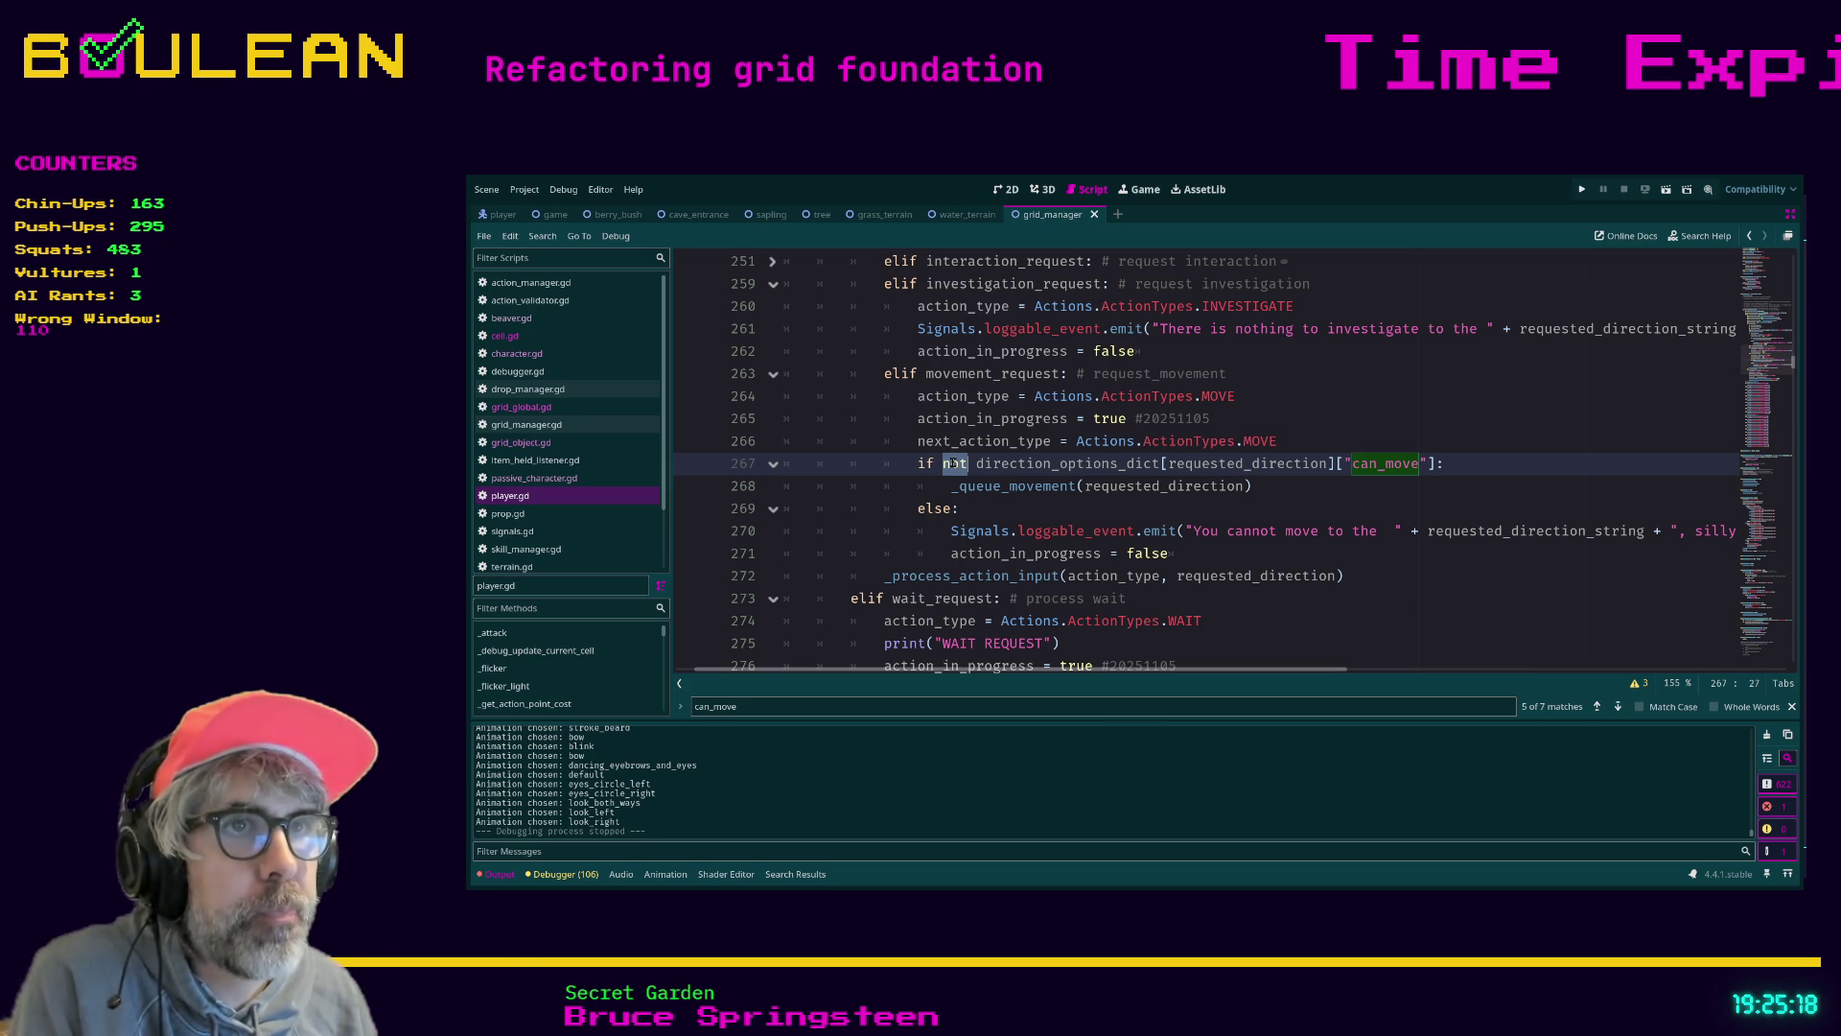
pyautogui.press('BackSpace')
pyautogui.press('BackSpace')
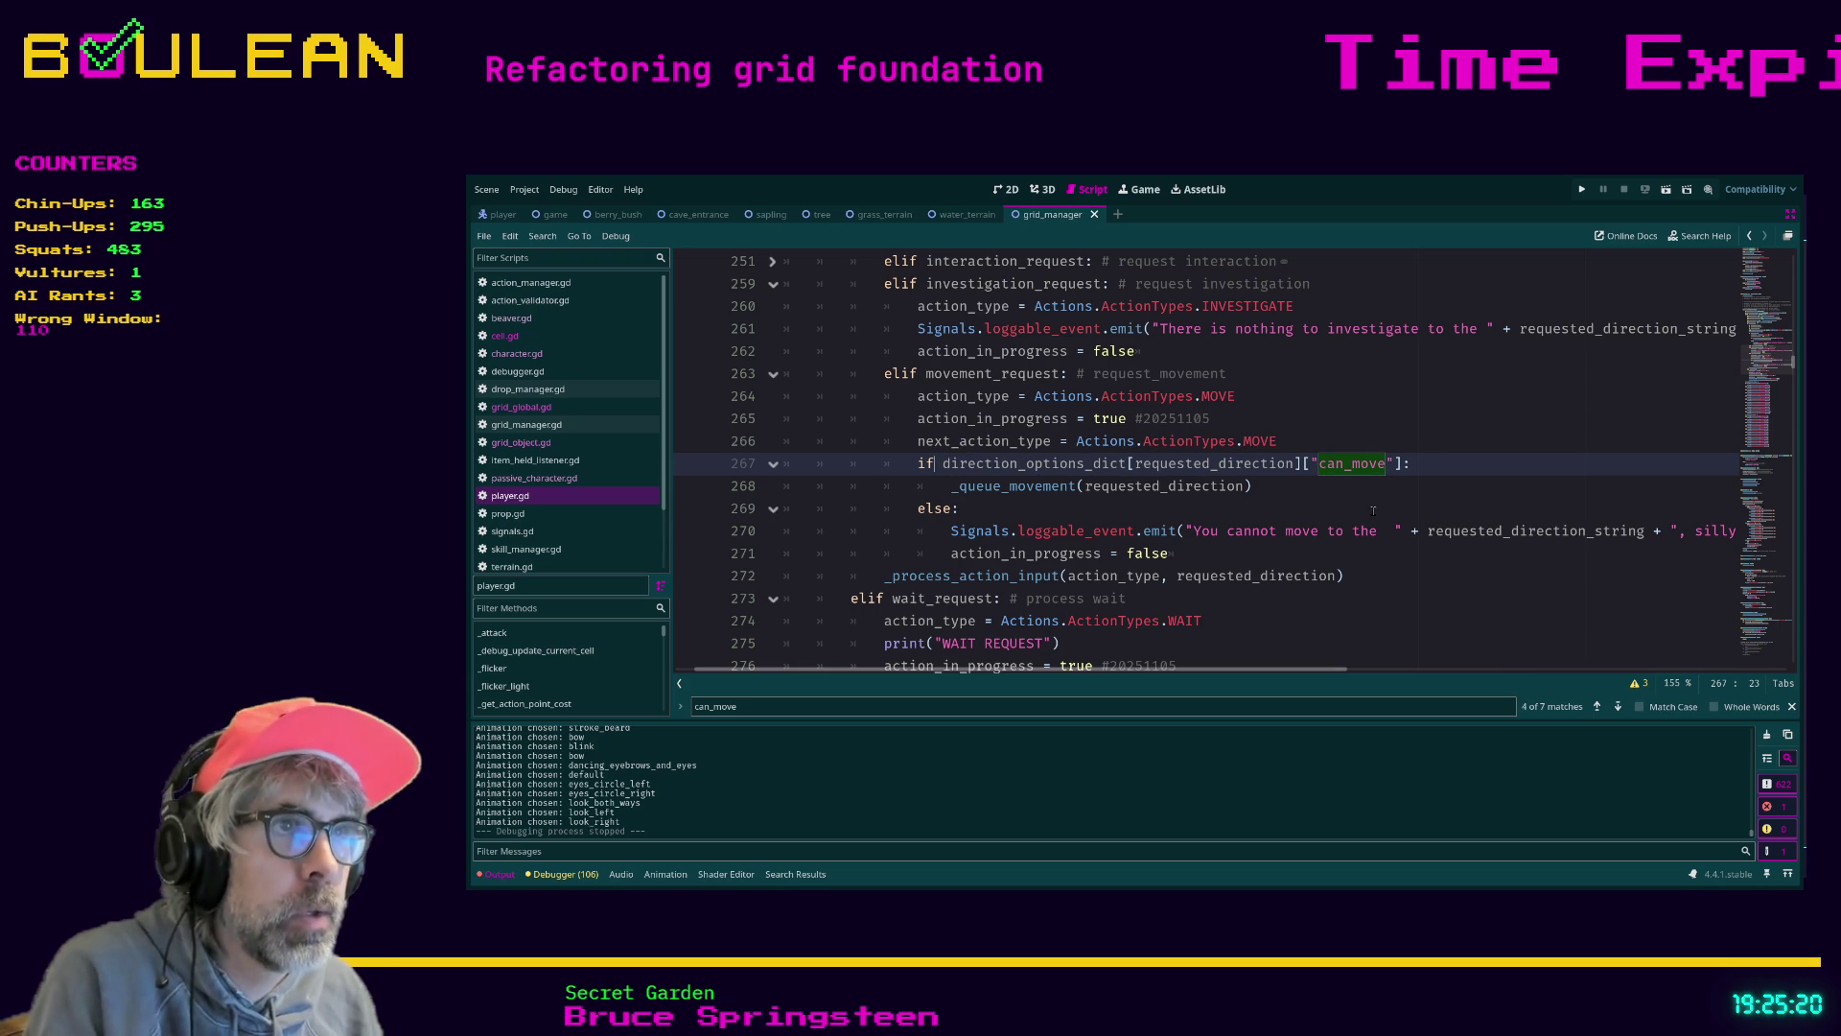
pyautogui.click(1618, 707)
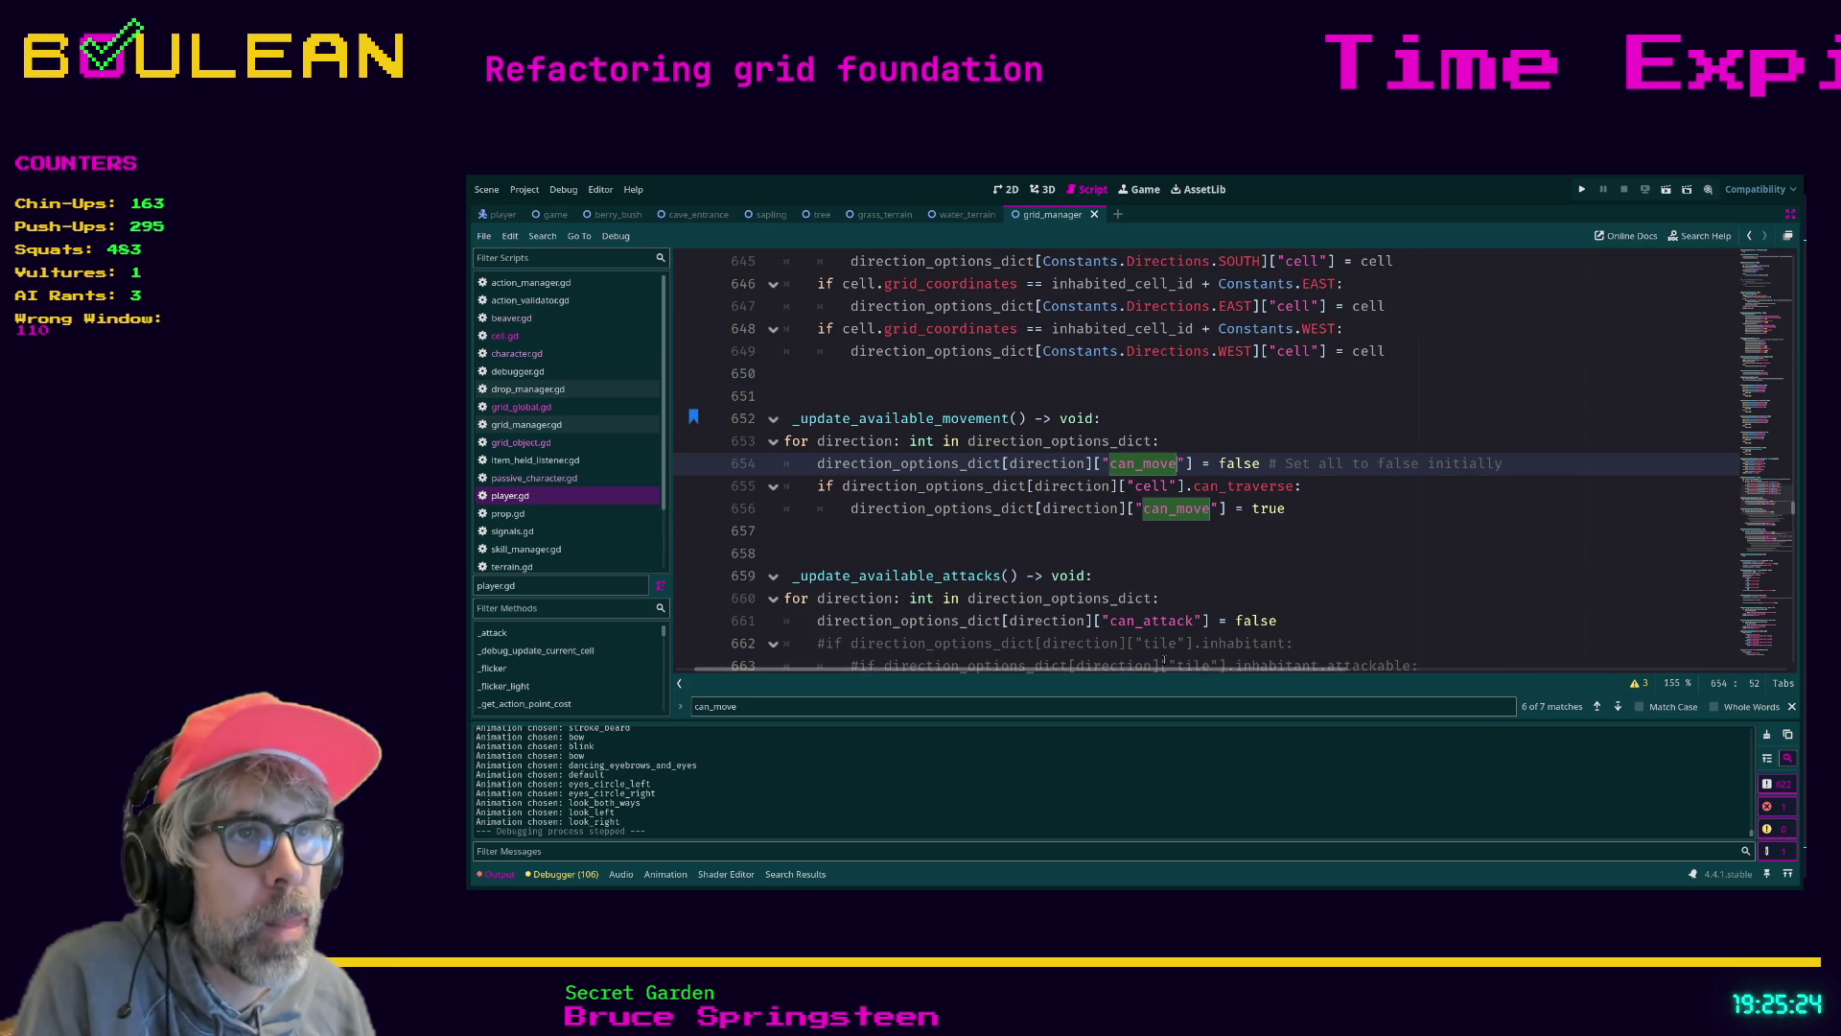
pyautogui.hscroll(-2, 1116, 677)
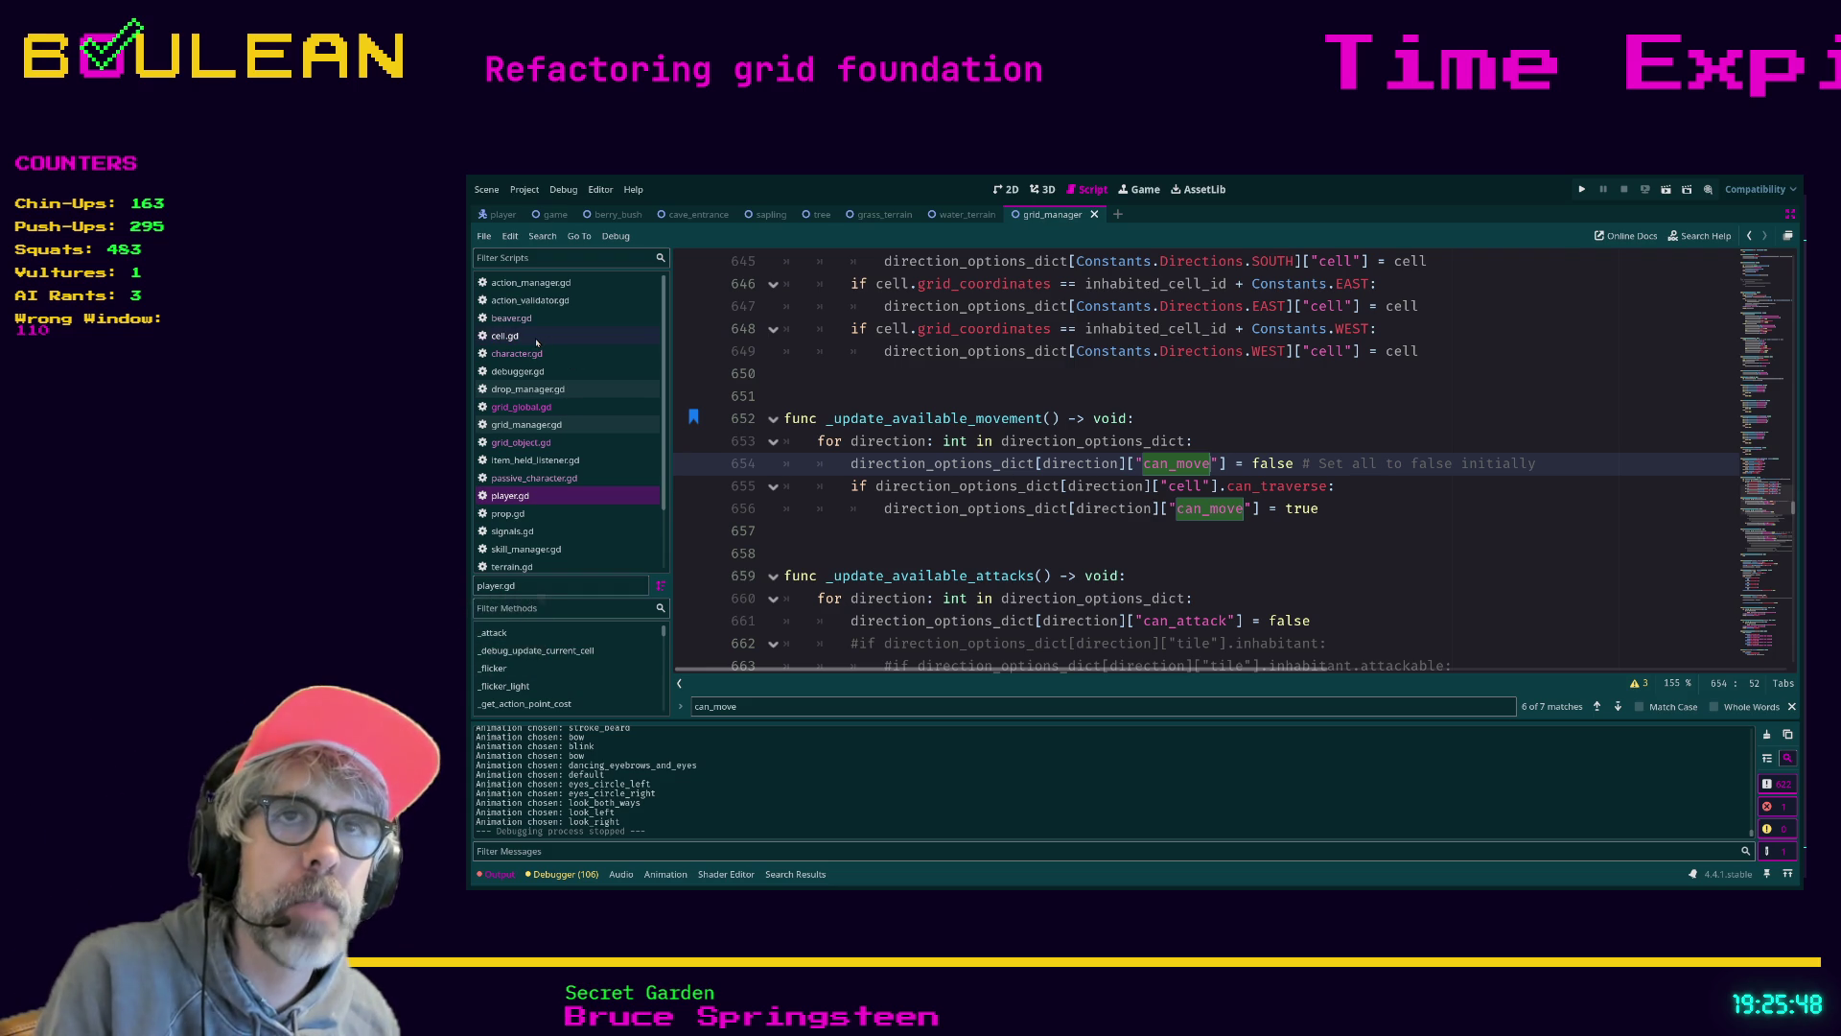
# In cell.gd, change line 31 to 'var can_traverse: bool = true'
pyautogui.click(505, 336)
pyautogui.scroll(15, 1003, 451)
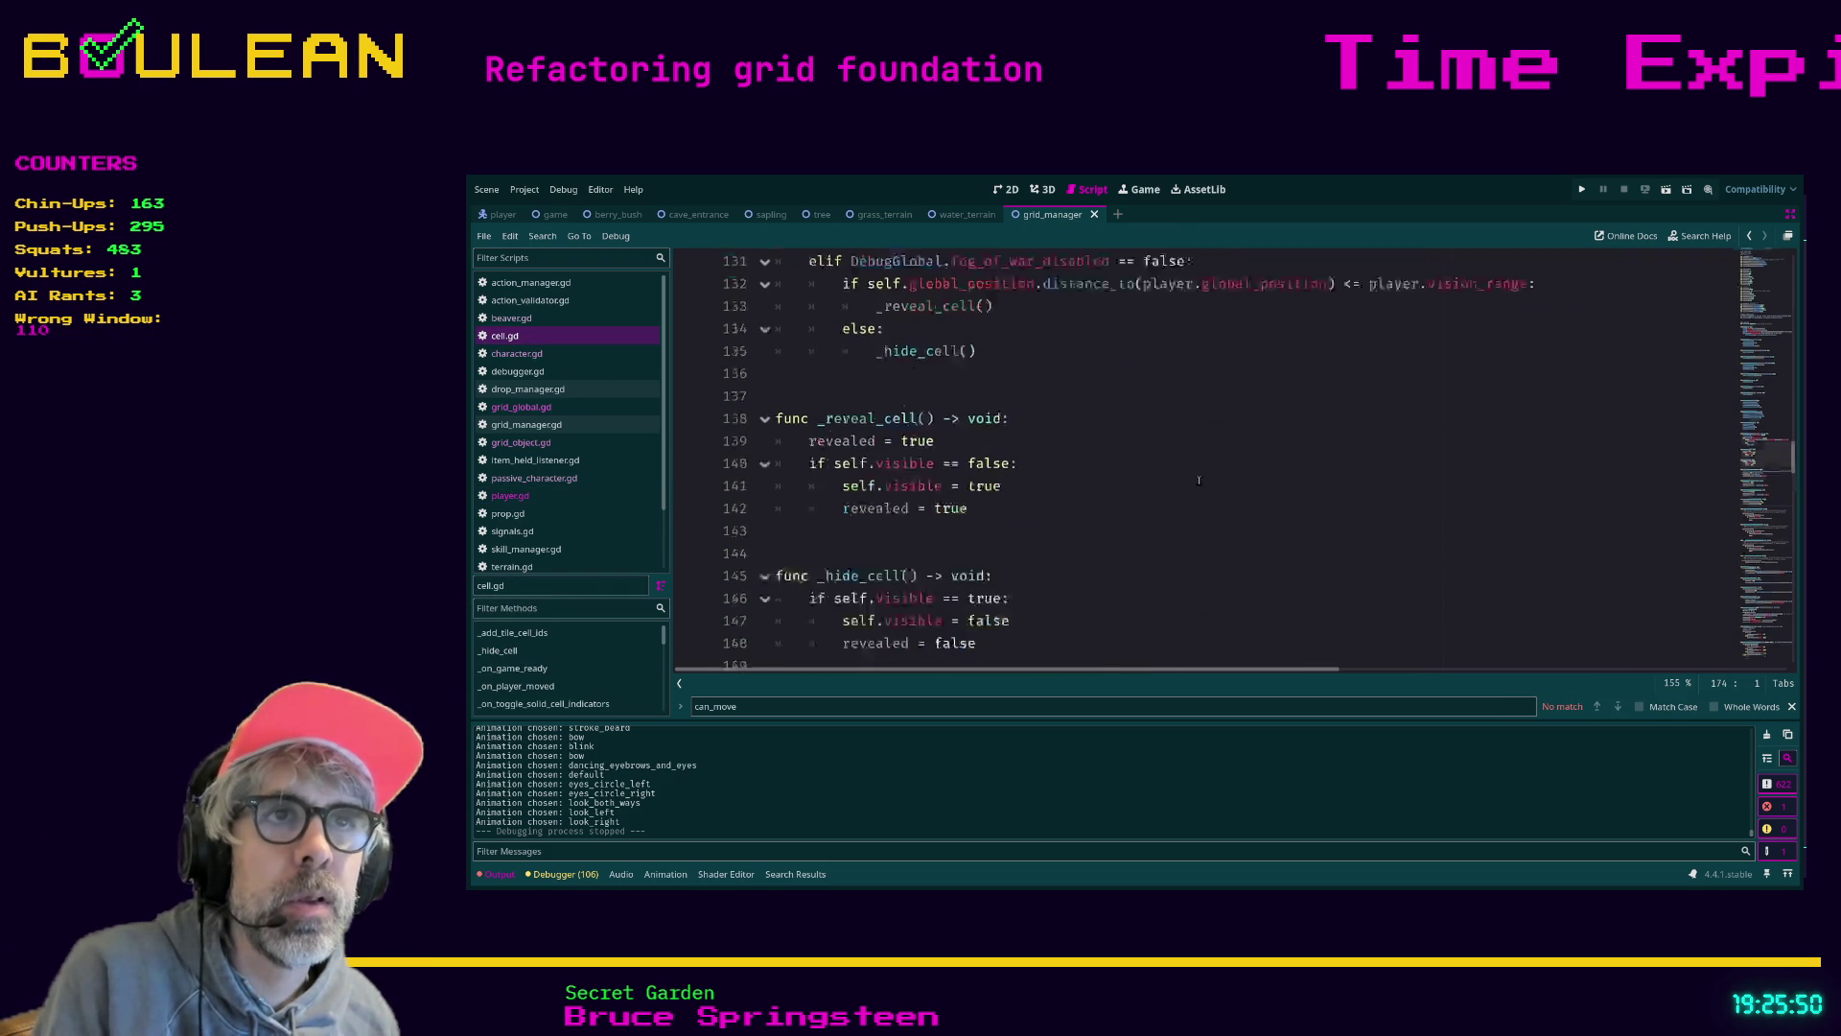
pyautogui.scroll(15, 1199, 480)
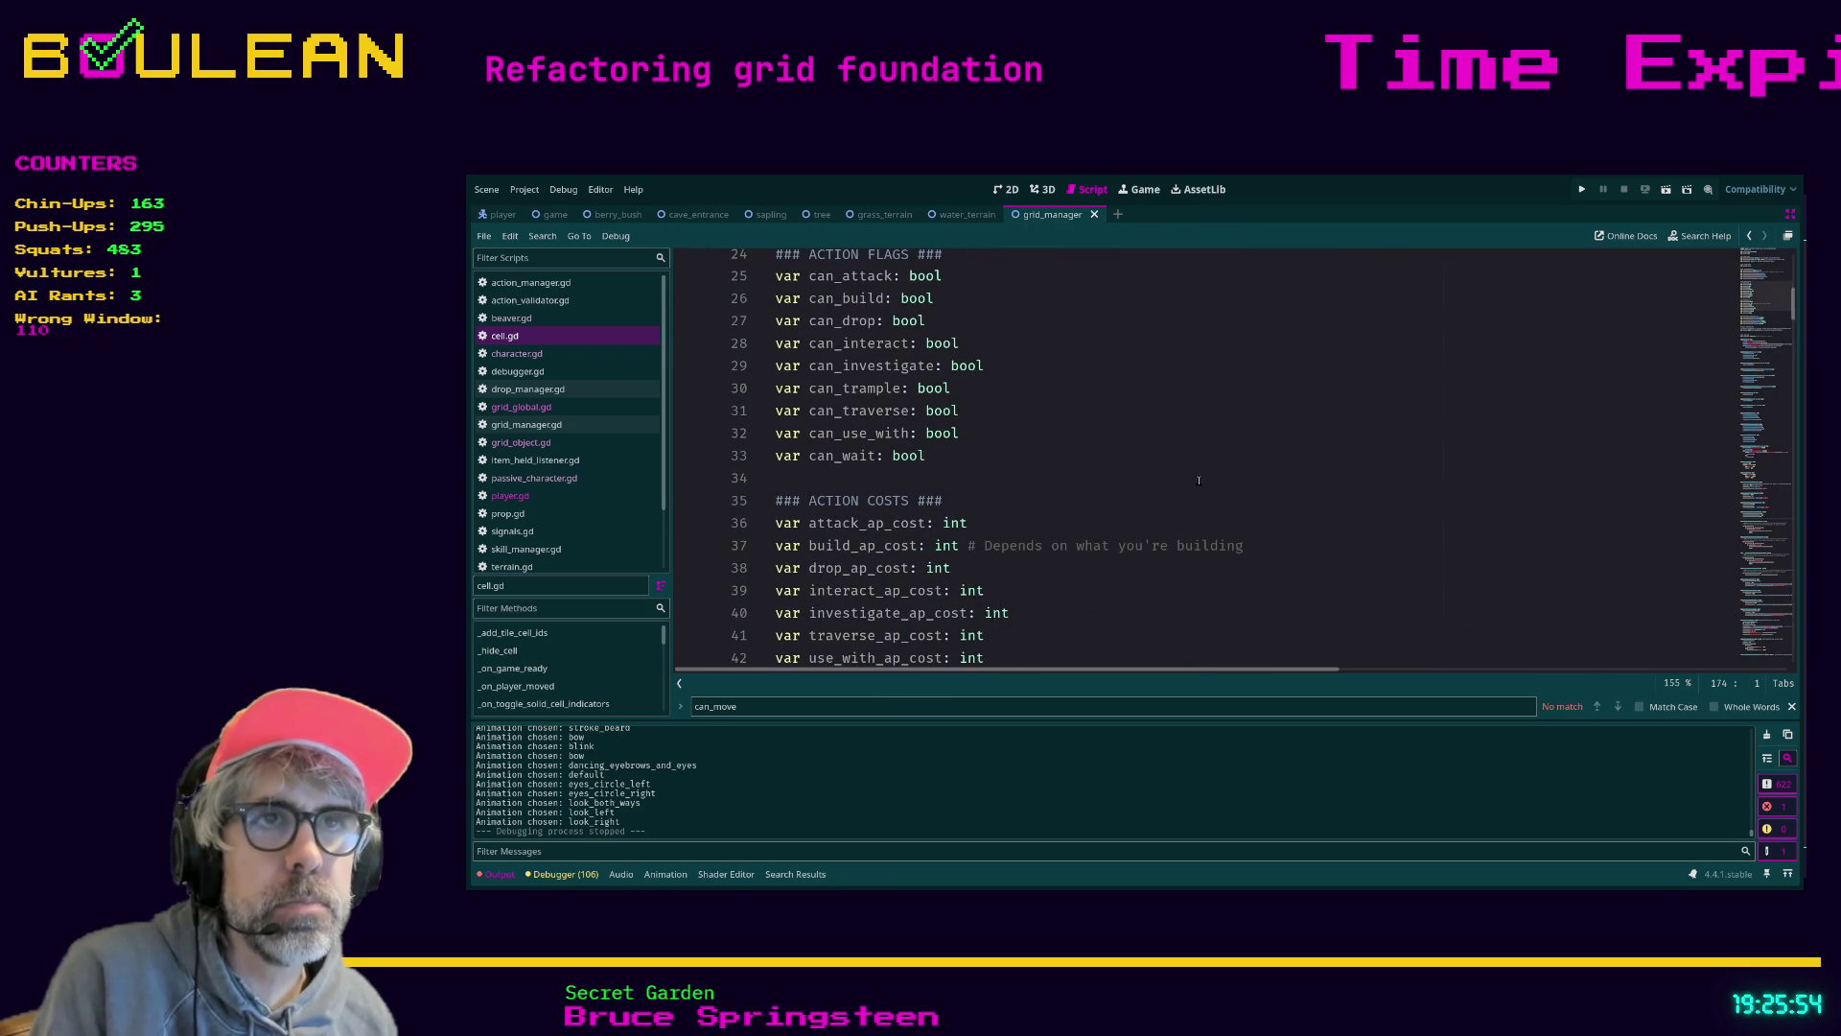
pyautogui.click(974, 412)
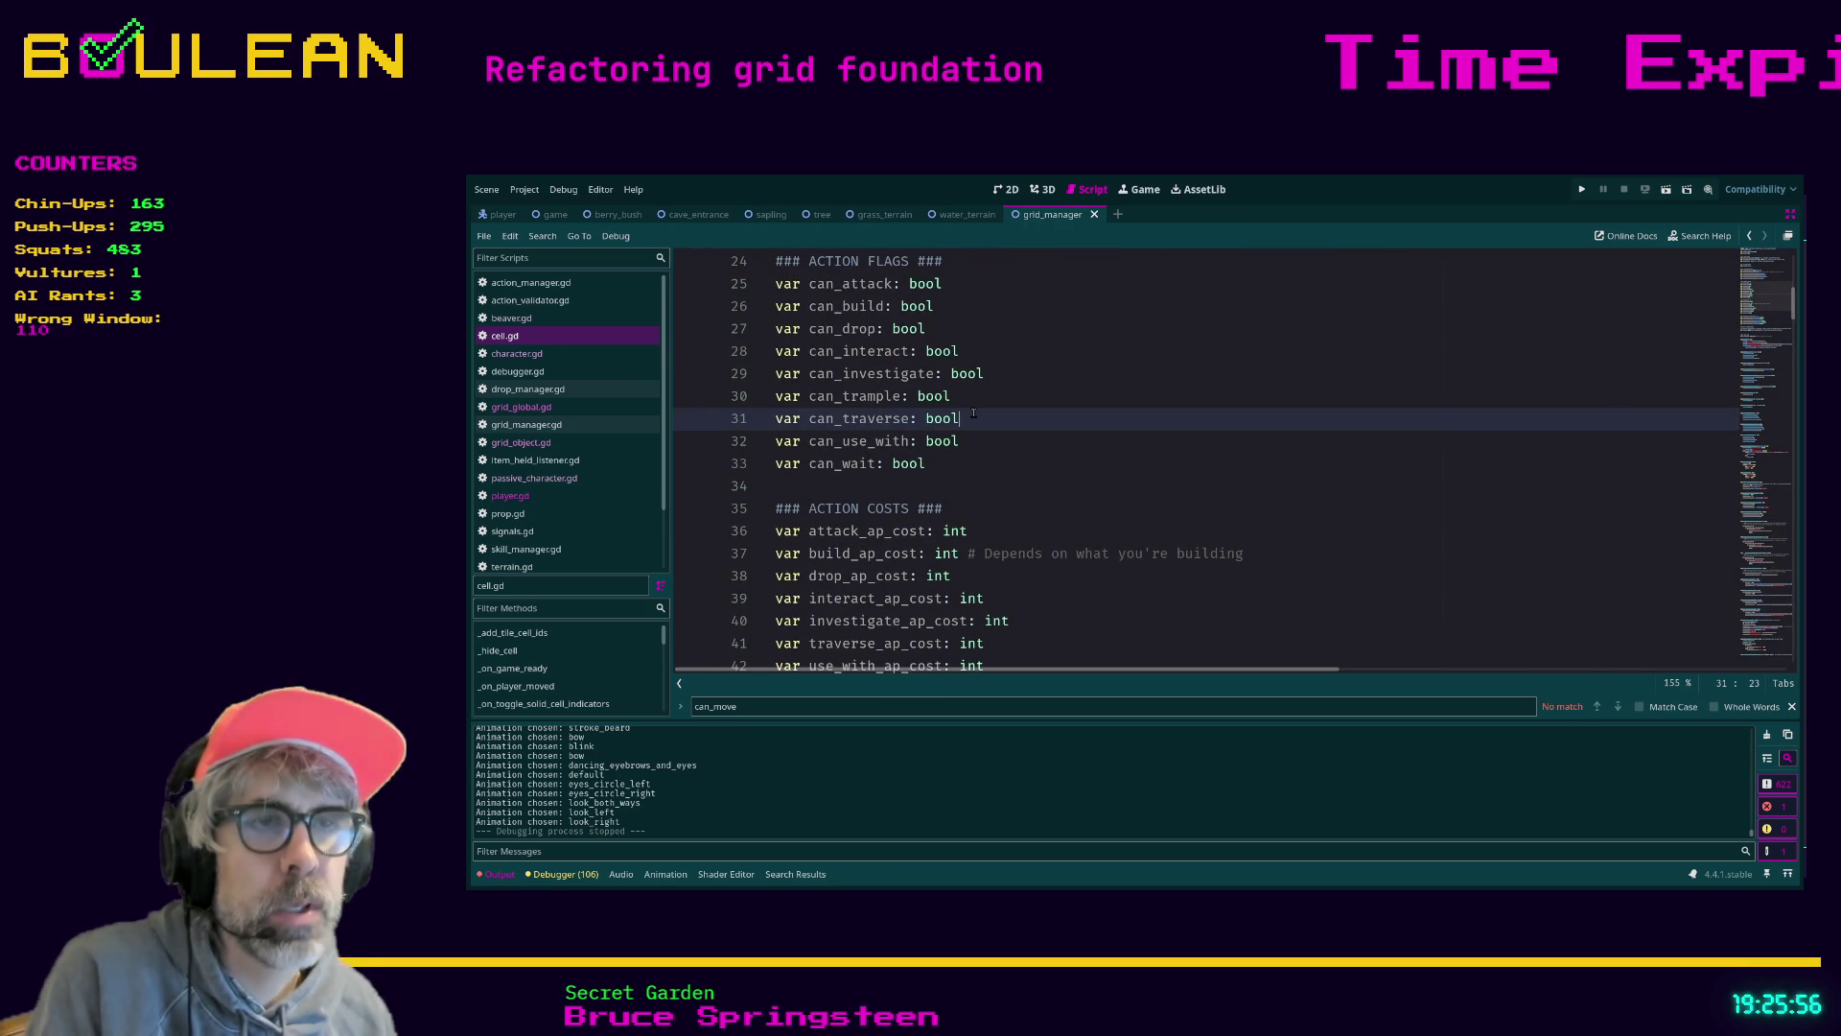
pyautogui.write(' = true')
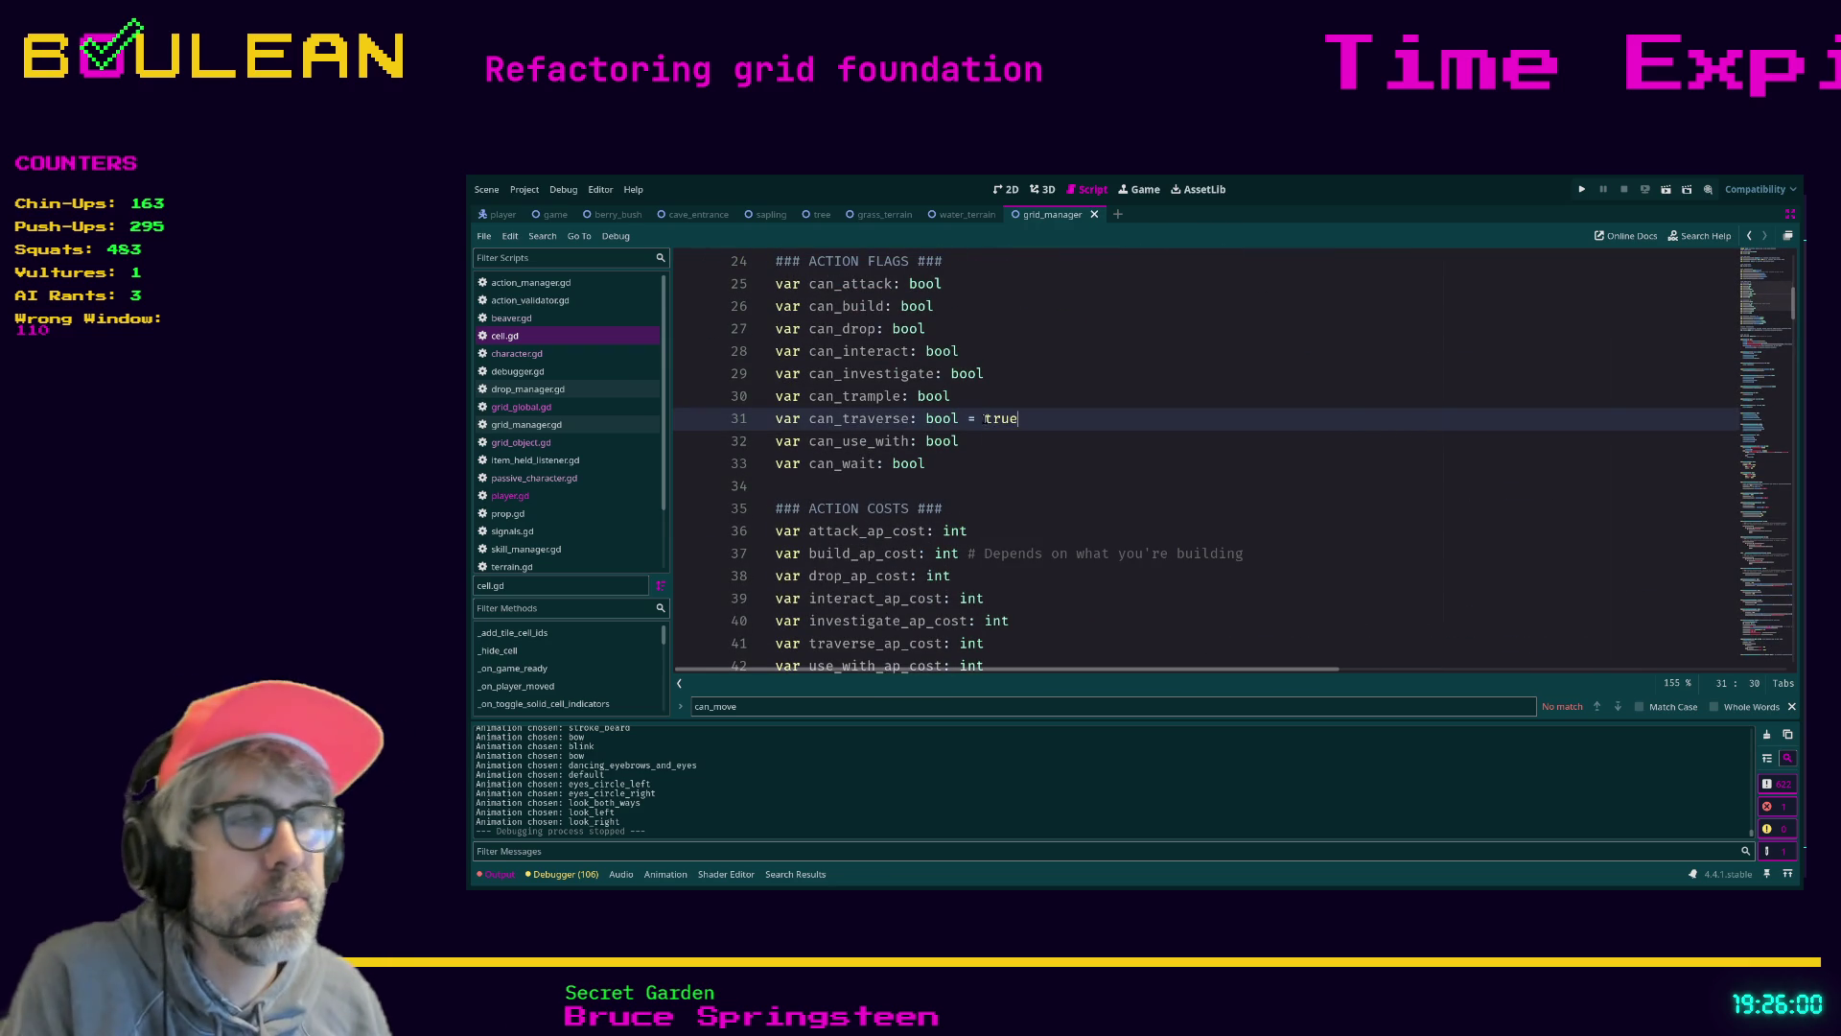
# Run the game again to test the can_traverse default and view the game window
pyautogui.click(1114, 453)
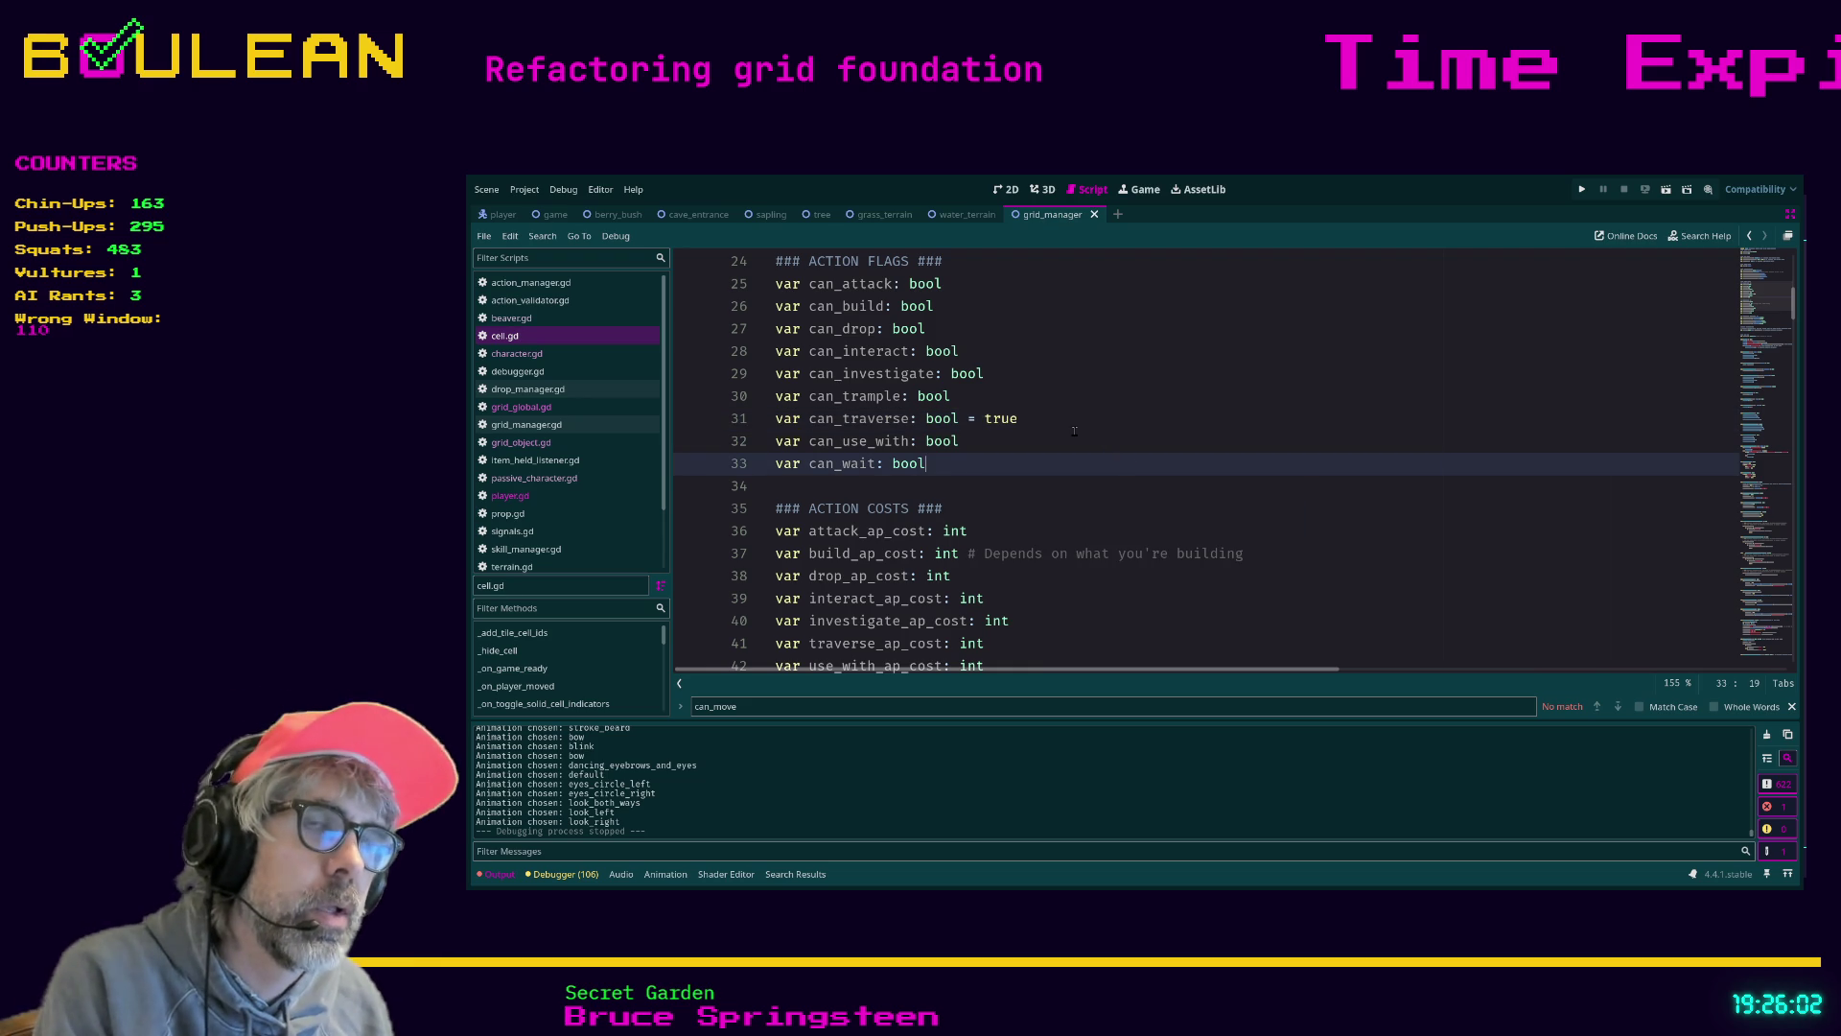
pyautogui.moveTo(1030, 420); pyautogui.dragTo(775, 421)
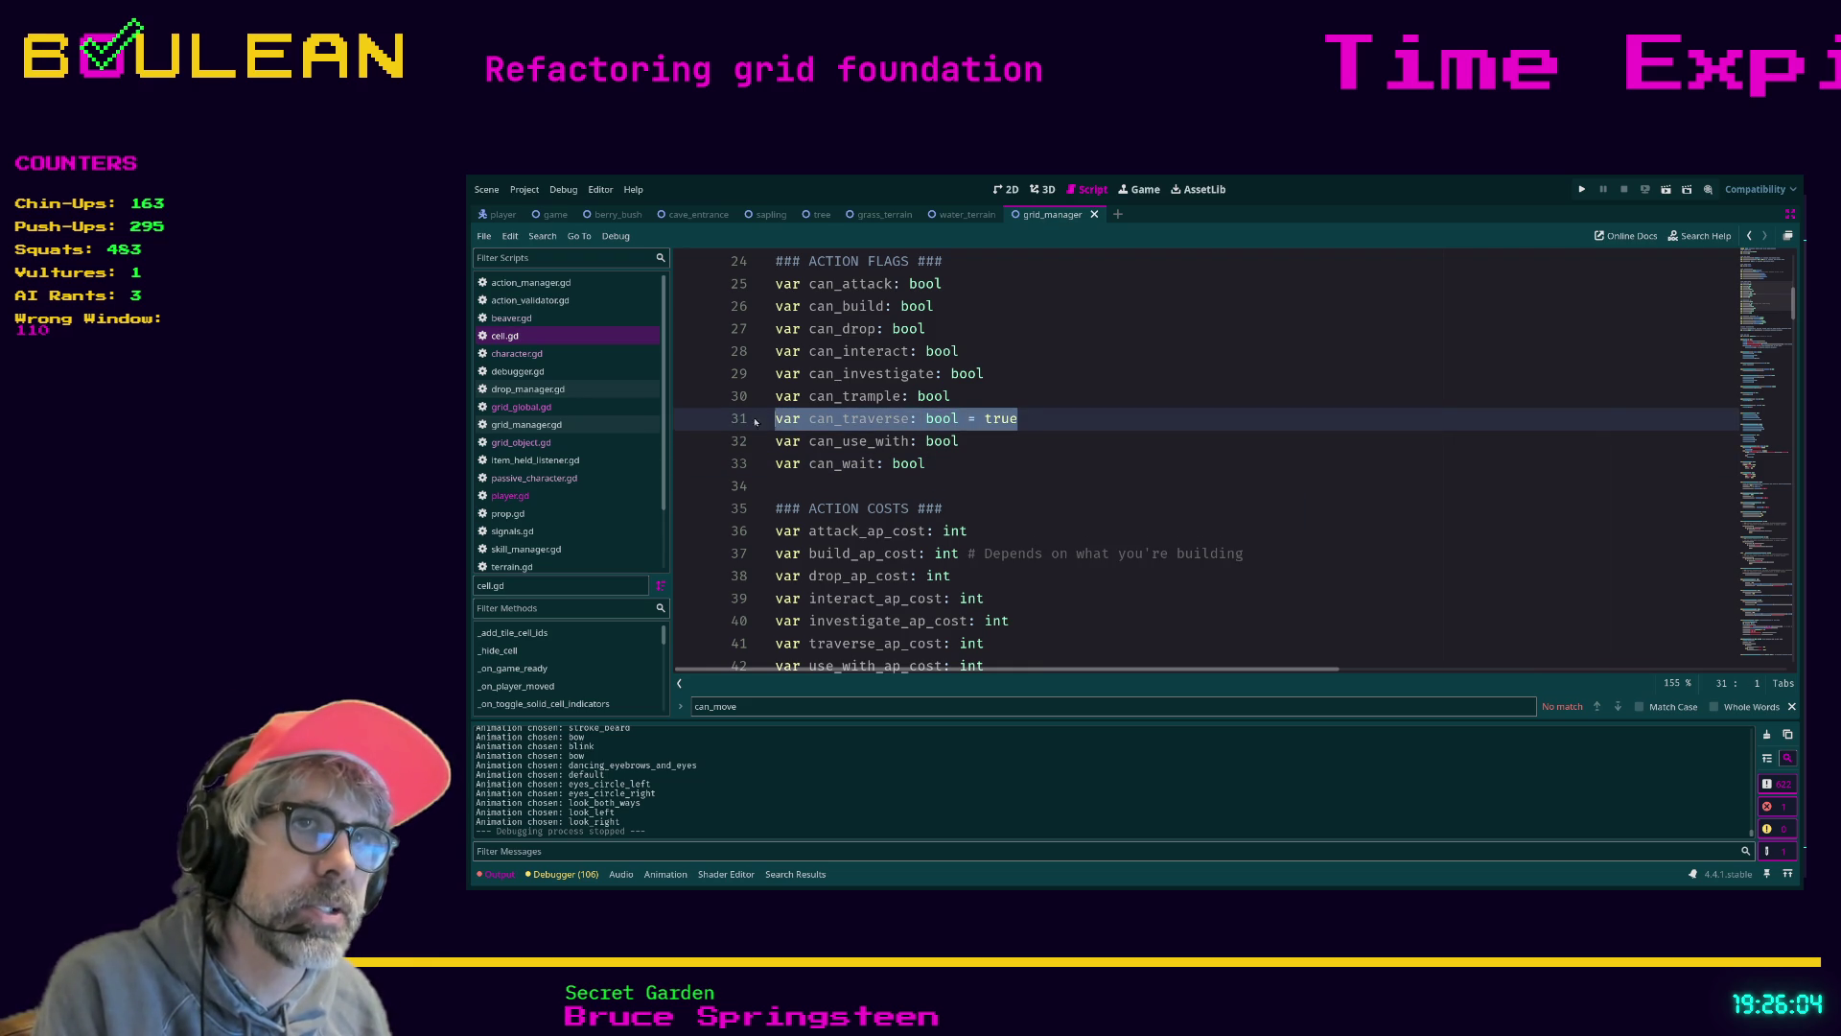
pyautogui.press('Left')
pyautogui.moveTo(1049, 418); pyautogui.dragTo(775, 420)
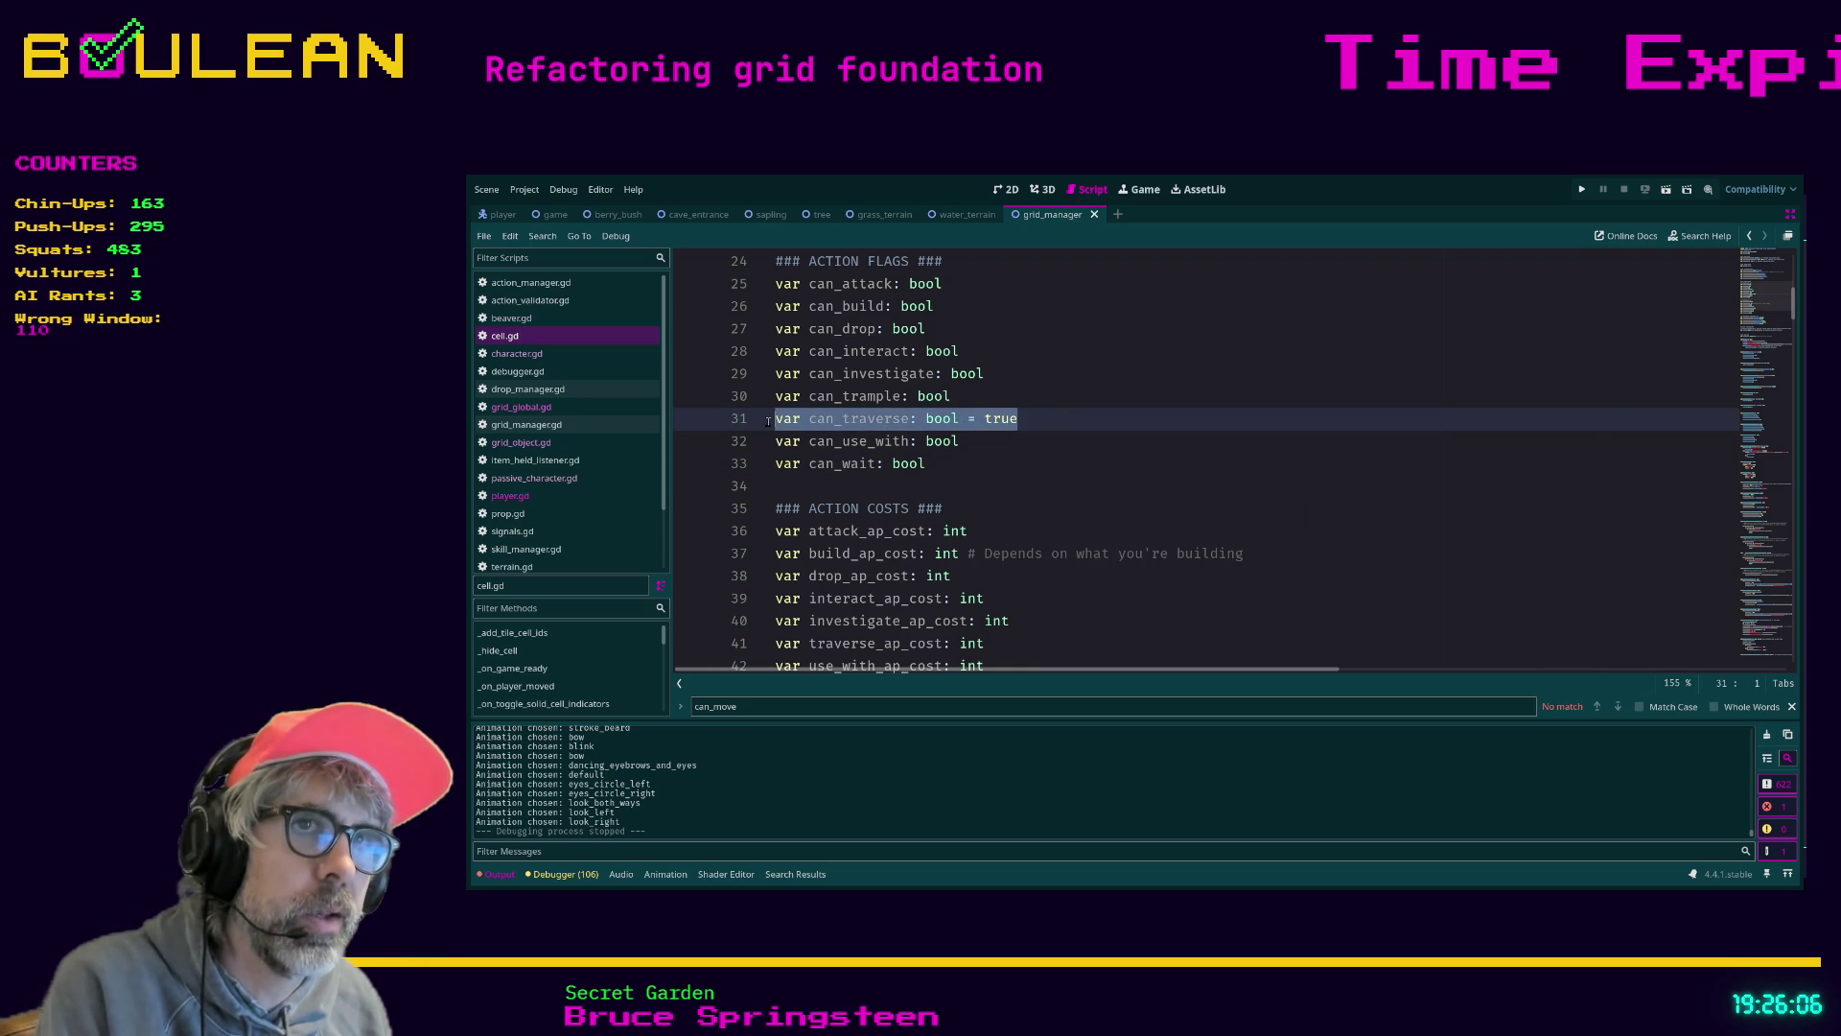
pyautogui.press('Down')
pyautogui.press('F5')
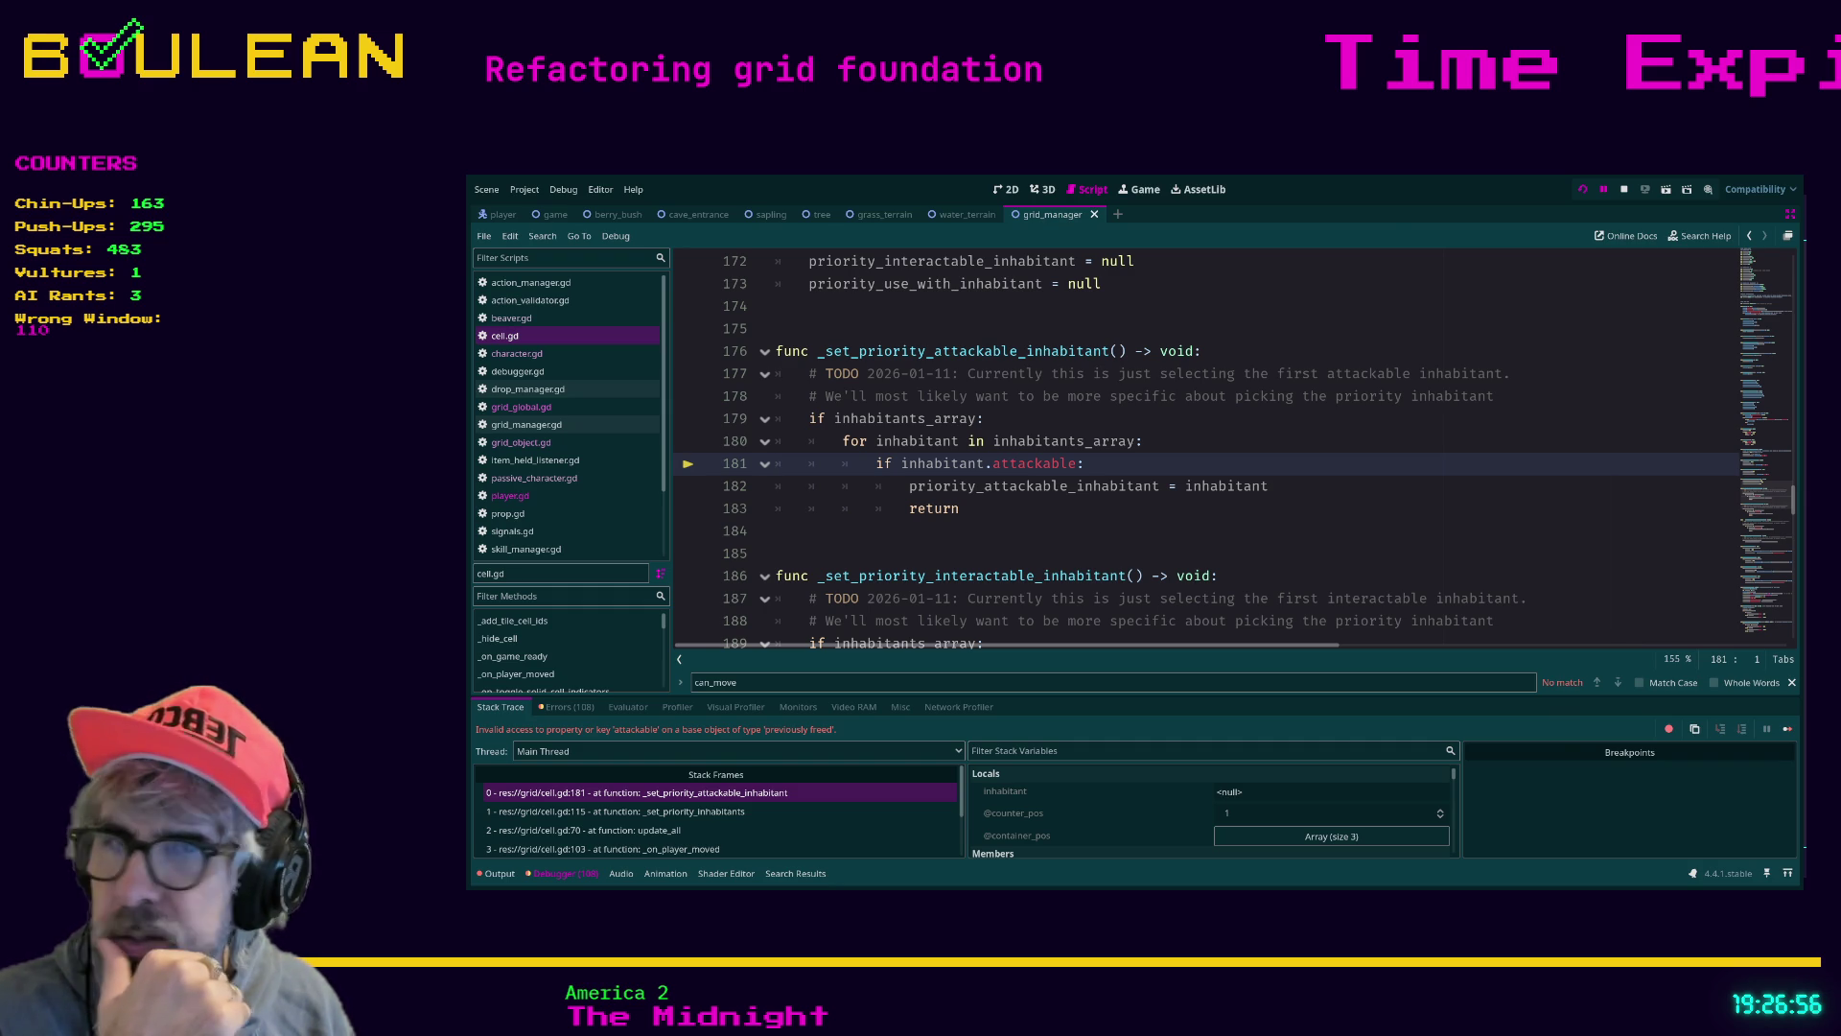
pyautogui.hotkey('alt', 'Tab')
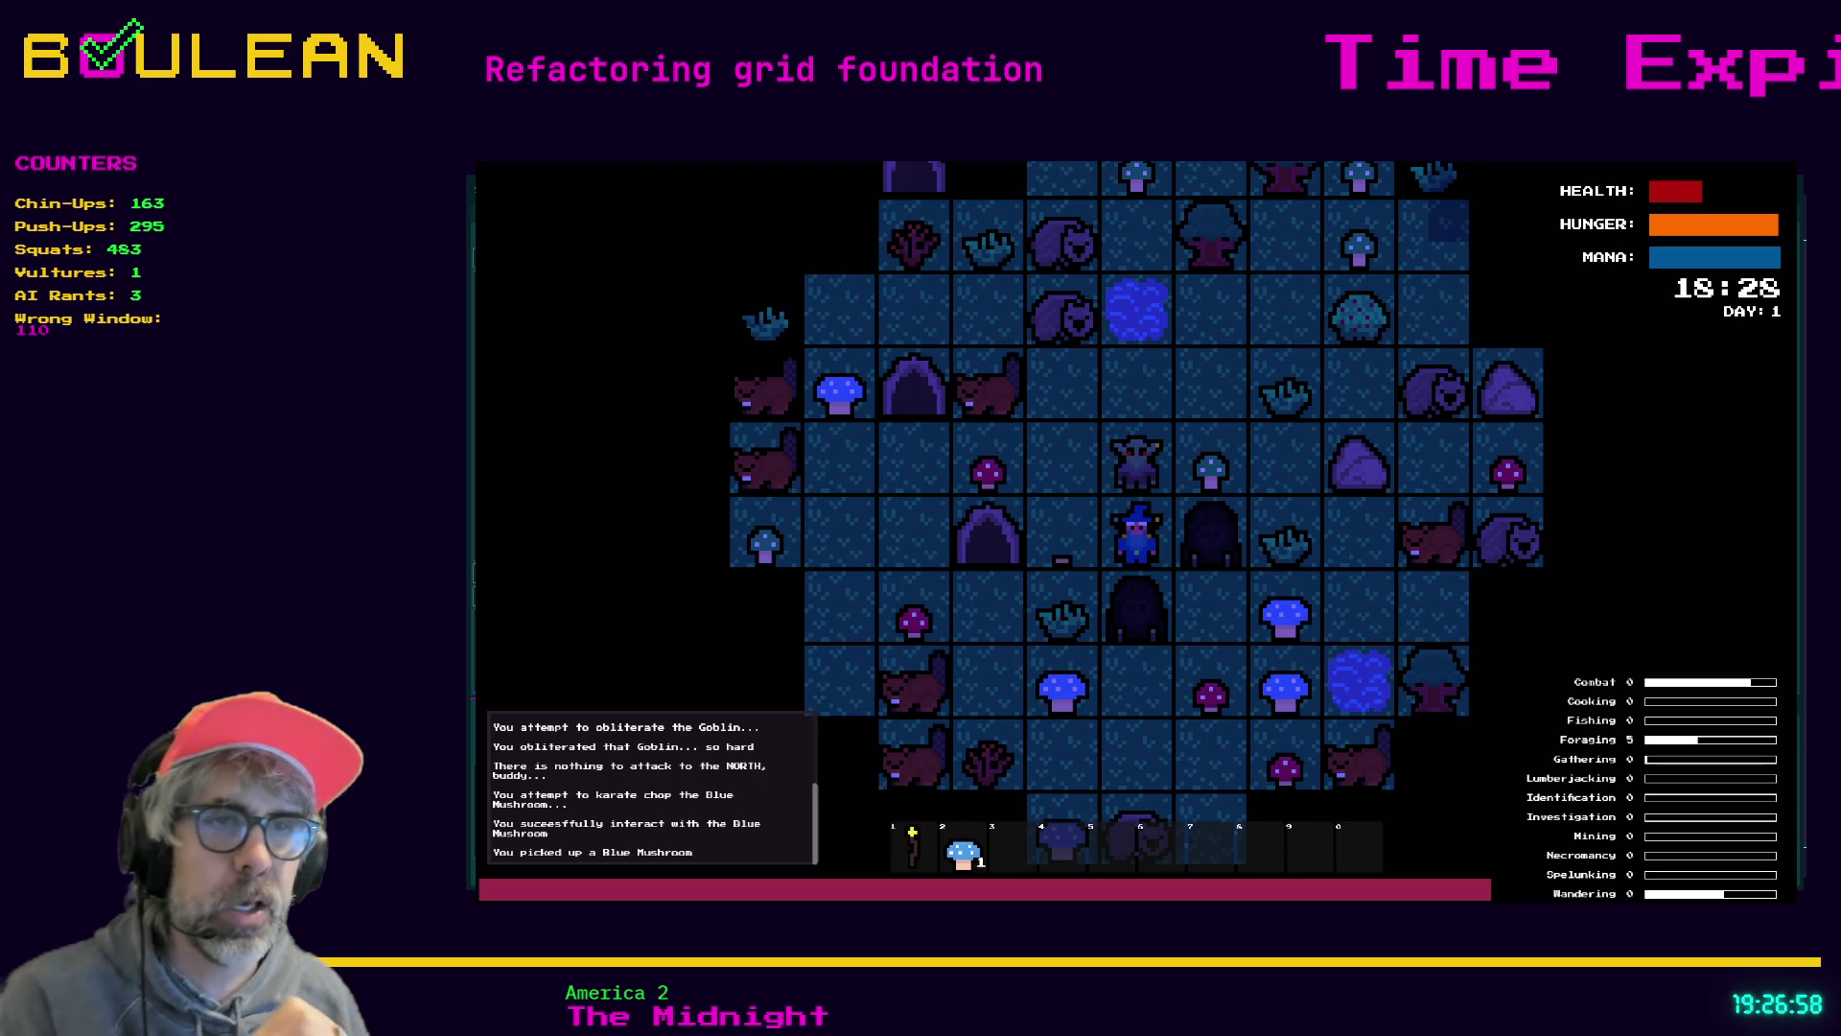